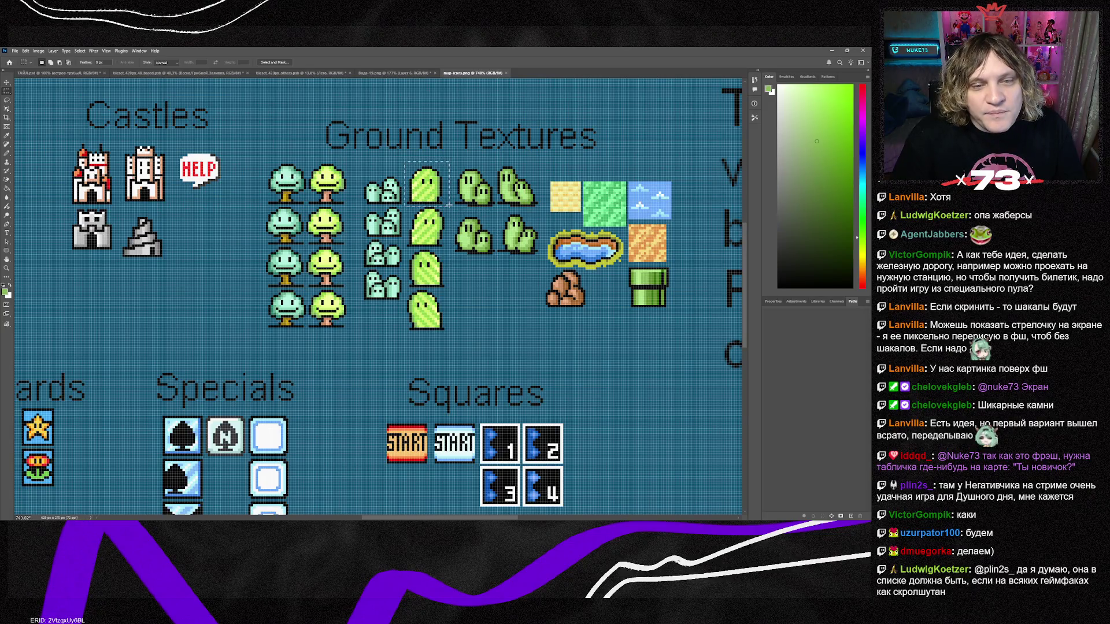
In Вода-19.png, delete the rock and paste in the ghost sprite, enlarged about tenfold.
{"action": "left_click", "coordinate": [385, 74]}
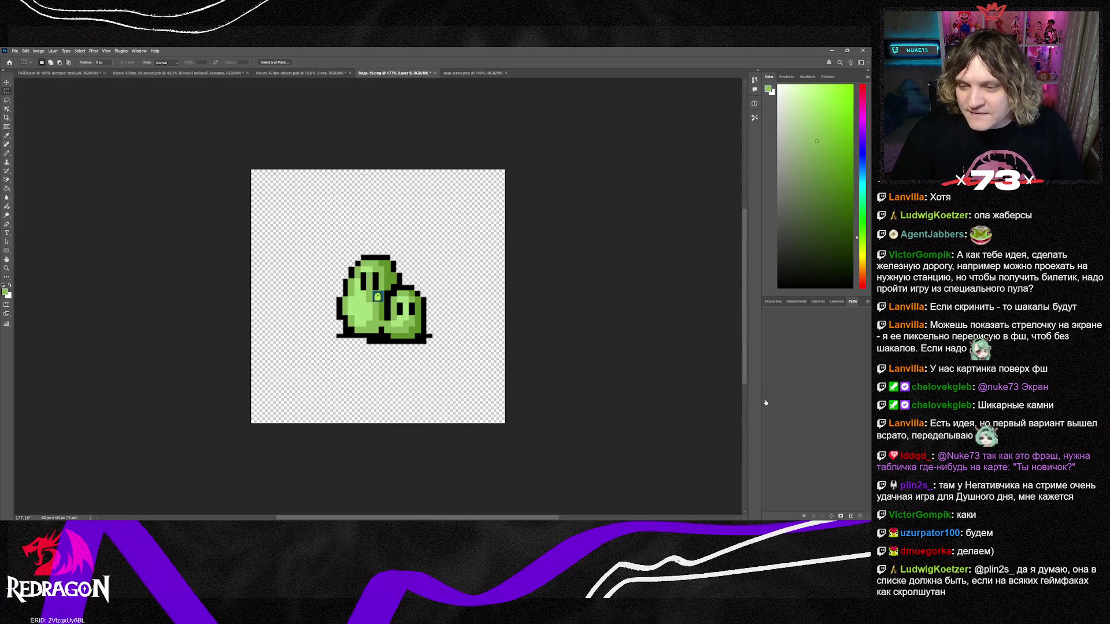
{"action": "key", "text": "Delete"}
{"action": "key", "text": "ctrl+v"}
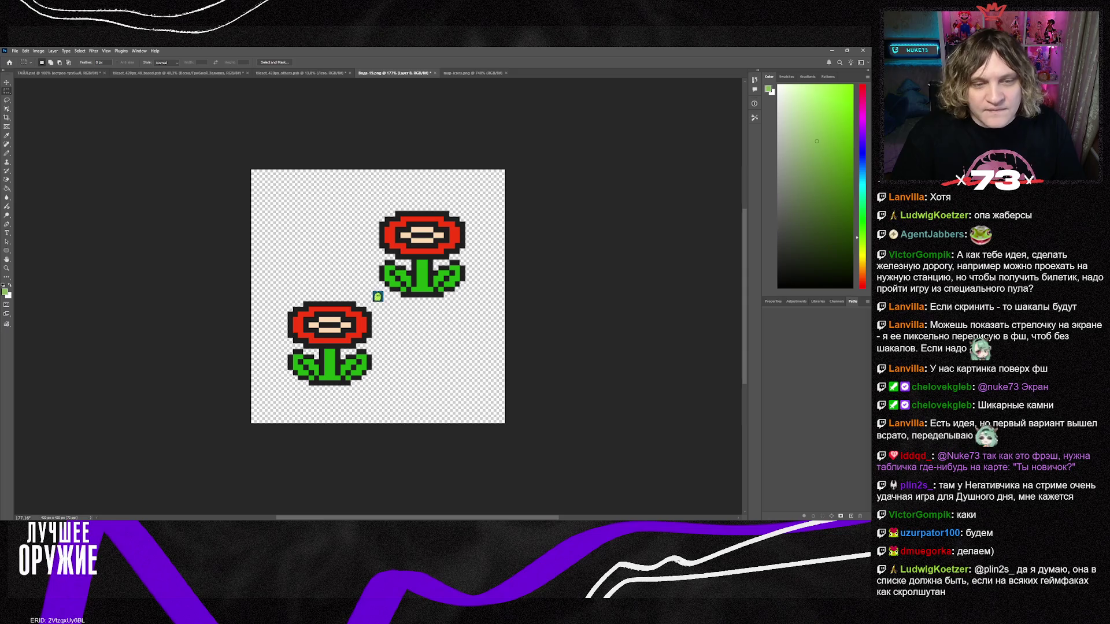
{"action": "left_click", "coordinate": [6, 85]}
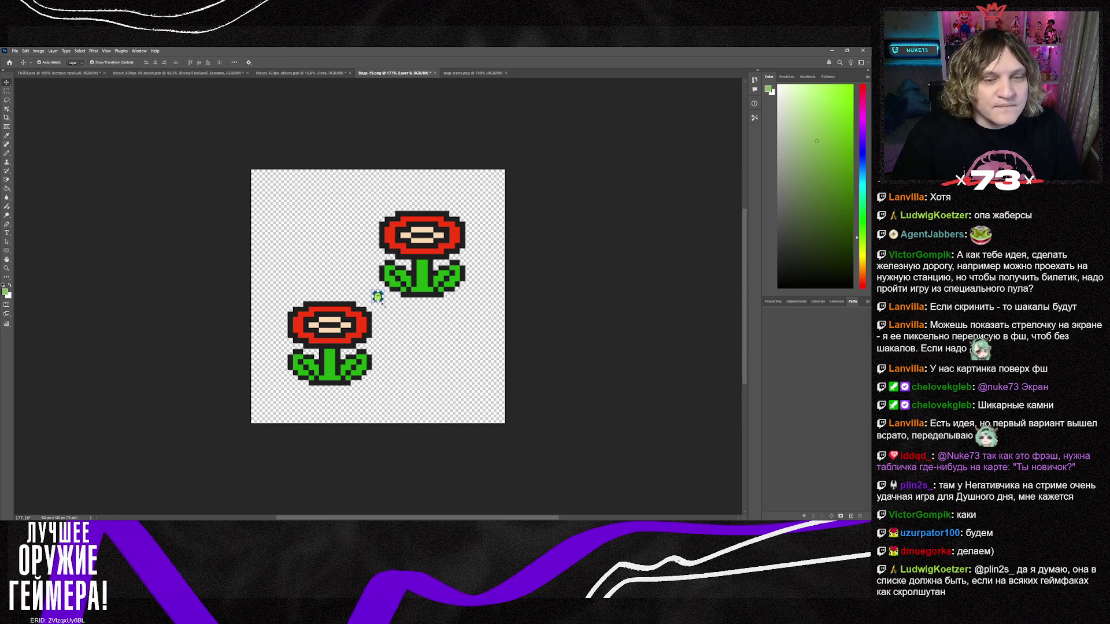
{"action": "key", "text": "ctrl+t"}
{"action": "left_click_drag", "start_coordinate": [382, 303], "coordinate": [476, 396]}
{"action": "left_click_drag", "start_coordinate": [432, 355], "coordinate": [344, 351]}
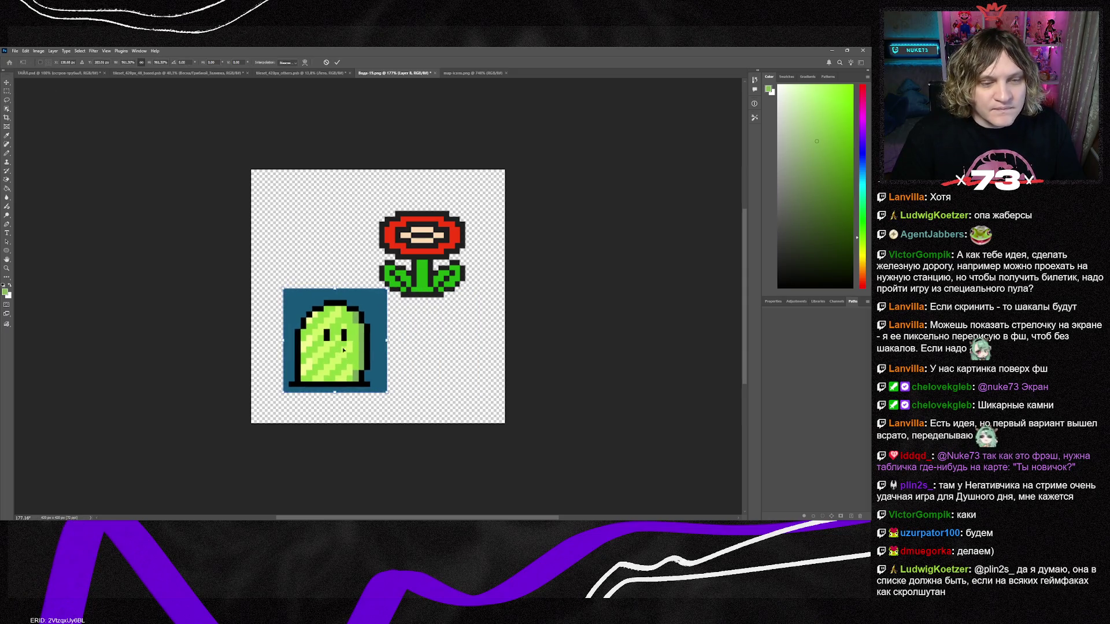
{"action": "key", "text": "Return"}
Erase the ghost's dark blue background to transparency, remove the extra copy, and centre the ghost.
{"action": "left_click", "coordinate": [7, 179]}
{"action": "left_click", "coordinate": [367, 301]}
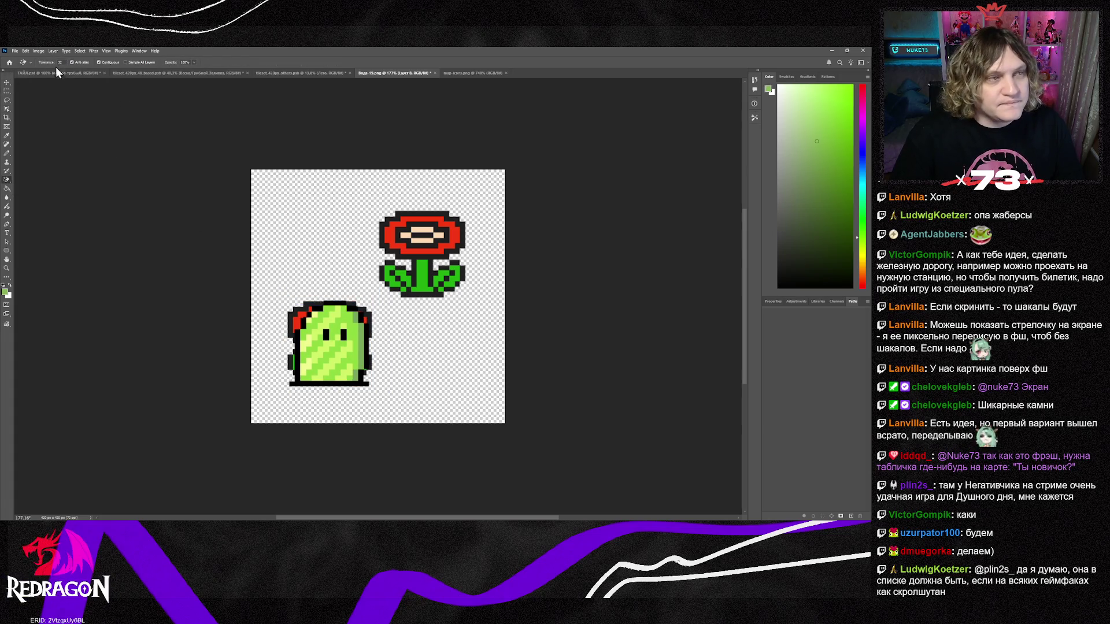
{"action": "left_click", "coordinate": [7, 82]}
{"action": "mouse_move", "coordinate": [345, 363]}
{"action": "left_mouse_down"}
{"action": "mouse_move", "coordinate": [409, 303]}
{"action": "mouse_move", "coordinate": [422, 273]}
{"action": "left_mouse_up"}
{"action": "key", "text": "ctrl+t"}
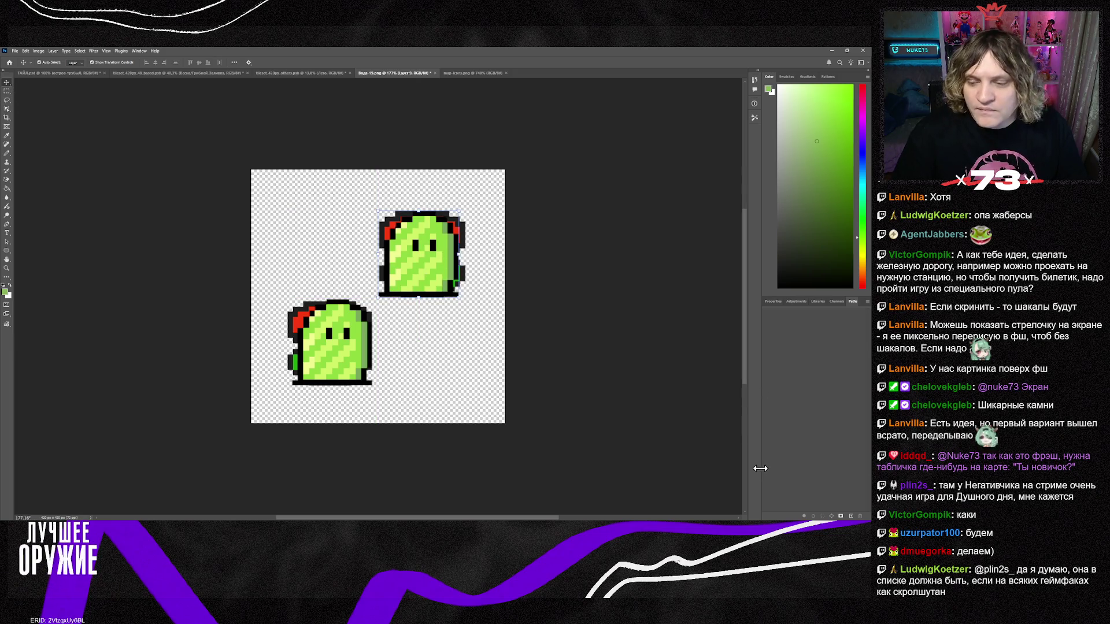
{"action": "key", "text": "ctrl+comma"}
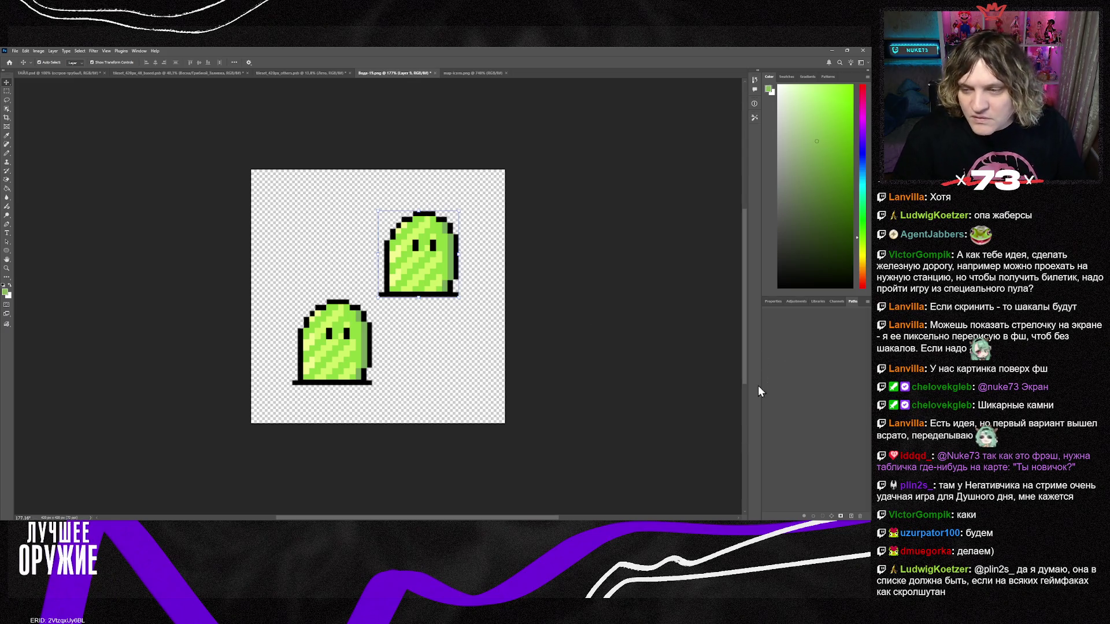
{"action": "key", "text": "Delete"}
{"action": "left_click_drag", "start_coordinate": [326, 356], "coordinate": [372, 316]}
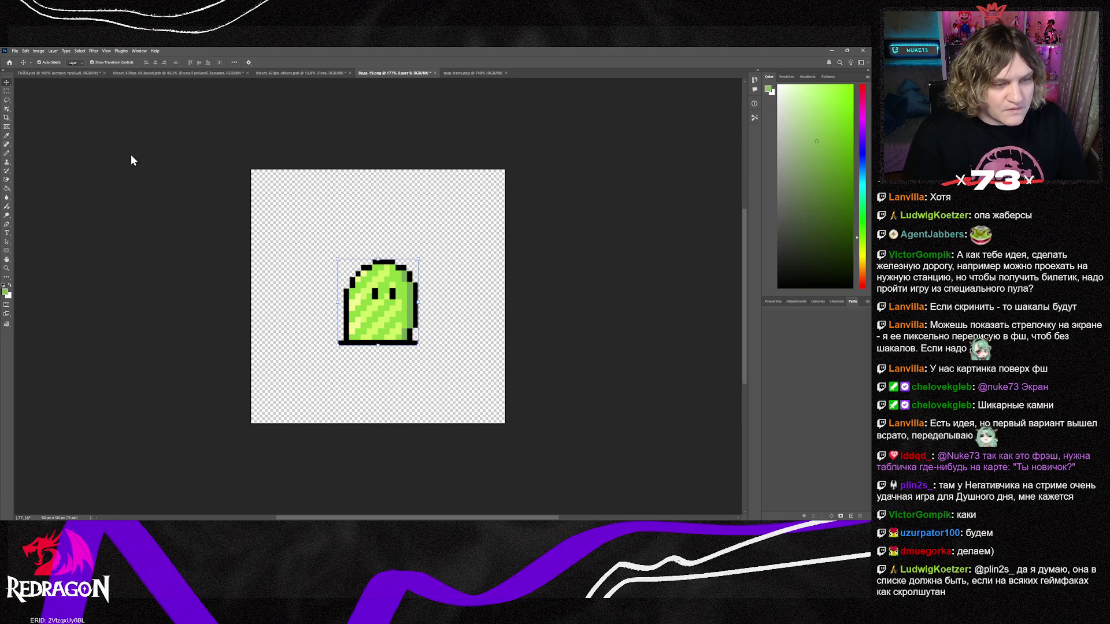
Look over map-icons.png once more, close it, and minimize Photoshop.
{"action": "left_click", "coordinate": [485, 74]}
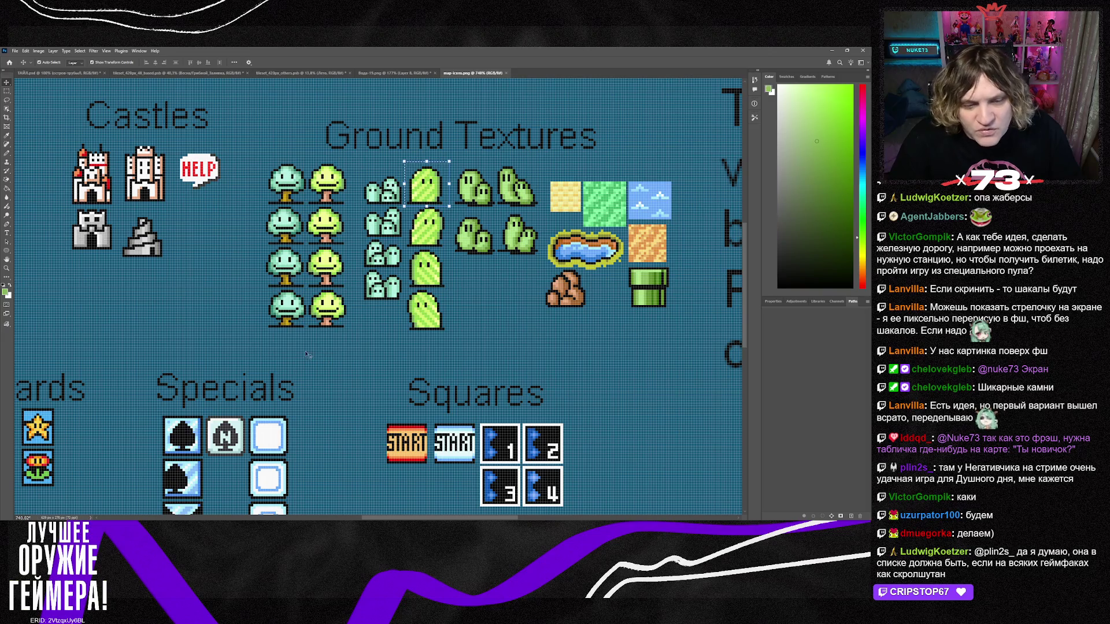
{"action": "scroll", "coordinate": [306, 355], "scroll_direction": "down", "scroll_amount": 5}
{"action": "scroll", "coordinate": [307, 354], "scroll_direction": "left", "scroll_amount": 2}
{"action": "mouse_move", "coordinate": [443, 519]}
{"action": "left_mouse_down"}
{"action": "mouse_move", "coordinate": [322, 519]}
{"action": "mouse_move", "coordinate": [564, 517]}
{"action": "left_mouse_up"}
{"action": "scroll", "coordinate": [468, 199], "scroll_direction": "up", "scroll_amount": 5}
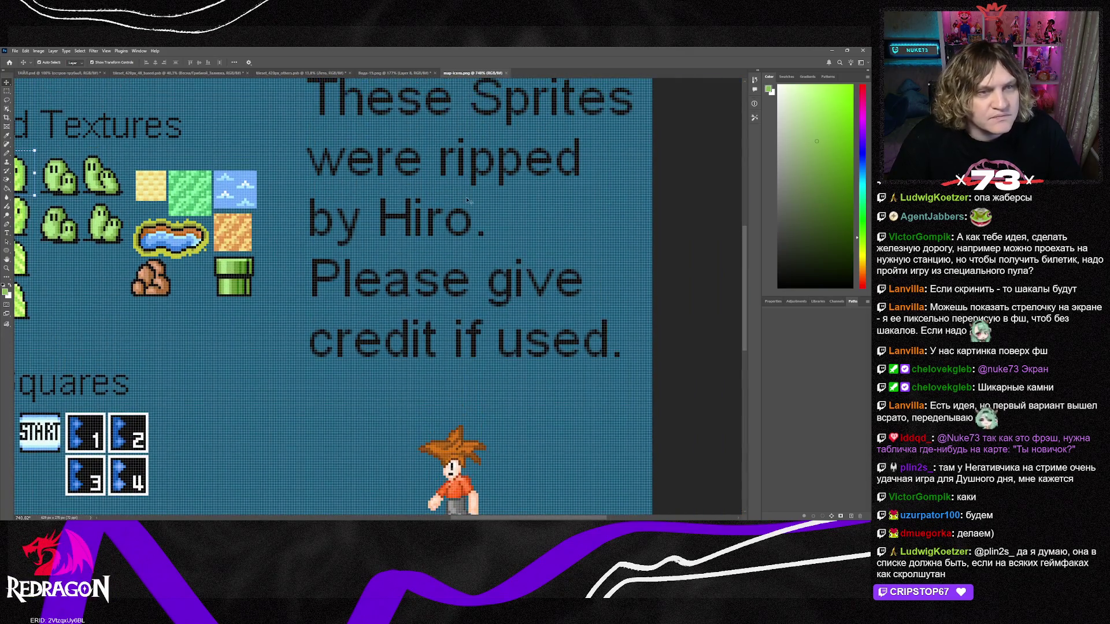
{"action": "left_click", "coordinate": [506, 73]}
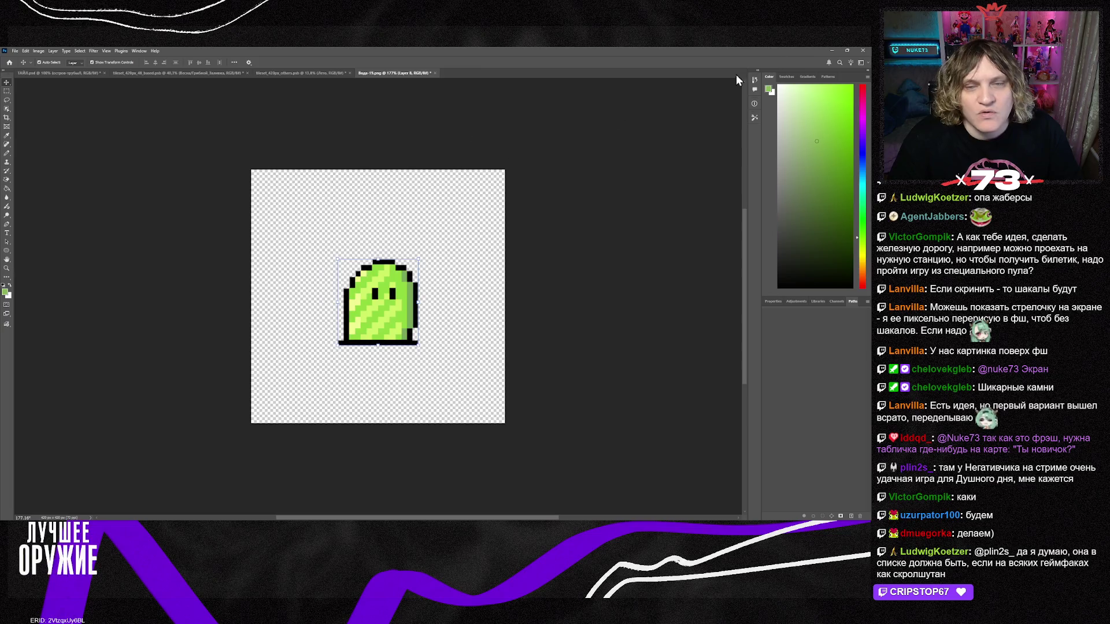
{"action": "left_click", "coordinate": [832, 50]}
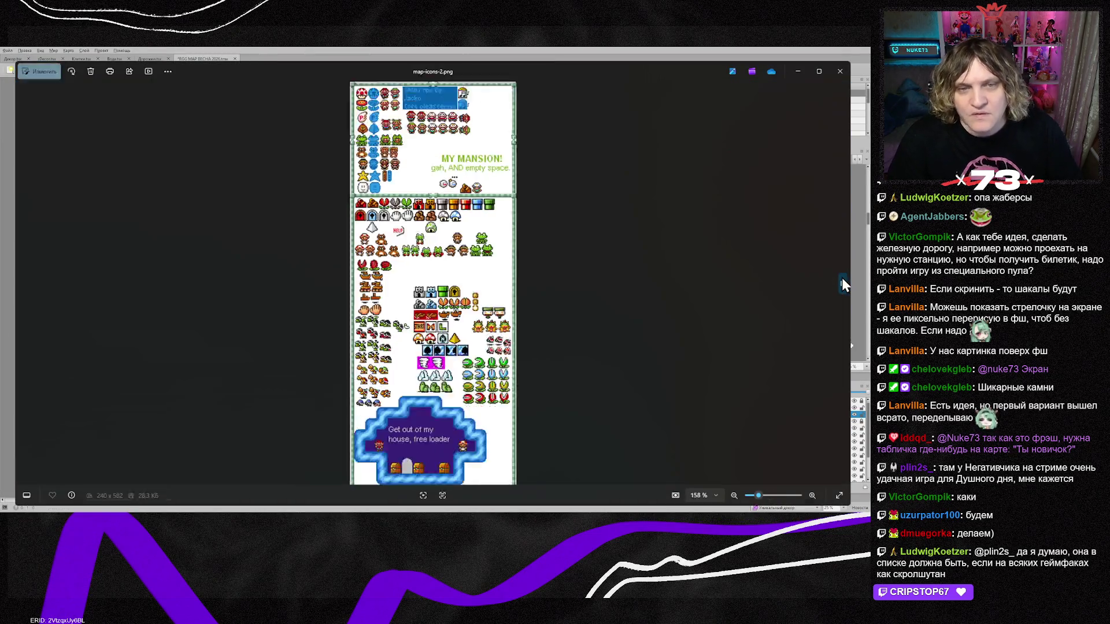
Zoom into the map-icons-2.png sprite sheet for a close look at the sprites.
{"action": "scroll", "coordinate": [442, 287], "scroll_direction": "up", "scroll_amount": 2}
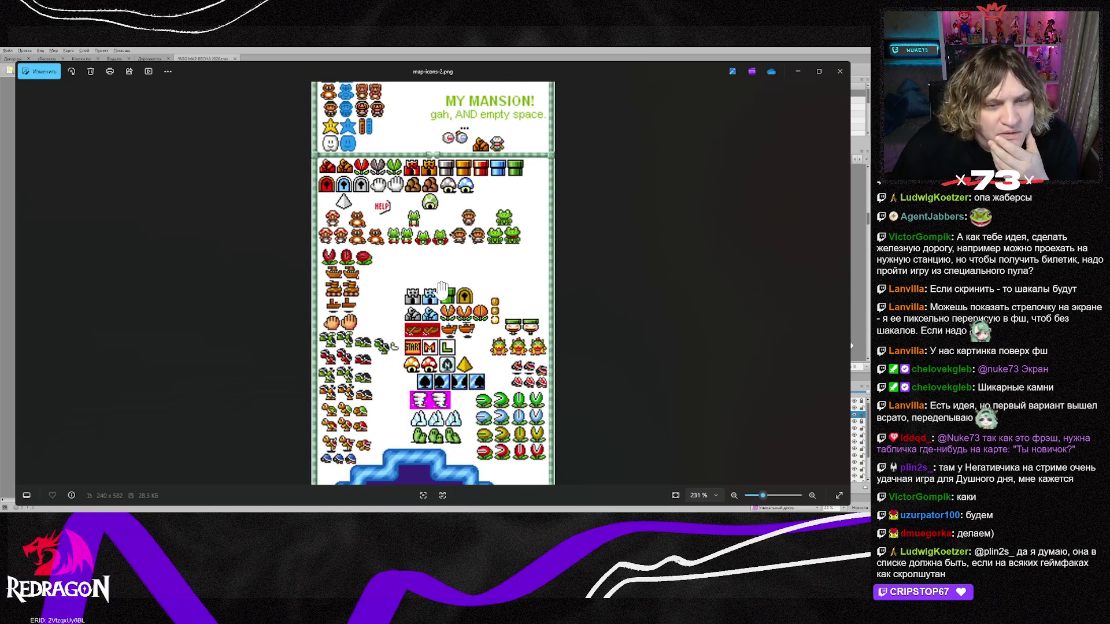
{"action": "scroll", "coordinate": [442, 287], "scroll_direction": "up", "scroll_amount": 4}
{"action": "scroll", "coordinate": [456, 301], "scroll_direction": "down", "scroll_amount": 1}
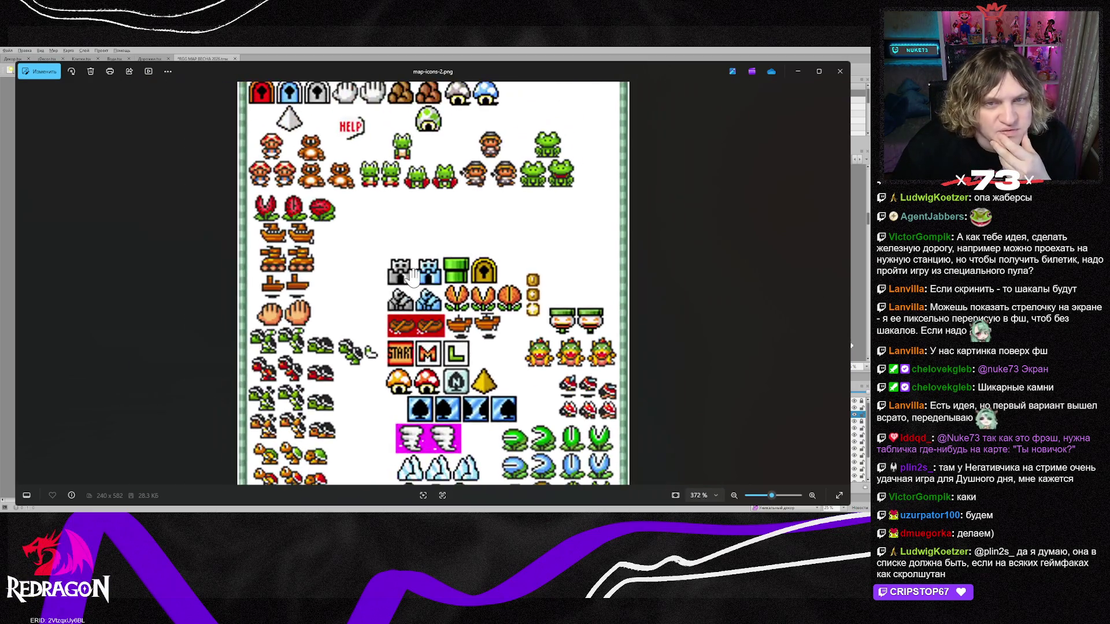
{"action": "scroll", "coordinate": [462, 307], "scroll_direction": "up", "scroll_amount": 1}
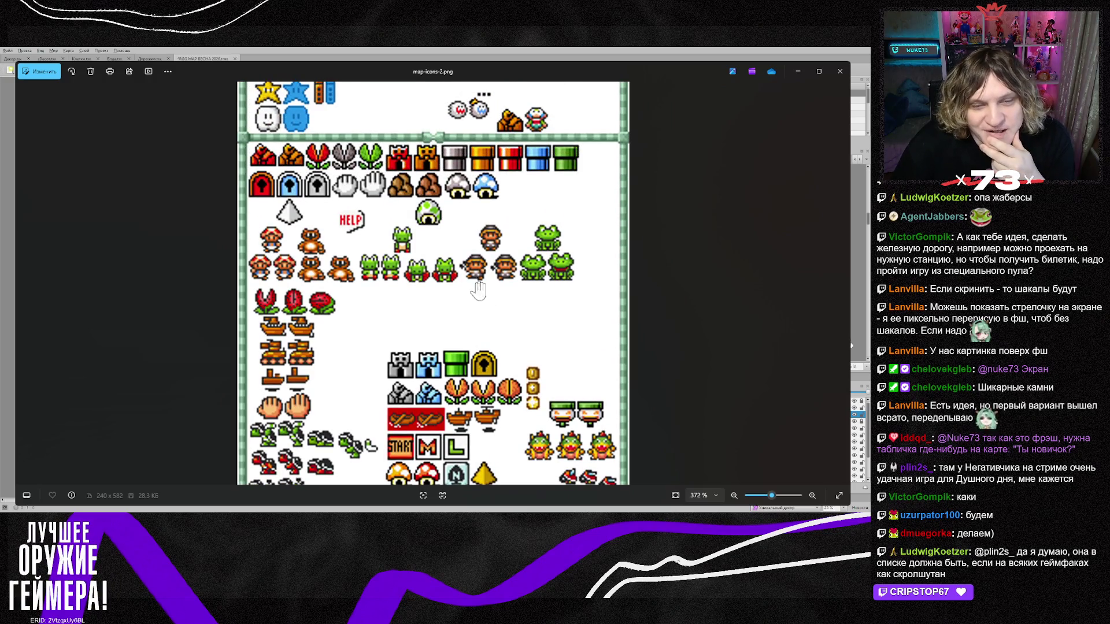
{"action": "scroll", "coordinate": [439, 307], "scroll_direction": "up", "scroll_amount": 2}
{"action": "scroll", "coordinate": [405, 324], "scroll_direction": "up", "scroll_amount": 1}
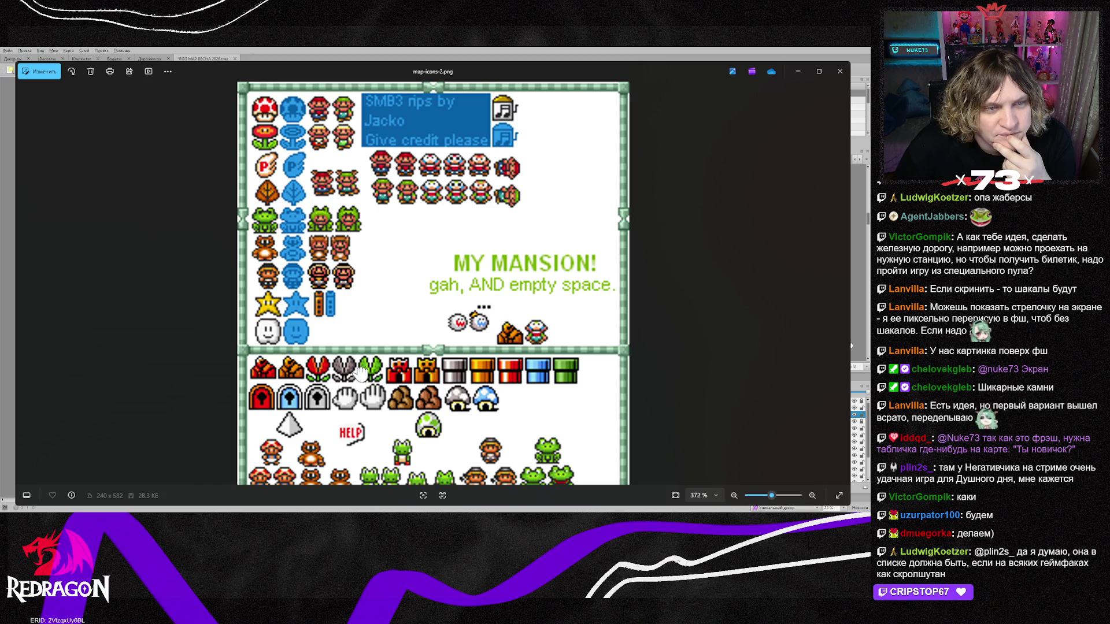
{"action": "scroll", "coordinate": [359, 373], "scroll_direction": "down", "scroll_amount": 5}
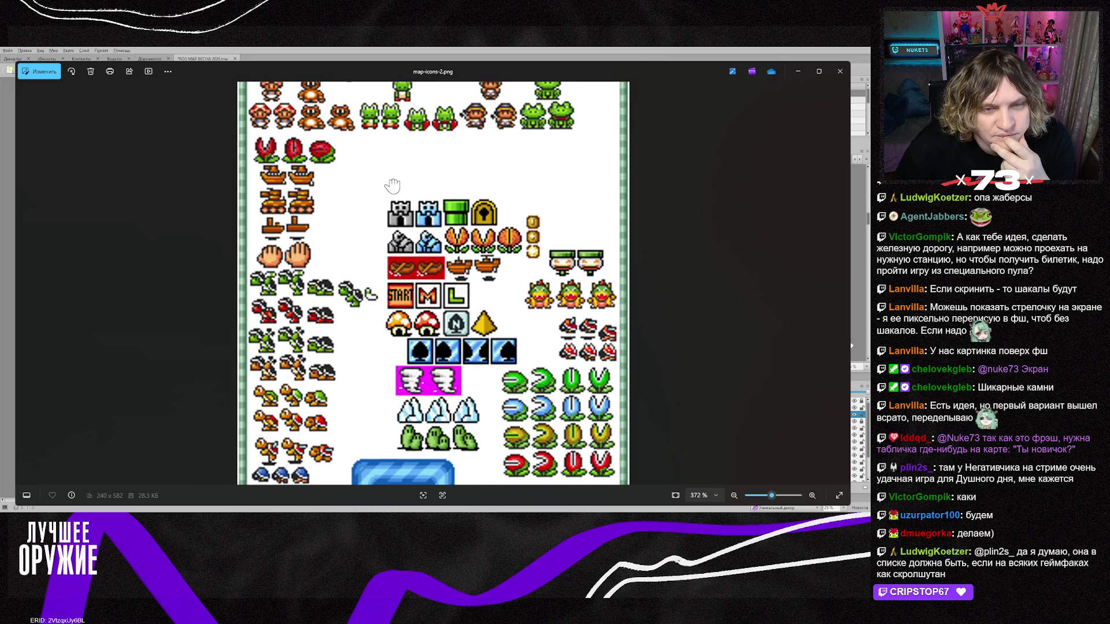
Pan to the lower sprite rows, then advance to map-overworld-3.png.
{"action": "left_click_drag", "start_coordinate": [393, 185], "coordinate": [392, 143]}
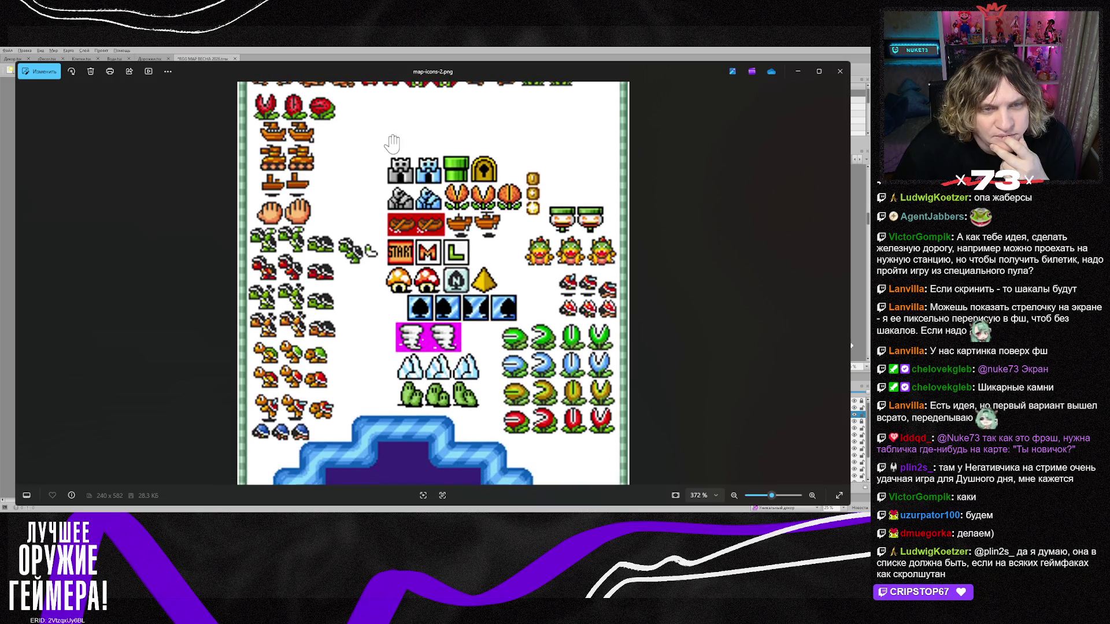
{"action": "scroll", "coordinate": [375, 260], "scroll_direction": "down", "scroll_amount": 1}
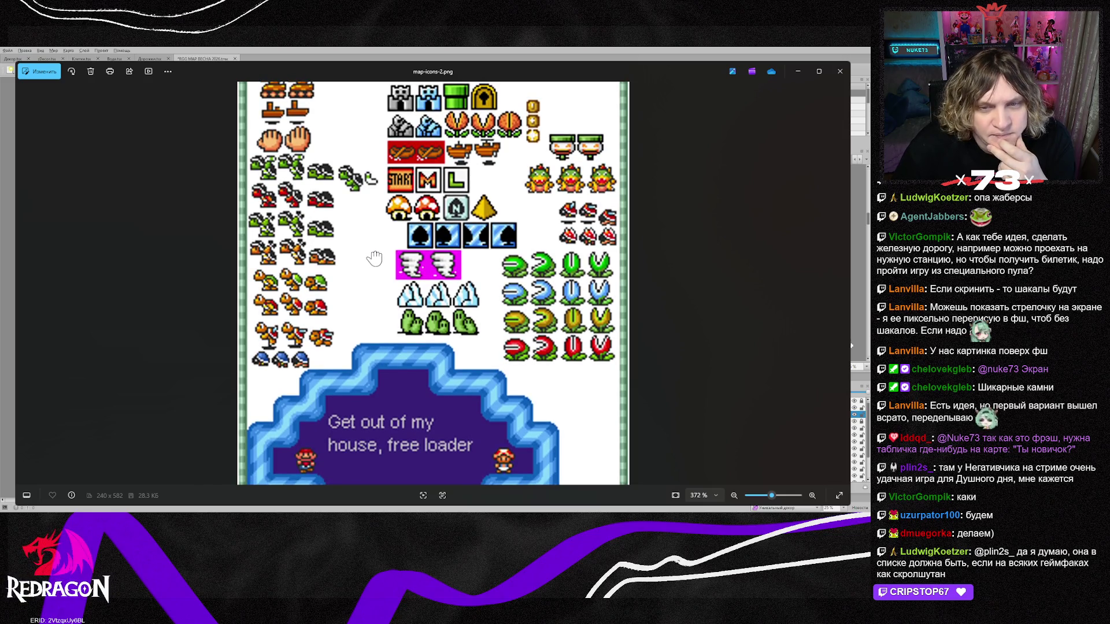
{"action": "scroll", "coordinate": [374, 258], "scroll_direction": "up", "scroll_amount": 3}
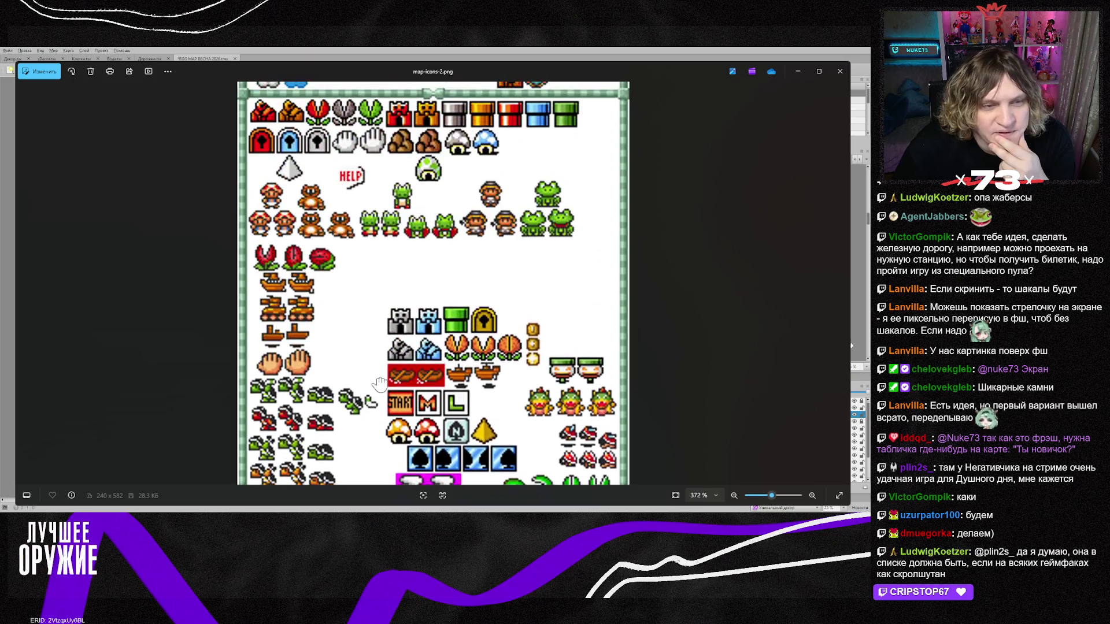
{"action": "scroll", "coordinate": [379, 384], "scroll_direction": "up", "scroll_amount": 2}
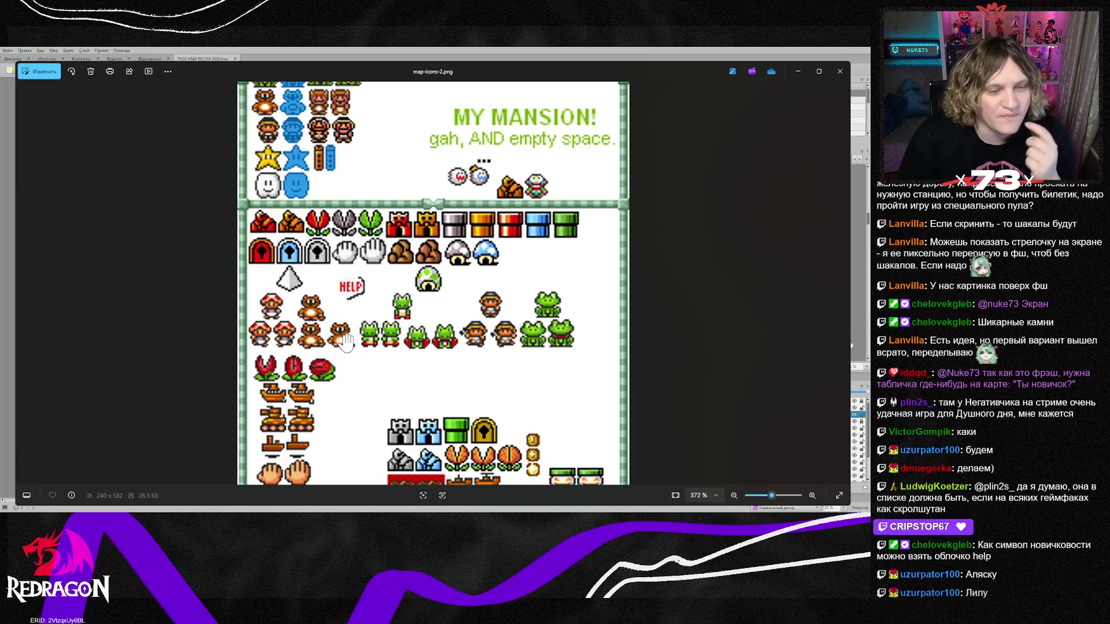
{"action": "scroll", "coordinate": [359, 359], "scroll_direction": "down", "scroll_amount": 3}
{"action": "scroll", "coordinate": [374, 292], "scroll_direction": "down", "scroll_amount": 5}
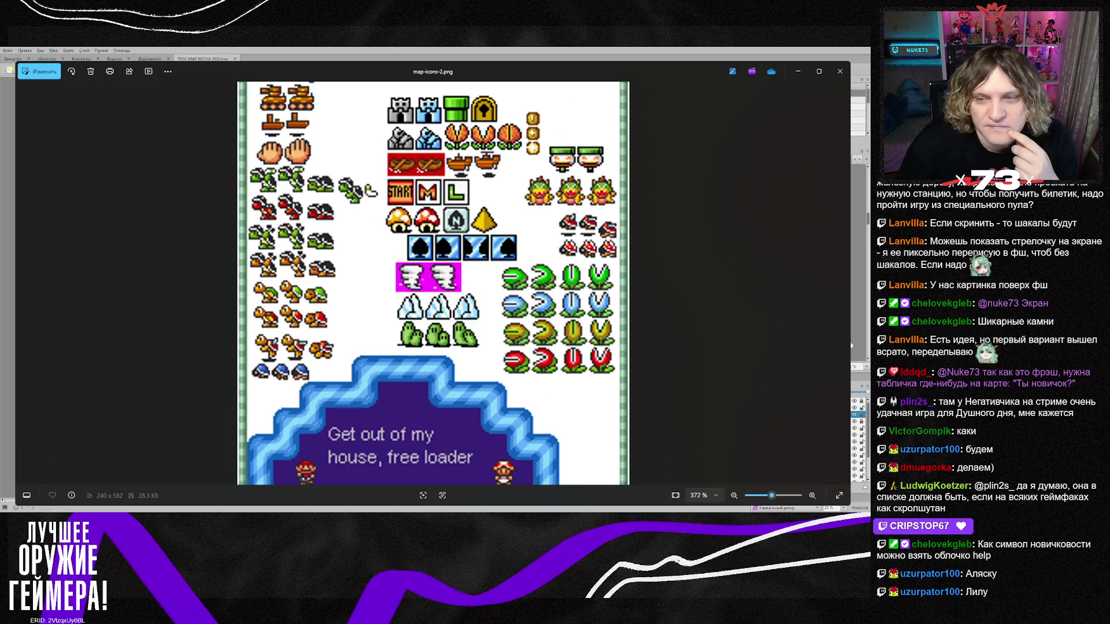
{"action": "left_click", "coordinate": [843, 284]}
{"action": "left_click", "coordinate": [842, 283]}
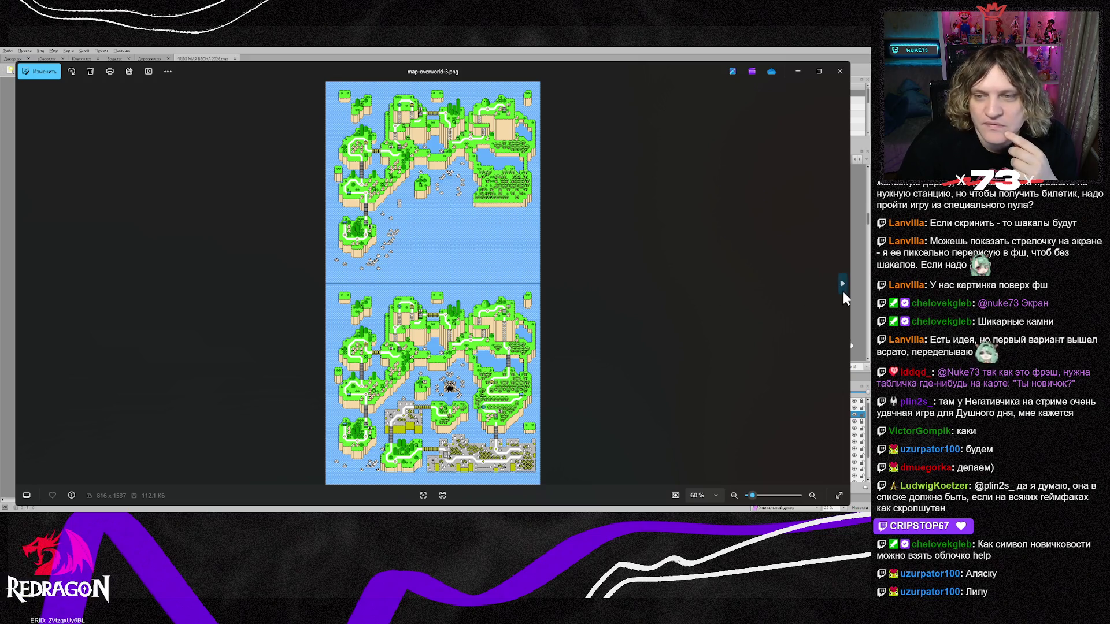
Step through maps.png and maptiles.gif, panning to maptiles.gif's right-hand tiles, then open map-tiles.png.
{"action": "left_click", "coordinate": [842, 289]}
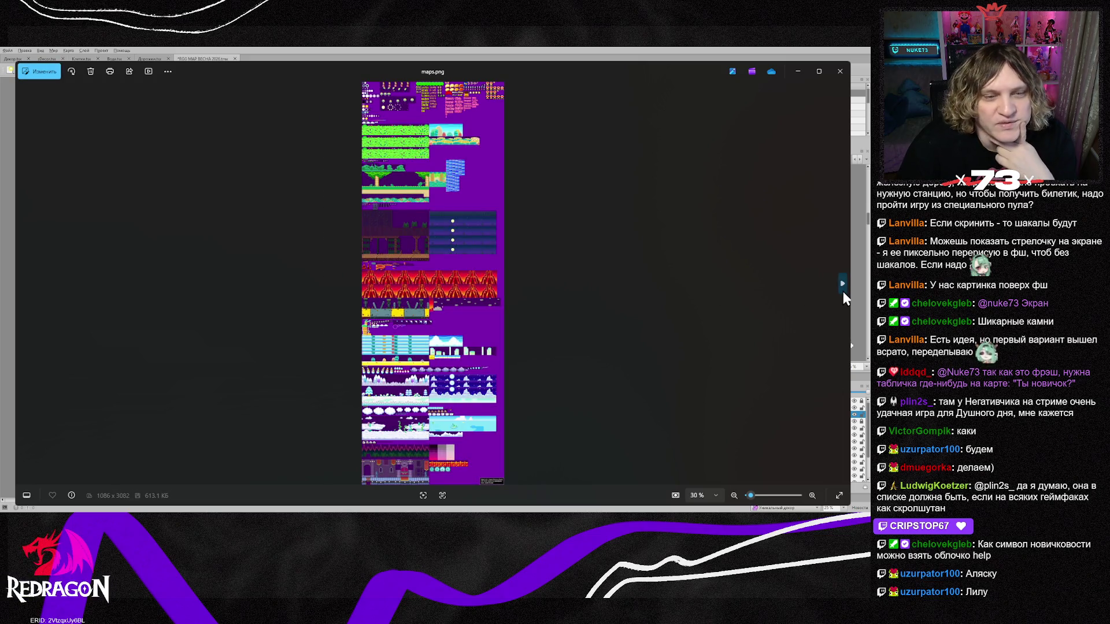
{"action": "left_click", "coordinate": [843, 289]}
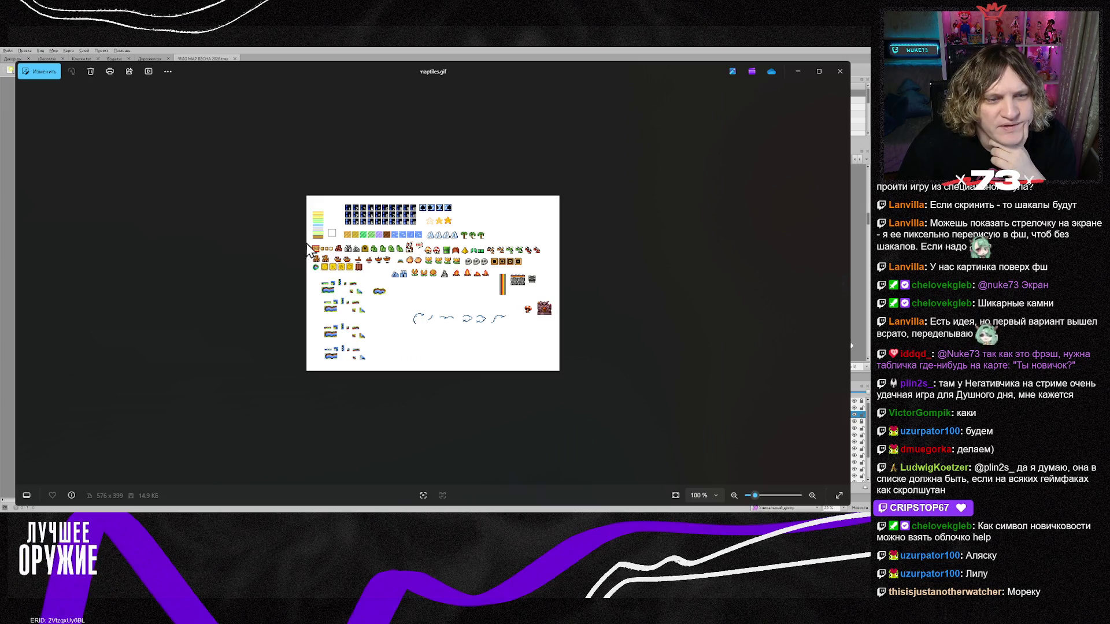
{"action": "scroll", "coordinate": [359, 251], "scroll_direction": "up", "scroll_amount": 8}
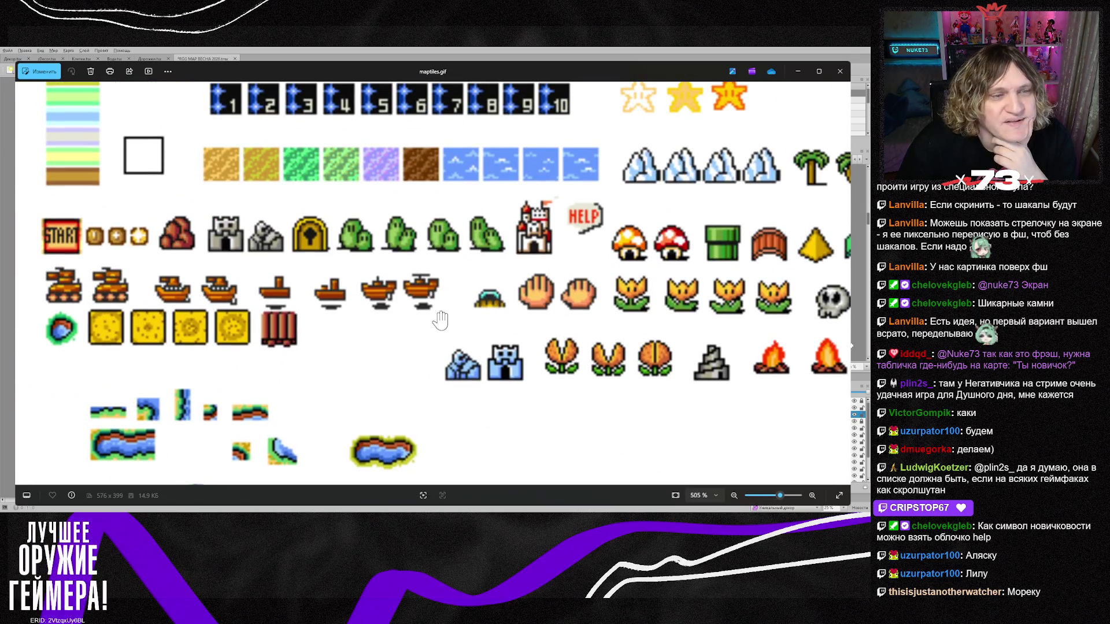
{"action": "mouse_move", "coordinate": [599, 364]}
{"action": "left_mouse_down"}
{"action": "mouse_move", "coordinate": [173, 362]}
{"action": "mouse_move", "coordinate": [358, 373]}
{"action": "mouse_move", "coordinate": [403, 415]}
{"action": "mouse_move", "coordinate": [571, 416]}
{"action": "mouse_move", "coordinate": [660, 348]}
{"action": "mouse_move", "coordinate": [519, 215]}
{"action": "mouse_move", "coordinate": [669, 250]}
{"action": "mouse_move", "coordinate": [367, 280]}
{"action": "mouse_move", "coordinate": [472, 153]}
{"action": "left_mouse_up"}
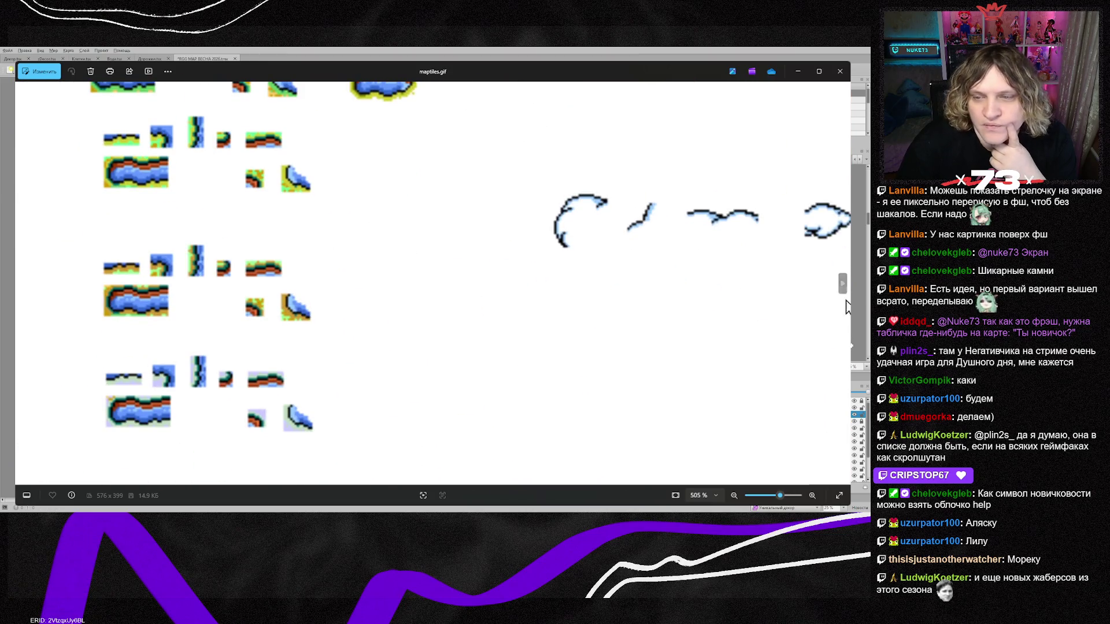
{"action": "left_click", "coordinate": [842, 283]}
{"action": "scroll", "coordinate": [452, 376], "scroll_direction": "up", "scroll_amount": 5}
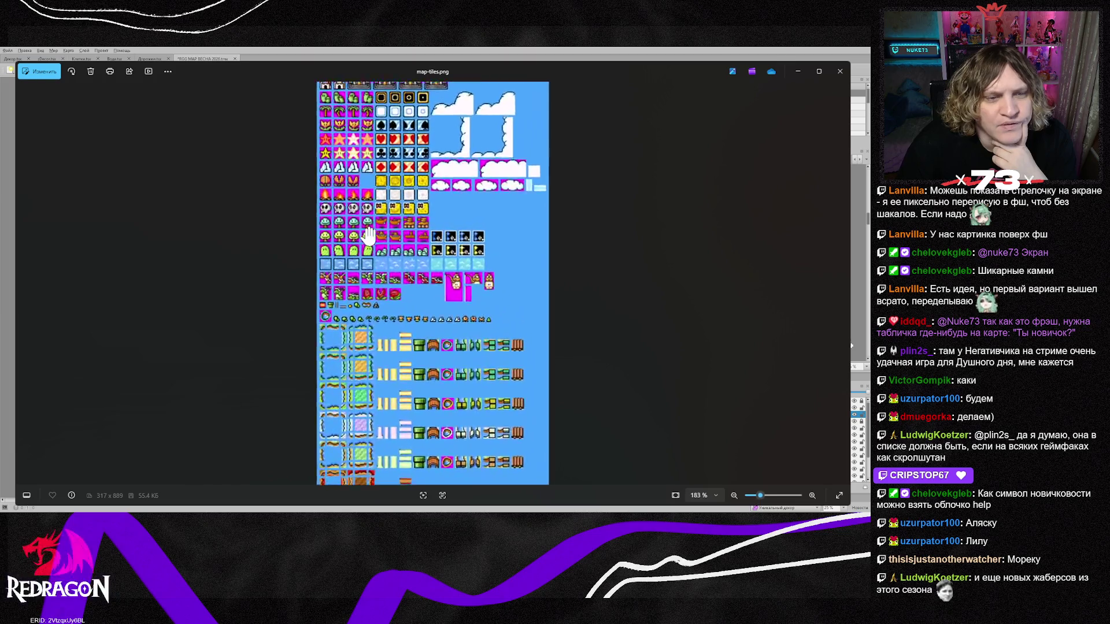
Zoom into map-tiles.png and pan right to see more tiles.
{"action": "scroll", "coordinate": [452, 375], "scroll_direction": "up", "scroll_amount": 3}
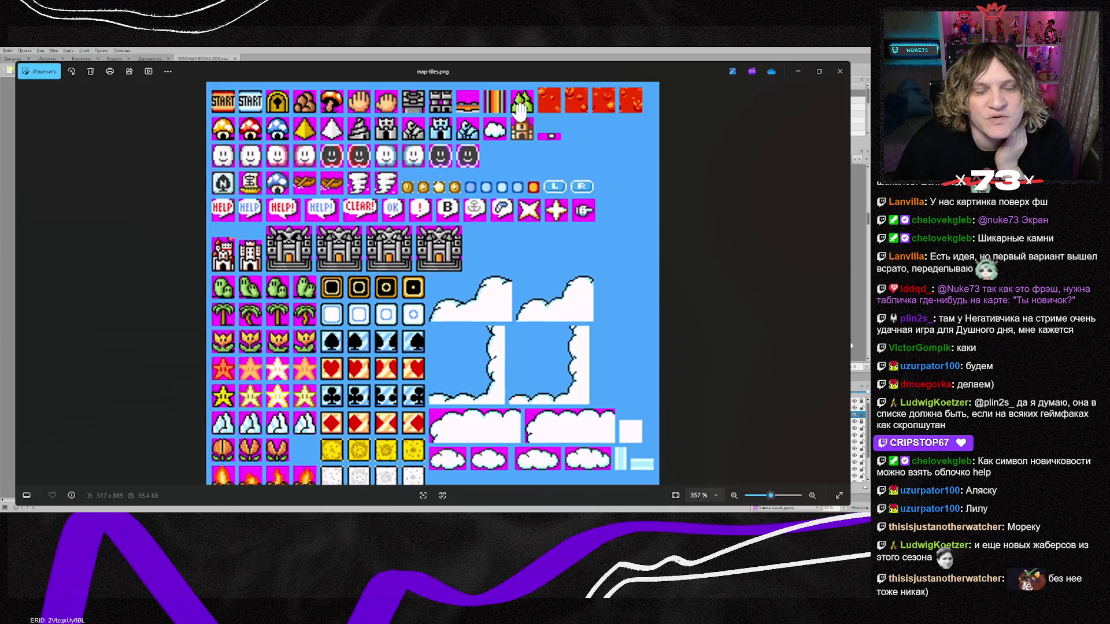
{"action": "scroll", "coordinate": [455, 107], "scroll_direction": "up", "scroll_amount": 5}
{"action": "left_click_drag", "start_coordinate": [588, 172], "coordinate": [507, 205]}
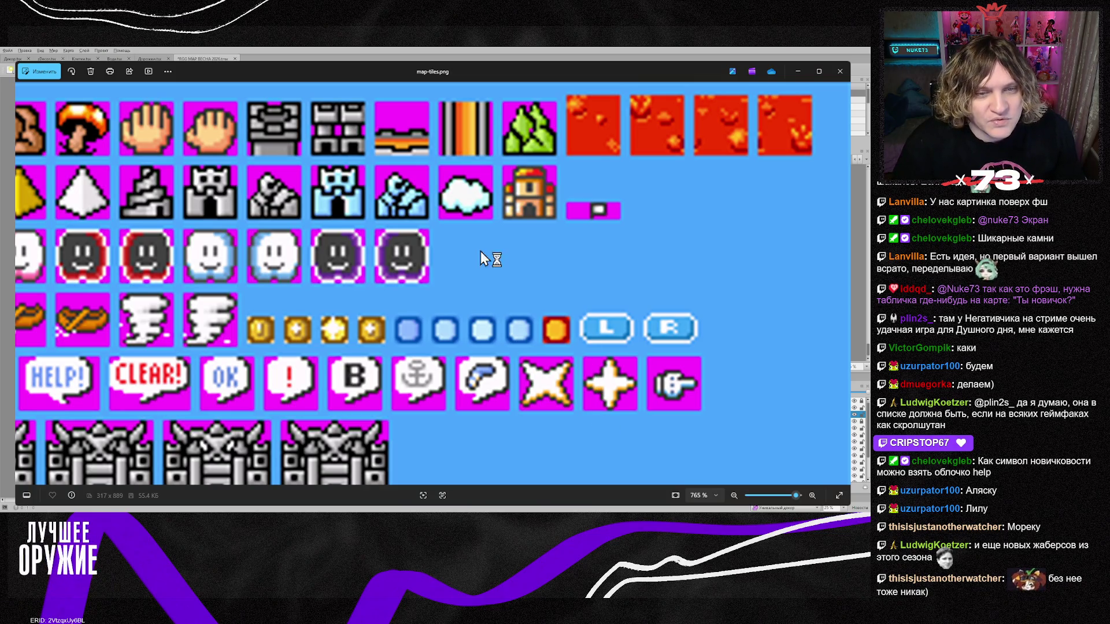
Switch to Photoshop and cycle documents to Вода-19.png holding the green hill tile.
{"action": "key", "text": "alt+Tab"}
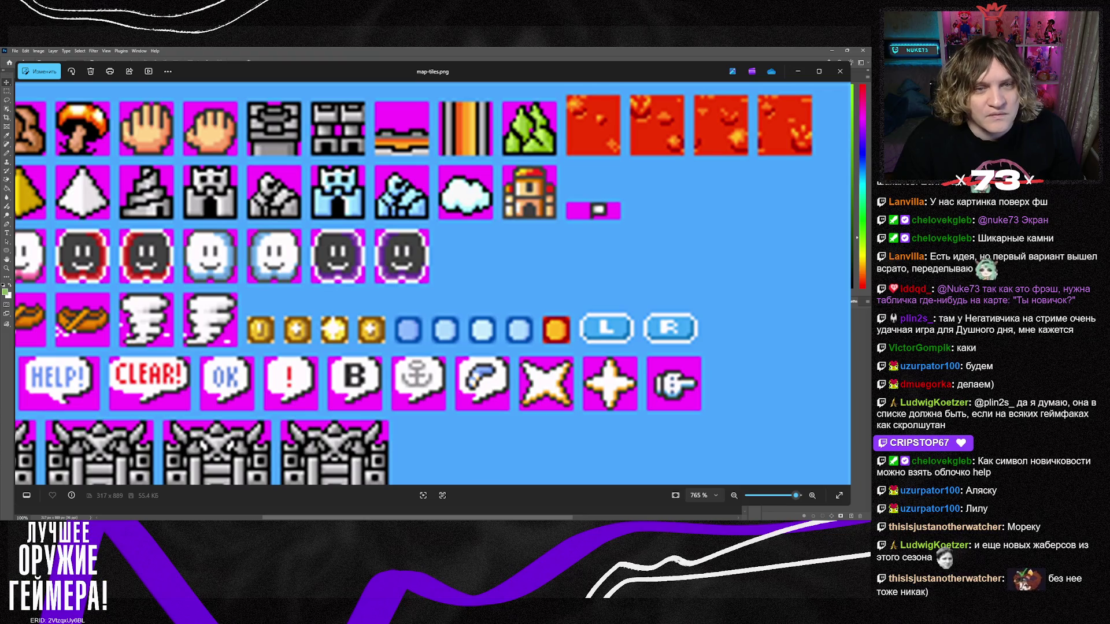
{"action": "scroll", "coordinate": [289, 509], "scroll_direction": "up", "scroll_amount": 5}
{"action": "scroll", "coordinate": [289, 510], "scroll_direction": "up", "scroll_amount": 2}
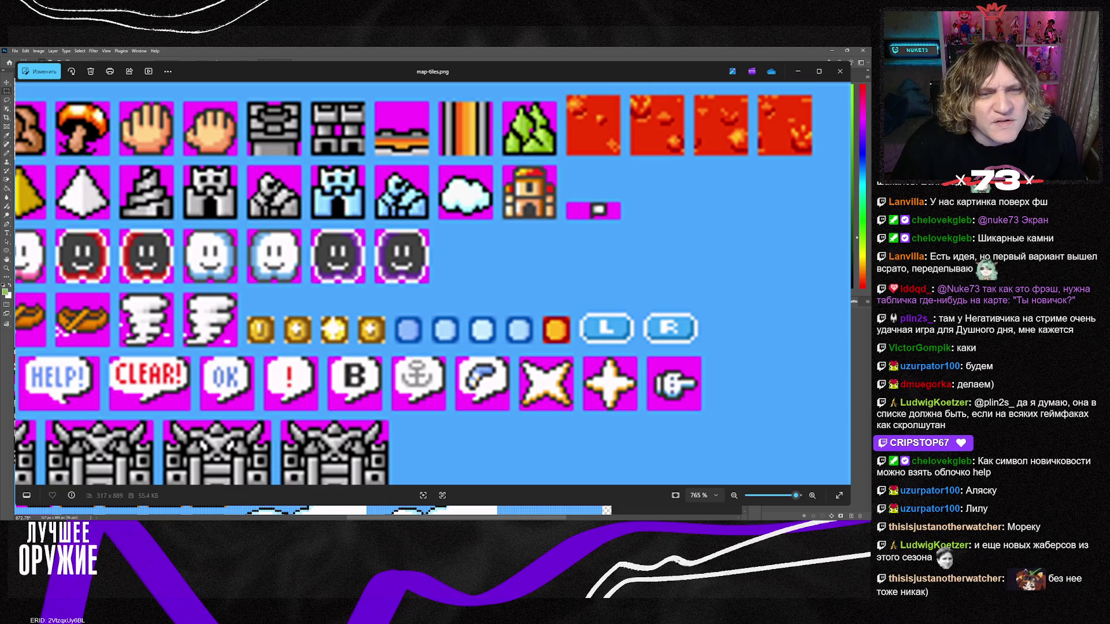
{"action": "key", "text": "ctrl+Tab"}
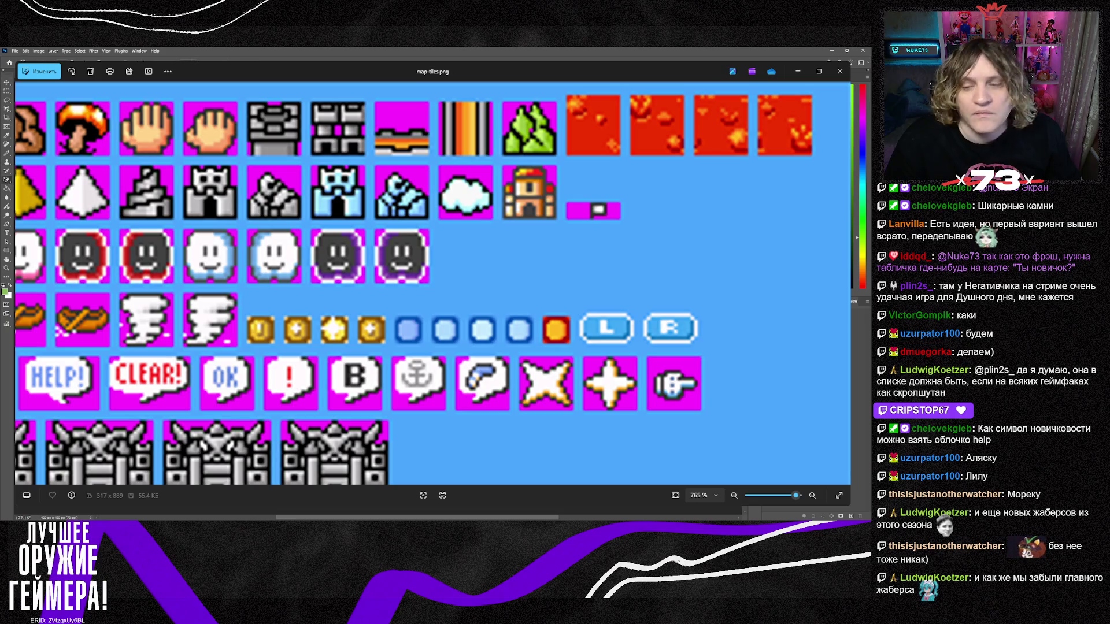
{"action": "key", "text": "alt+Tab"}
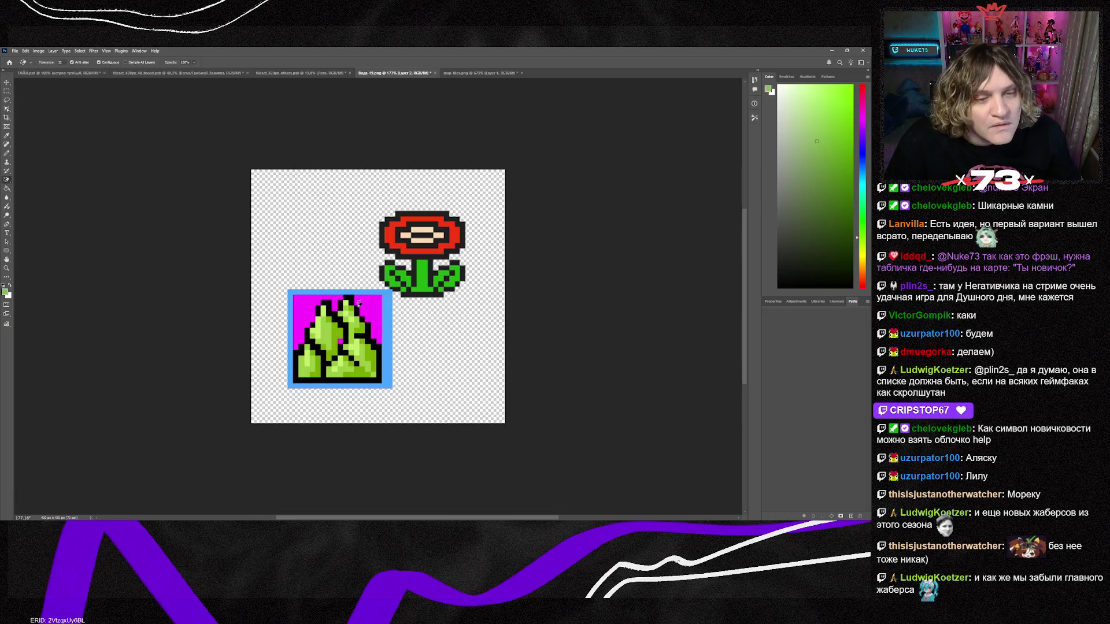
Erase the rock tile's magenta backing, scale it up, and place a copy where the flower was.
{"action": "left_click", "coordinate": [370, 315]}
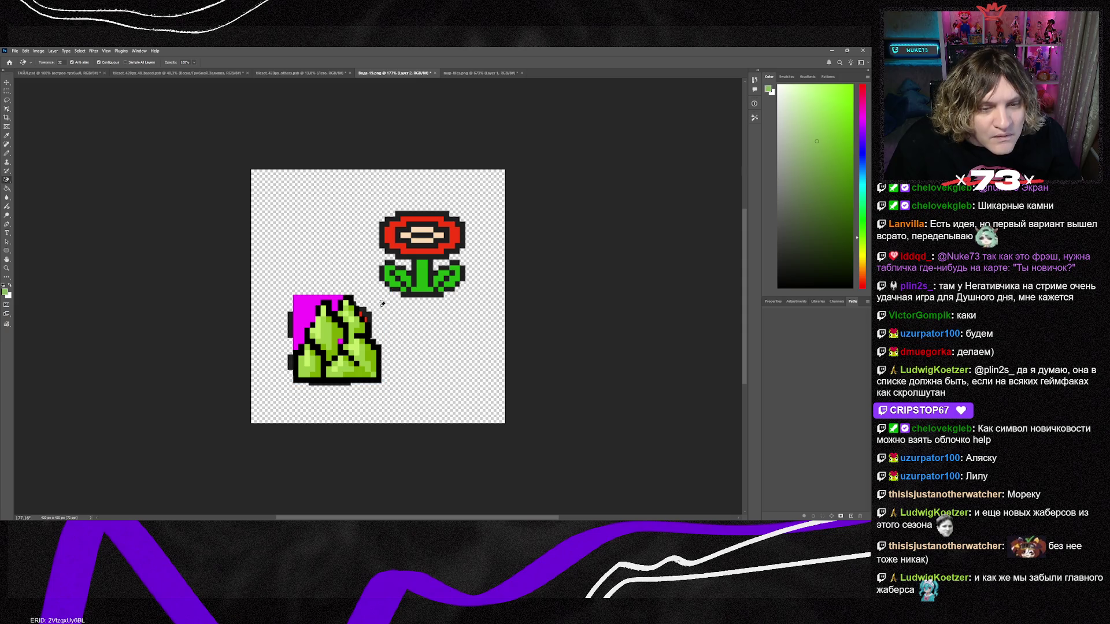
{"action": "left_click", "coordinate": [324, 301]}
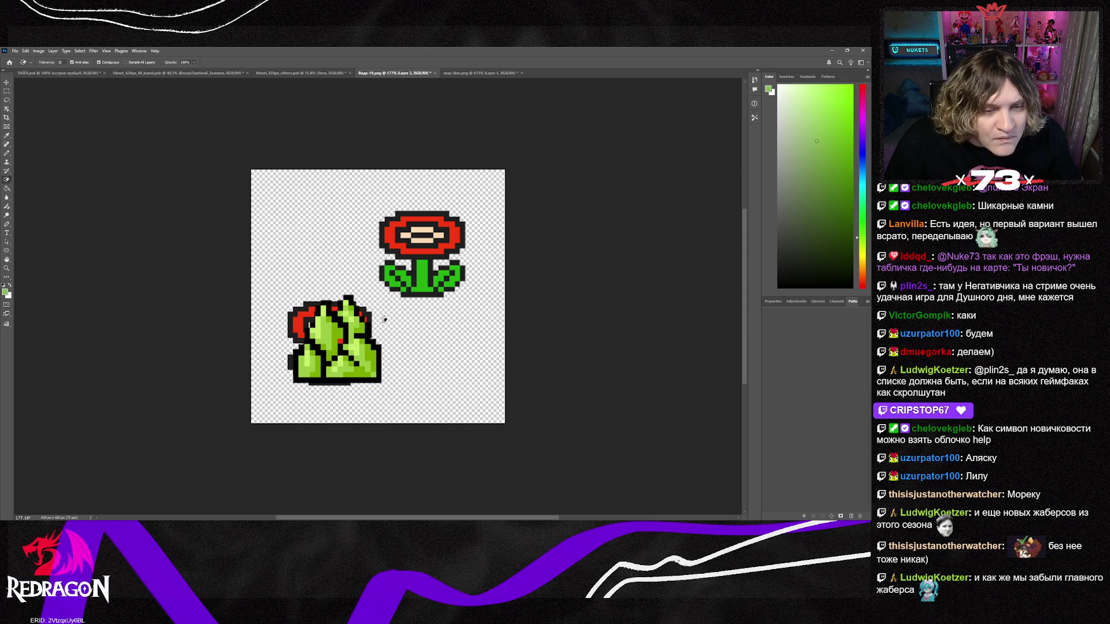
{"action": "key", "text": "v"}
{"action": "left_click_drag", "start_coordinate": [353, 375], "coordinate": [356, 382]}
{"action": "key", "text": "ctrl+t"}
{"action": "left_click_drag", "start_coordinate": [378, 299], "coordinate": [383, 294]}
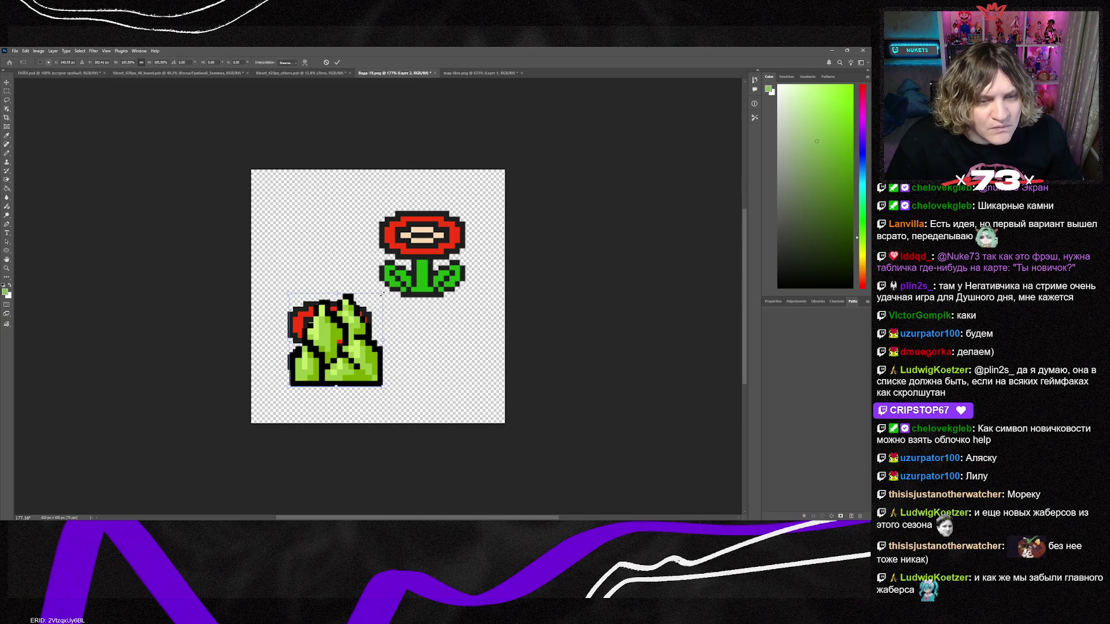
{"action": "left_click_drag", "start_coordinate": [359, 357], "coordinate": [362, 356]}
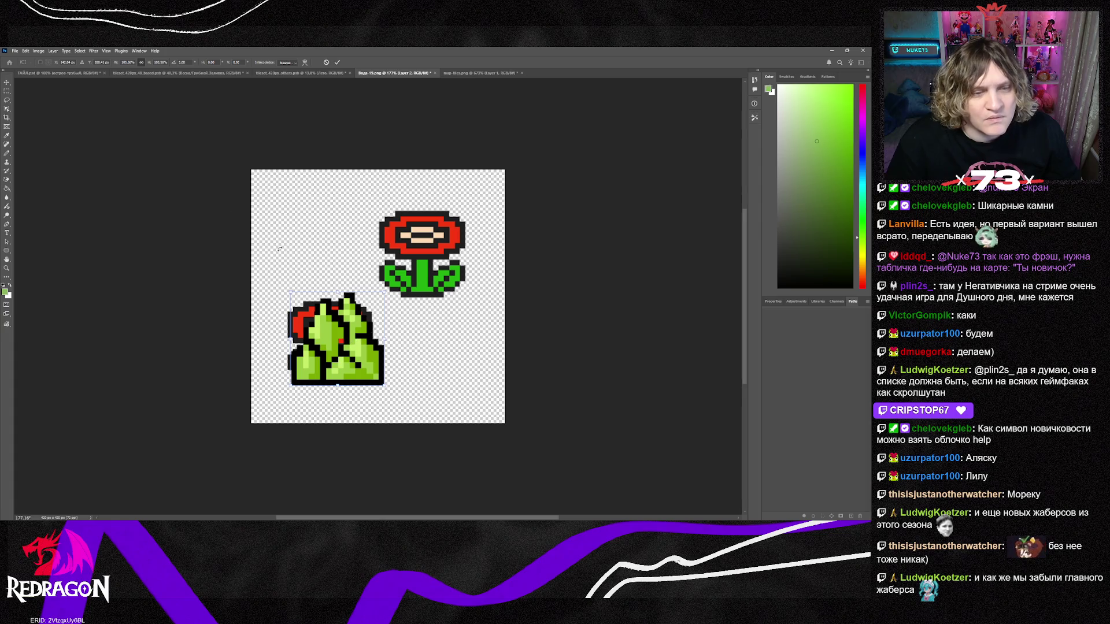
{"action": "left_click", "coordinate": [8, 85]}
{"action": "mouse_move", "coordinate": [347, 370]}
{"action": "left_mouse_down"}
{"action": "mouse_move", "coordinate": [425, 280]}
{"action": "mouse_move", "coordinate": [441, 282]}
{"action": "left_mouse_up"}
{"action": "key", "text": "ctrl+z"}
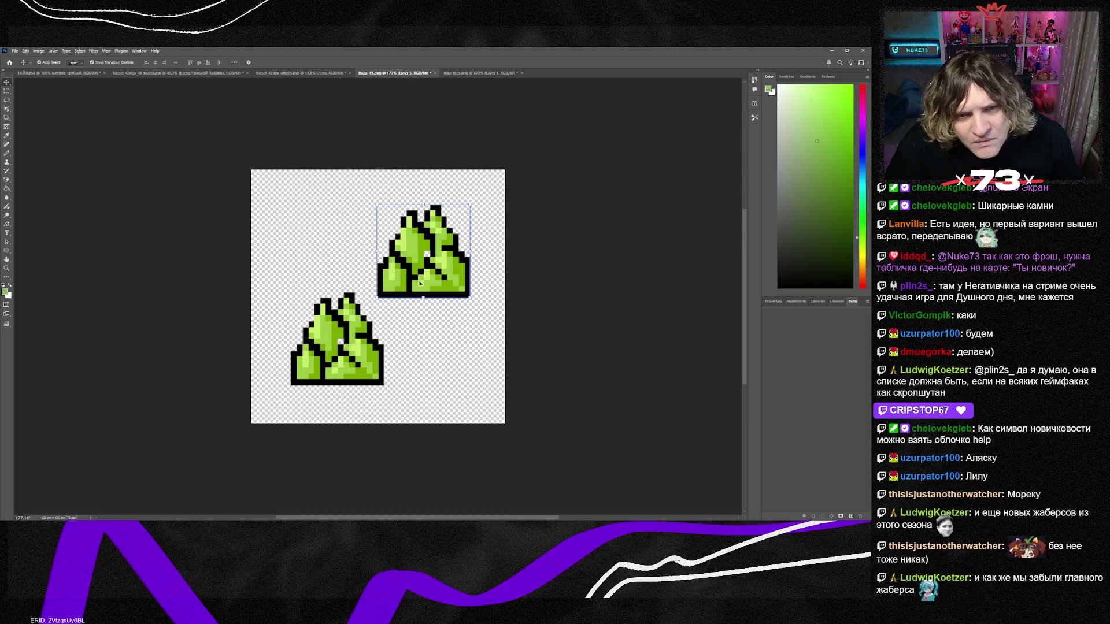
Sample the rock's bright green and try a bucket fill, then undo it.
{"action": "left_click", "coordinate": [8, 153]}
{"action": "left_click", "coordinate": [6, 135]}
{"action": "left_click", "coordinate": [427, 246]}
{"action": "left_click", "coordinate": [7, 189]}
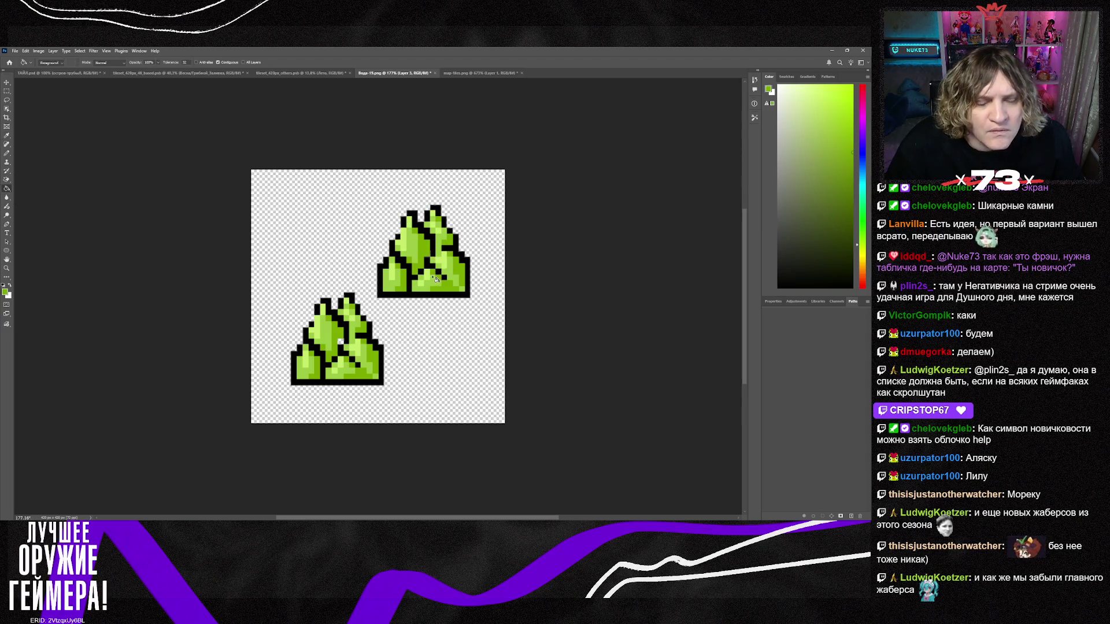
{"action": "left_click", "coordinate": [342, 347]}
{"action": "key", "text": "ctrl+z"}
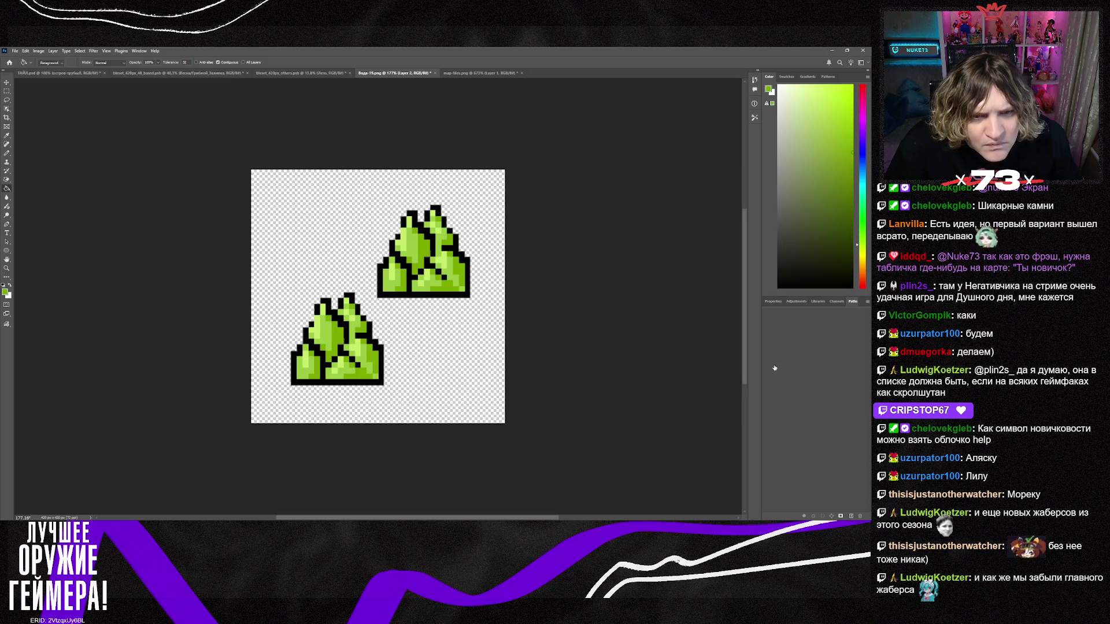
Sample black, set a 1 px pencil, and draw the missing outline row on the upper rock.
{"action": "scroll", "coordinate": [434, 264], "scroll_direction": "left", "scroll_amount": 1}
{"action": "scroll", "coordinate": [433, 264], "scroll_direction": "right", "scroll_amount": 2}
{"action": "scroll", "coordinate": [407, 255], "scroll_direction": "up", "scroll_amount": 9}
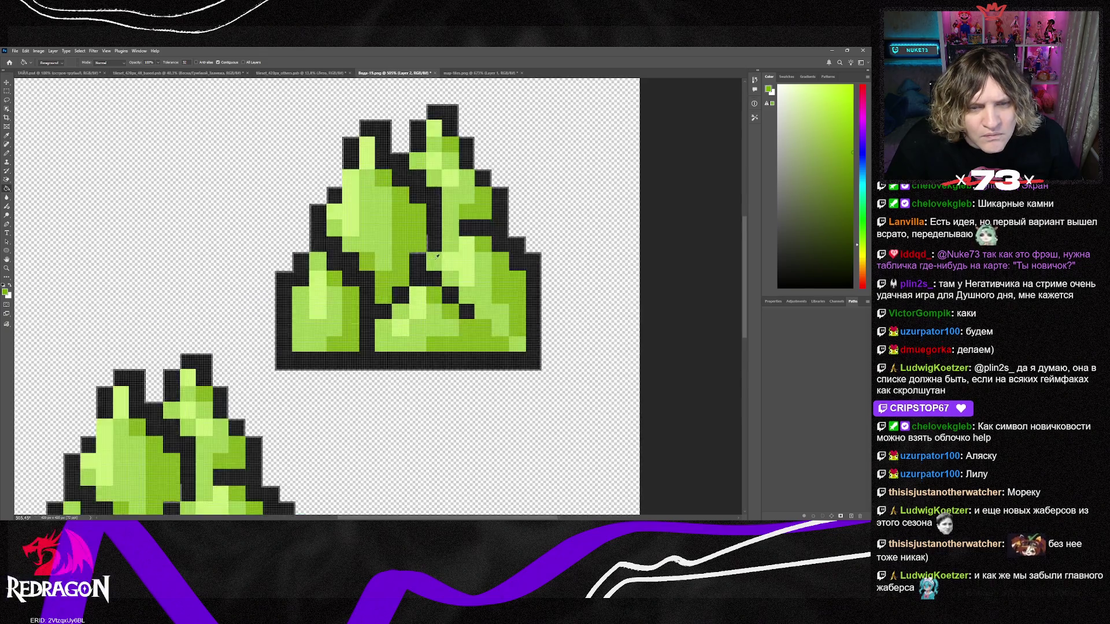
{"action": "scroll", "coordinate": [417, 259], "scroll_direction": "up", "scroll_amount": 3}
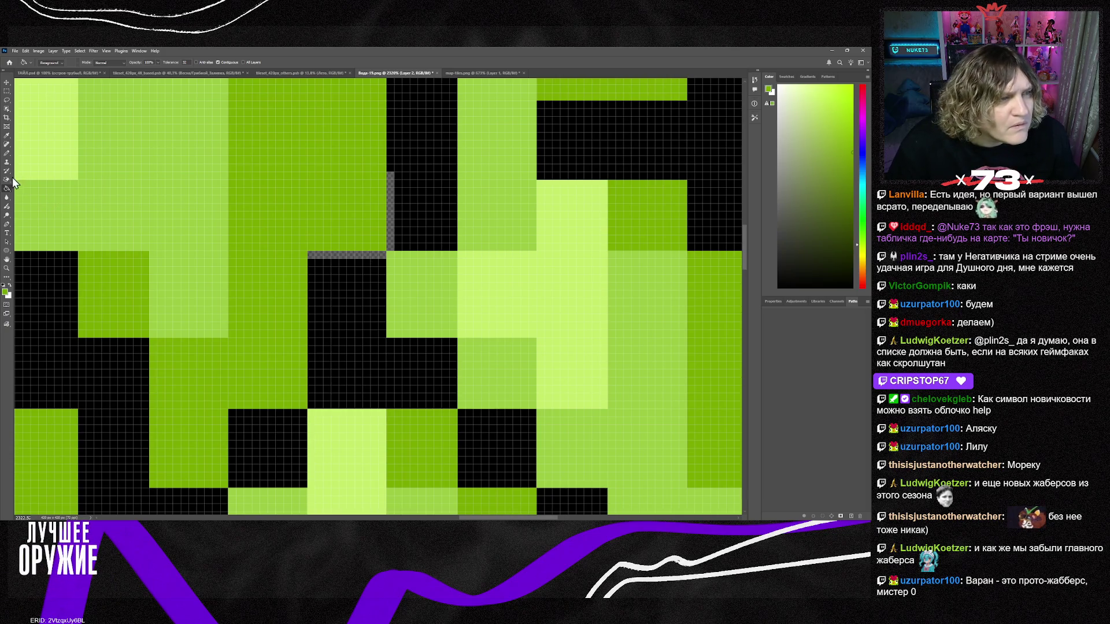
{"action": "left_click", "coordinate": [7, 137]}
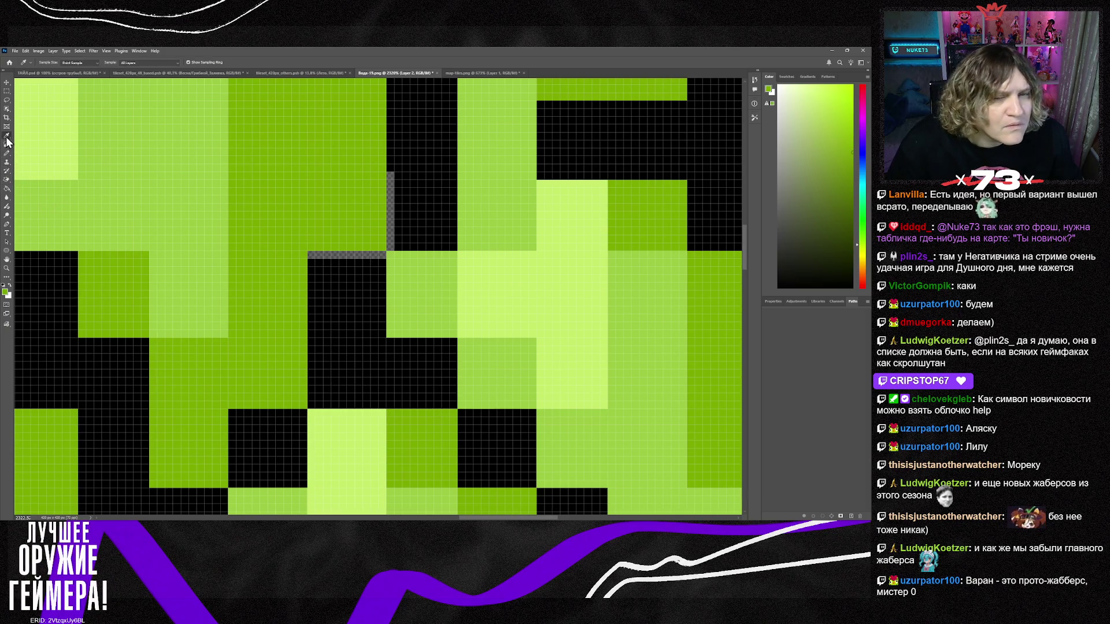
{"action": "left_click", "coordinate": [417, 207]}
{"action": "left_click", "coordinate": [7, 153]}
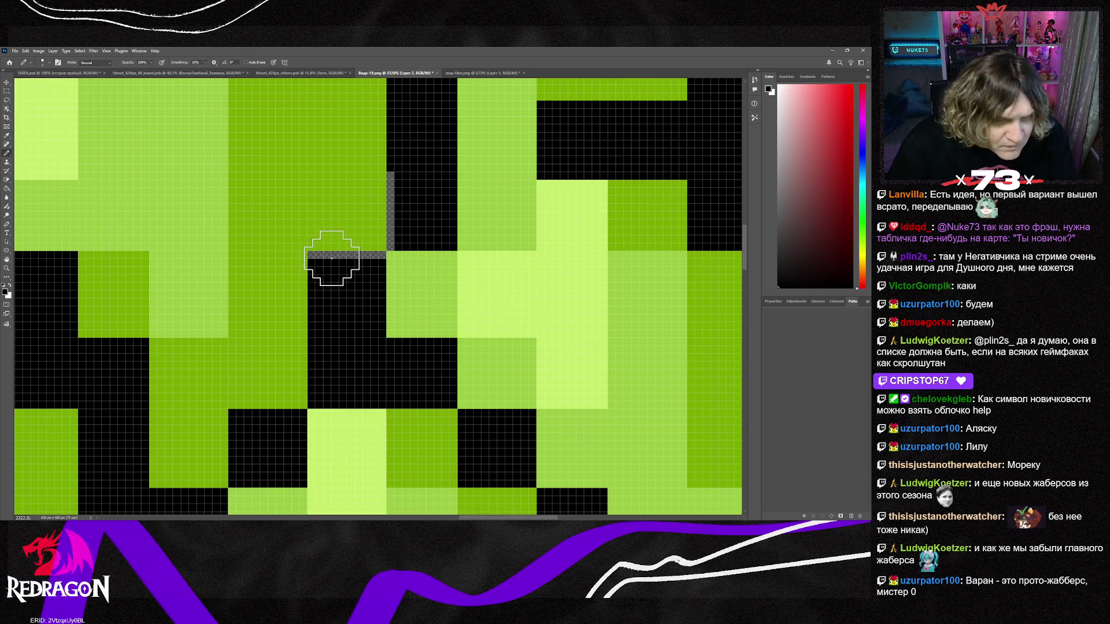
{"action": "key", "text": "bracketleft"}
{"action": "key", "text": "bracketleft"}
{"action": "key", "text": "bracketleft"}
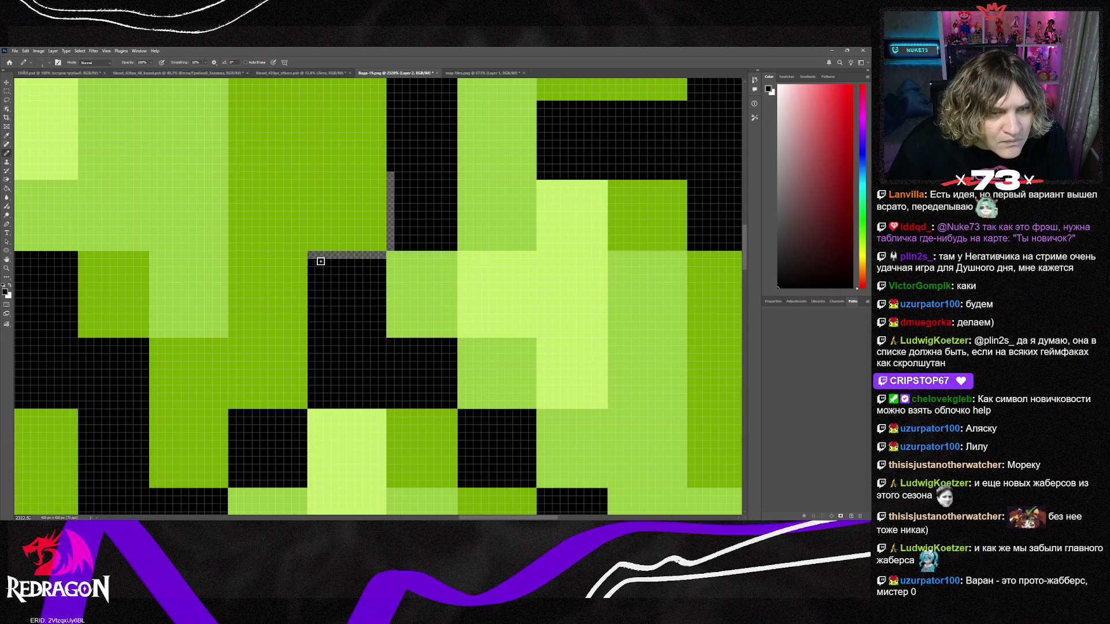
{"action": "mouse_move", "coordinate": [312, 255]}
{"action": "left_mouse_down"}
{"action": "mouse_move", "coordinate": [377, 255]}
{"action": "mouse_move", "coordinate": [393, 174]}
{"action": "left_mouse_up"}
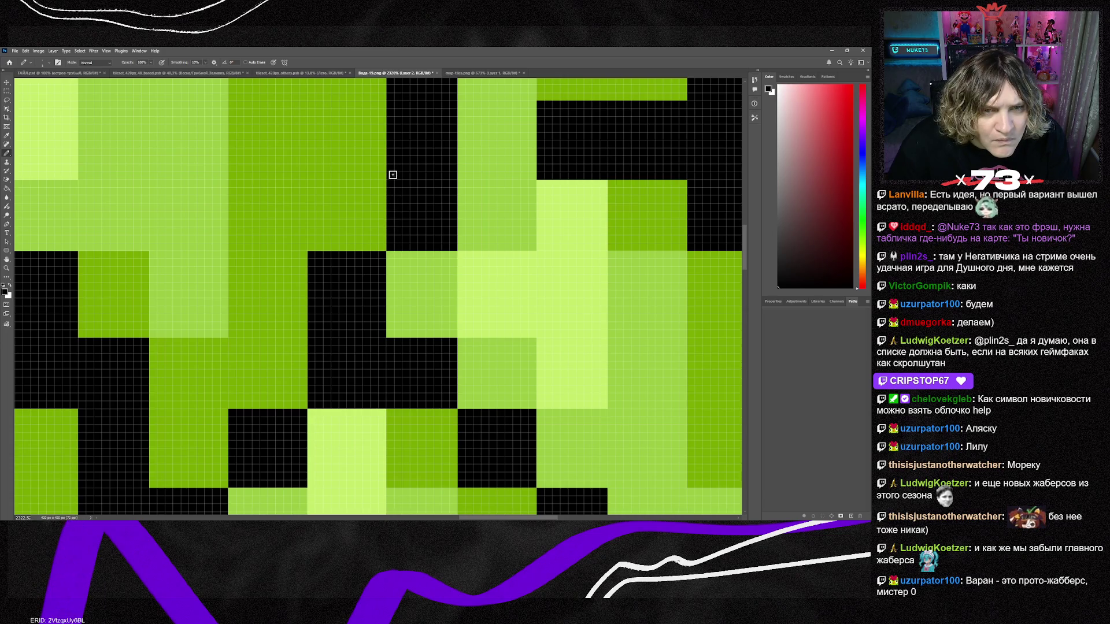
Fill the gap in the lower rock's outline with black pixels.
{"action": "scroll", "coordinate": [433, 253], "scroll_direction": "down", "scroll_amount": 8}
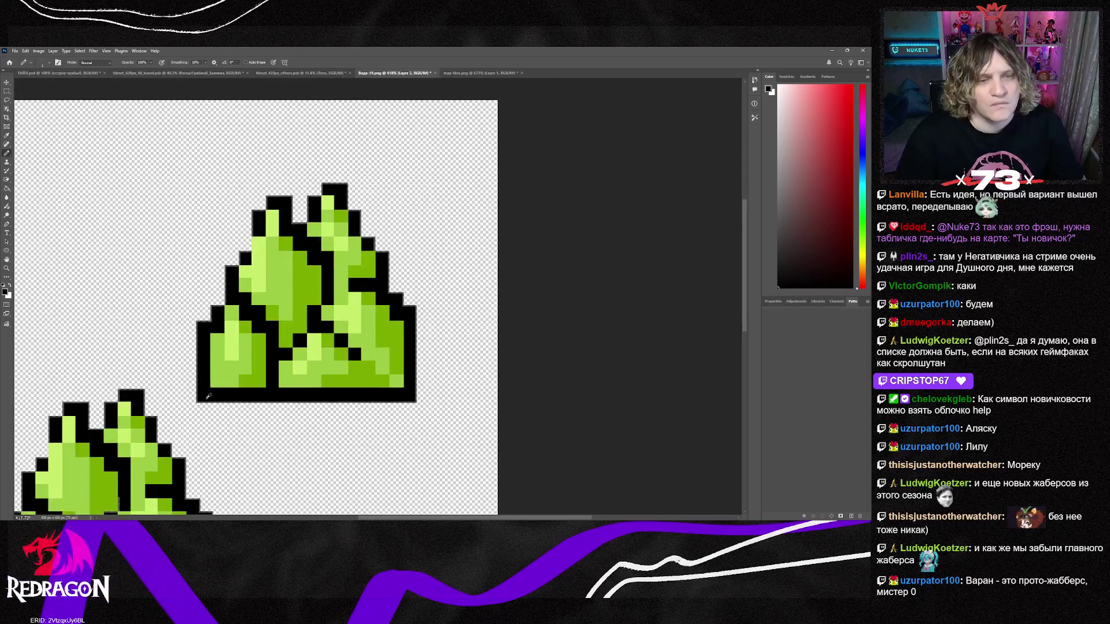
{"action": "scroll", "coordinate": [206, 347], "scroll_direction": "down", "scroll_amount": 3}
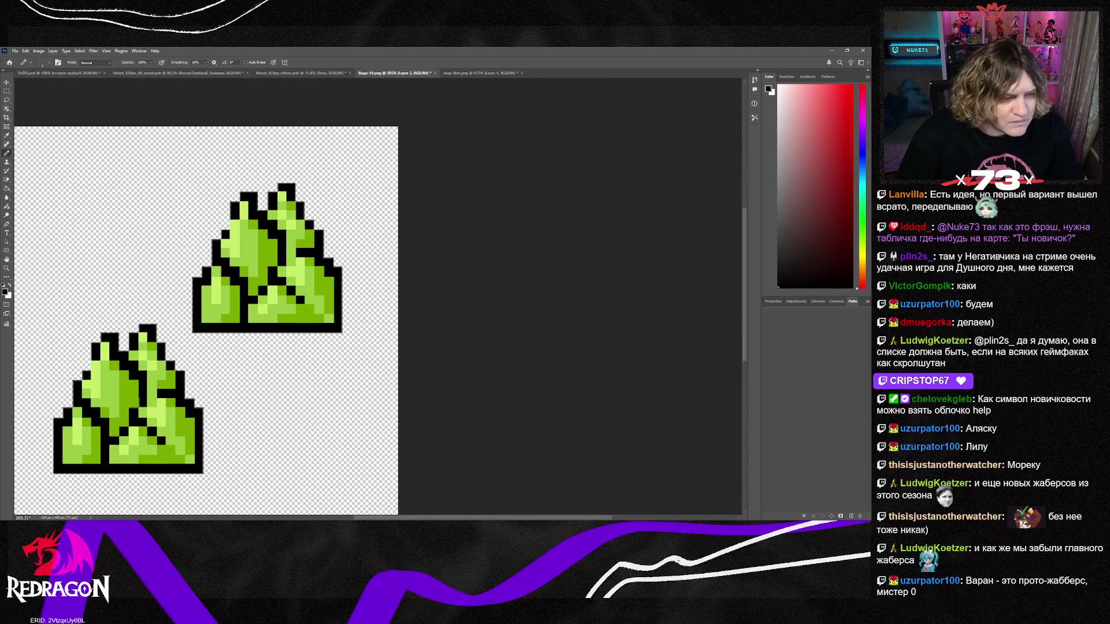
{"action": "scroll", "coordinate": [101, 417], "scroll_direction": "up", "scroll_amount": 9}
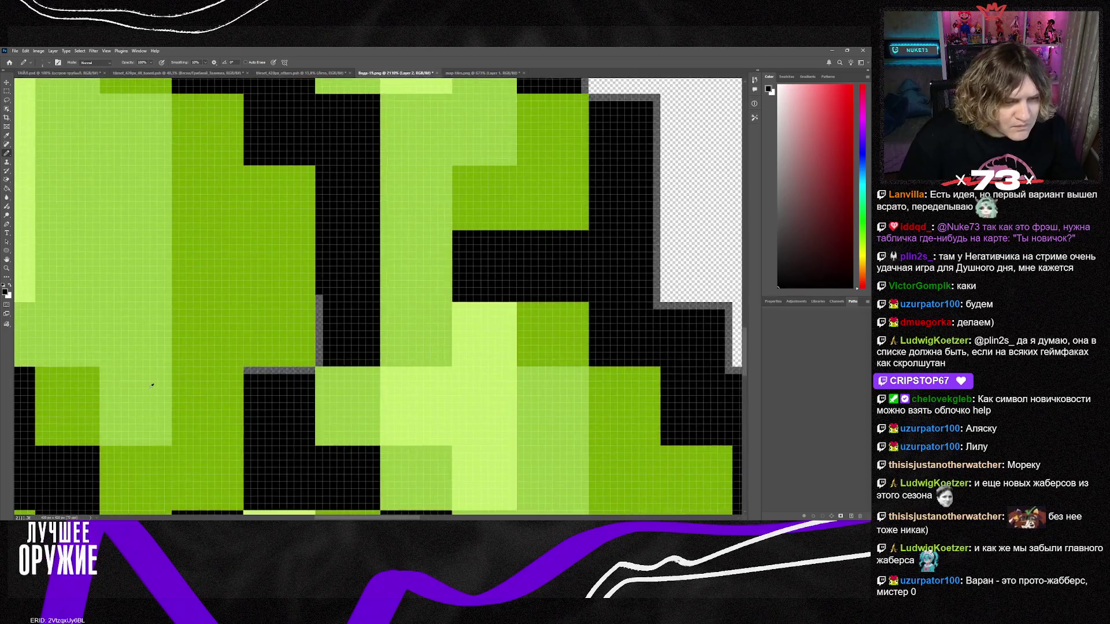
{"action": "mouse_move", "coordinate": [267, 363]}
{"action": "left_mouse_down"}
{"action": "mouse_move", "coordinate": [357, 363]}
{"action": "mouse_move", "coordinate": [372, 274]}
{"action": "left_mouse_up"}
{"action": "scroll", "coordinate": [371, 275], "scroll_direction": "down", "scroll_amount": 9}
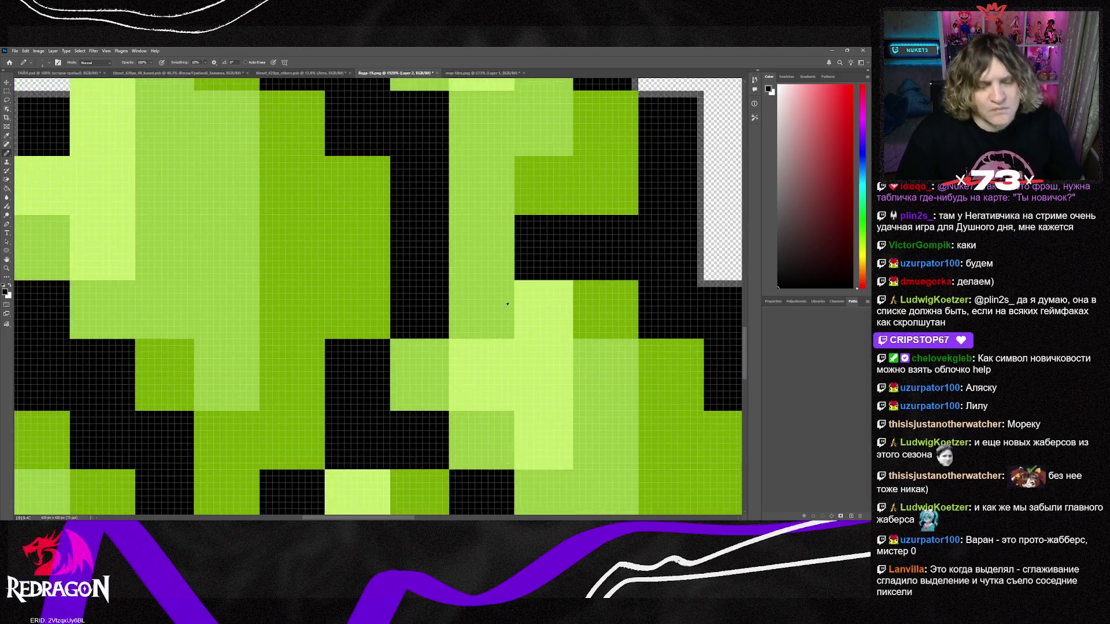
{"action": "scroll", "coordinate": [517, 437], "scroll_direction": "down", "scroll_amount": 2}
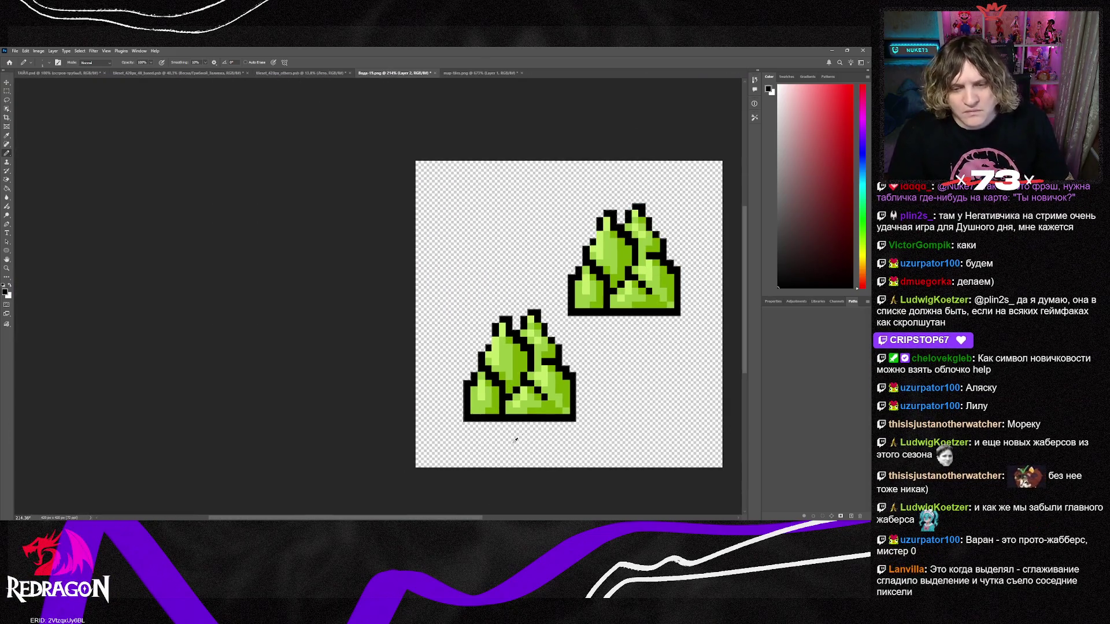
{"action": "scroll", "coordinate": [569, 314], "scroll_direction": "right", "scroll_amount": 5}
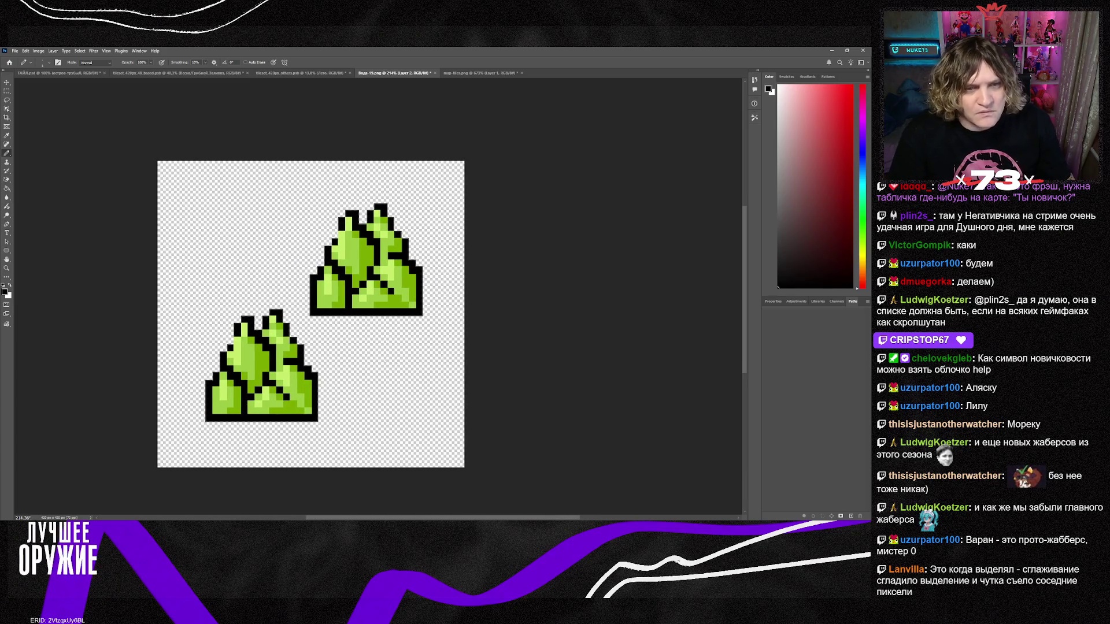
{"action": "scroll", "coordinate": [310, 303], "scroll_direction": "down", "scroll_amount": 1}
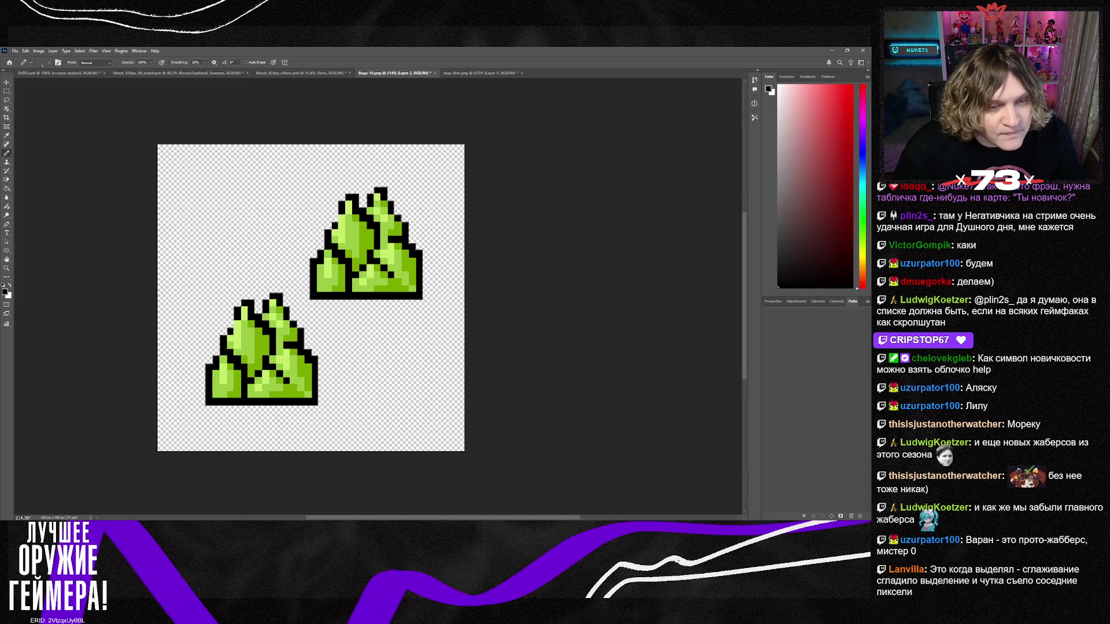
{"action": "scroll", "coordinate": [287, 327], "scroll_direction": "up", "scroll_amount": 5}
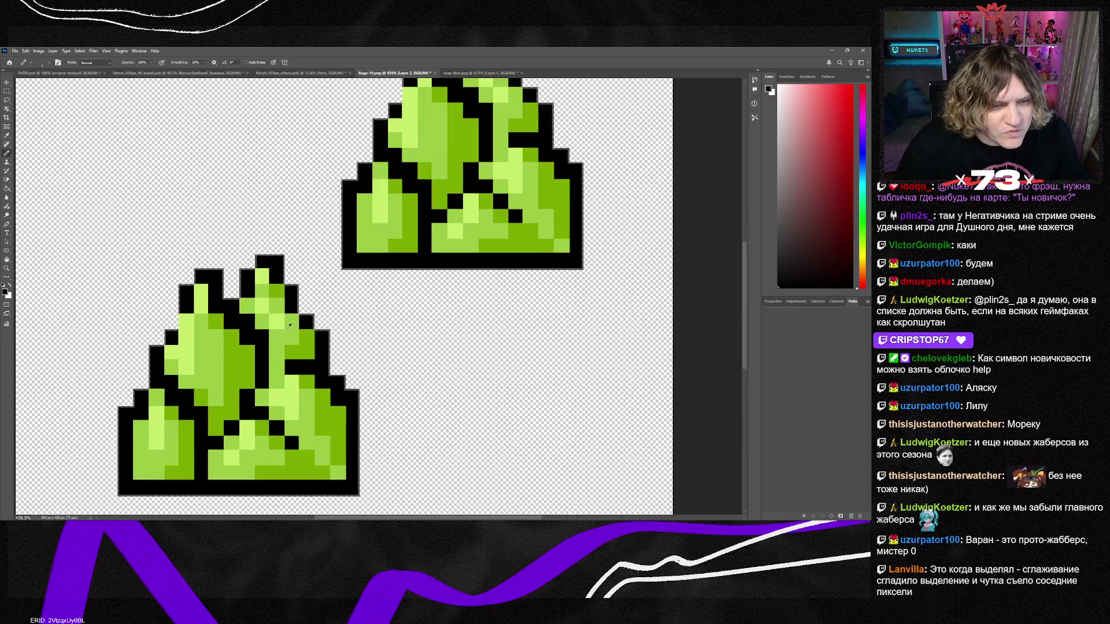
{"action": "scroll", "coordinate": [289, 326], "scroll_direction": "down", "scroll_amount": 4}
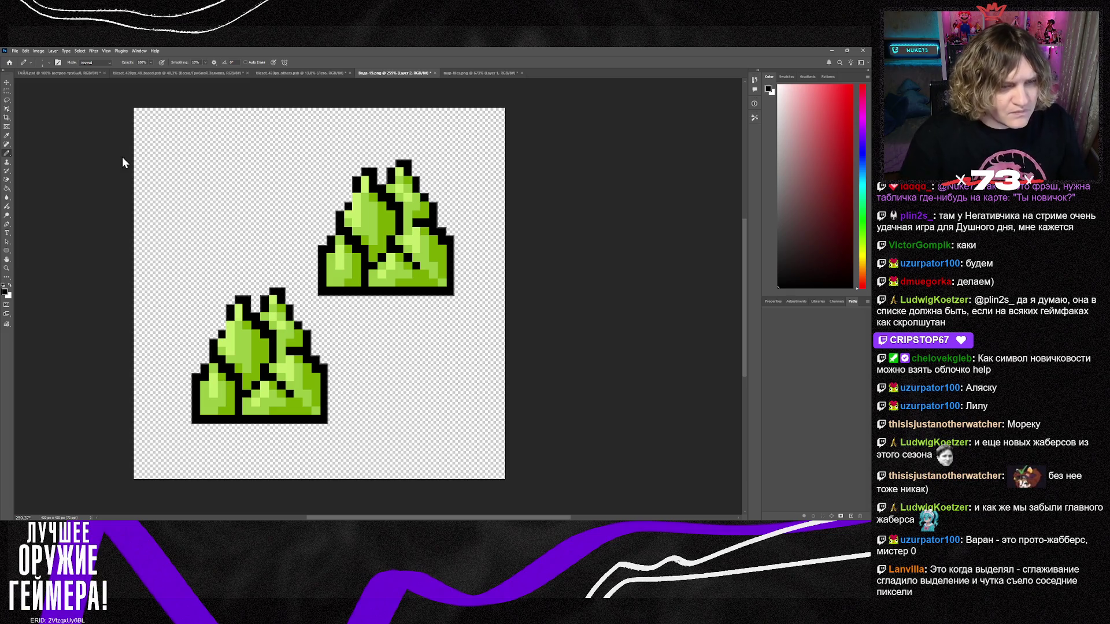
{"action": "left_click", "coordinate": [7, 82]}
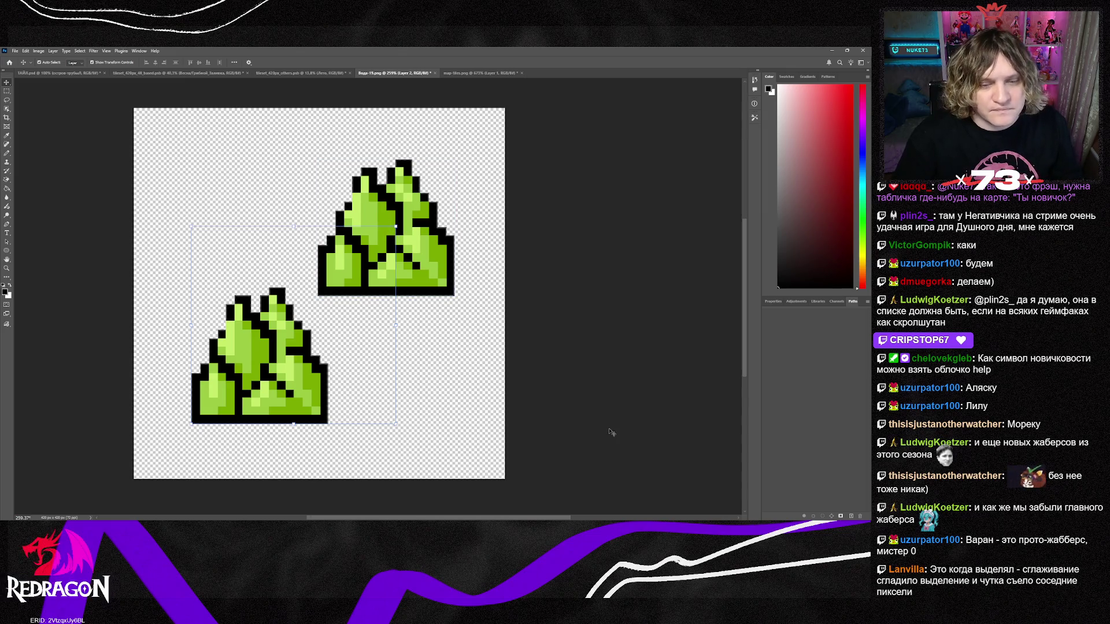
Duplicate the upper rock down-left, then remove the extra copies again.
{"action": "left_click_drag", "start_coordinate": [530, 518], "coordinate": [511, 518]}
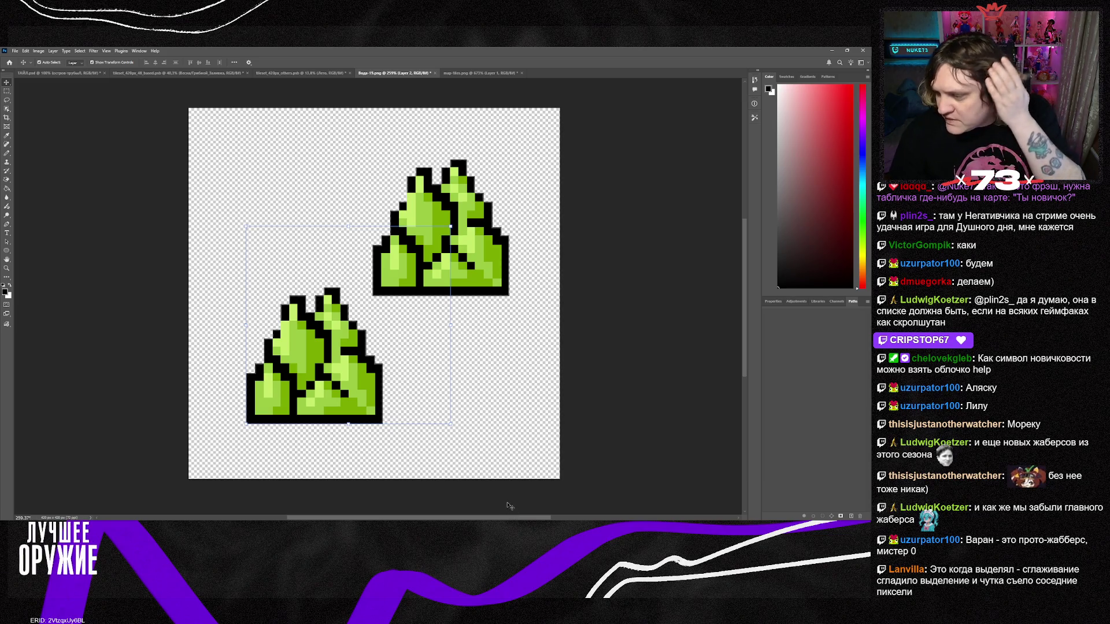
{"action": "left_click", "coordinate": [458, 241]}
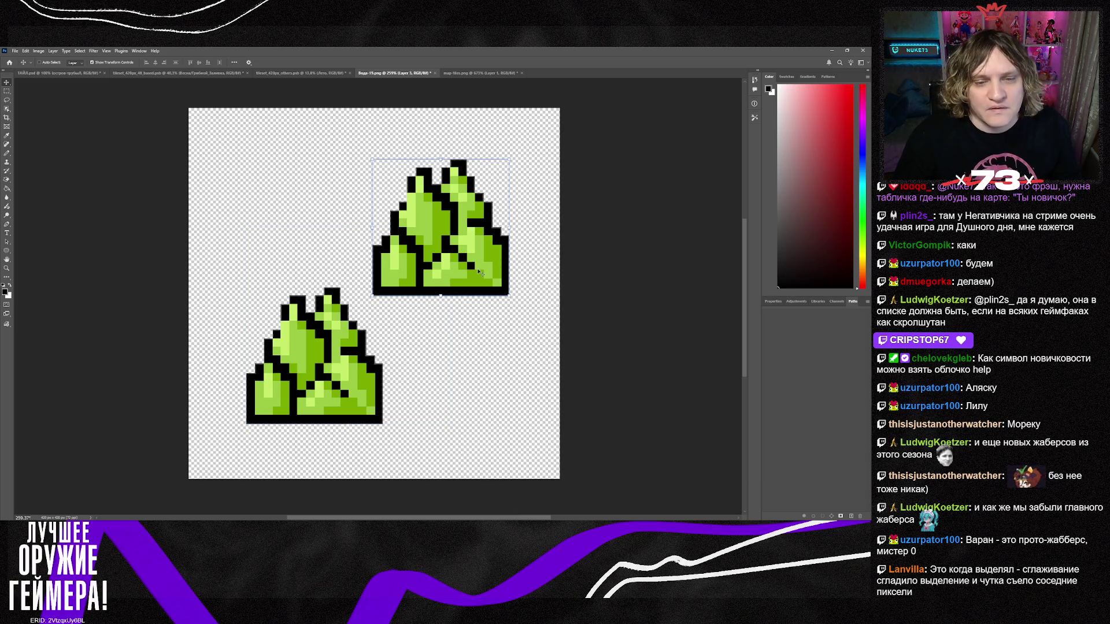
{"action": "mouse_move", "coordinate": [459, 242]}
{"action": "left_mouse_down"}
{"action": "mouse_move", "coordinate": [379, 299]}
{"action": "mouse_move", "coordinate": [342, 252]}
{"action": "mouse_move", "coordinate": [474, 395]}
{"action": "left_mouse_up"}
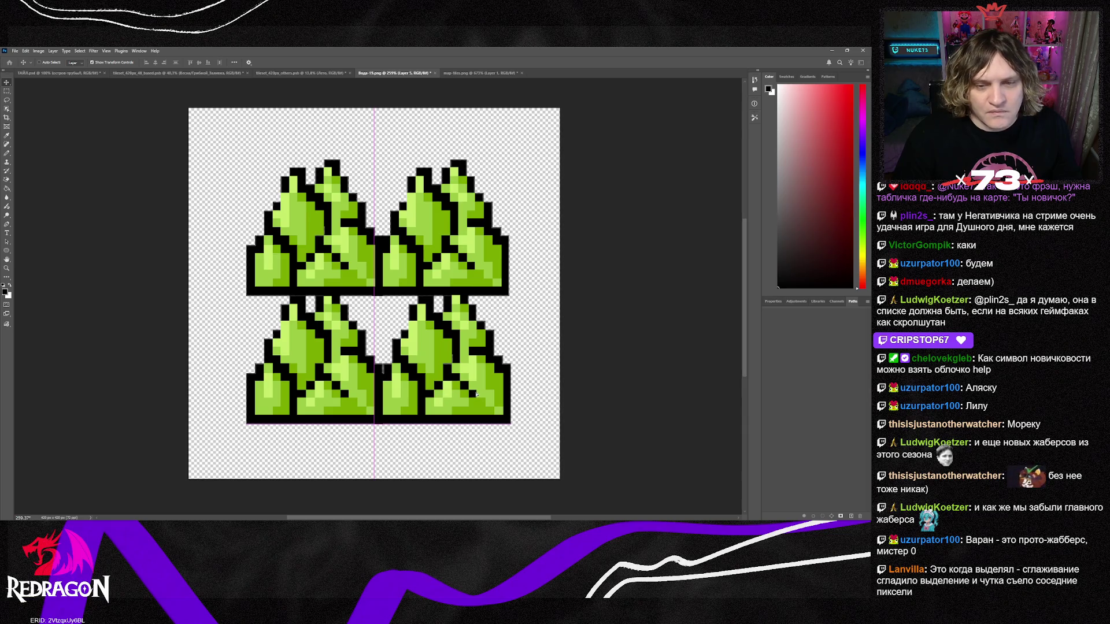
{"action": "key", "text": "Delete"}
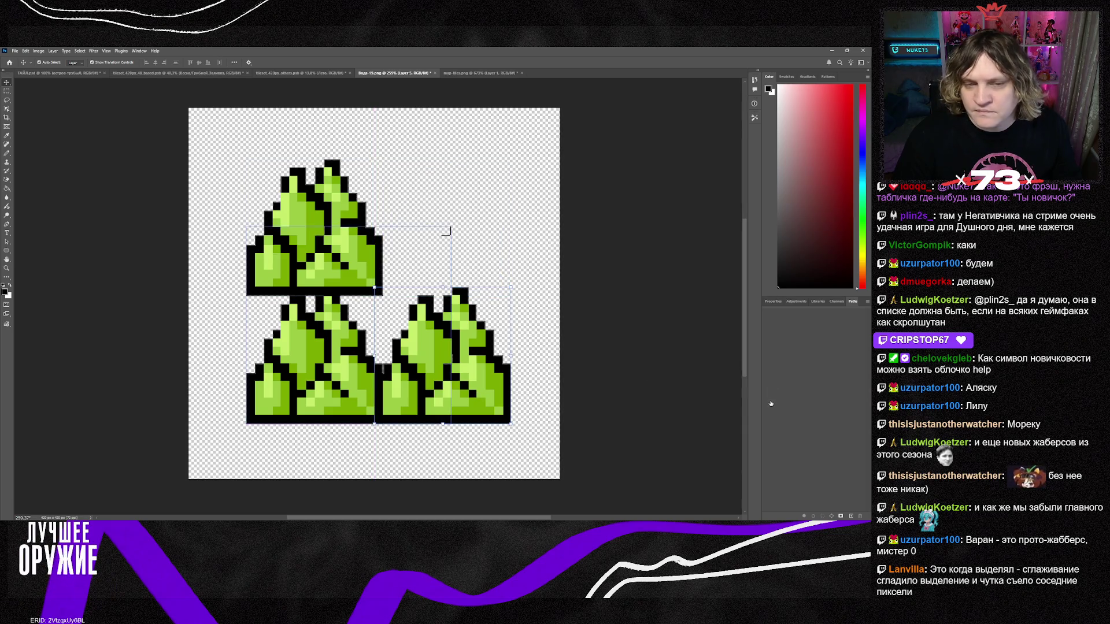
{"action": "key", "text": "Delete"}
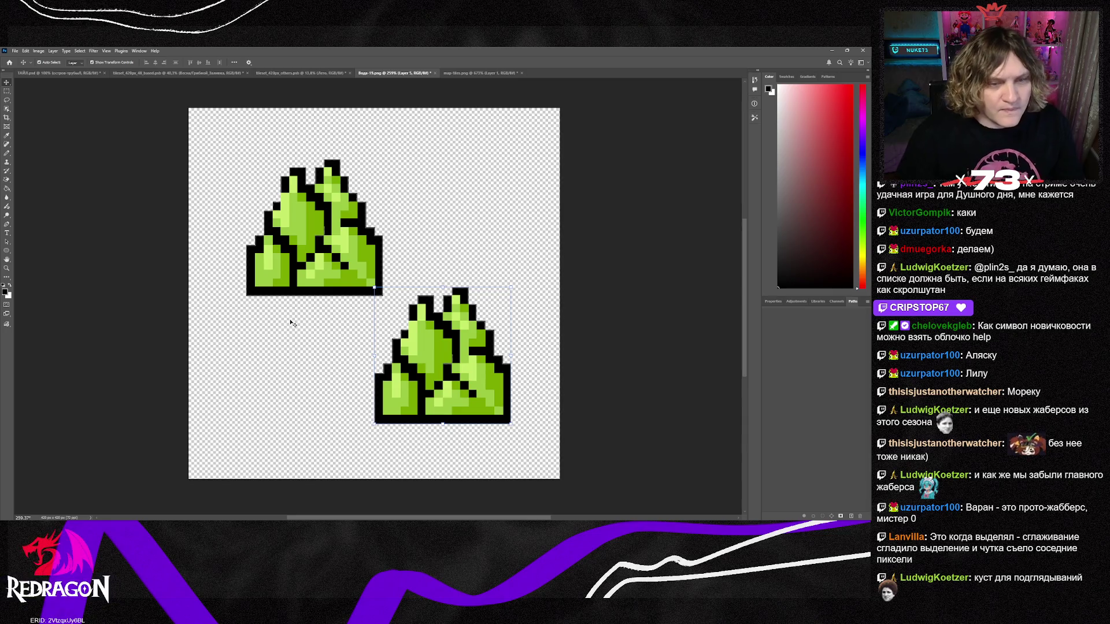
Delete the upper duplicate bush, move the remaining bush to the canvas centre, and return to Photos.
{"action": "key", "text": "alt+bracketleft"}
{"action": "key", "text": "Delete"}
{"action": "mouse_move", "coordinate": [448, 379]}
{"action": "left_mouse_down"}
{"action": "mouse_move", "coordinate": [378, 327]}
{"action": "mouse_move", "coordinate": [387, 316]}
{"action": "mouse_move", "coordinate": [406, 328]}
{"action": "left_mouse_up"}
{"action": "scroll", "coordinate": [415, 328], "scroll_direction": "down", "scroll_amount": 2}
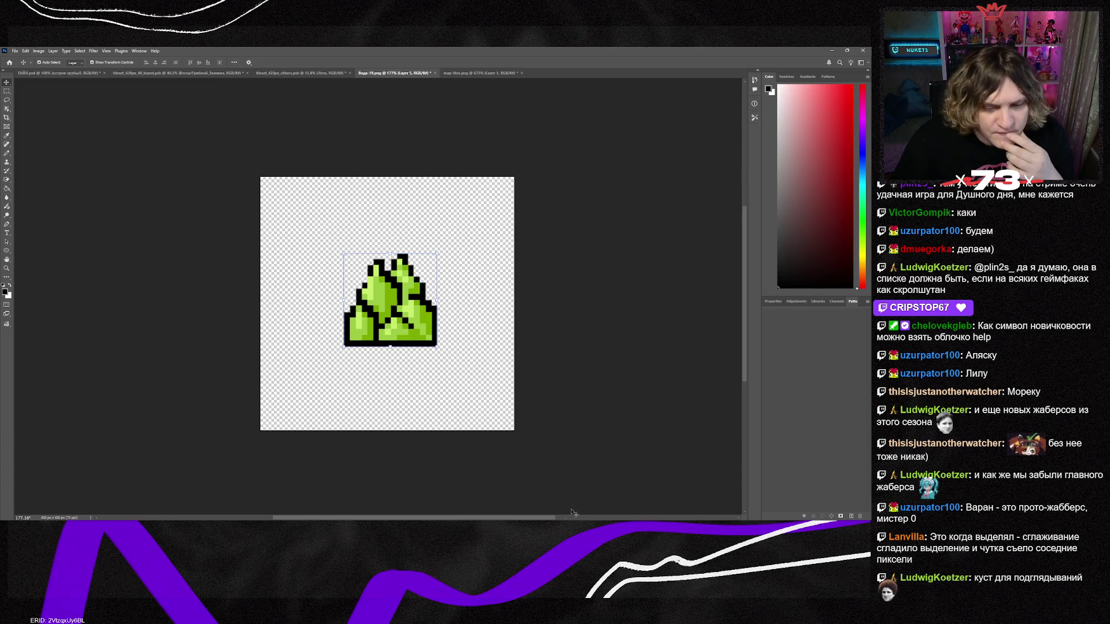
{"action": "key", "text": "alt+Tab"}
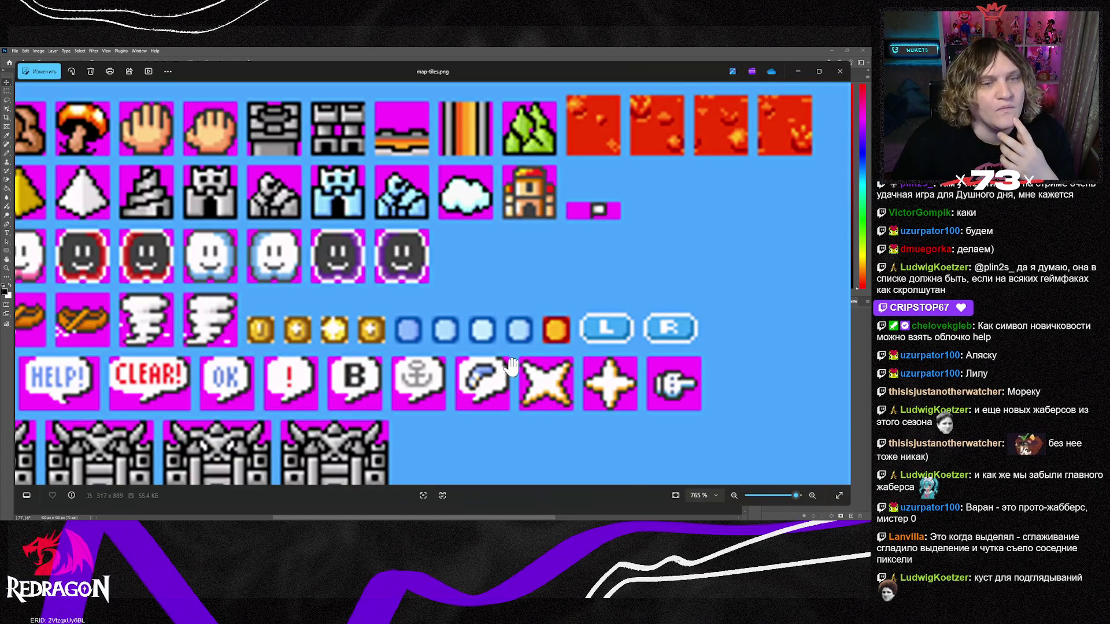
Go past MINICOIN 60x60.png, pan misc.png's palm-tree and block sprites, then open the SMB3 Map Tileset.
{"action": "left_click", "coordinate": [843, 284]}
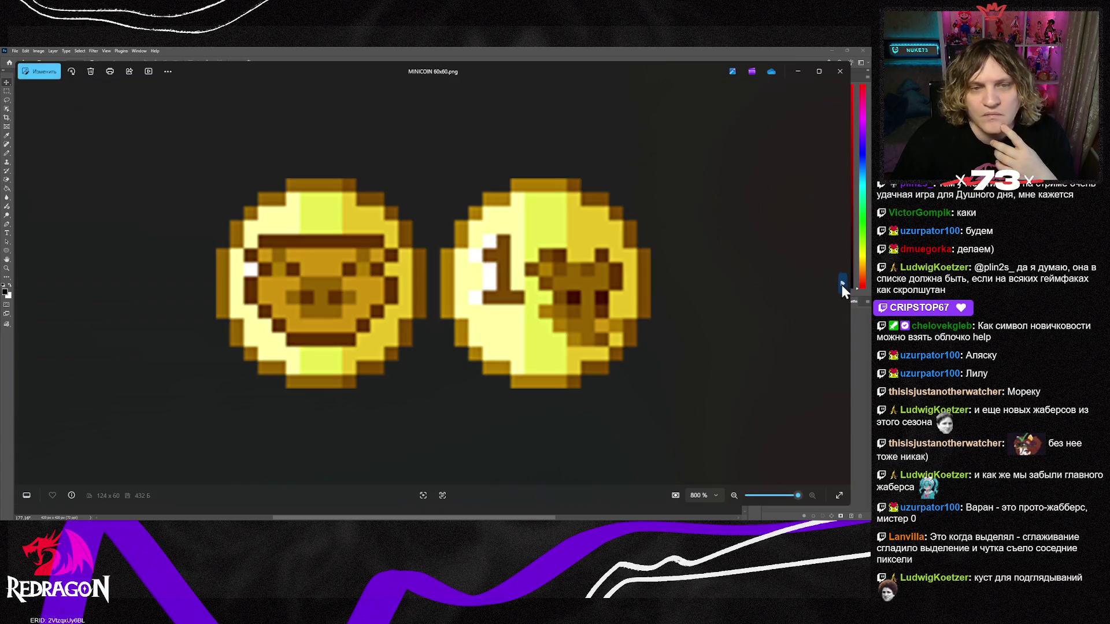
{"action": "left_click", "coordinate": [841, 283]}
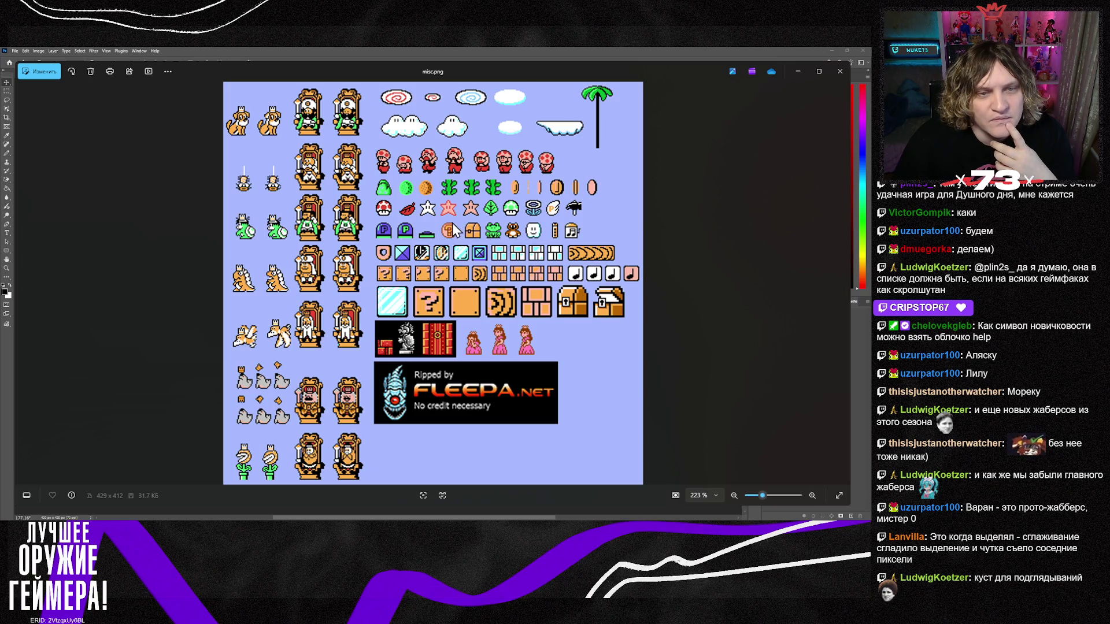
{"action": "scroll", "coordinate": [428, 199], "scroll_direction": "up", "scroll_amount": 5}
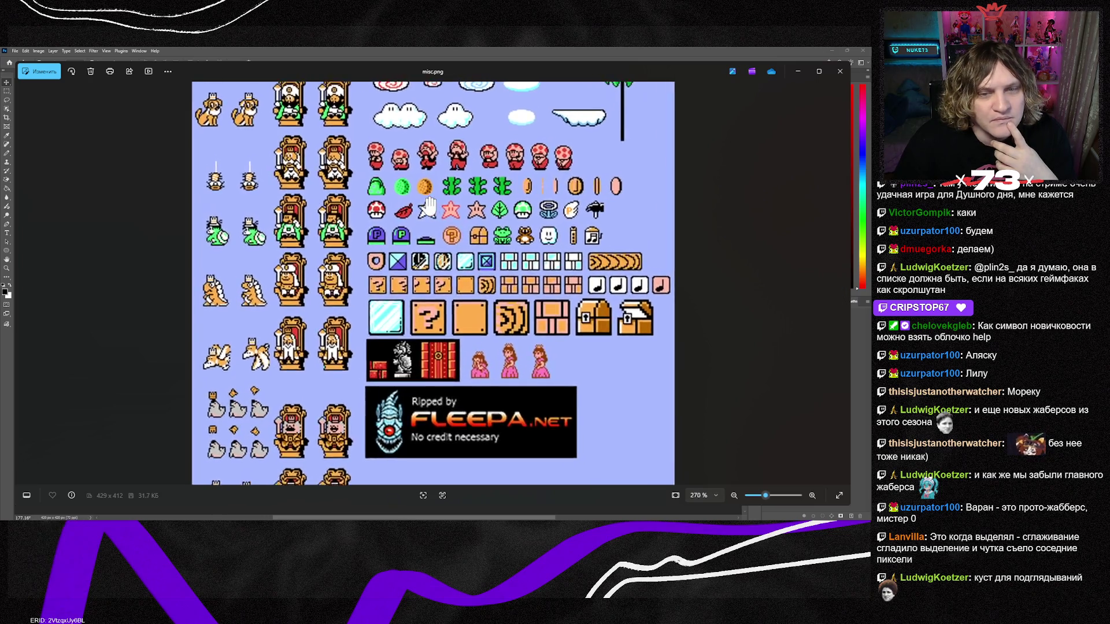
{"action": "scroll", "coordinate": [540, 362], "scroll_direction": "up", "scroll_amount": 4}
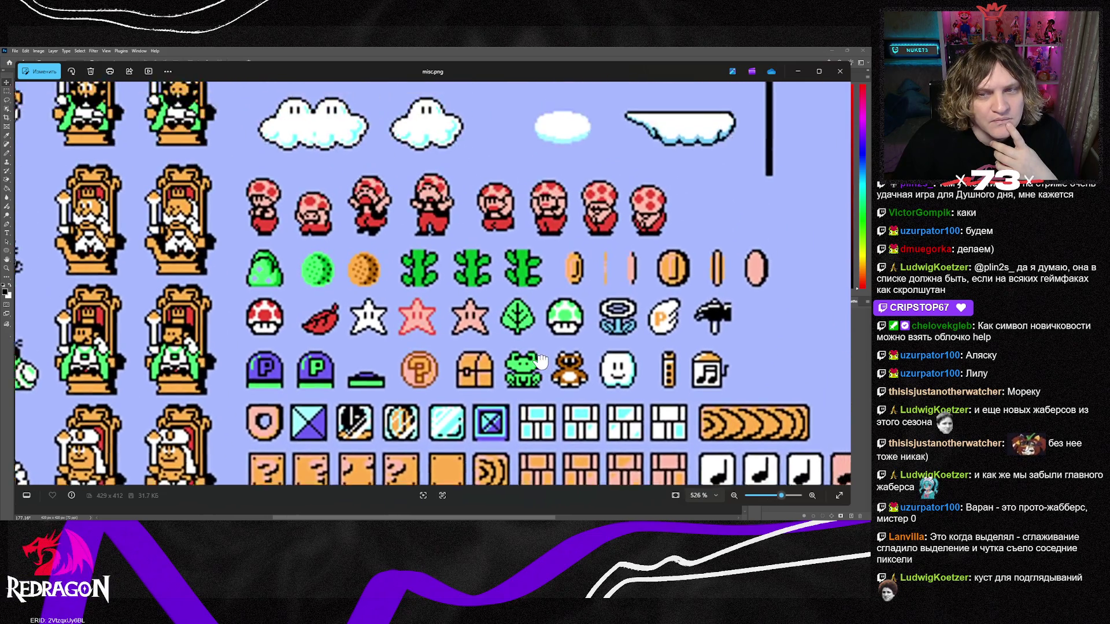
{"action": "mouse_move", "coordinate": [540, 361]}
{"action": "left_mouse_down"}
{"action": "mouse_move", "coordinate": [516, 425]}
{"action": "mouse_move", "coordinate": [483, 359]}
{"action": "mouse_move", "coordinate": [500, 283]}
{"action": "mouse_move", "coordinate": [610, 87]}
{"action": "mouse_move", "coordinate": [468, 134]}
{"action": "mouse_move", "coordinate": [477, 181]}
{"action": "mouse_move", "coordinate": [547, 135]}
{"action": "left_mouse_up"}
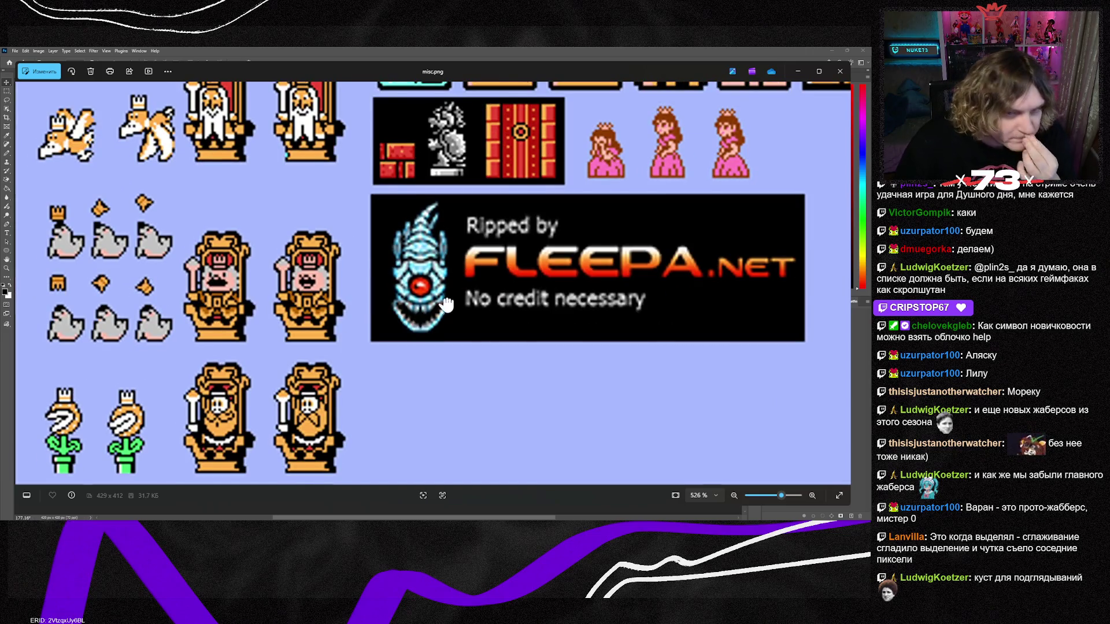
{"action": "left_click_drag", "start_coordinate": [565, 222], "coordinate": [408, 389]}
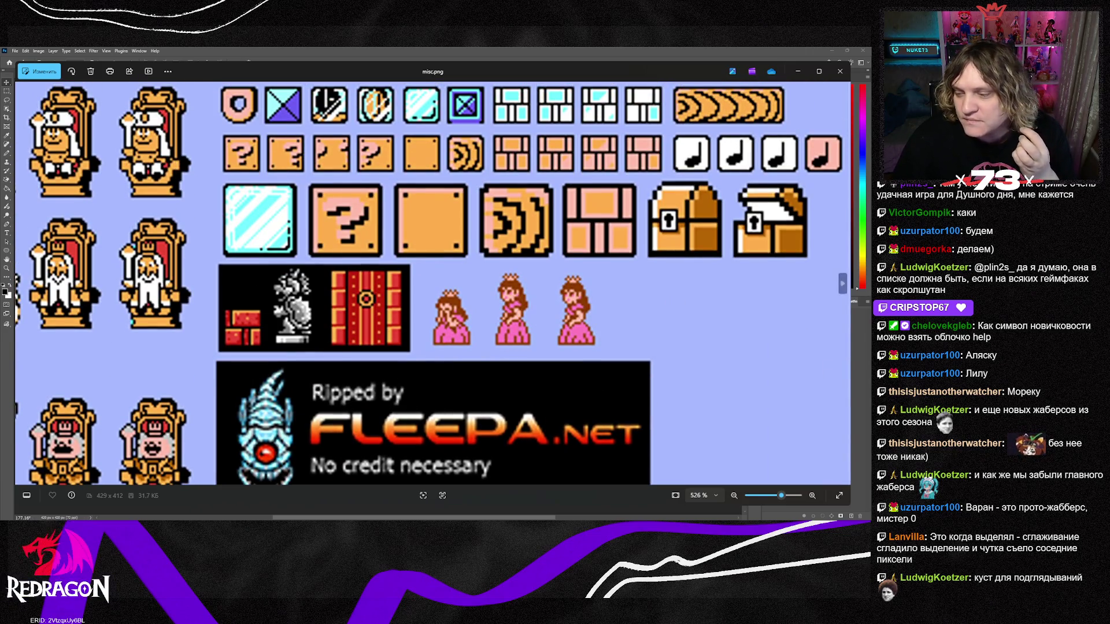
{"action": "left_click", "coordinate": [843, 285]}
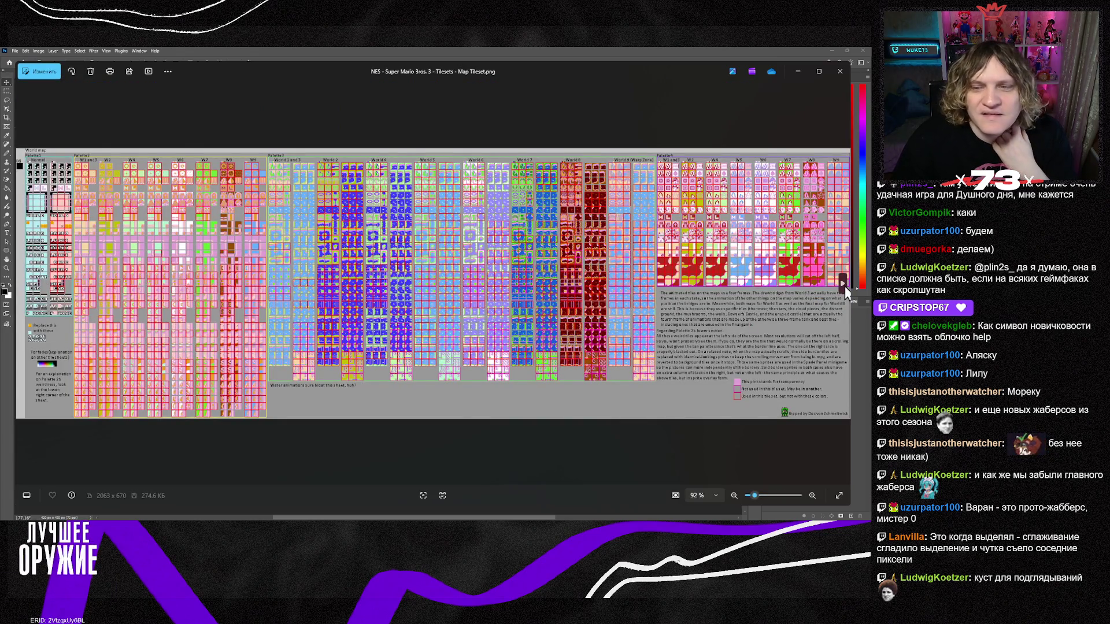
Advance past the World 6 Ice Land map and Octomammoth animation, zooming into overworld.png.
{"action": "left_click", "coordinate": [843, 286]}
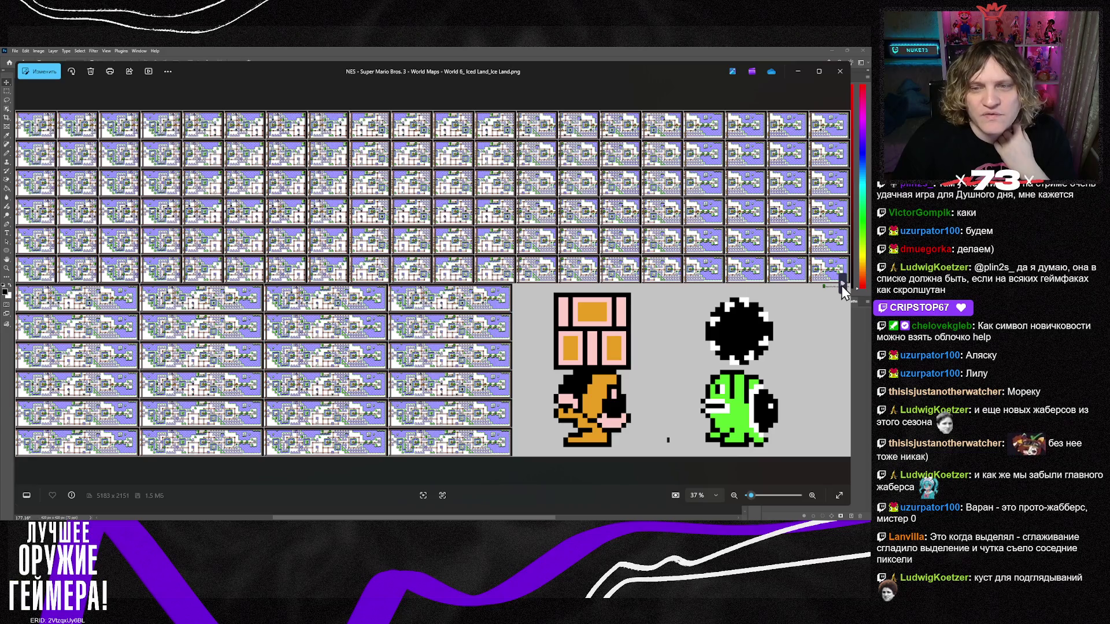
{"action": "left_click", "coordinate": [842, 285]}
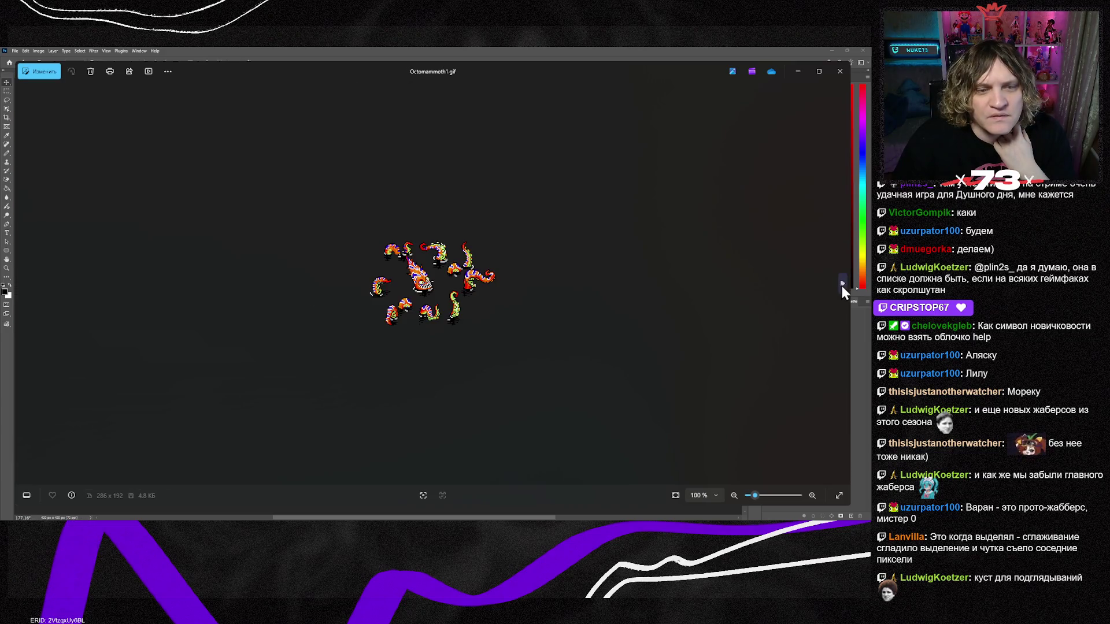
{"action": "left_click", "coordinate": [842, 286]}
{"action": "scroll", "coordinate": [415, 324], "scroll_direction": "up", "scroll_amount": 3}
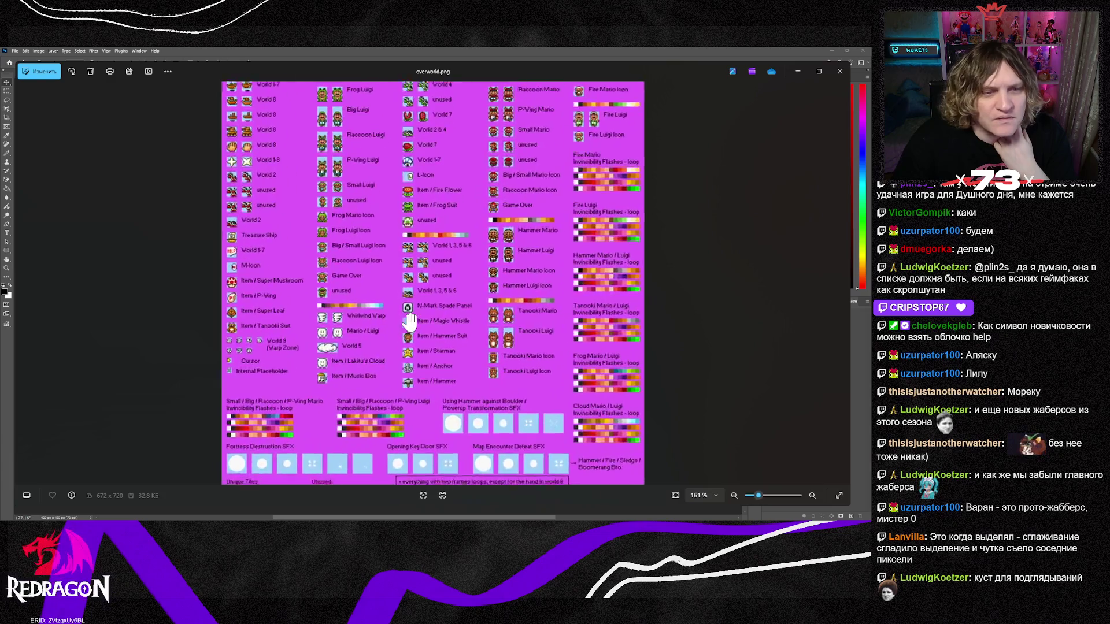
{"action": "scroll", "coordinate": [374, 331], "scroll_direction": "up", "scroll_amount": 2}
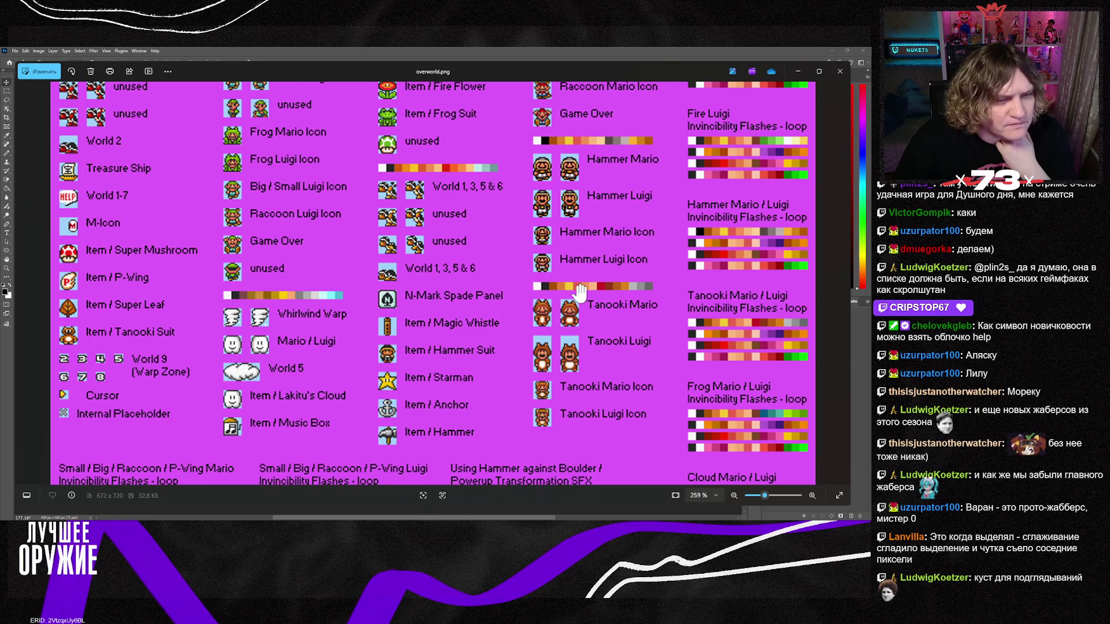
{"action": "scroll", "coordinate": [566, 399], "scroll_direction": "up", "scroll_amount": 2}
{"action": "scroll", "coordinate": [566, 399], "scroll_direction": "up", "scroll_amount": 2}
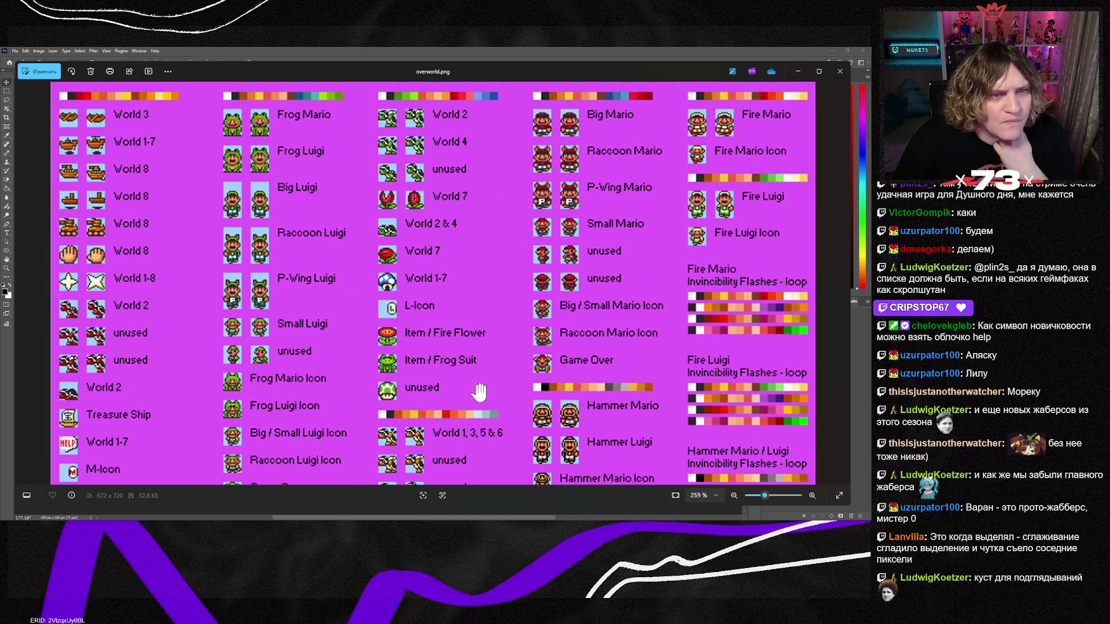
{"action": "scroll", "coordinate": [545, 367], "scroll_direction": "down", "scroll_amount": 5}
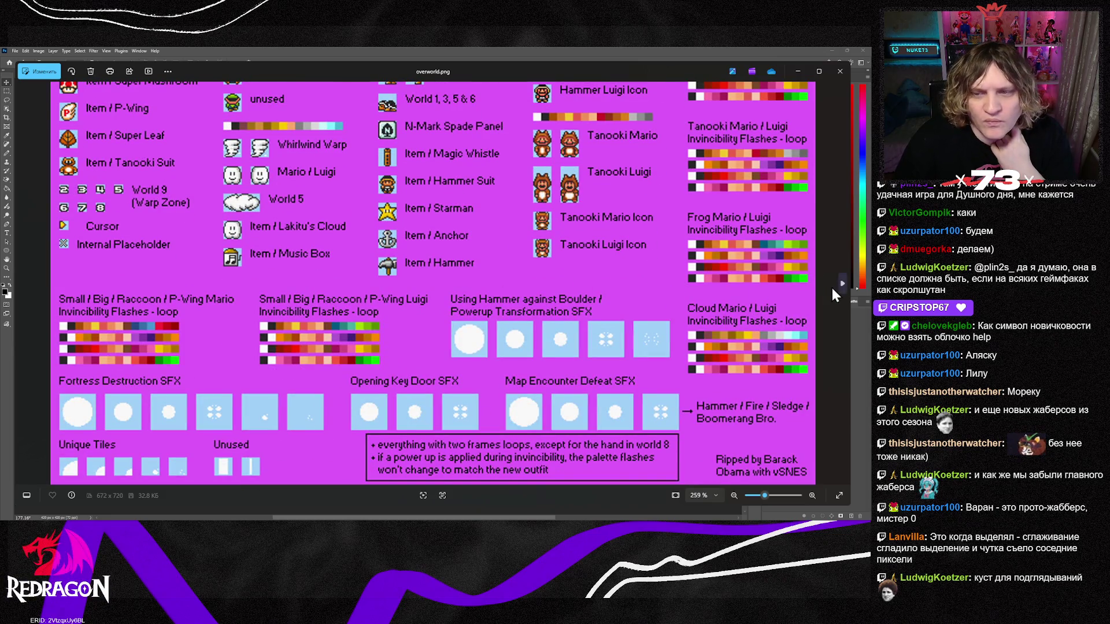
Skip ahead through the monster sprites and SMB3 map pieces to the tall map-builder spritesheet GIF.
{"action": "left_click", "coordinate": [844, 286]}
{"action": "left_click", "coordinate": [844, 286]}
{"action": "left_click", "coordinate": [843, 286]}
{"action": "left_click", "coordinate": [844, 286]}
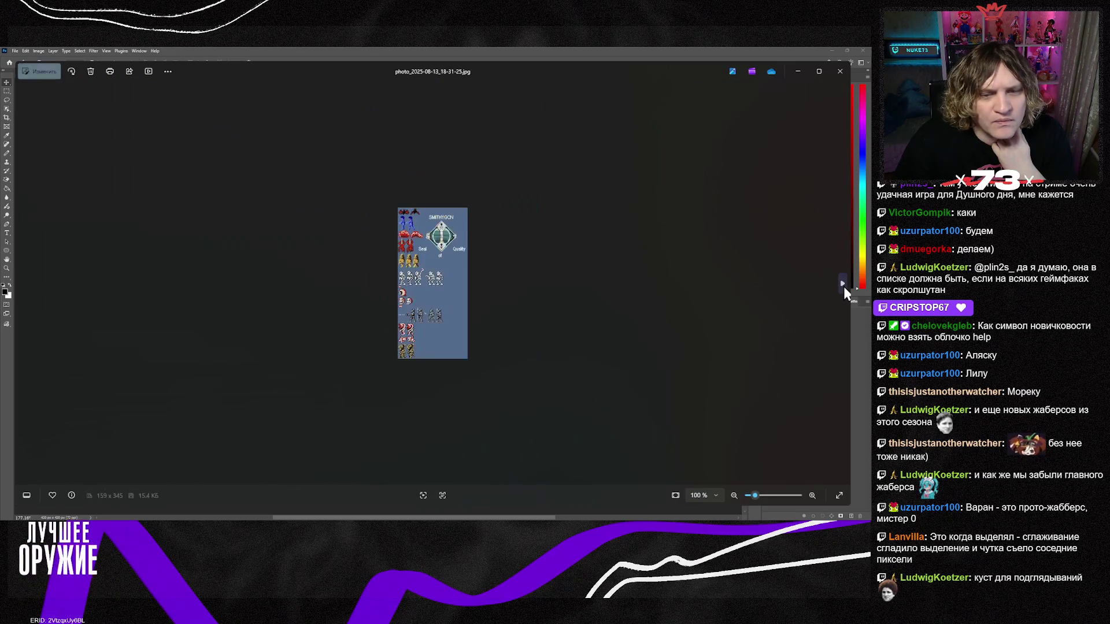
{"action": "scroll", "coordinate": [453, 278], "scroll_direction": "up", "scroll_amount": 5}
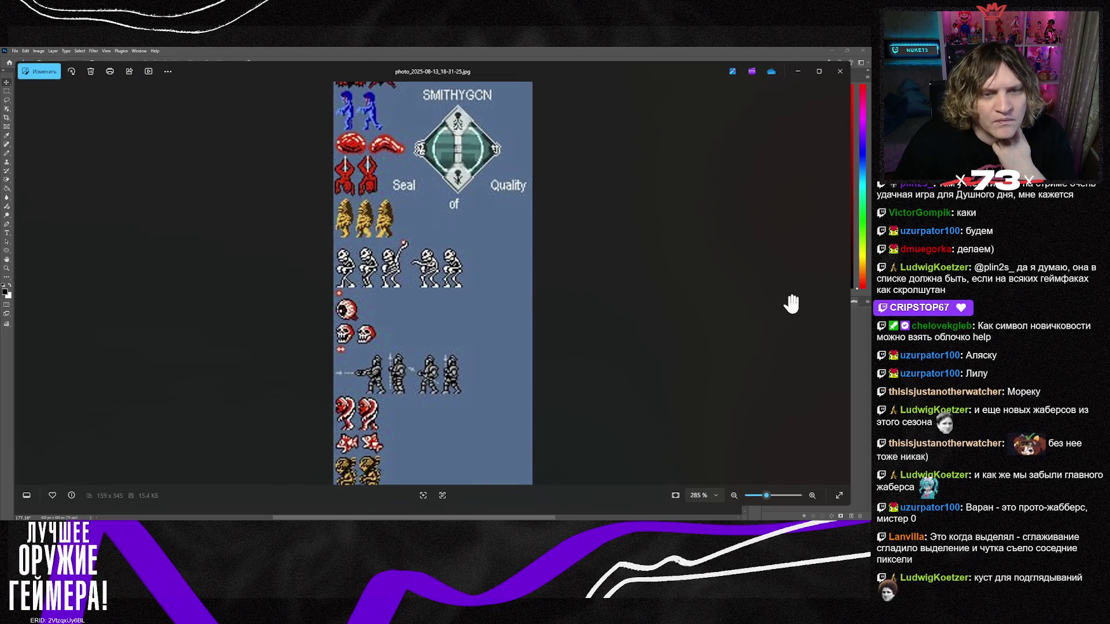
{"action": "left_click", "coordinate": [844, 290]}
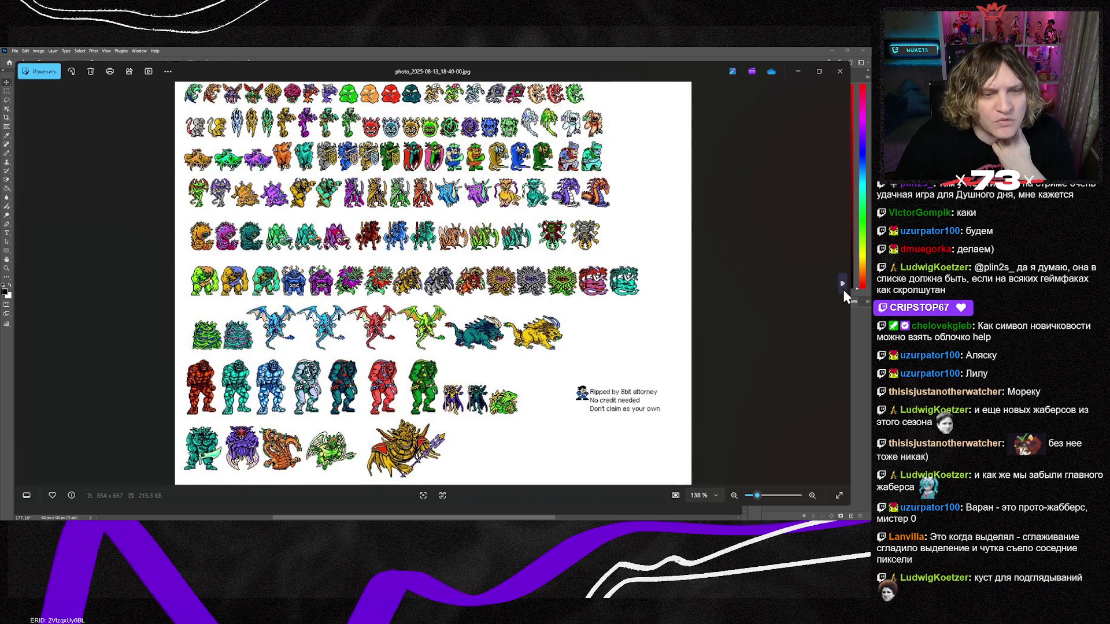
{"action": "left_click", "coordinate": [843, 290]}
{"action": "left_click", "coordinate": [843, 291]}
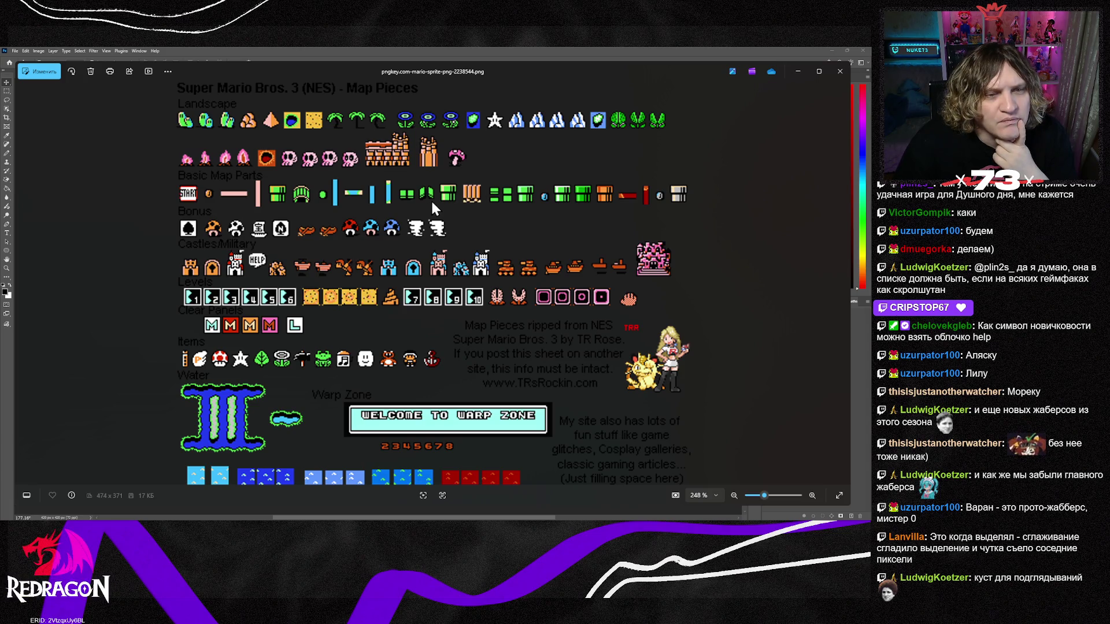
{"action": "scroll", "coordinate": [258, 167], "scroll_direction": "up", "scroll_amount": 5}
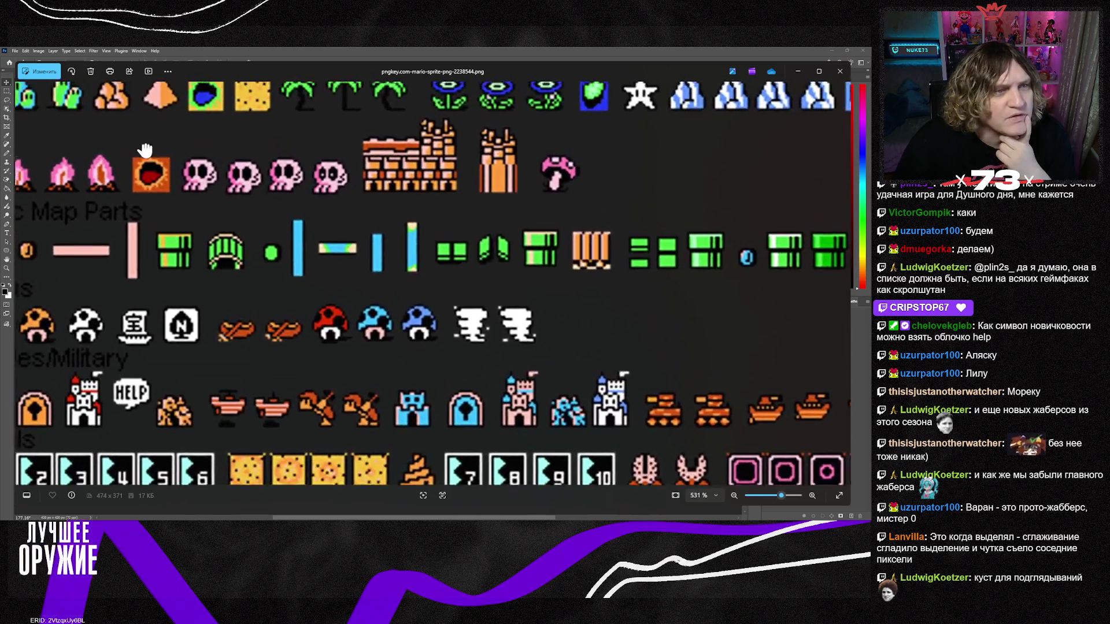
{"action": "scroll", "coordinate": [355, 309], "scroll_direction": "down", "scroll_amount": 5}
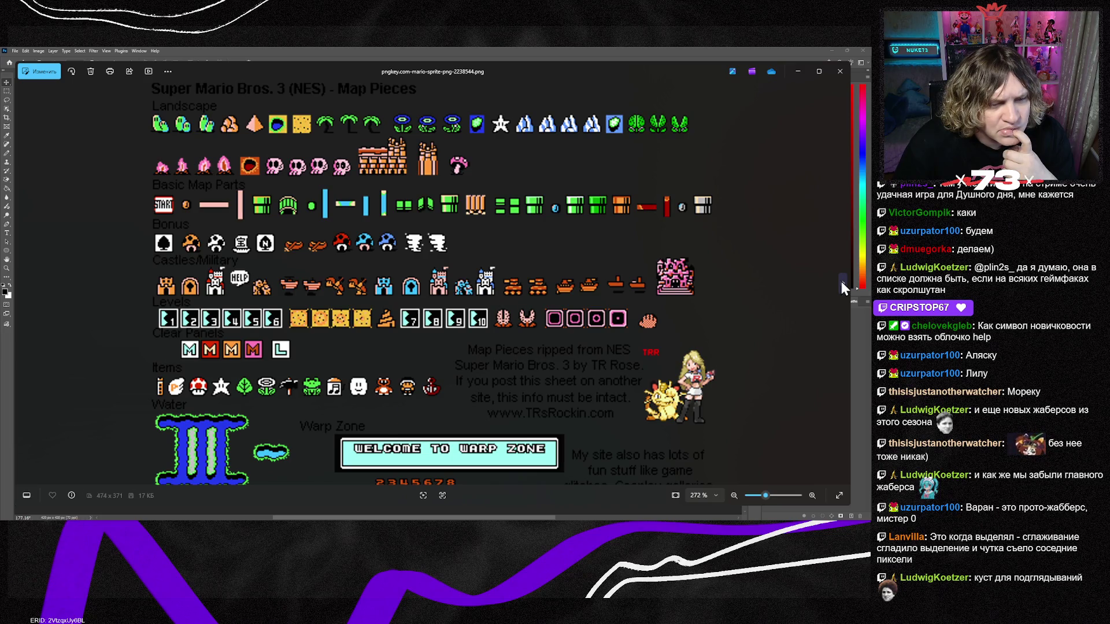
{"action": "left_click", "coordinate": [841, 282]}
{"action": "scroll", "coordinate": [427, 404], "scroll_direction": "up", "scroll_amount": 10}
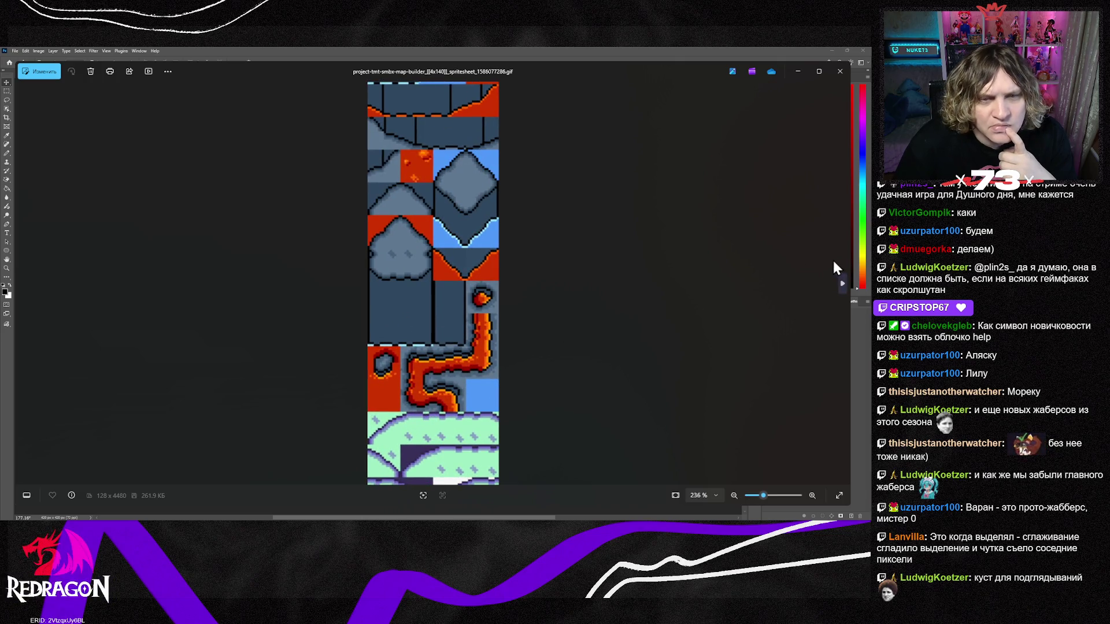
Skip past Psyduck and SNES Map.png, zoom around tiles-2.png, then open tiles-custom-3.png.
{"action": "left_click", "coordinate": [839, 289]}
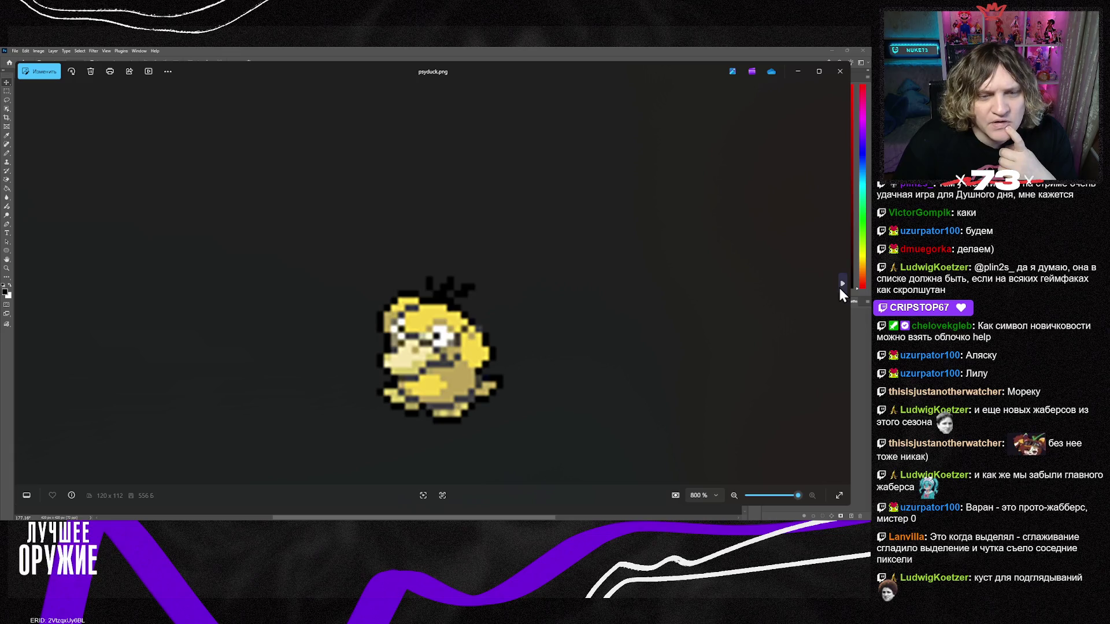
{"action": "left_click", "coordinate": [840, 291]}
{"action": "left_click", "coordinate": [840, 290]}
{"action": "left_click", "coordinate": [840, 290]}
{"action": "left_click", "coordinate": [839, 290]}
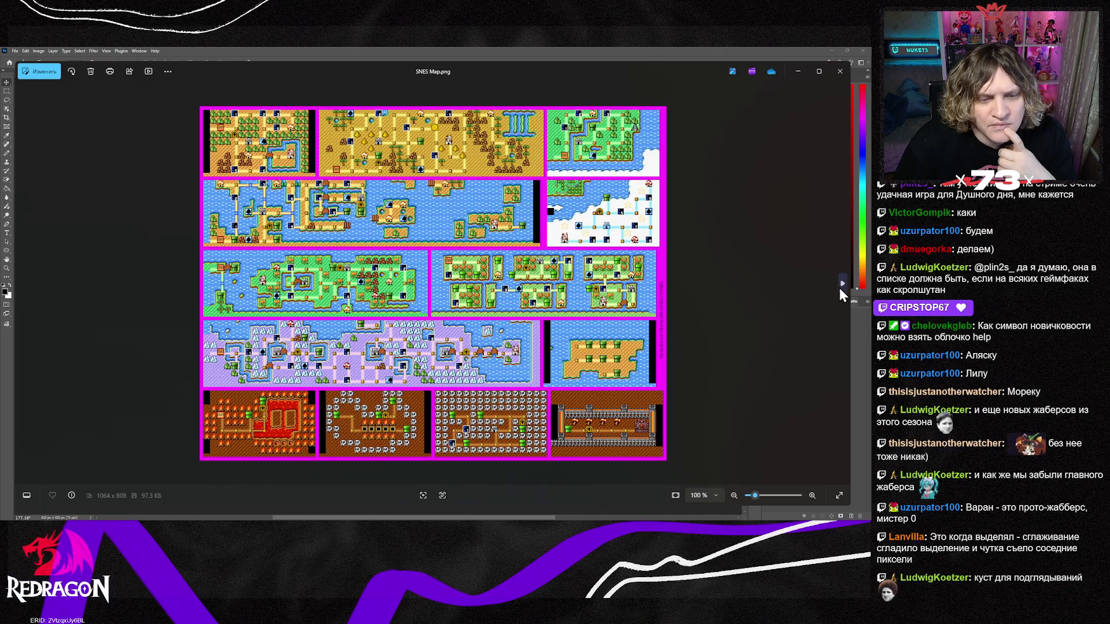
{"action": "left_click", "coordinate": [839, 289]}
{"action": "scroll", "coordinate": [434, 275], "scroll_direction": "up", "scroll_amount": 8}
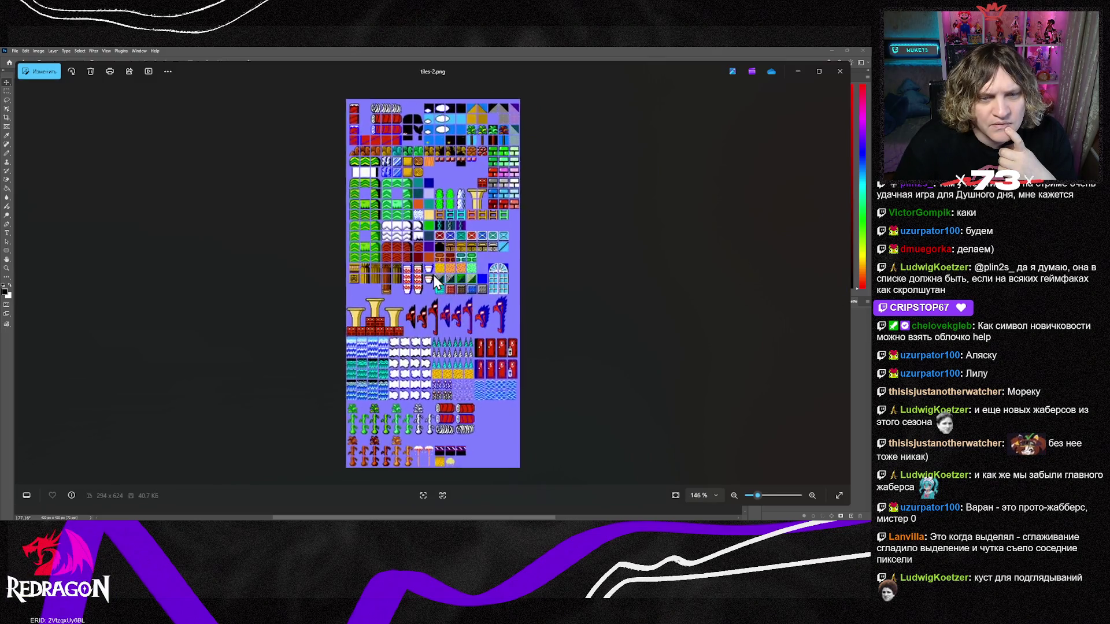
{"action": "scroll", "coordinate": [436, 340], "scroll_direction": "down", "scroll_amount": 6}
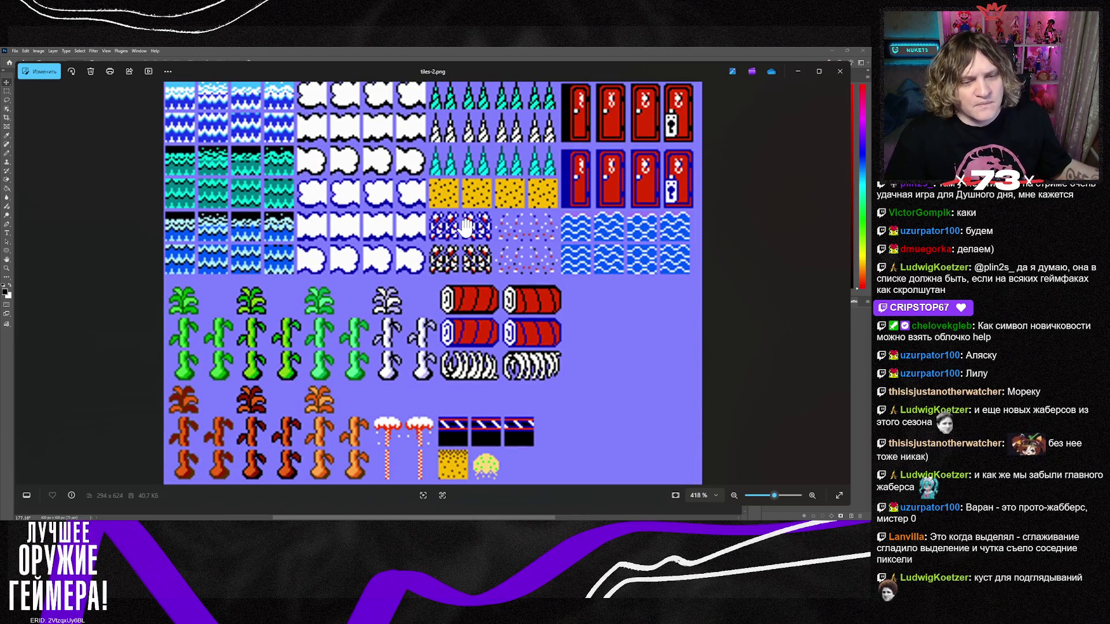
{"action": "scroll", "coordinate": [413, 196], "scroll_direction": "up", "scroll_amount": 6}
{"action": "scroll", "coordinate": [409, 190], "scroll_direction": "up", "scroll_amount": 6}
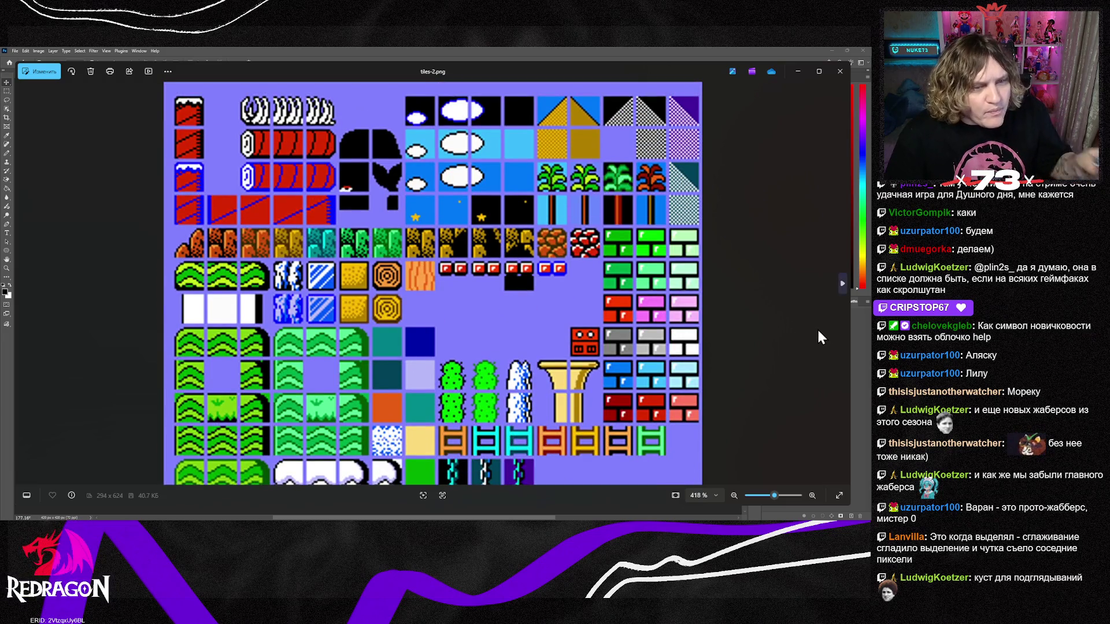
{"action": "left_click", "coordinate": [842, 283]}
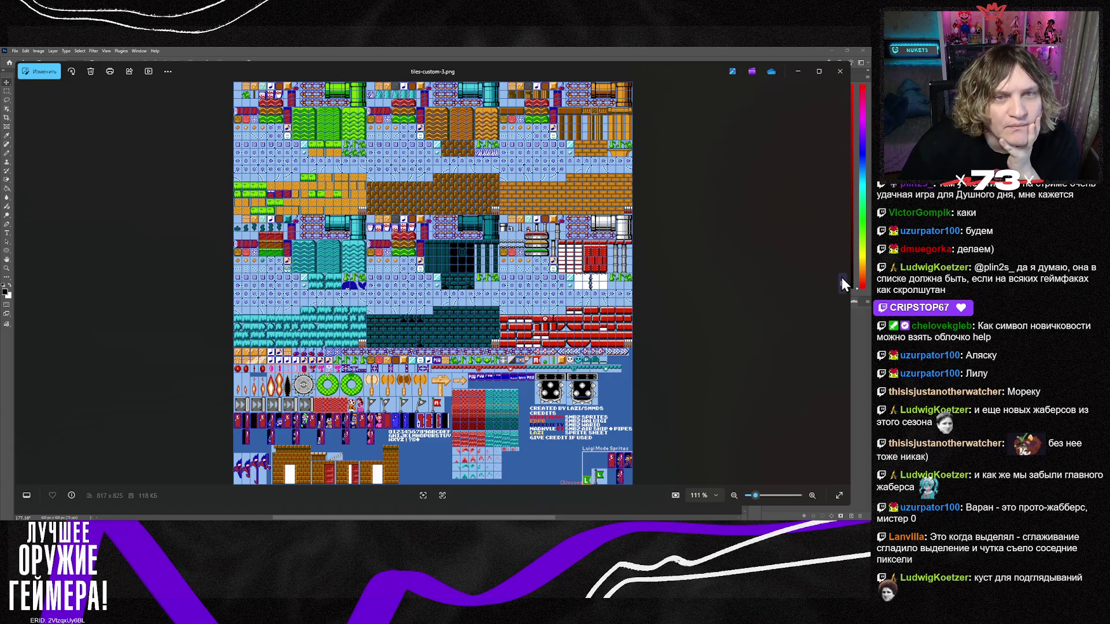
{"action": "scroll", "coordinate": [315, 422], "scroll_direction": "up", "scroll_amount": 6}
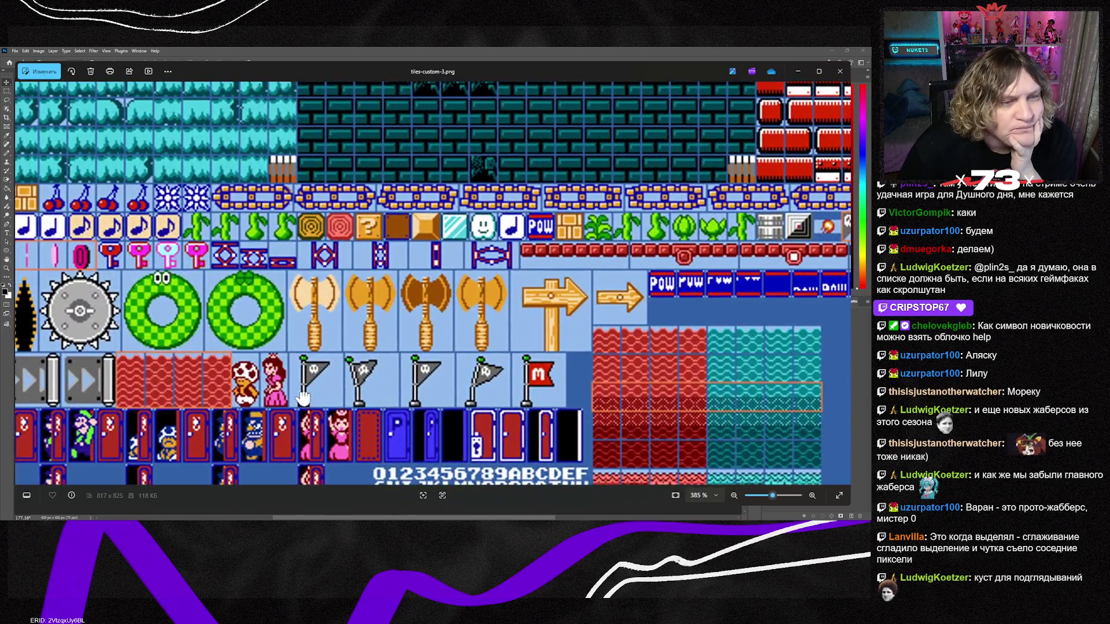
{"action": "left_click_drag", "start_coordinate": [315, 423], "coordinate": [433, 391]}
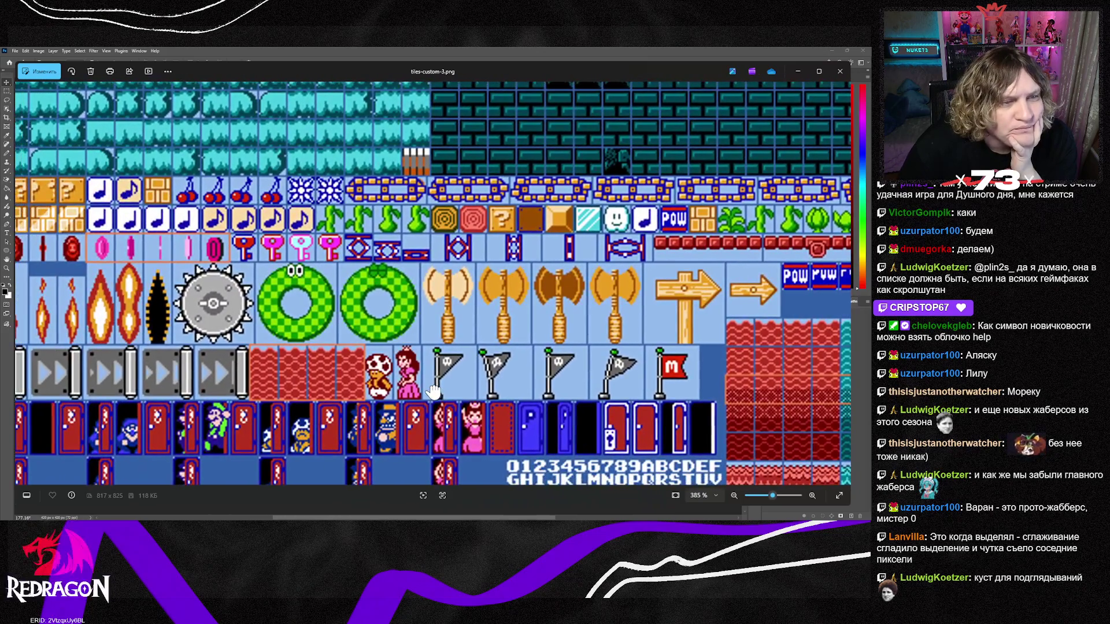
{"action": "scroll", "coordinate": [433, 391], "scroll_direction": "down", "scroll_amount": 5}
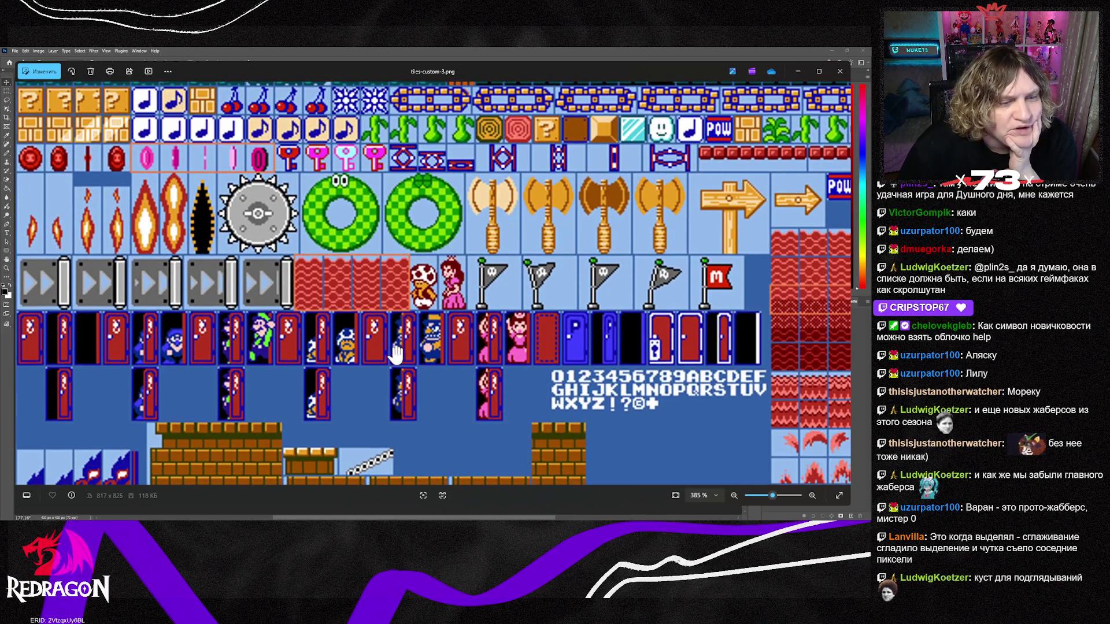
{"action": "scroll", "coordinate": [347, 359], "scroll_direction": "left", "scroll_amount": 2}
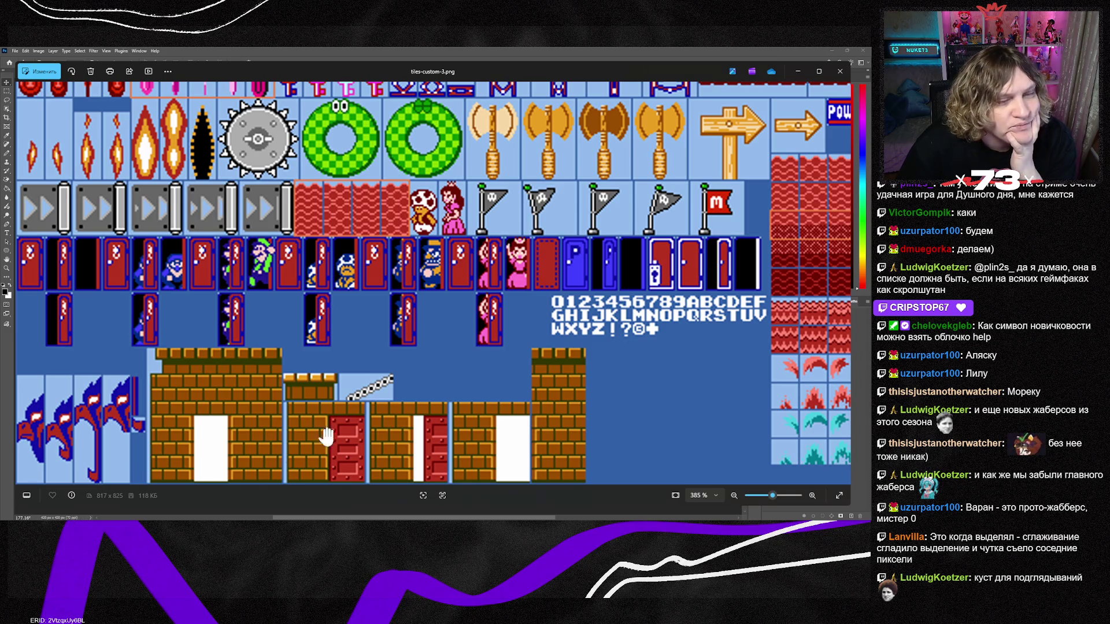
{"action": "mouse_move", "coordinate": [493, 341]}
{"action": "left_mouse_down"}
{"action": "mouse_move", "coordinate": [433, 445]}
{"action": "mouse_move", "coordinate": [269, 425]}
{"action": "mouse_move", "coordinate": [288, 414]}
{"action": "mouse_move", "coordinate": [606, 417]}
{"action": "left_mouse_up"}
{"action": "scroll", "coordinate": [434, 445], "scroll_direction": "right", "scroll_amount": 7}
{"action": "scroll", "coordinate": [434, 446], "scroll_direction": "up", "scroll_amount": 2}
{"action": "scroll", "coordinate": [605, 416], "scroll_direction": "left", "scroll_amount": 5}
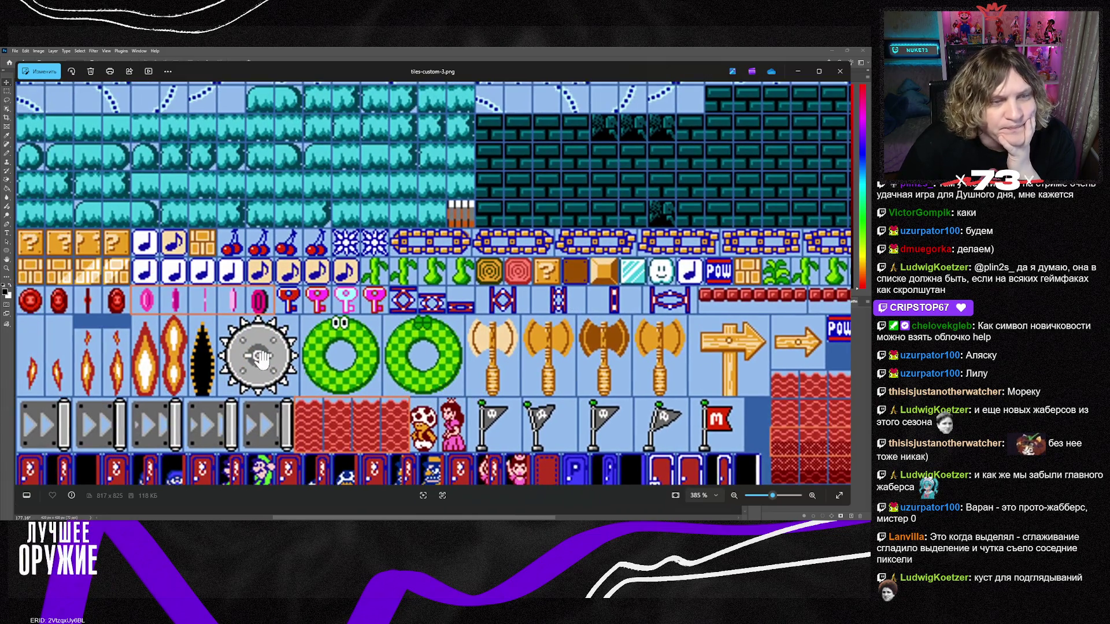
{"action": "scroll", "coordinate": [321, 336], "scroll_direction": "up", "scroll_amount": 1}
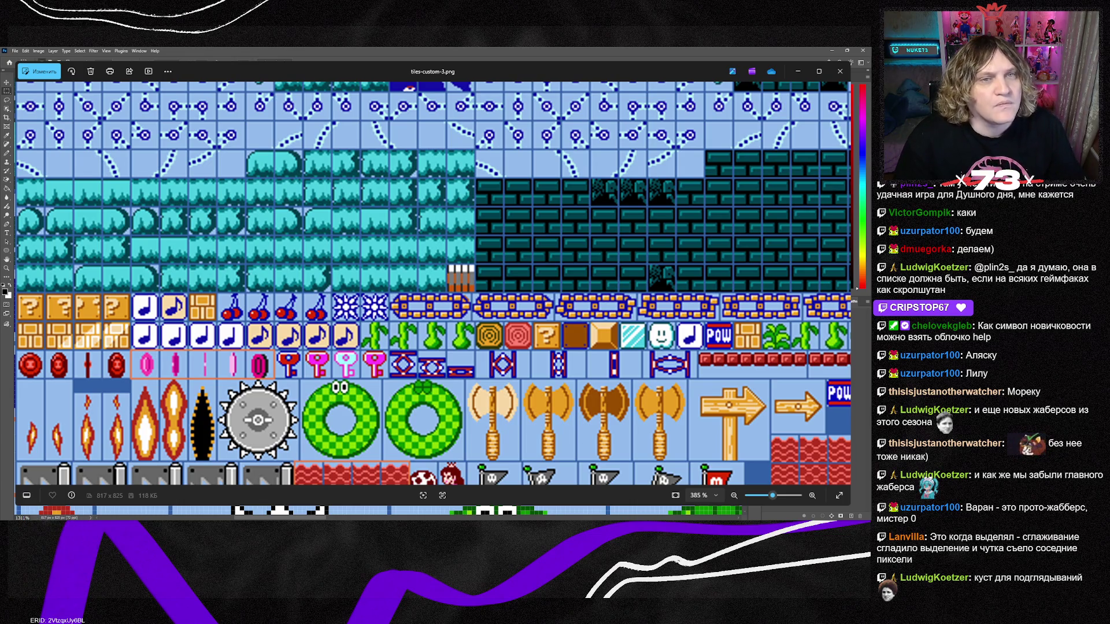
{"action": "key", "text": "ctrl+Tab"}
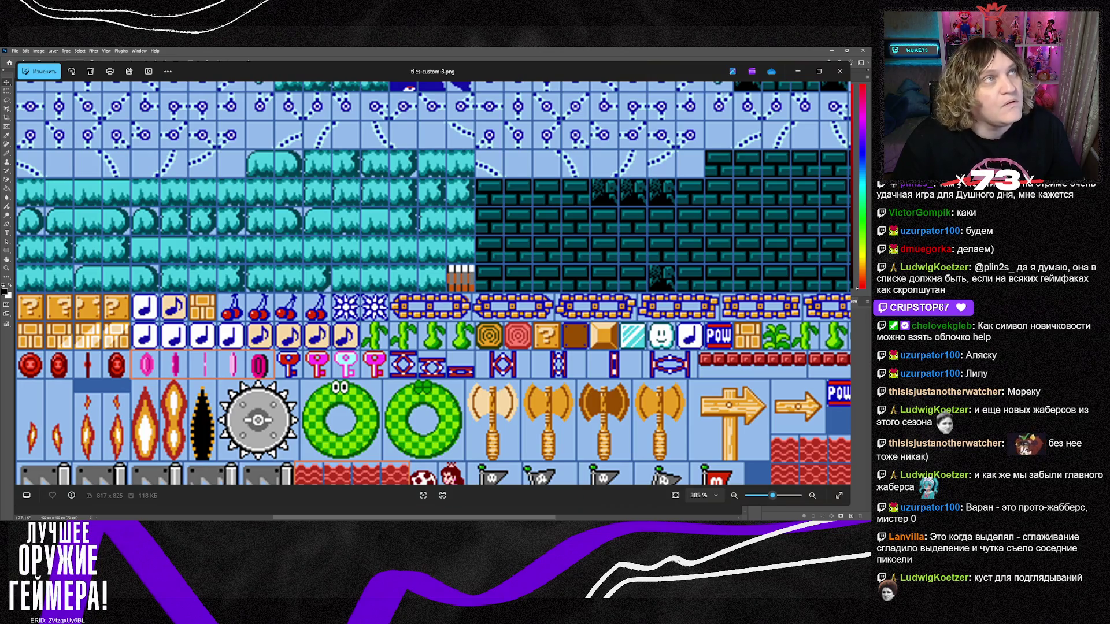
{"action": "left_click", "coordinate": [796, 69]}
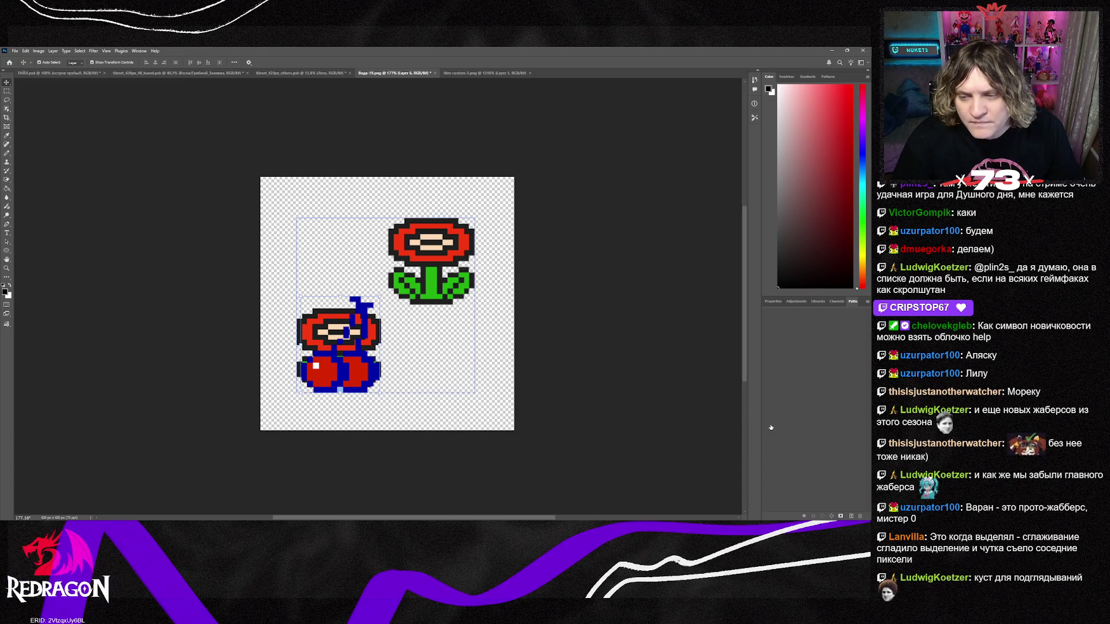
{"action": "key", "text": "ctrl+z"}
{"action": "key", "text": "ctrl+shift+z"}
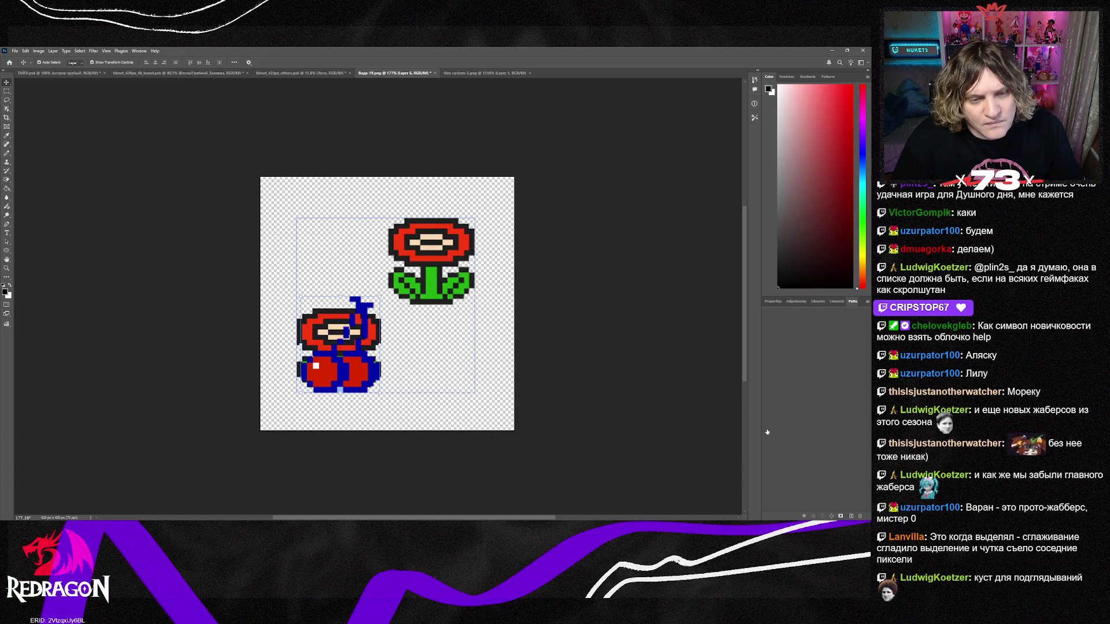
{"action": "key", "text": "alt+Tab"}
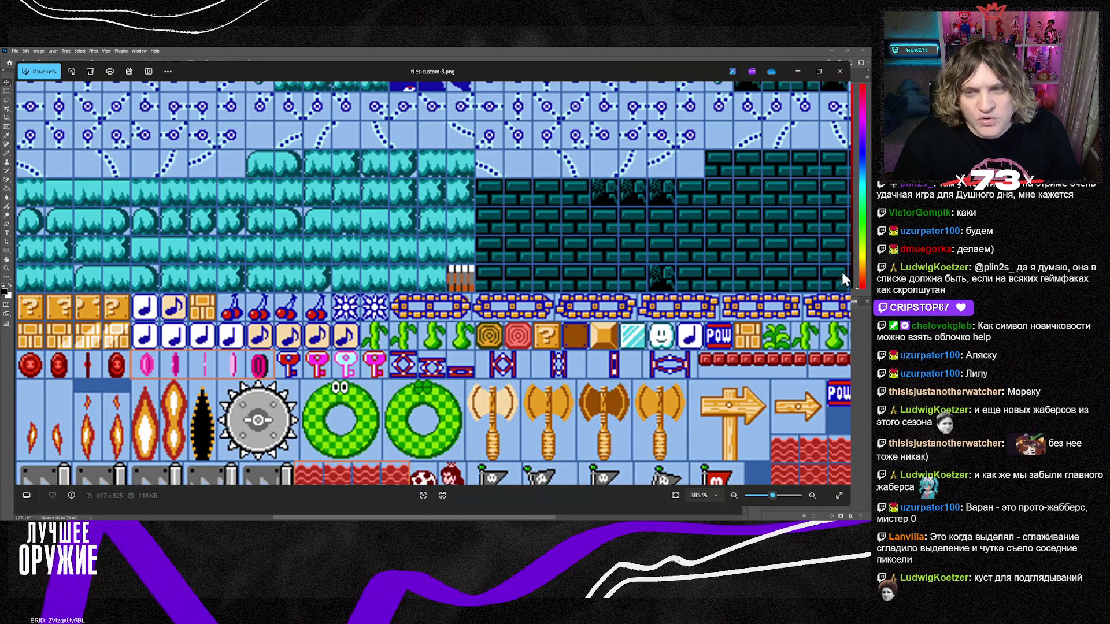
{"action": "left_click", "coordinate": [842, 282]}
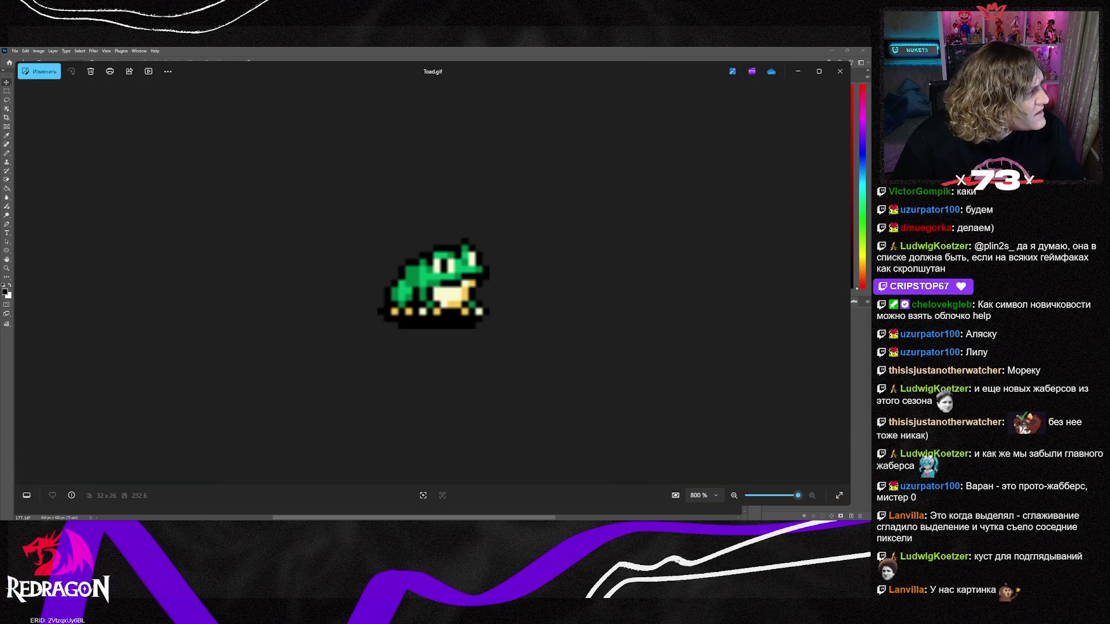
Advance through several sprite sheets to World 8.png, briefly zooming in and out.
{"action": "left_click", "coordinate": [841, 283]}
{"action": "left_click", "coordinate": [841, 282]}
{"action": "left_click", "coordinate": [841, 283]}
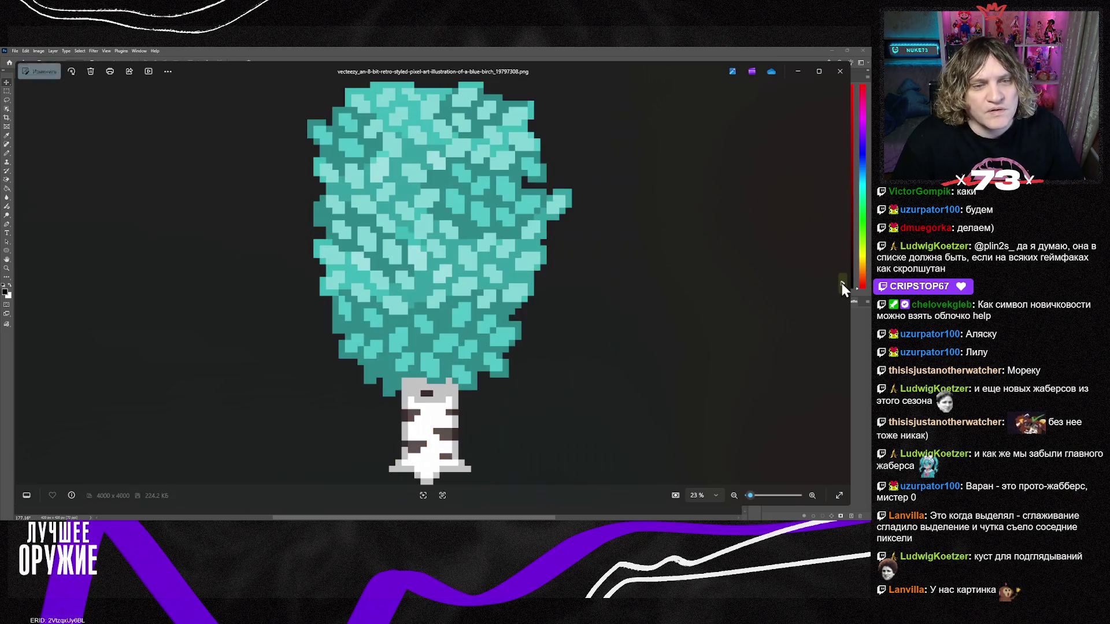
{"action": "left_click", "coordinate": [841, 283]}
{"action": "left_click", "coordinate": [842, 282]}
{"action": "left_click", "coordinate": [841, 283]}
{"action": "left_click", "coordinate": [842, 282]}
{"action": "left_click", "coordinate": [841, 283]}
{"action": "left_click", "coordinate": [842, 282]}
{"action": "left_click", "coordinate": [841, 283]}
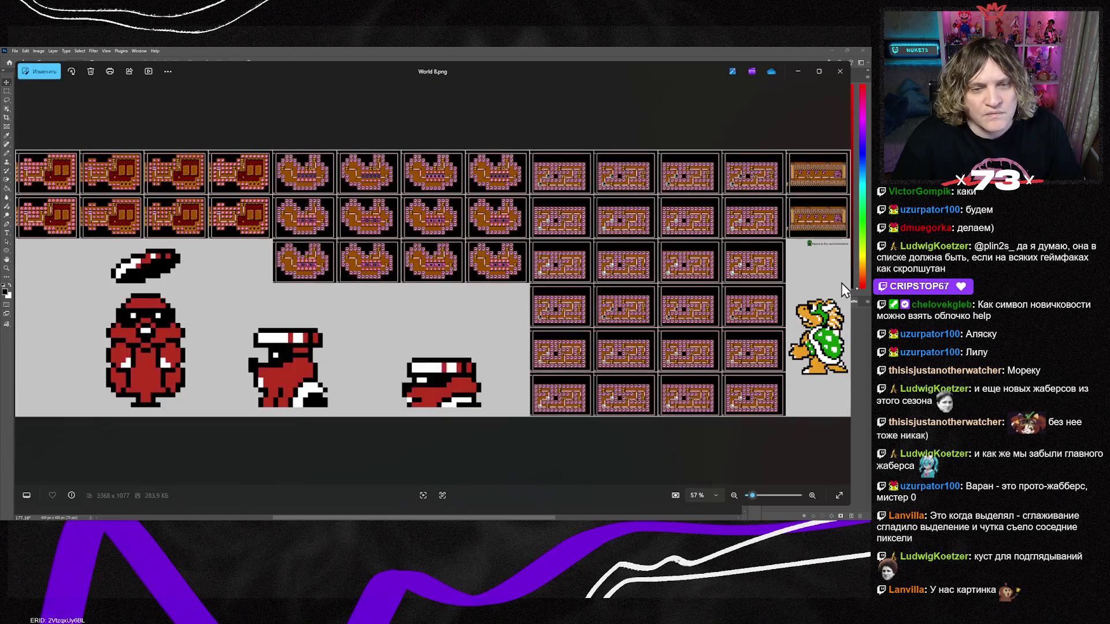
{"action": "scroll", "coordinate": [841, 283], "scroll_direction": "up", "scroll_amount": 3}
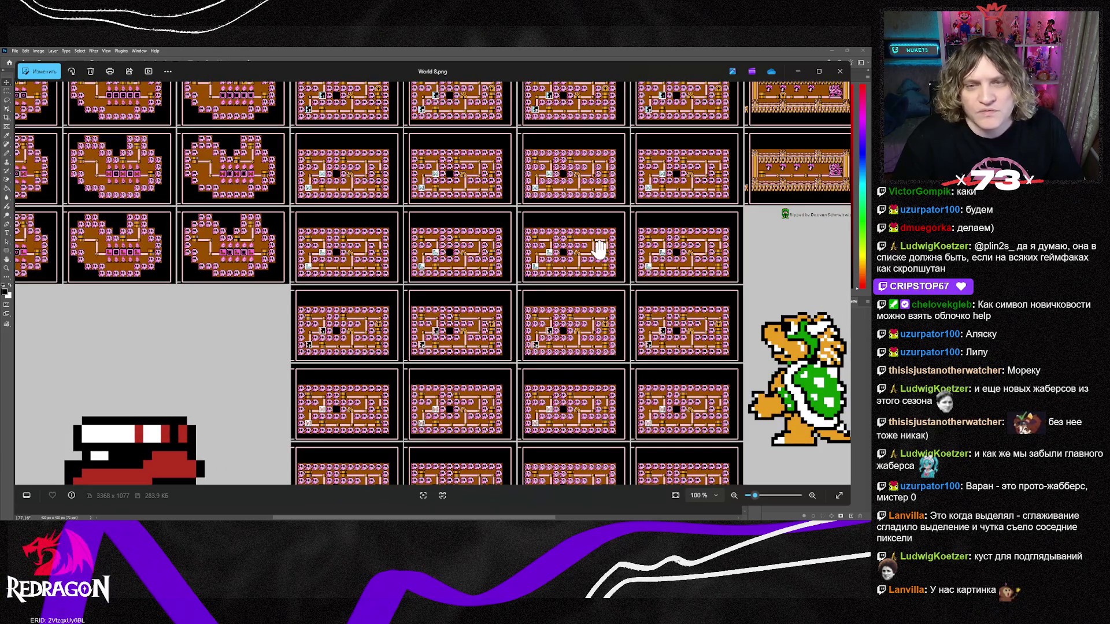
{"action": "scroll", "coordinate": [598, 250], "scroll_direction": "down", "scroll_amount": 3}
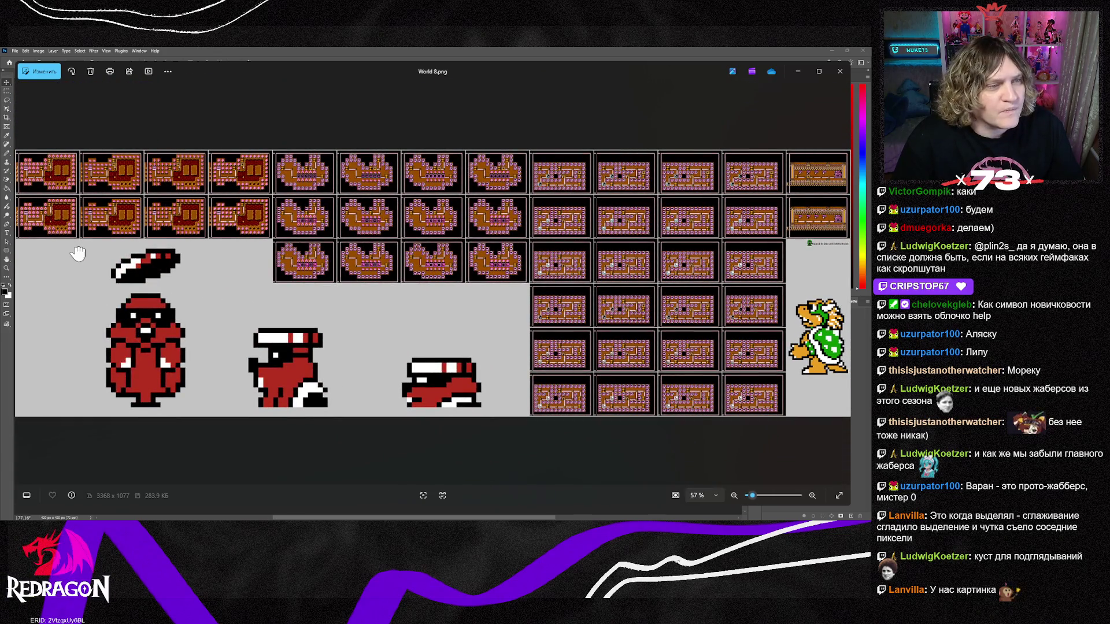
Flip through the folder's images with the arrow keys to land on the green 208311.png enemy sheet.
{"action": "key", "text": "Left"}
{"action": "key", "text": "Left"}
{"action": "key", "text": "Left"}
{"action": "key", "text": "Left"}
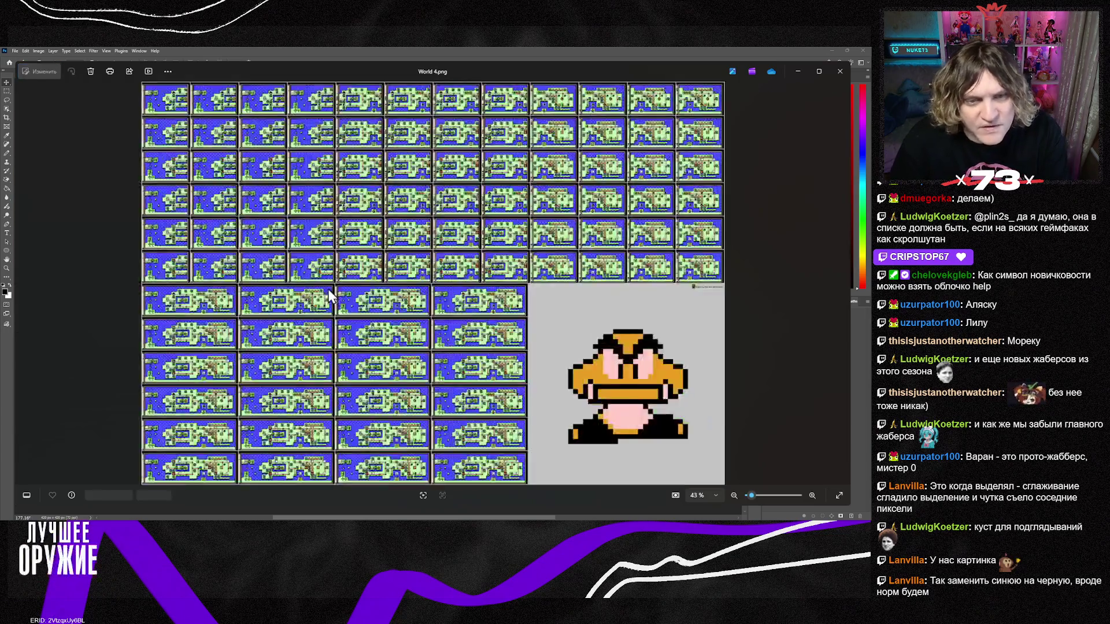
{"action": "key", "text": "Left"}
{"action": "key", "text": "Left"}
{"action": "key", "text": "Left"}
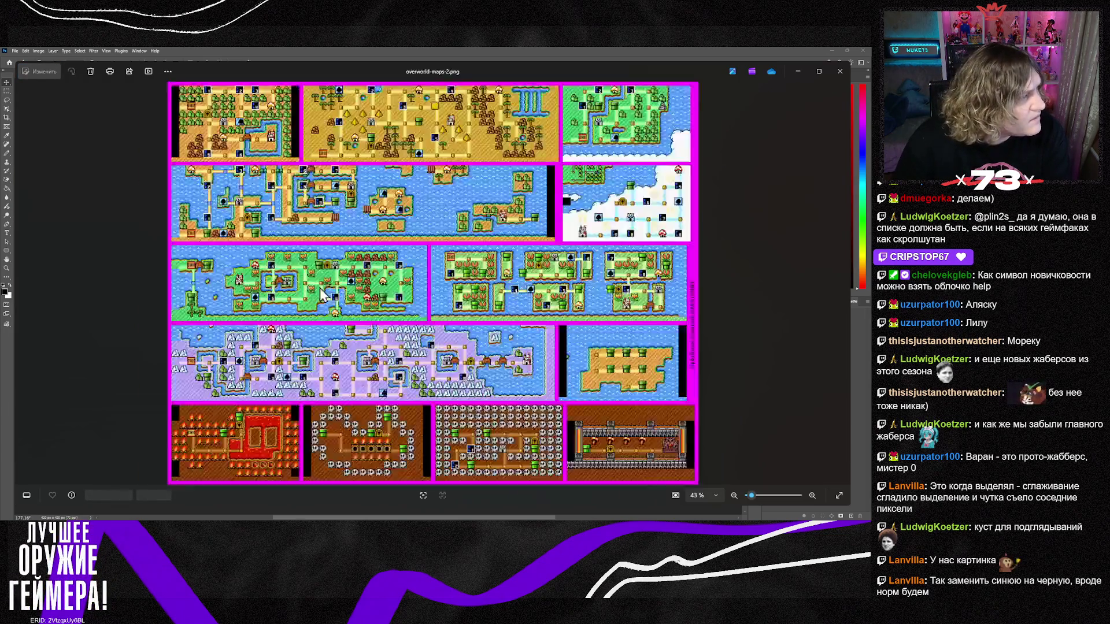
{"action": "key", "text": "Left"}
{"action": "key", "text": "Left"}
{"action": "key", "text": "Left"}
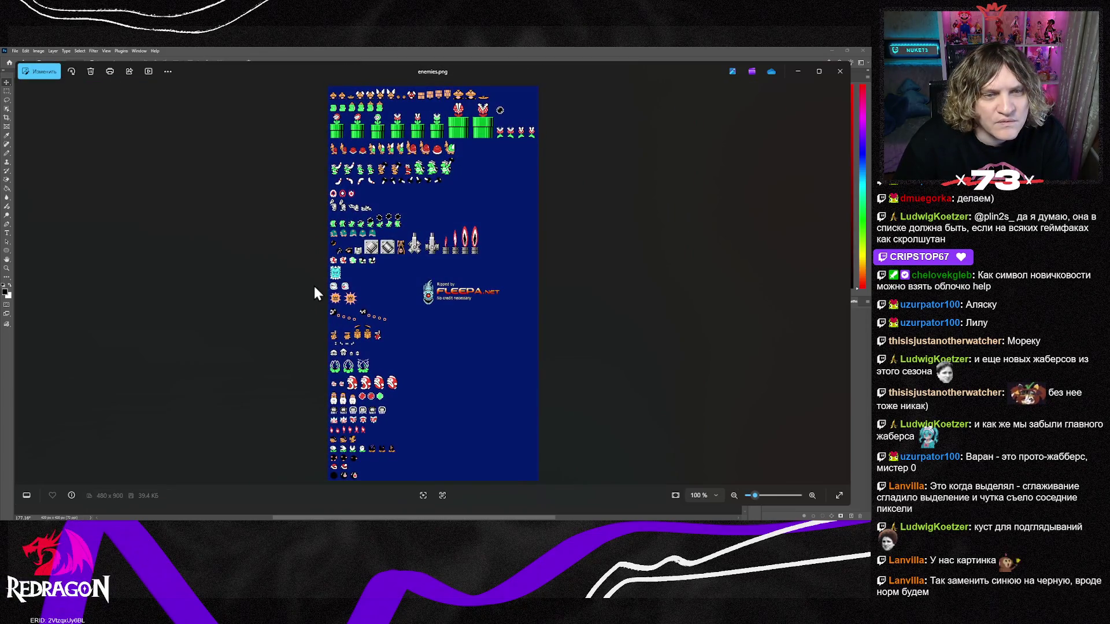
{"action": "key", "text": "Left"}
{"action": "key", "text": "Left"}
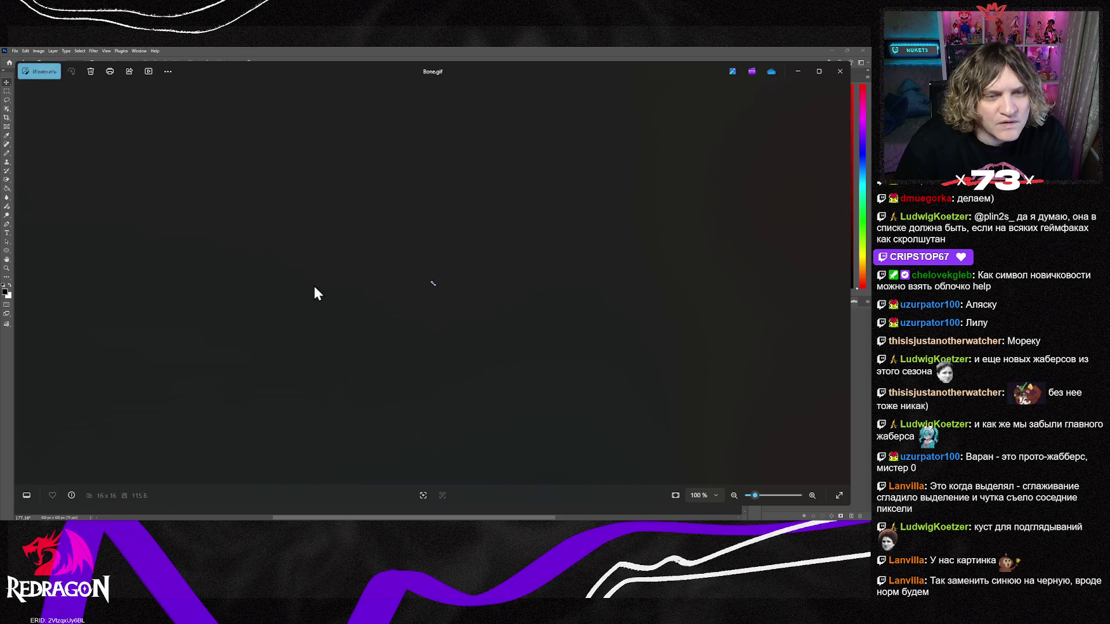
{"action": "key", "text": "Left"}
{"action": "key", "text": "Left"}
{"action": "key", "text": "Left"}
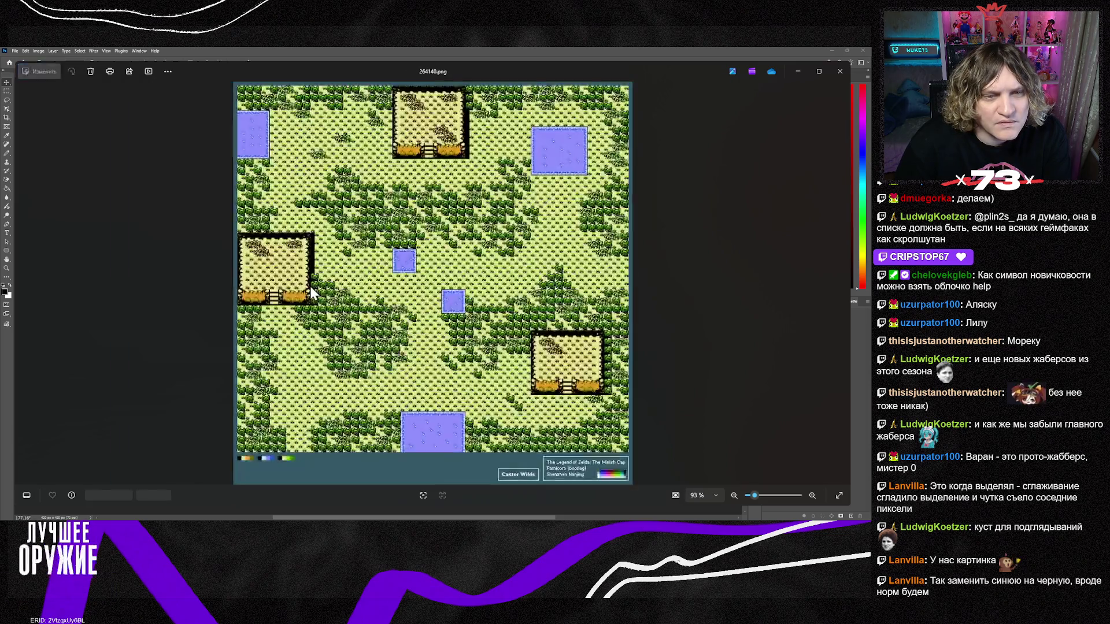
{"action": "key", "text": "Left"}
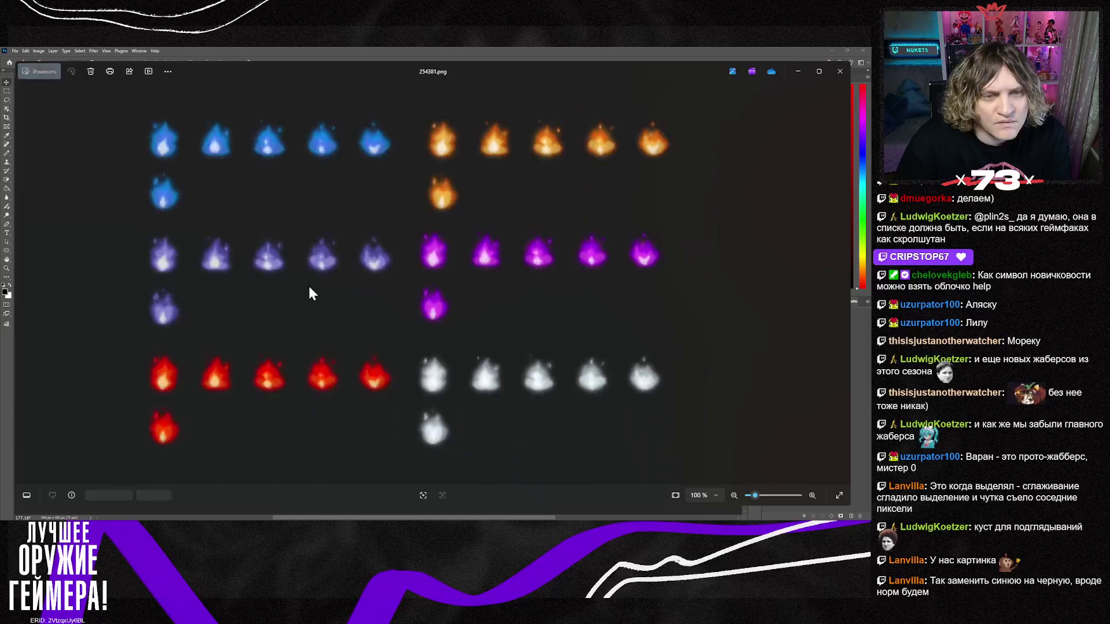
{"action": "key", "text": "Left"}
{"action": "key", "text": "Right"}
{"action": "key", "text": "Right"}
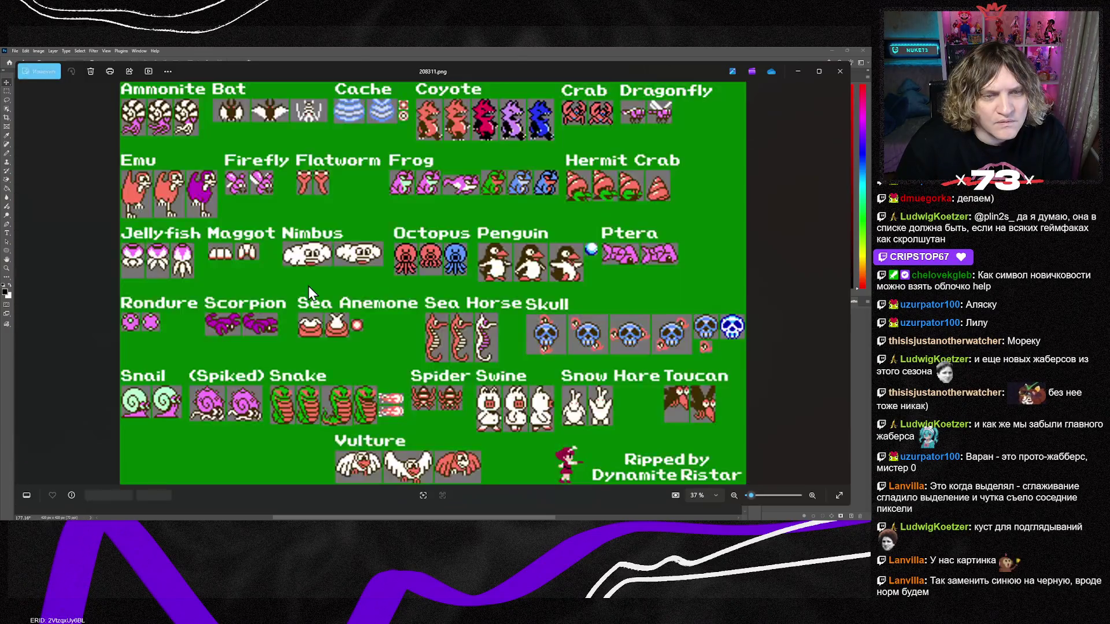
Step forward past 205026.png and 190678.png to the tall 5181 x 11764 sheet 182514.png.
{"action": "scroll", "coordinate": [445, 286], "scroll_direction": "up", "scroll_amount": 5}
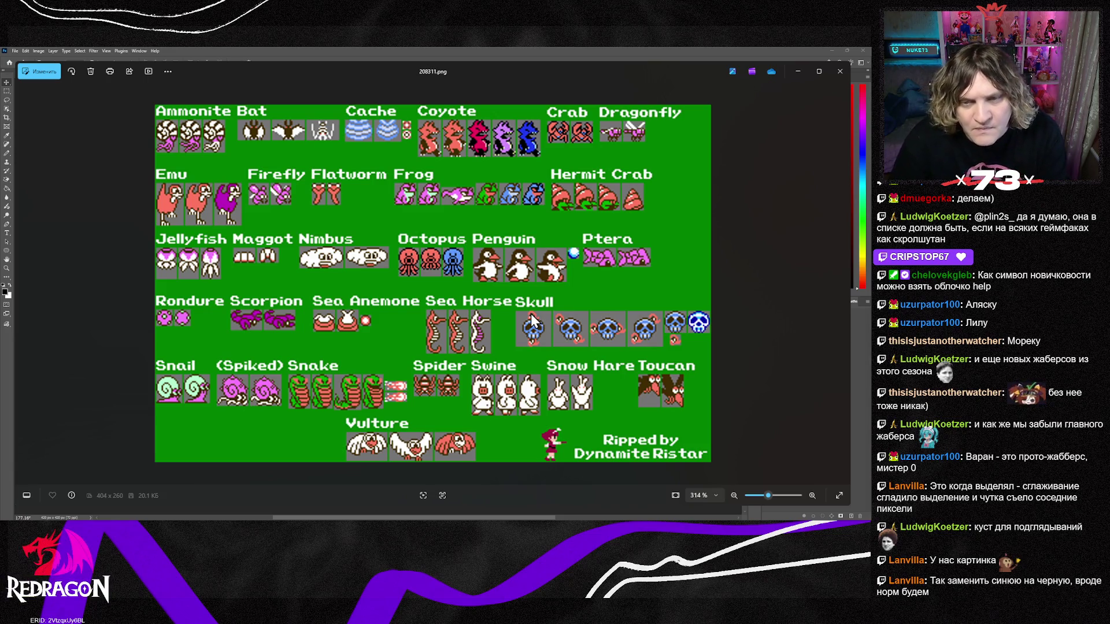
{"action": "key", "text": "Right"}
{"action": "key", "text": "Right"}
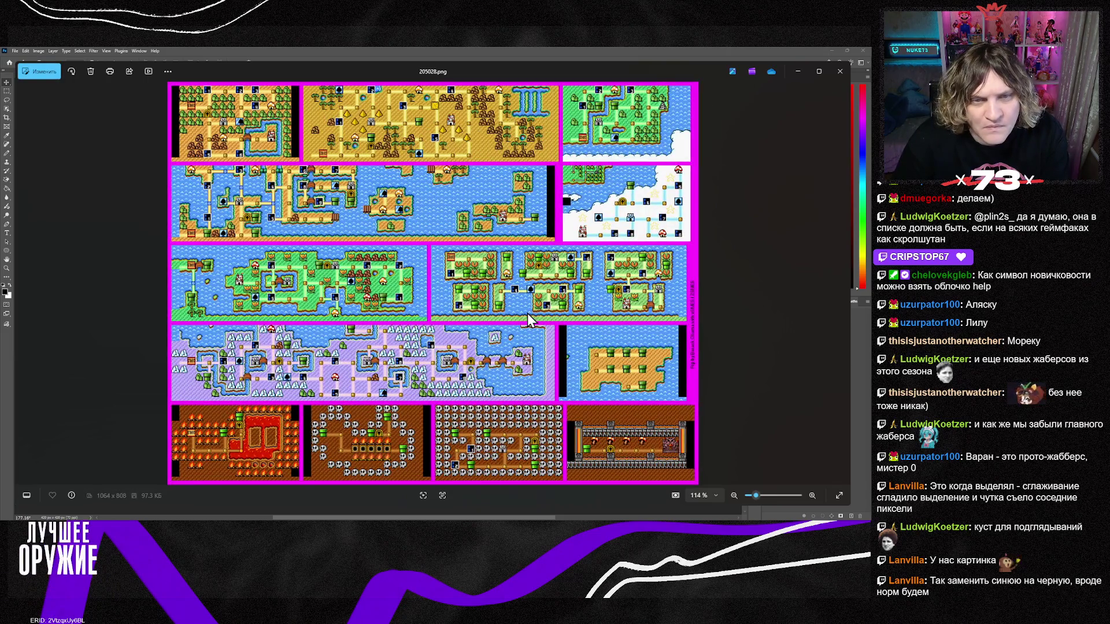
{"action": "key", "text": "Right"}
{"action": "key", "text": "Right"}
{"action": "key", "text": "Right"}
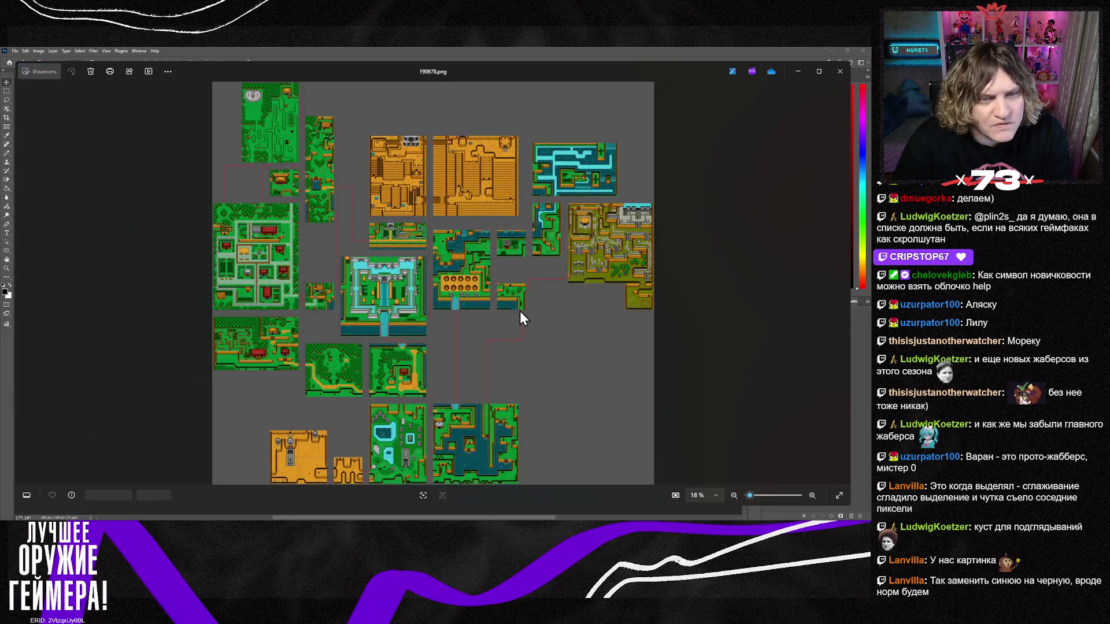
{"action": "key", "text": "Right"}
{"action": "key", "text": "Right"}
{"action": "key", "text": "Right"}
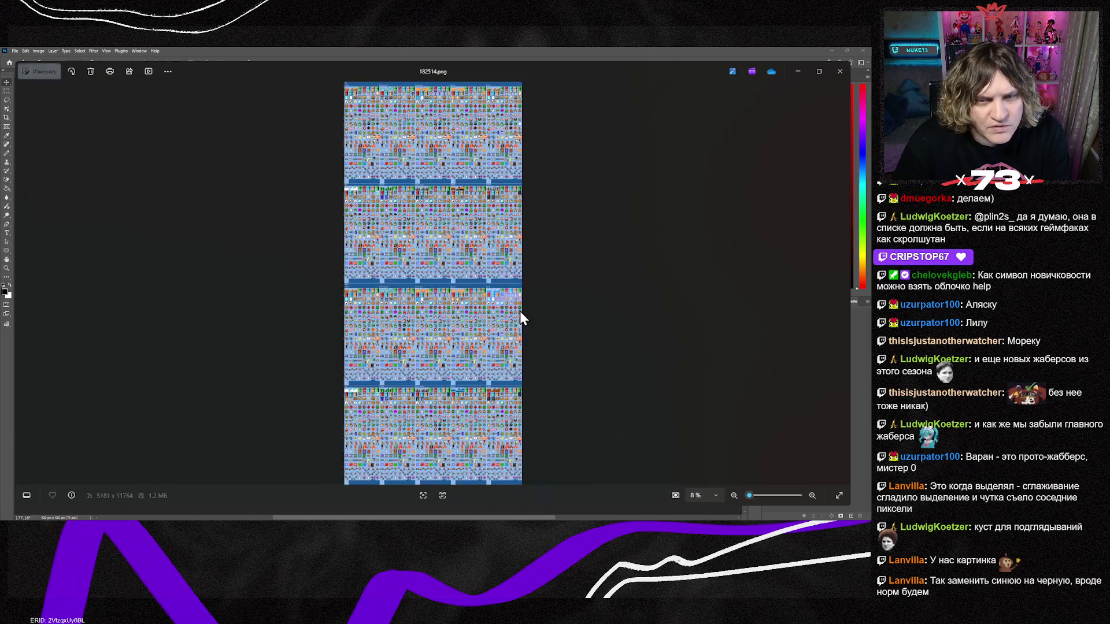
Bring up the large 182514.png sheet and zoom in and out on it.
{"action": "key", "text": "Right"}
{"action": "scroll", "coordinate": [425, 294], "scroll_direction": "up", "scroll_amount": 5}
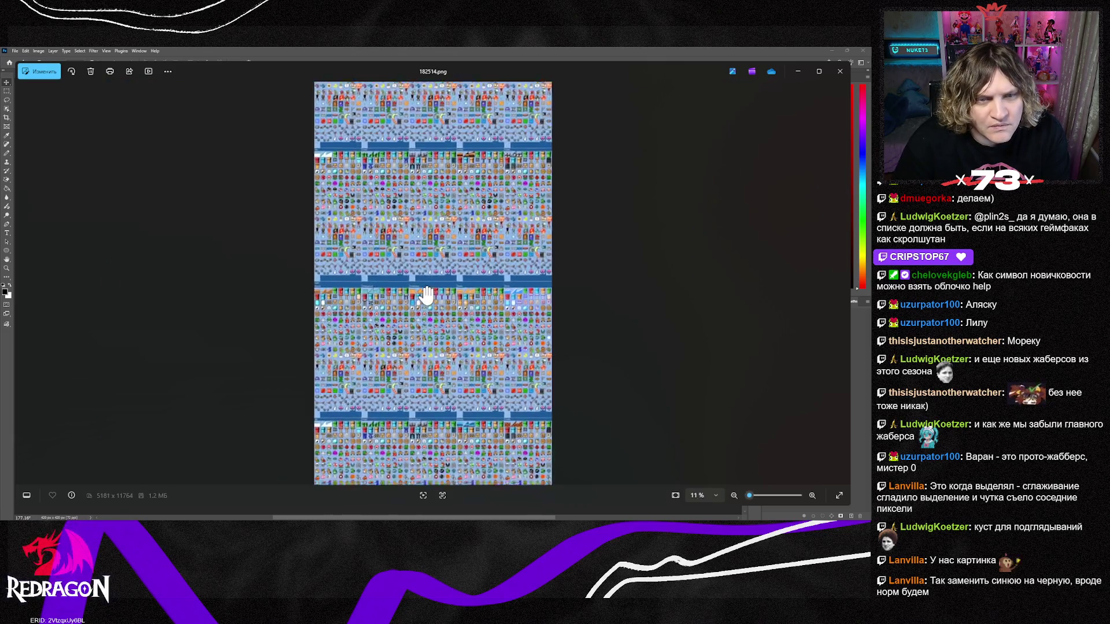
{"action": "scroll", "coordinate": [425, 294], "scroll_direction": "down", "scroll_amount": 3}
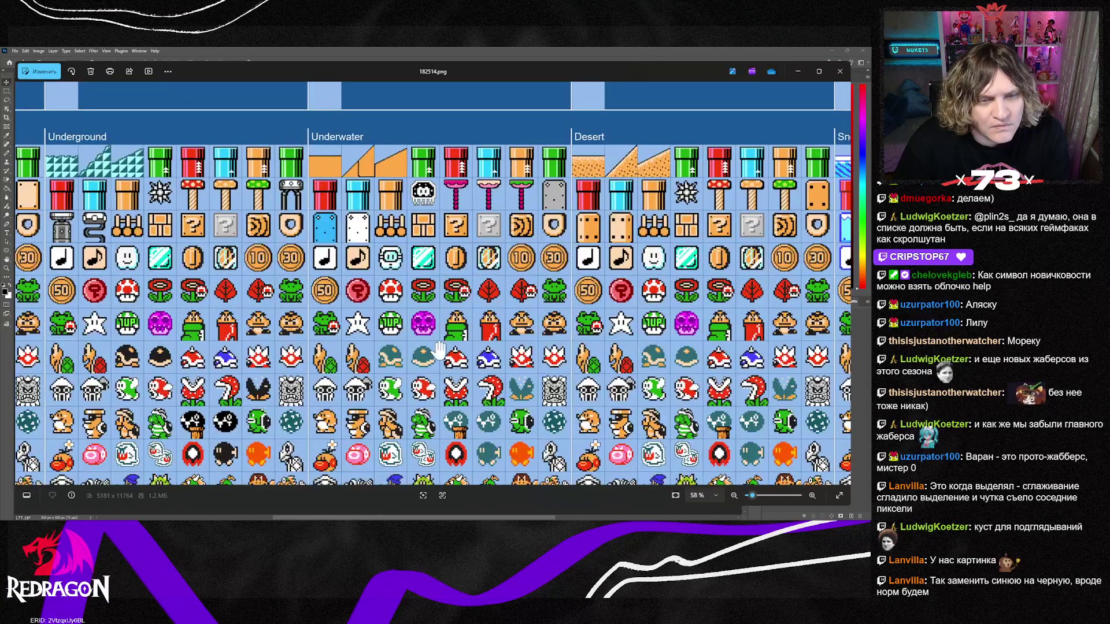
{"action": "scroll", "coordinate": [448, 337], "scroll_direction": "down", "scroll_amount": 1}
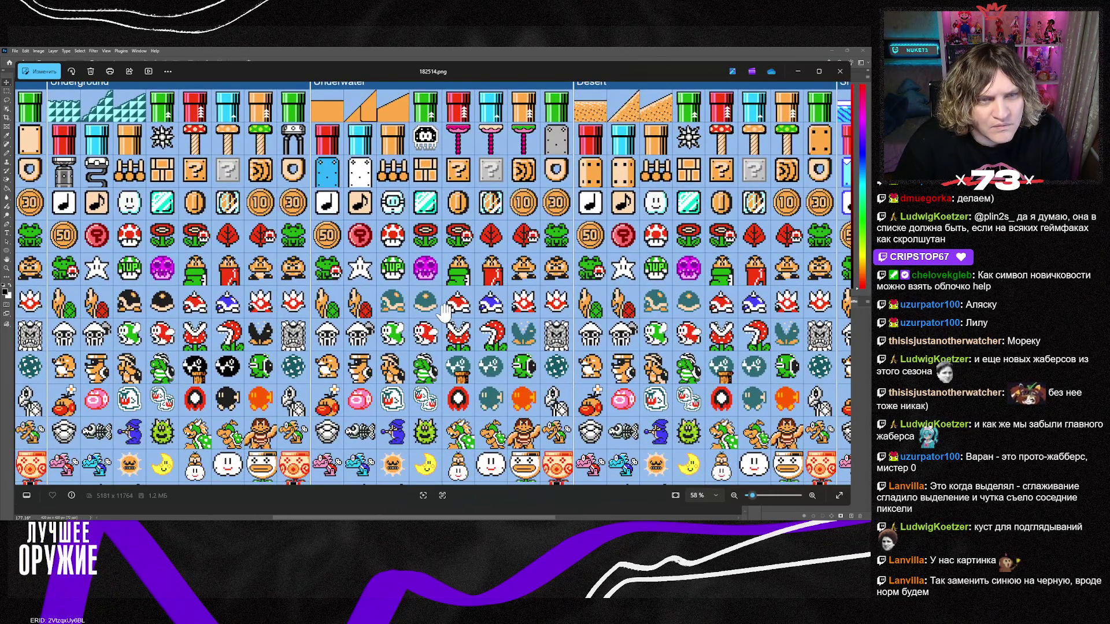
{"action": "scroll", "coordinate": [412, 284], "scroll_direction": "up", "scroll_amount": 1}
{"action": "scroll", "coordinate": [412, 283], "scroll_direction": "down", "scroll_amount": 1}
Pan to the lower sprite rows, then go back to the red 169206.png sheet.
{"action": "left_click_drag", "start_coordinate": [412, 284], "coordinate": [413, 240]}
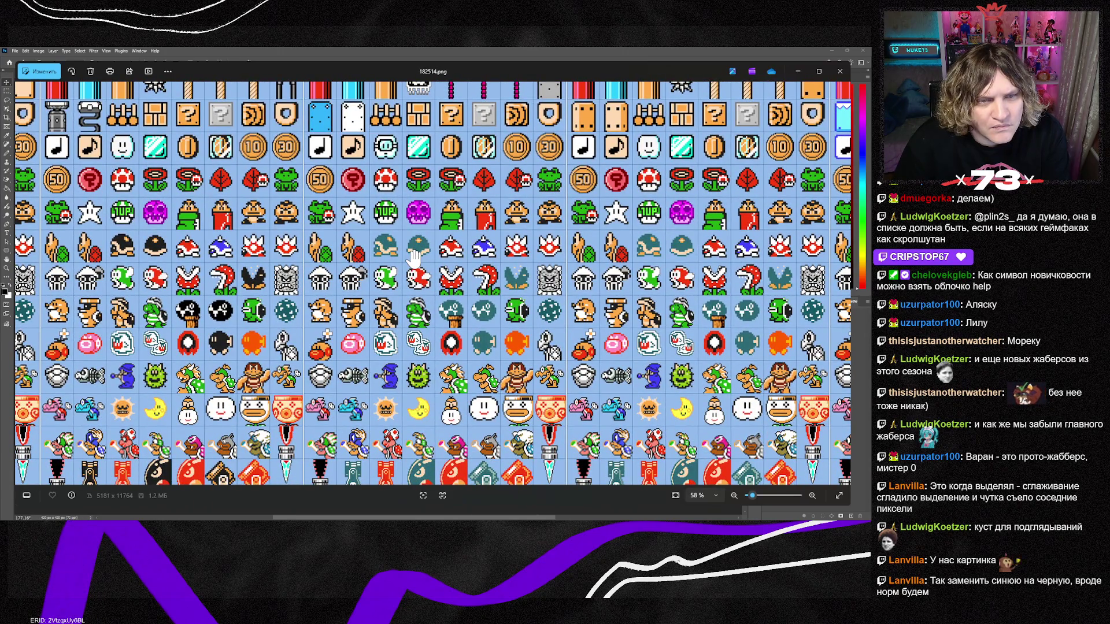
{"action": "scroll", "coordinate": [422, 219], "scroll_direction": "up", "scroll_amount": 5}
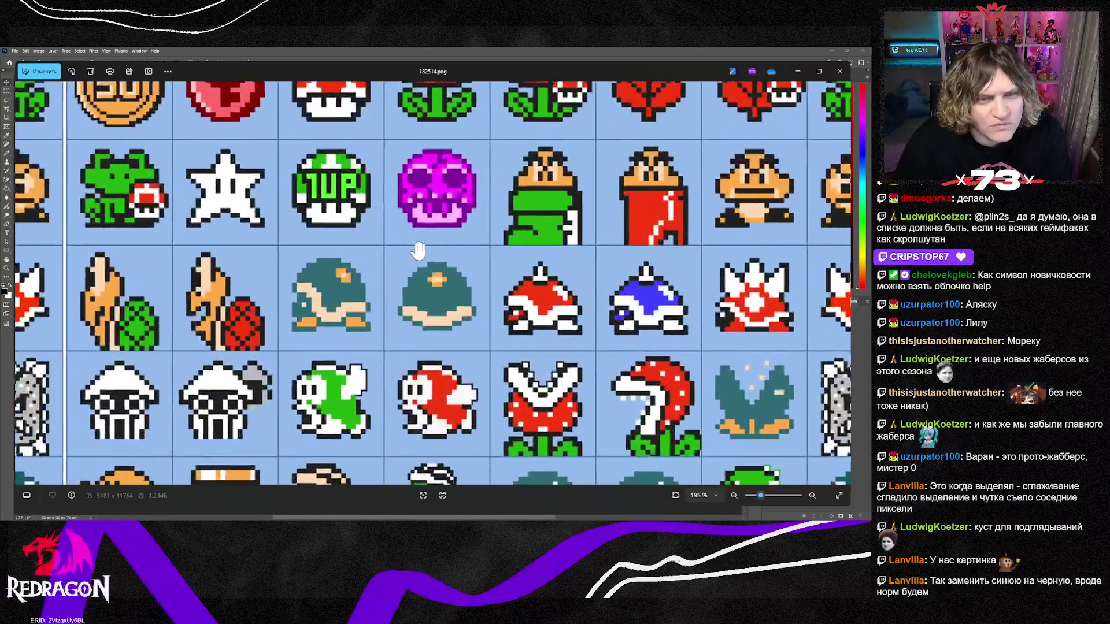
{"action": "scroll", "coordinate": [425, 263], "scroll_direction": "down", "scroll_amount": 4}
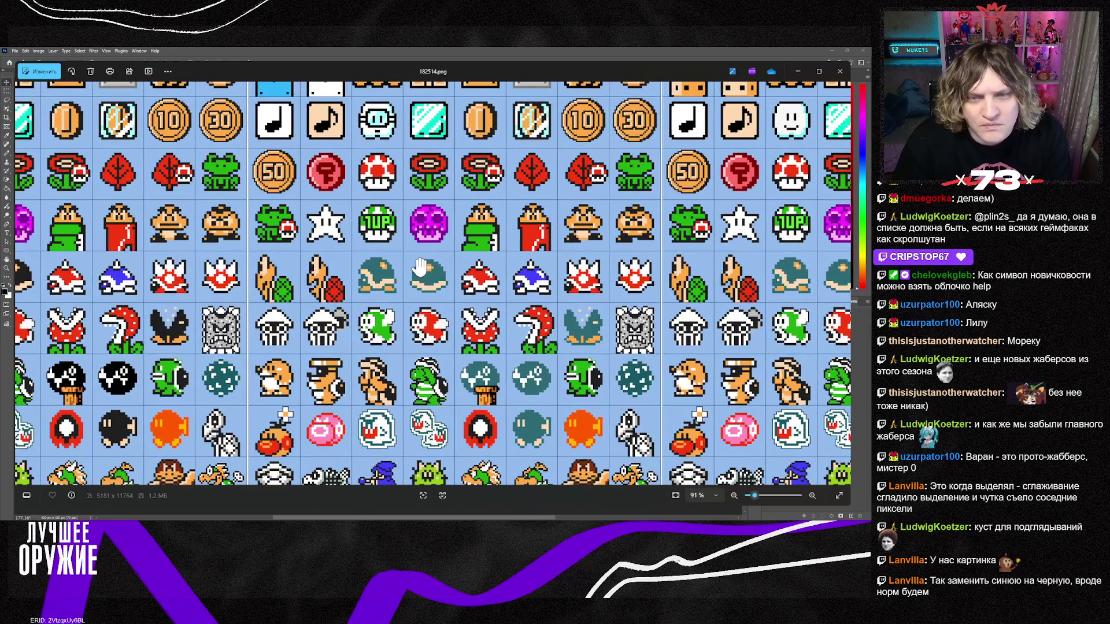
{"action": "scroll", "coordinate": [491, 359], "scroll_direction": "down", "scroll_amount": 2}
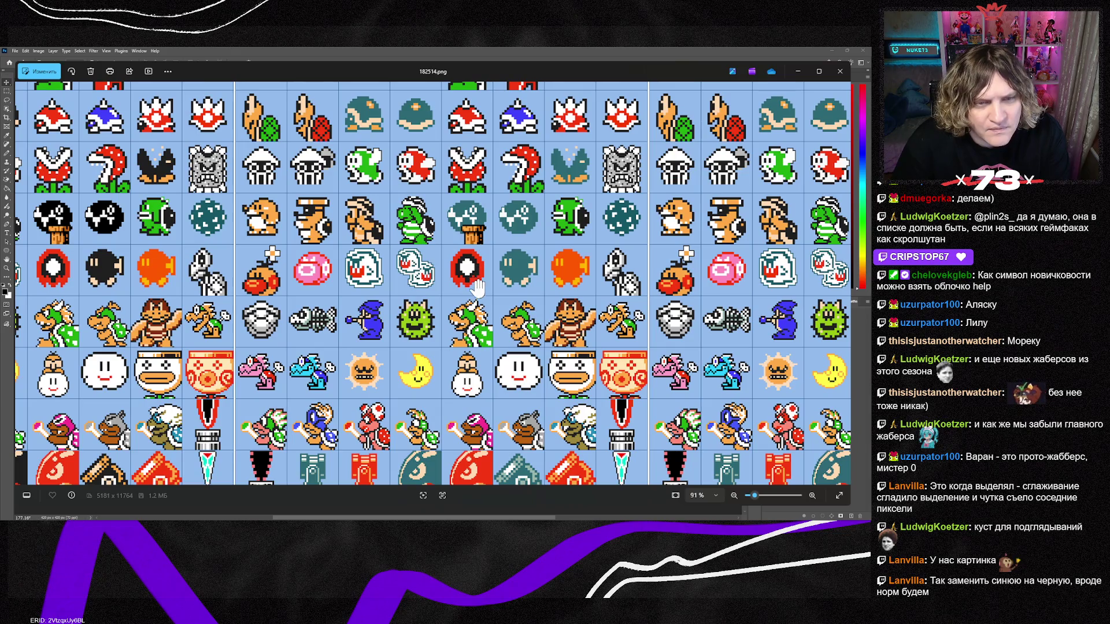
{"action": "scroll", "coordinate": [477, 289], "scroll_direction": "up", "scroll_amount": 1}
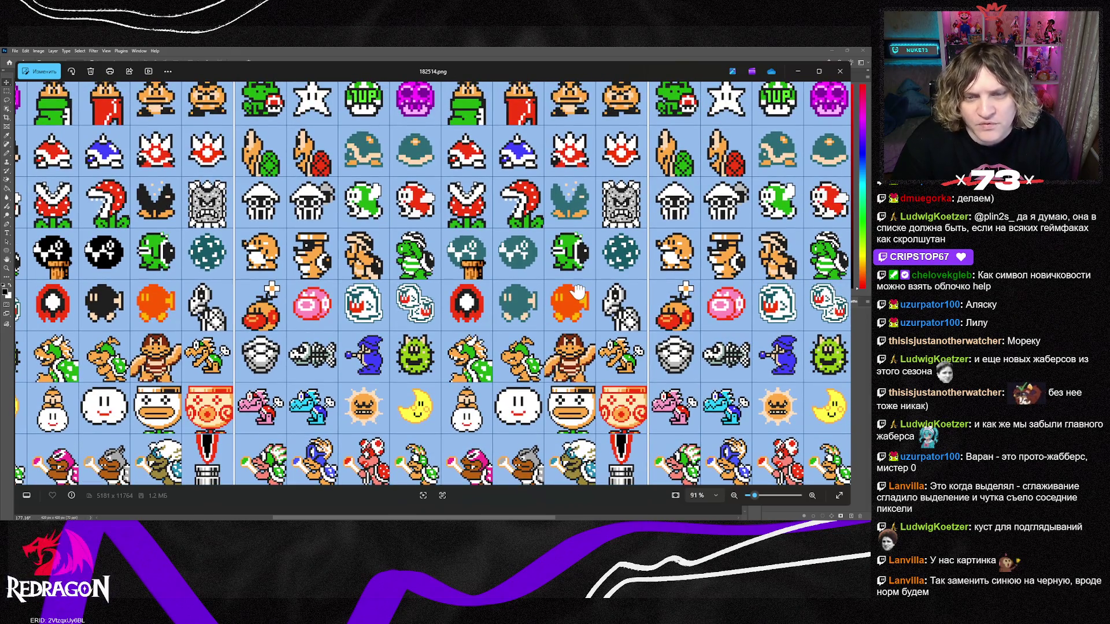
{"action": "left_click", "coordinate": [20, 282]}
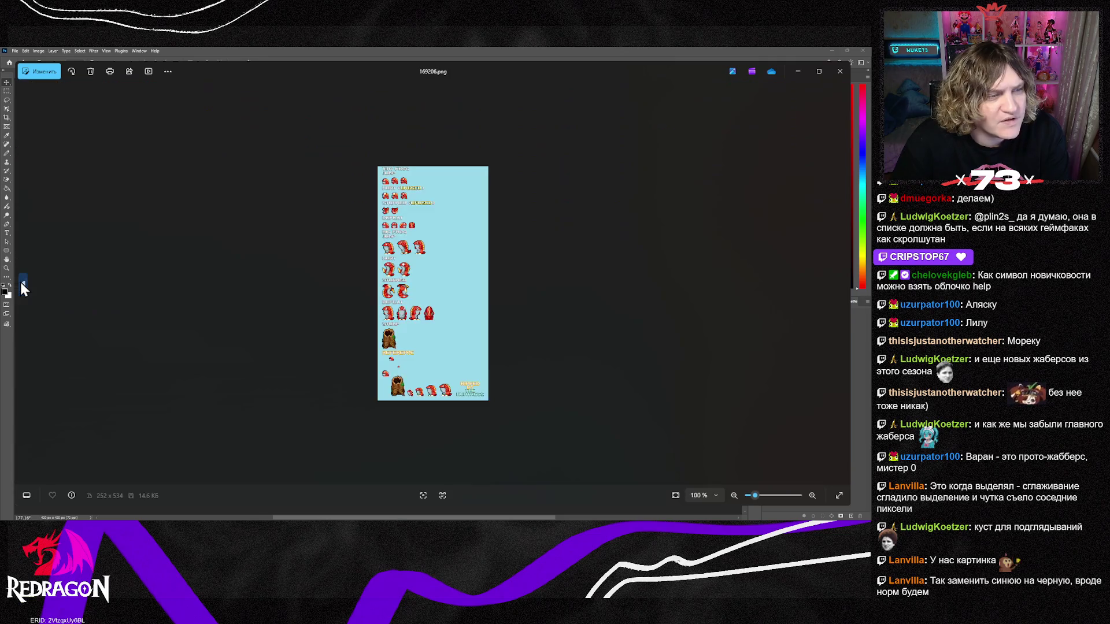
Step back five images to the 600 x 760 SMB3 Extended World Map Tileset 154239.png and zoom in.
{"action": "left_click", "coordinate": [19, 283]}
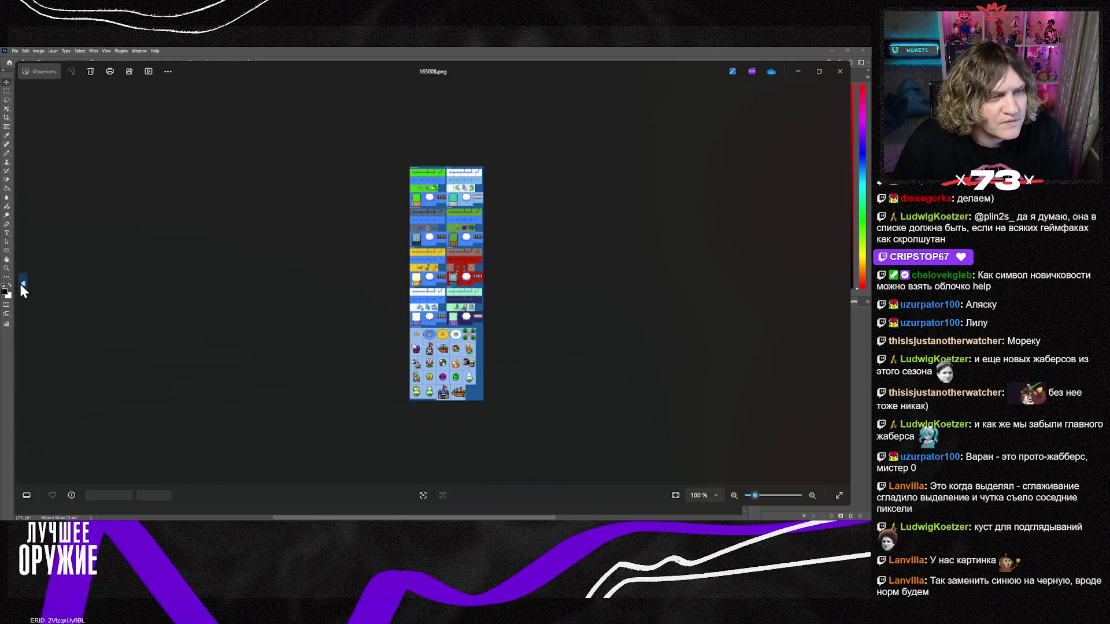
{"action": "left_click", "coordinate": [20, 283]}
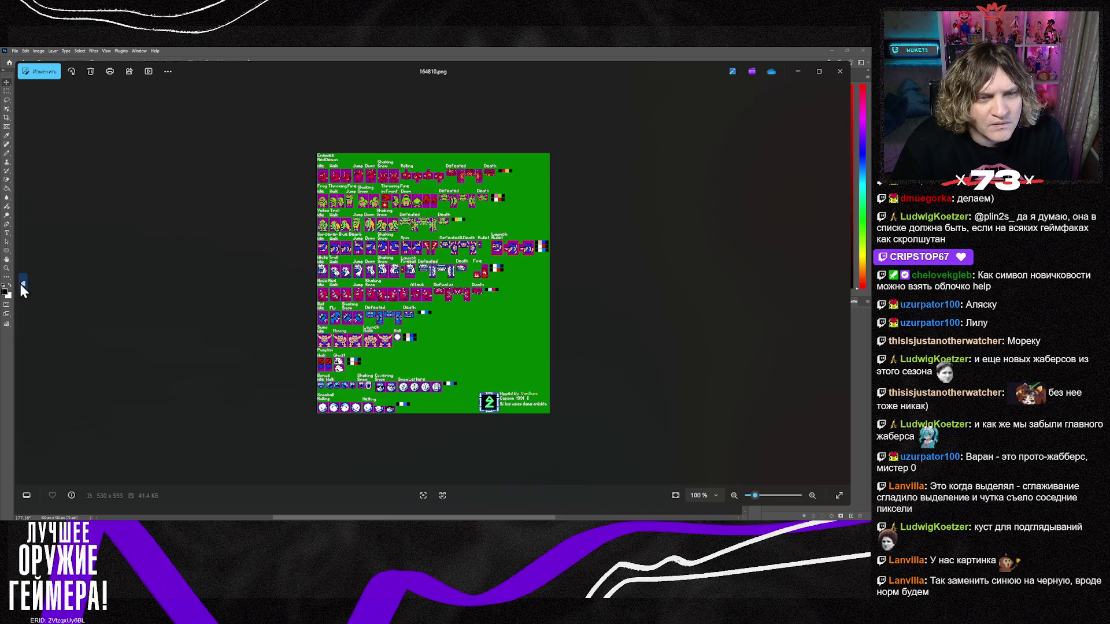
{"action": "left_click", "coordinate": [19, 284]}
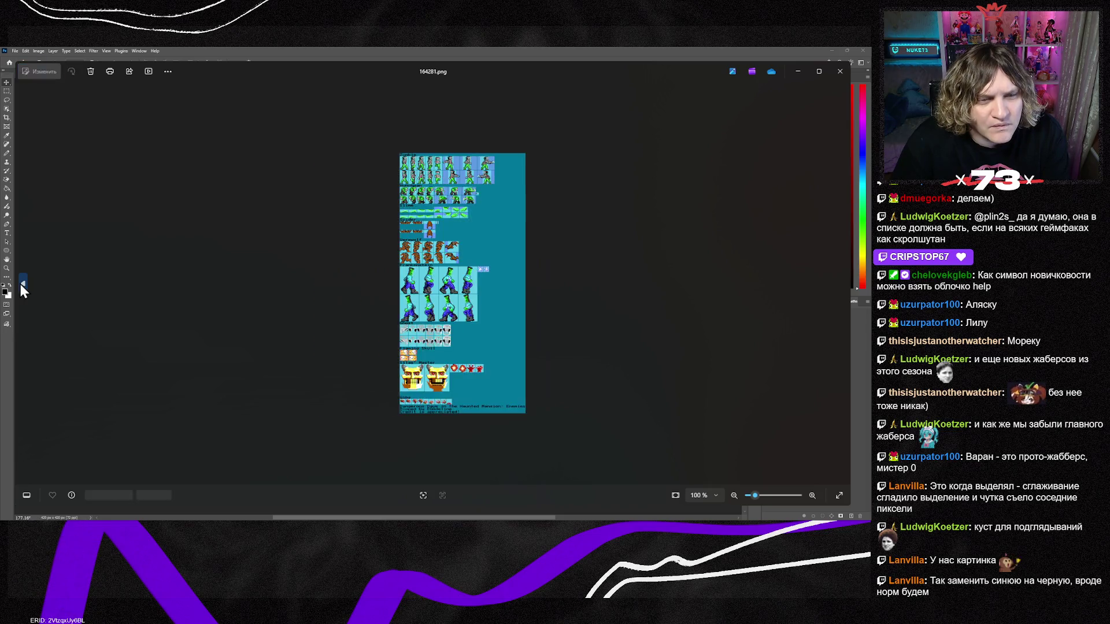
{"action": "left_click", "coordinate": [20, 283]}
{"action": "left_click", "coordinate": [19, 283]}
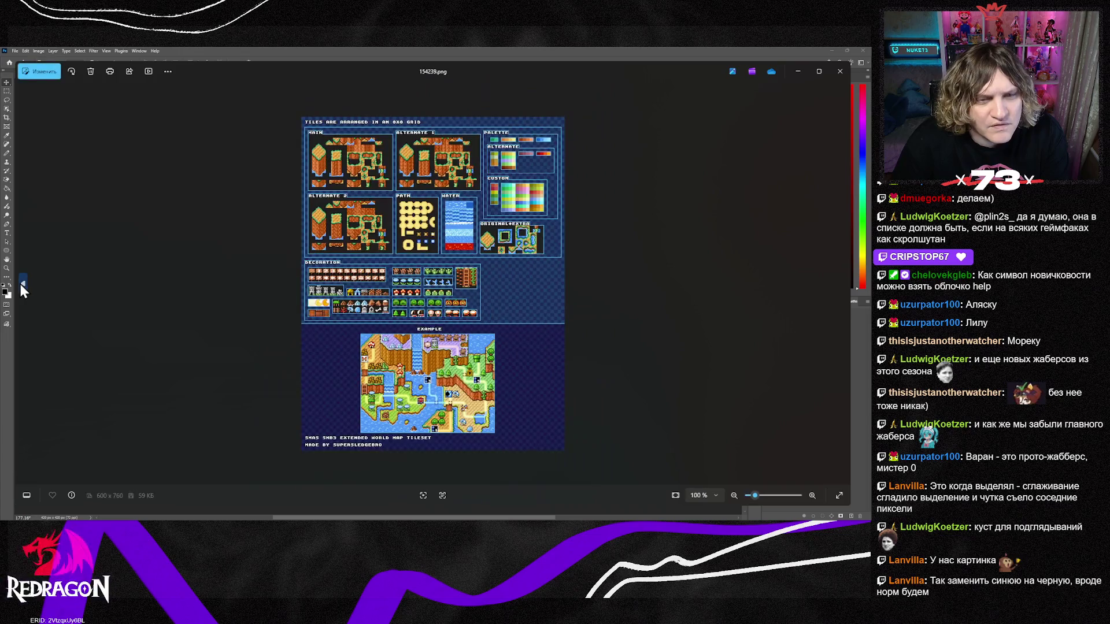
{"action": "scroll", "coordinate": [454, 382], "scroll_direction": "up", "scroll_amount": 5}
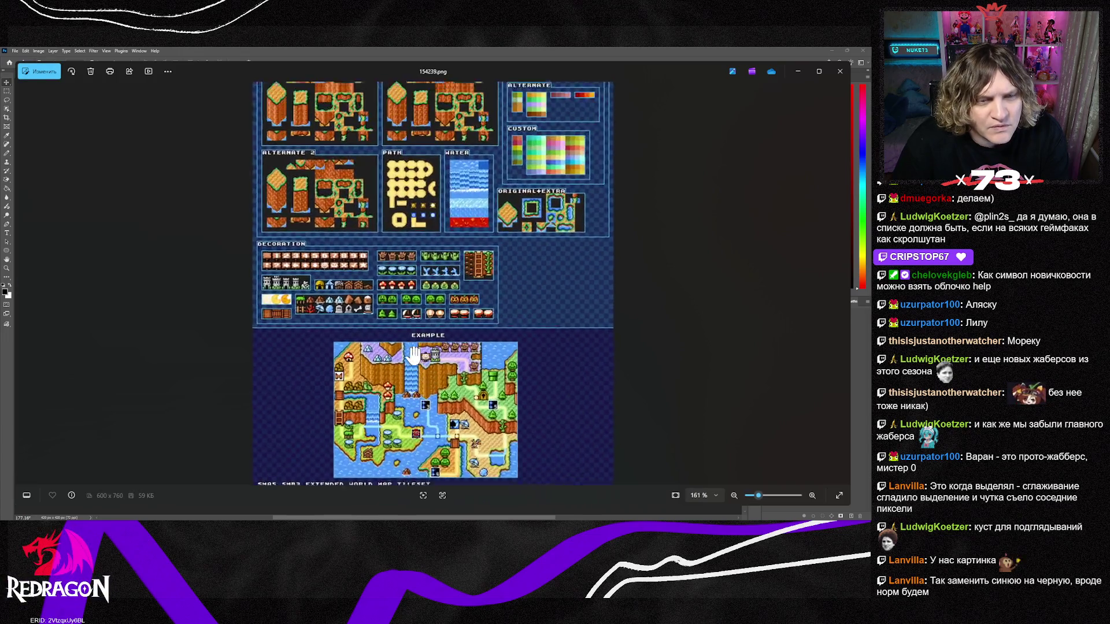
{"action": "scroll", "coordinate": [408, 349], "scroll_direction": "up", "scroll_amount": 8}
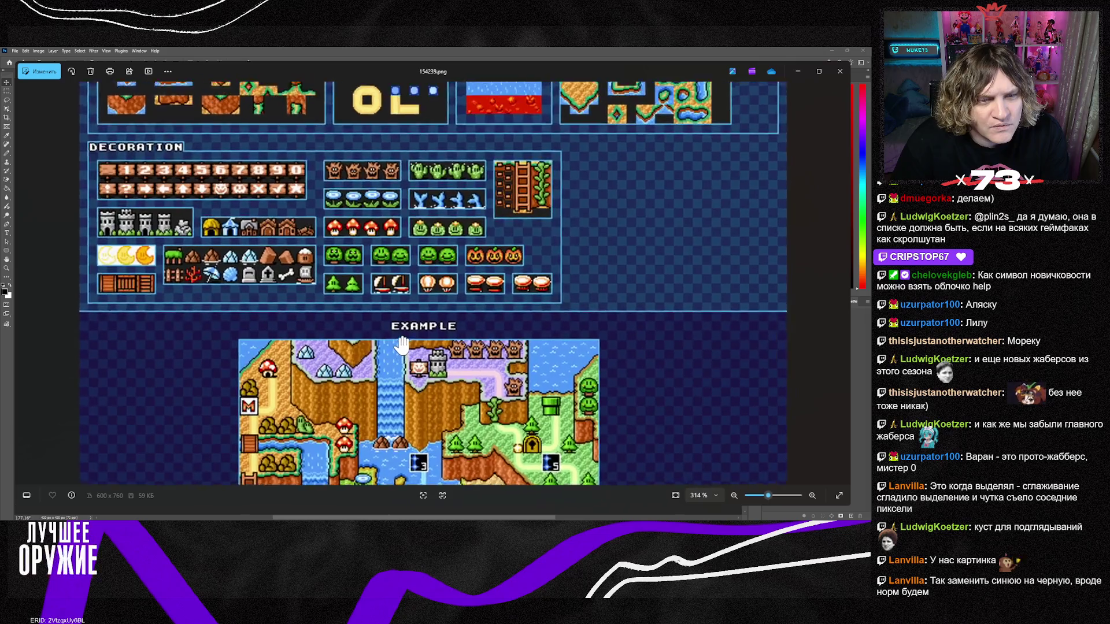
{"action": "scroll", "coordinate": [378, 303], "scroll_direction": "down", "scroll_amount": 5}
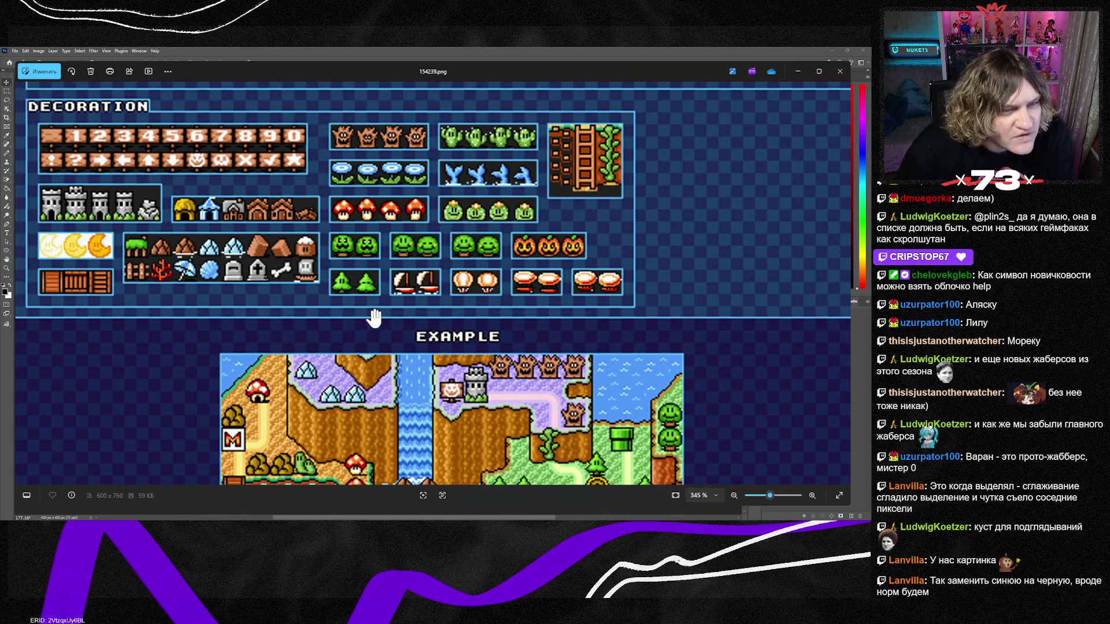
Pan across the Example map and zoom around the Decoration tiles.
{"action": "left_click_drag", "start_coordinate": [364, 312], "coordinate": [350, 204]}
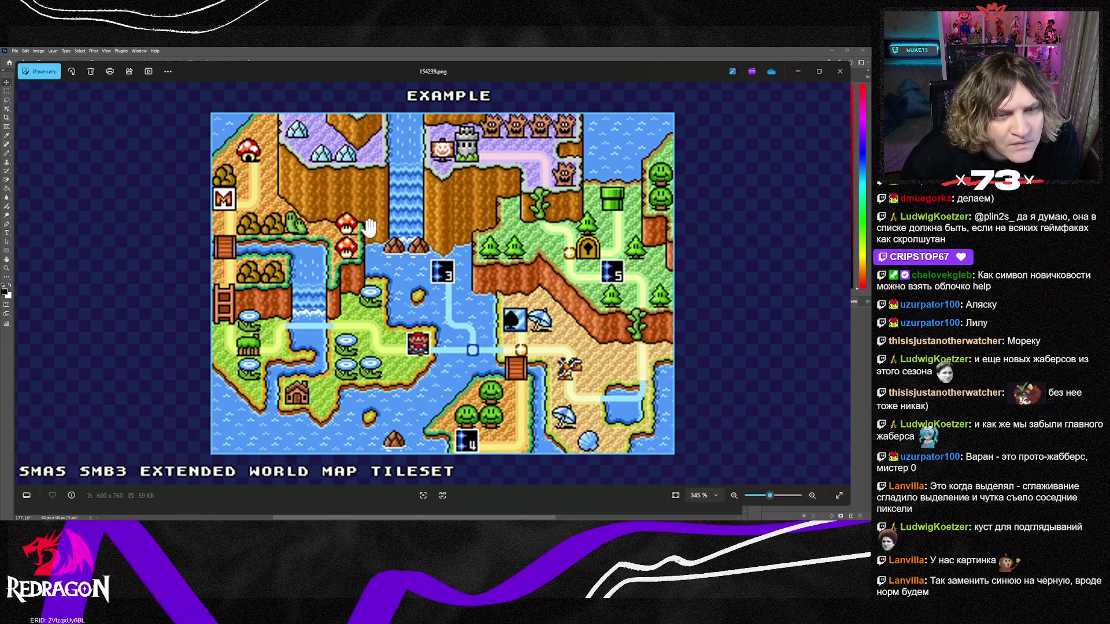
{"action": "mouse_move", "coordinate": [478, 215]}
{"action": "left_mouse_down"}
{"action": "mouse_move", "coordinate": [446, 265]}
{"action": "mouse_move", "coordinate": [424, 195]}
{"action": "mouse_move", "coordinate": [440, 205]}
{"action": "left_mouse_up"}
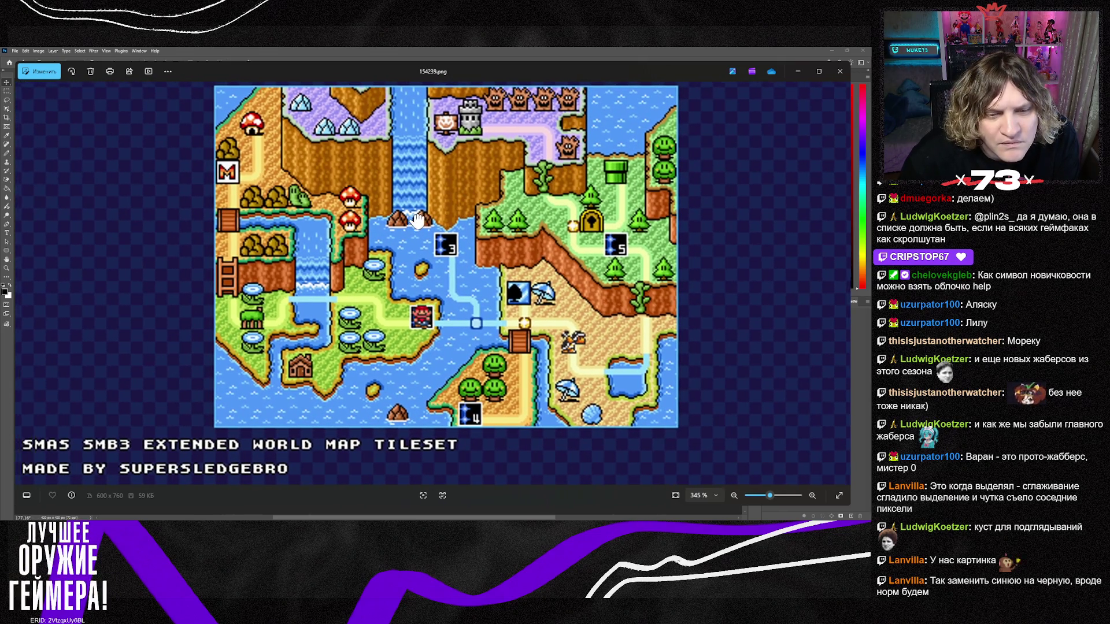
{"action": "scroll", "coordinate": [408, 261], "scroll_direction": "up", "scroll_amount": 5}
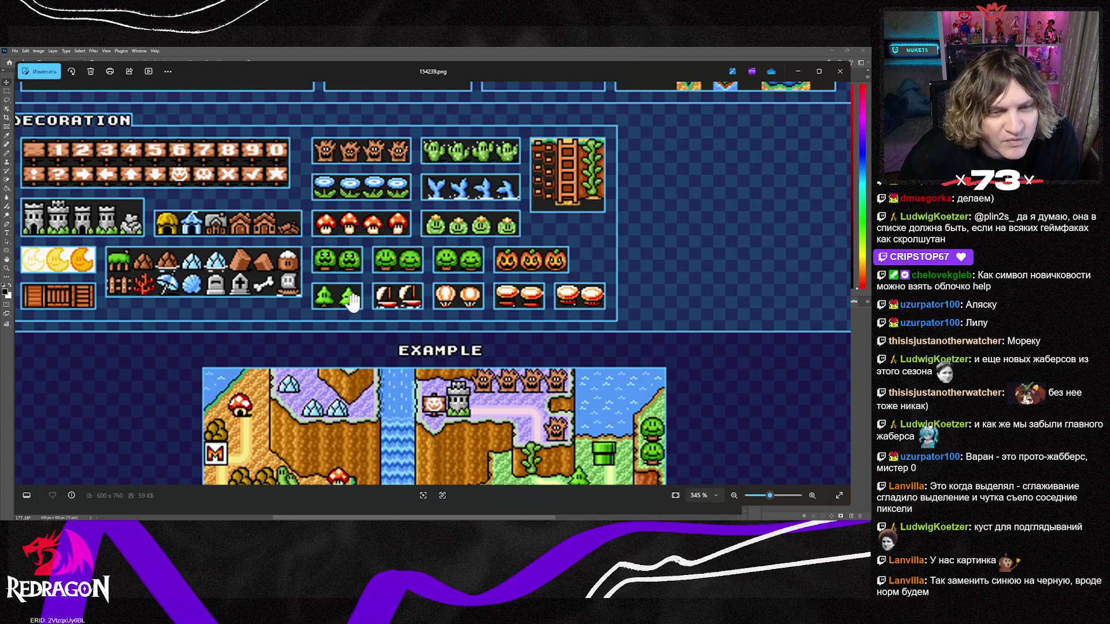
{"action": "scroll", "coordinate": [310, 309], "scroll_direction": "up", "scroll_amount": 2}
{"action": "scroll", "coordinate": [443, 276], "scroll_direction": "down", "scroll_amount": 2}
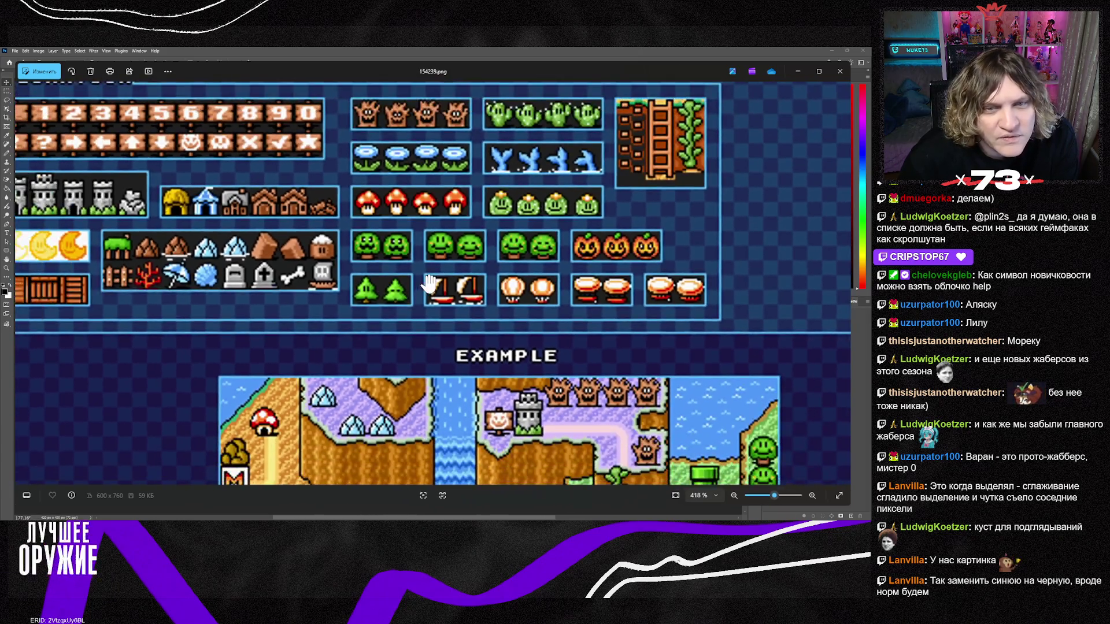
{"action": "scroll", "coordinate": [431, 280], "scroll_direction": "up", "scroll_amount": 4}
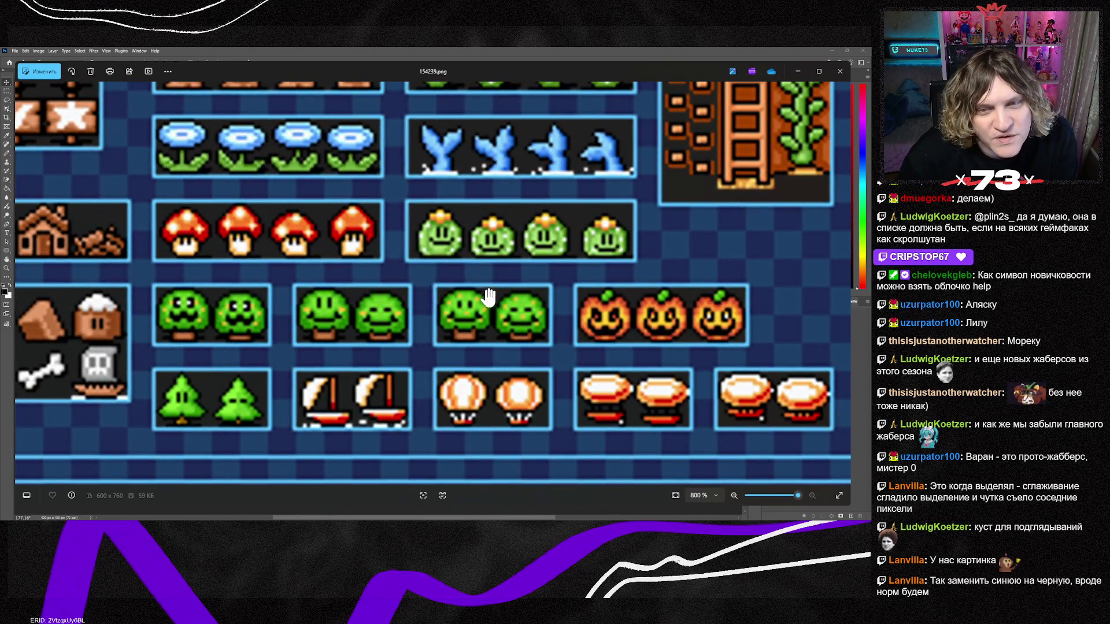
{"action": "scroll", "coordinate": [472, 298], "scroll_direction": "down", "scroll_amount": 3}
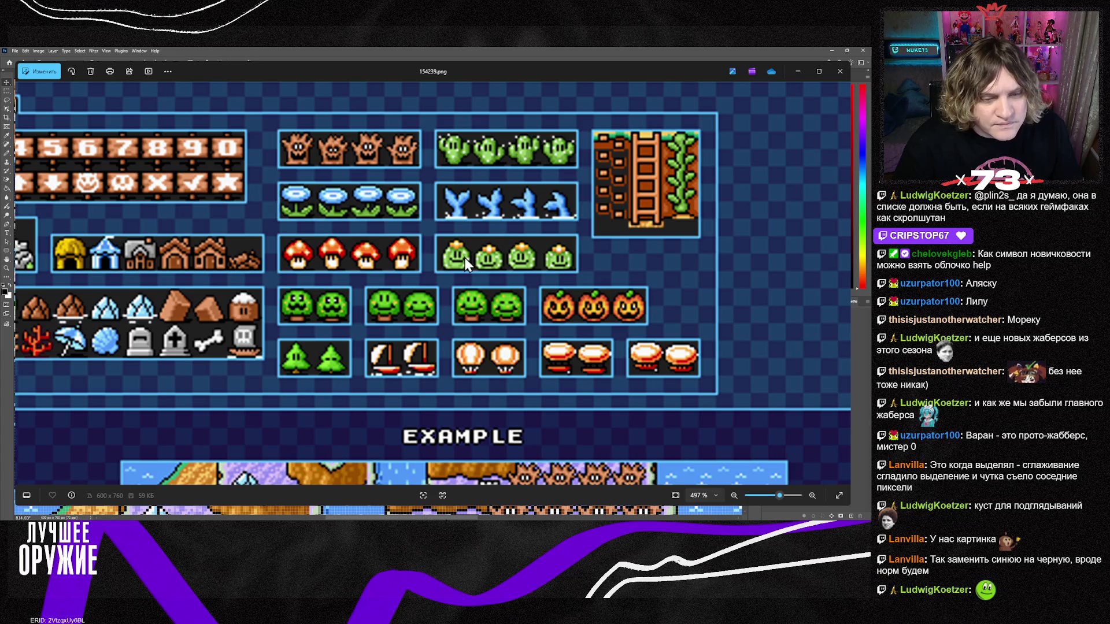
{"action": "mouse_move", "coordinate": [467, 519]}
{"action": "left_mouse_down"}
{"action": "mouse_move", "coordinate": [349, 509]}
{"action": "mouse_move", "coordinate": [428, 514]}
{"action": "left_mouse_up"}
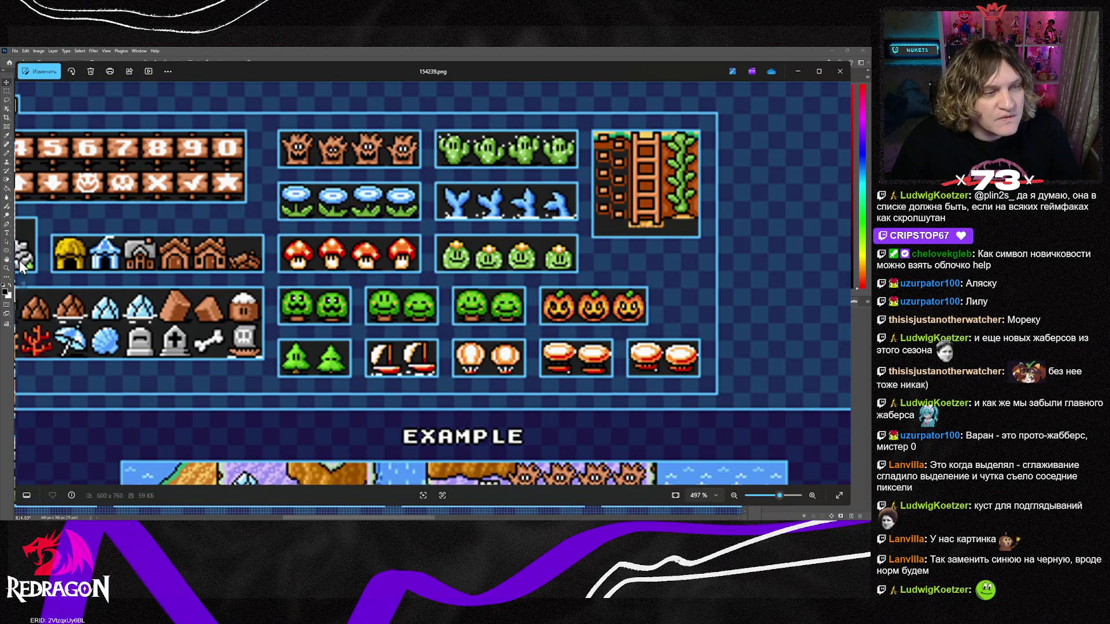
{"action": "left_click", "coordinate": [23, 284]}
Go back five images, past the ghost and binary land sheets, to the 130200.png tileset.
{"action": "left_click", "coordinate": [23, 285]}
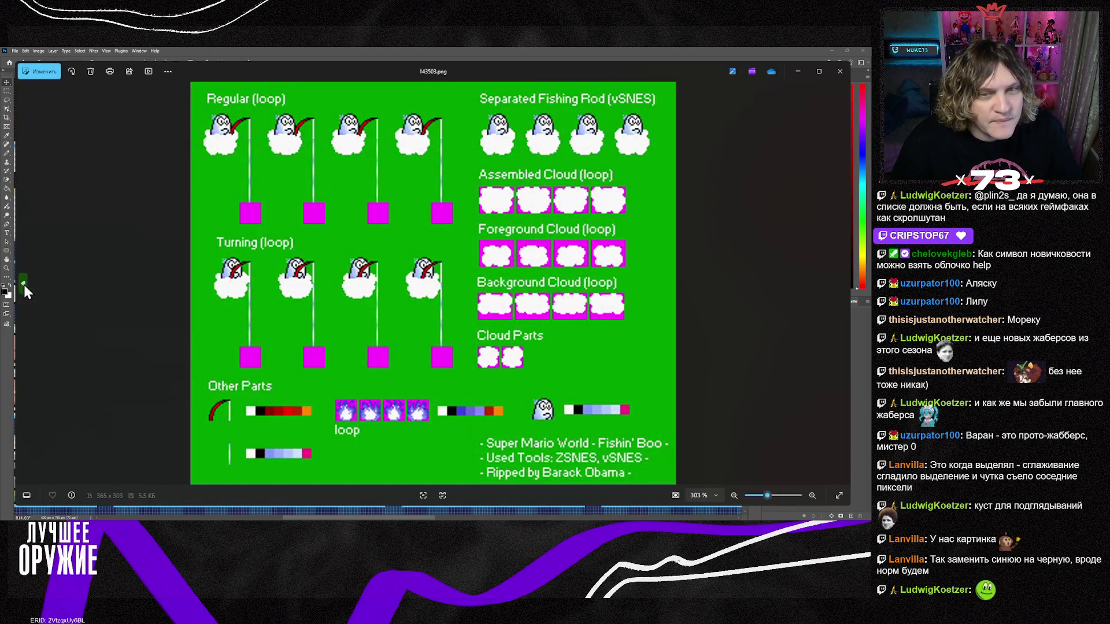
{"action": "left_click", "coordinate": [23, 284]}
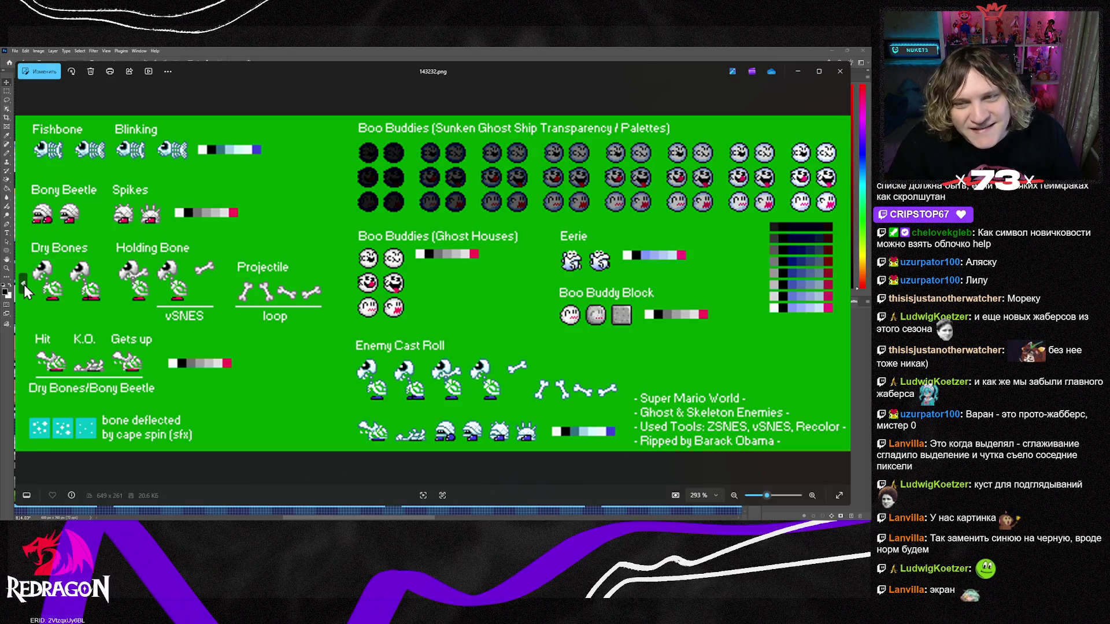
{"action": "left_click", "coordinate": [23, 284]}
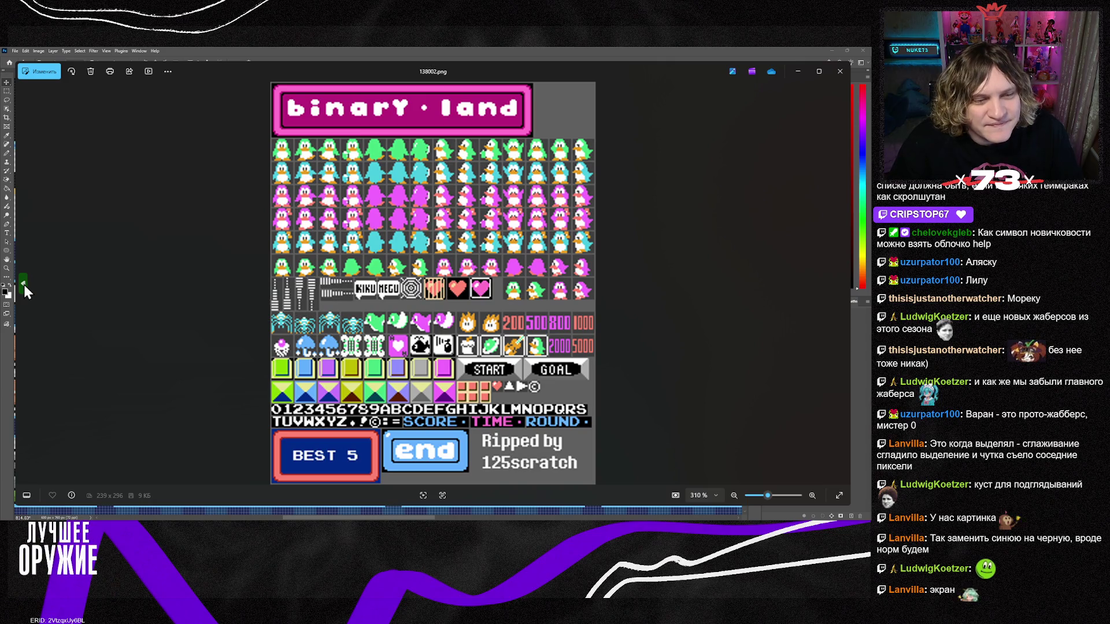
{"action": "left_click", "coordinate": [24, 284]}
{"action": "left_click", "coordinate": [23, 284]}
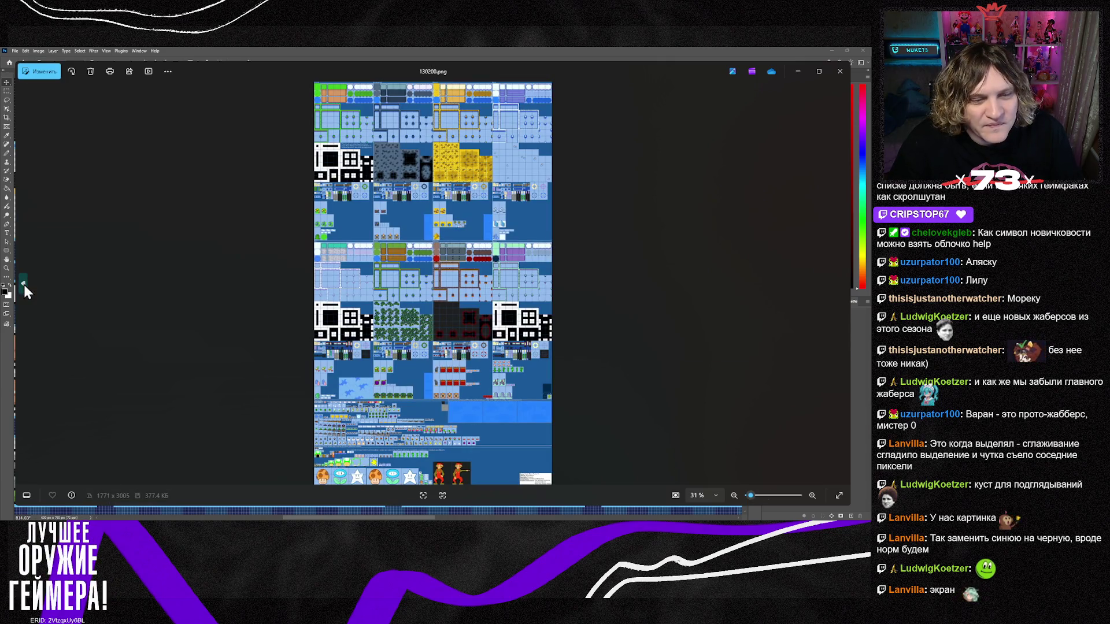
Zoom in and pan across the mushroom, bush and castle sprites down to the enemy rows.
{"action": "scroll", "coordinate": [243, 417], "scroll_direction": "up", "scroll_amount": 10}
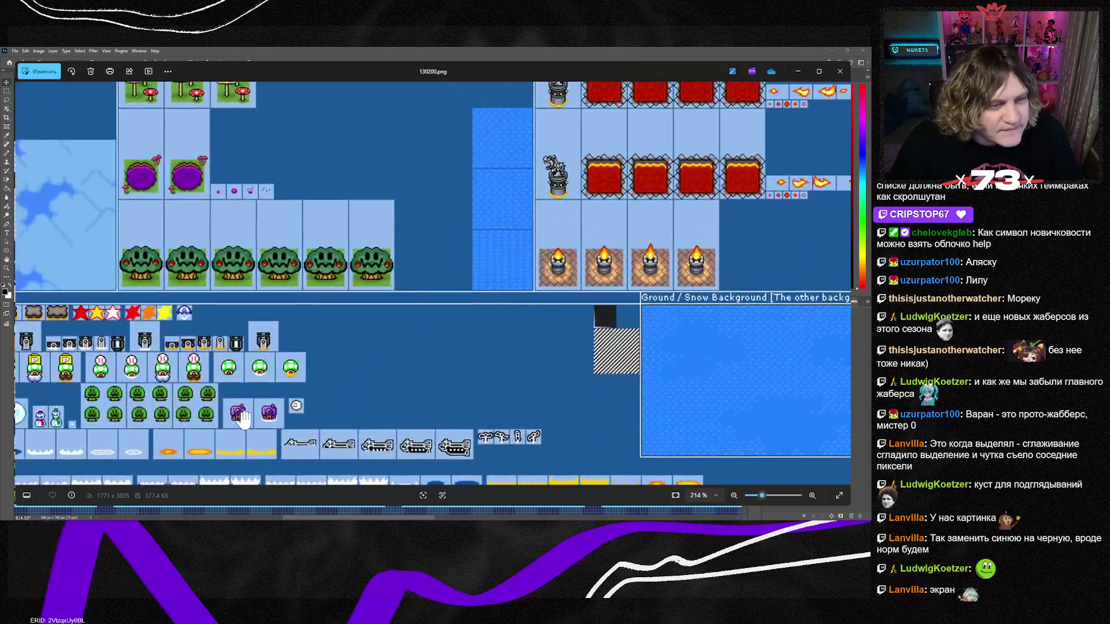
{"action": "scroll", "coordinate": [434, 326], "scroll_direction": "up", "scroll_amount": 6}
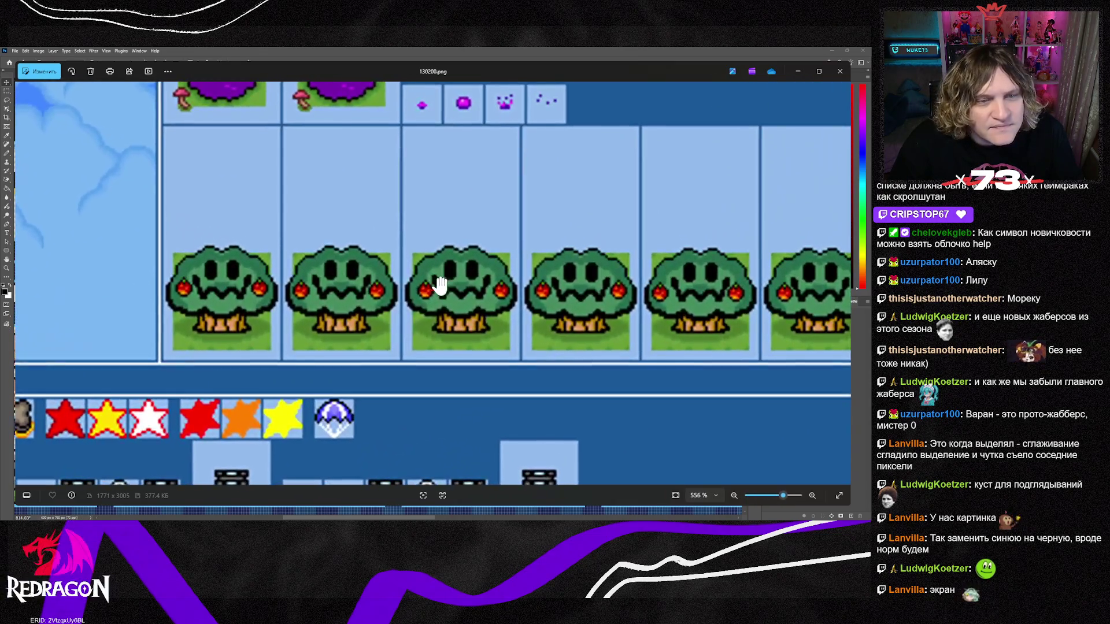
{"action": "scroll", "coordinate": [438, 284], "scroll_direction": "down", "scroll_amount": 6}
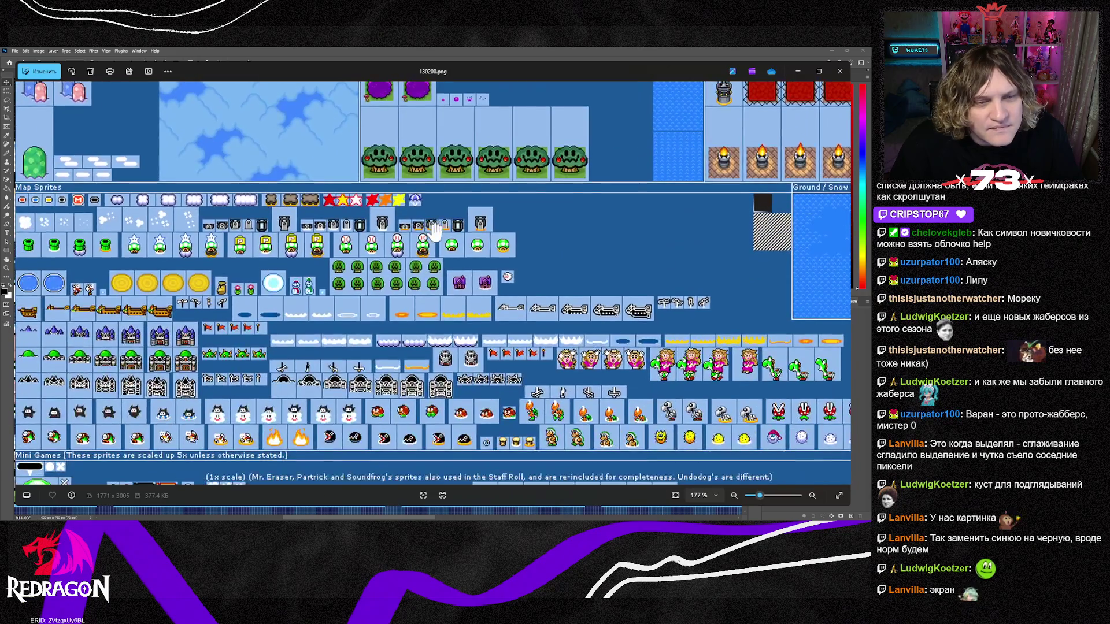
{"action": "scroll", "coordinate": [346, 318], "scroll_direction": "up", "scroll_amount": 5}
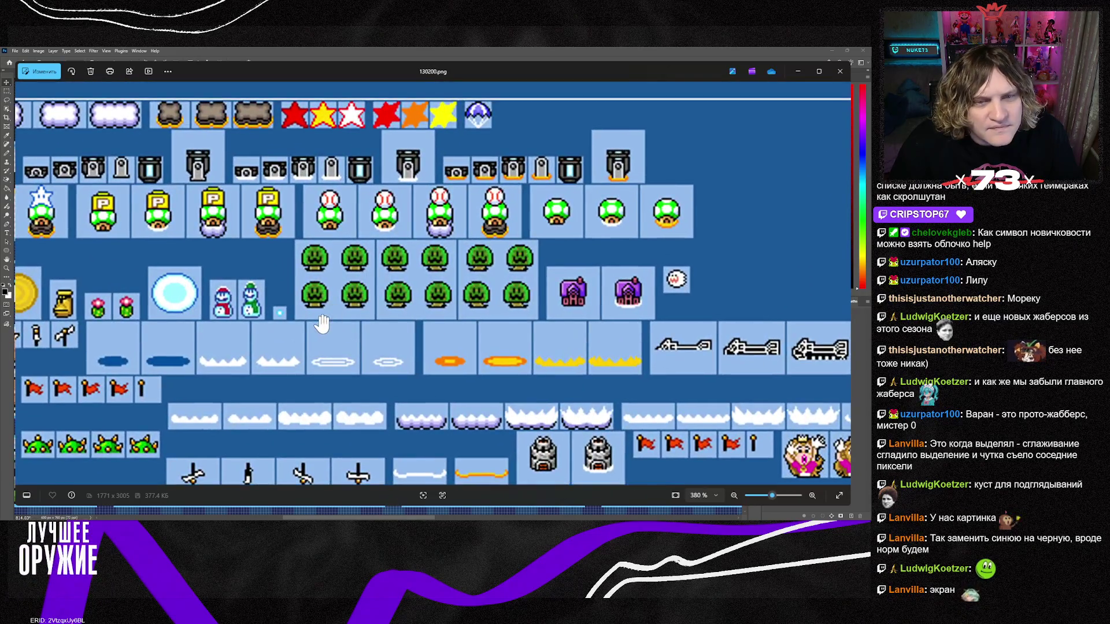
{"action": "left_click_drag", "start_coordinate": [322, 324], "coordinate": [456, 370]}
{"action": "mouse_move", "coordinate": [345, 399]}
{"action": "left_mouse_down"}
{"action": "mouse_move", "coordinate": [362, 382]}
{"action": "mouse_move", "coordinate": [529, 331]}
{"action": "left_mouse_up"}
{"action": "mouse_move", "coordinate": [399, 343]}
{"action": "left_mouse_down"}
{"action": "mouse_move", "coordinate": [397, 399]}
{"action": "mouse_move", "coordinate": [393, 227]}
{"action": "left_mouse_up"}
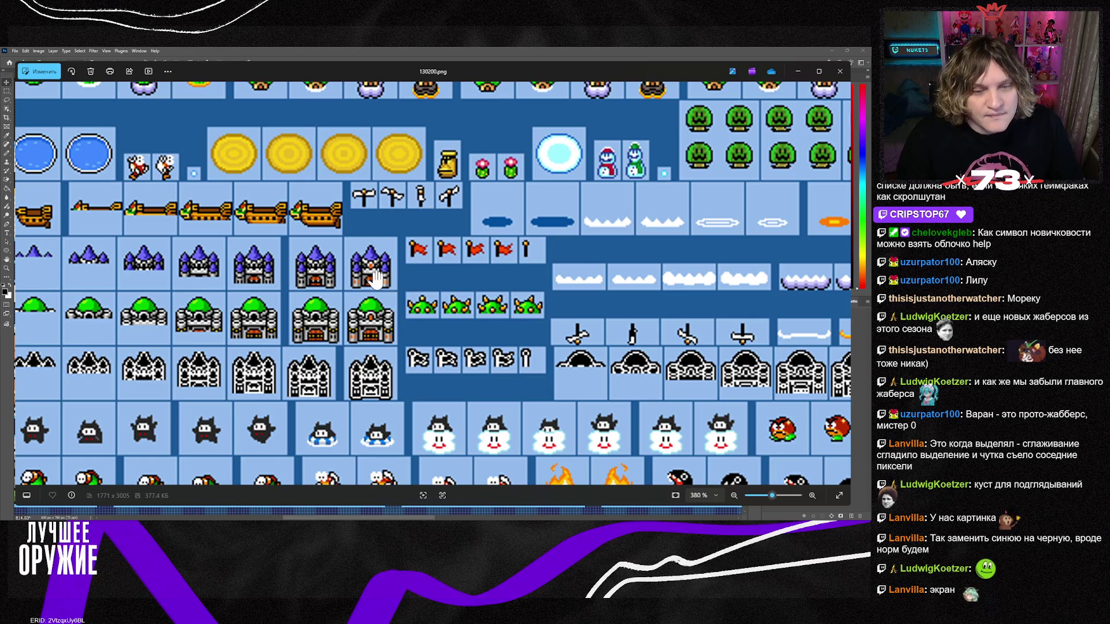
{"action": "left_click_drag", "start_coordinate": [407, 295], "coordinate": [392, 206]}
{"action": "mouse_move", "coordinate": [385, 317]}
{"action": "left_mouse_down"}
{"action": "mouse_move", "coordinate": [442, 207]}
{"action": "mouse_move", "coordinate": [441, 90]}
{"action": "left_mouse_up"}
Inspect the Staff Roll sprites and nearby rows, then move back to 123242.png.
{"action": "mouse_move", "coordinate": [706, 359]}
{"action": "left_mouse_down"}
{"action": "mouse_move", "coordinate": [707, 301]}
{"action": "mouse_move", "coordinate": [614, 247]}
{"action": "left_mouse_up"}
{"action": "scroll", "coordinate": [614, 247], "scroll_direction": "right", "scroll_amount": 10}
{"action": "scroll", "coordinate": [602, 280], "scroll_direction": "up", "scroll_amount": 5}
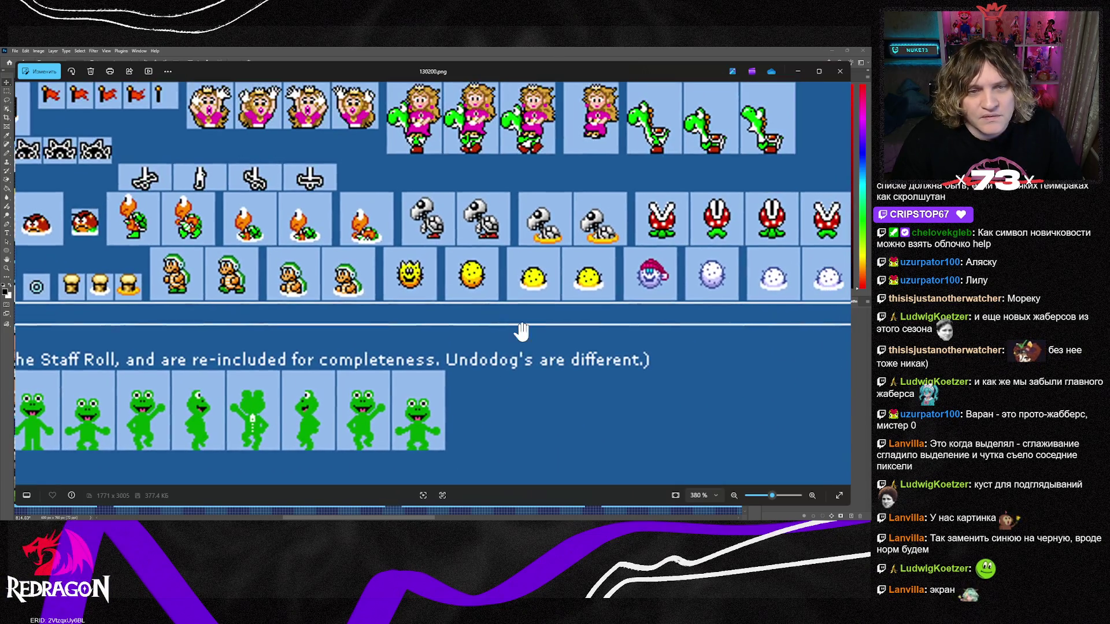
{"action": "left_click_drag", "start_coordinate": [522, 331], "coordinate": [496, 405]}
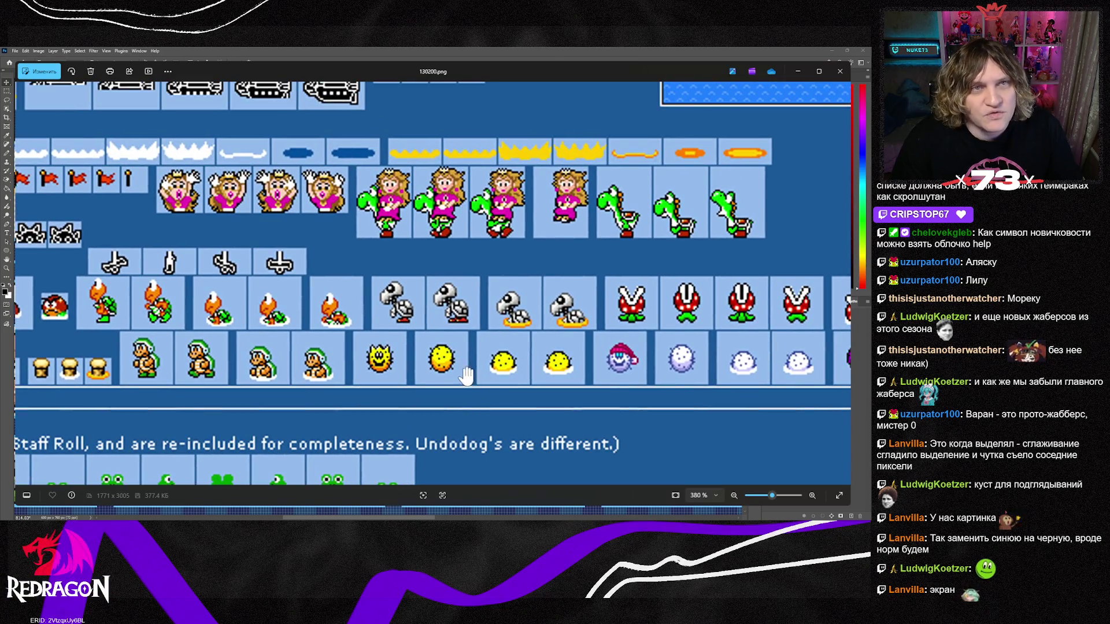
{"action": "scroll", "coordinate": [463, 370], "scroll_direction": "up", "scroll_amount": 2}
{"action": "scroll", "coordinate": [463, 370], "scroll_direction": "left", "scroll_amount": 3}
{"action": "scroll", "coordinate": [463, 370], "scroll_direction": "up", "scroll_amount": 2}
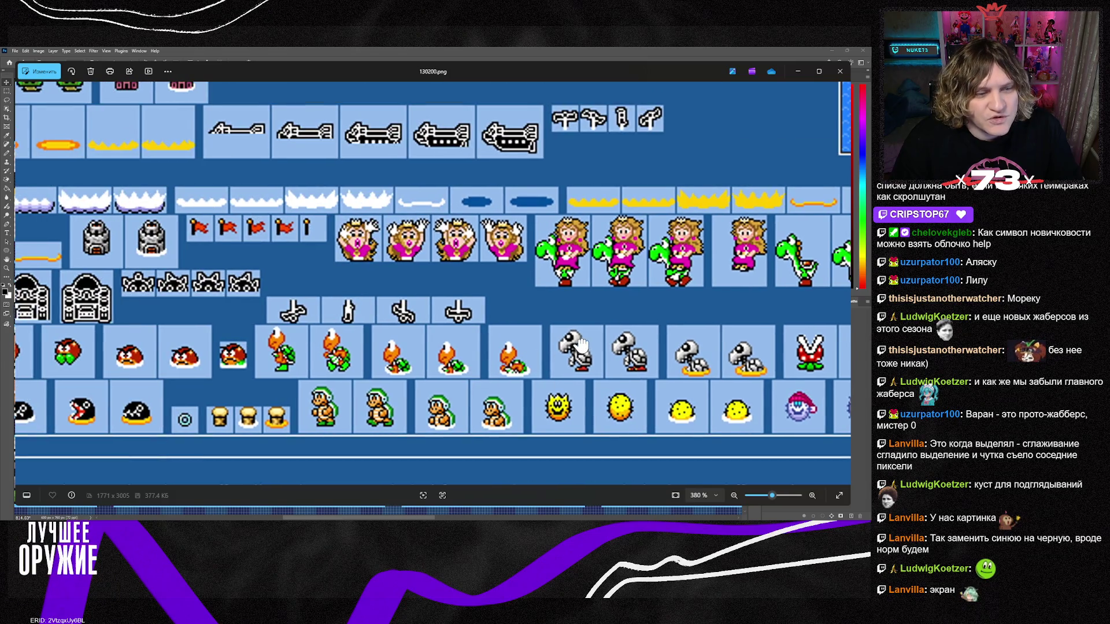
{"action": "scroll", "coordinate": [439, 364], "scroll_direction": "right", "scroll_amount": 5}
{"action": "scroll", "coordinate": [433, 347], "scroll_direction": "up", "scroll_amount": 5}
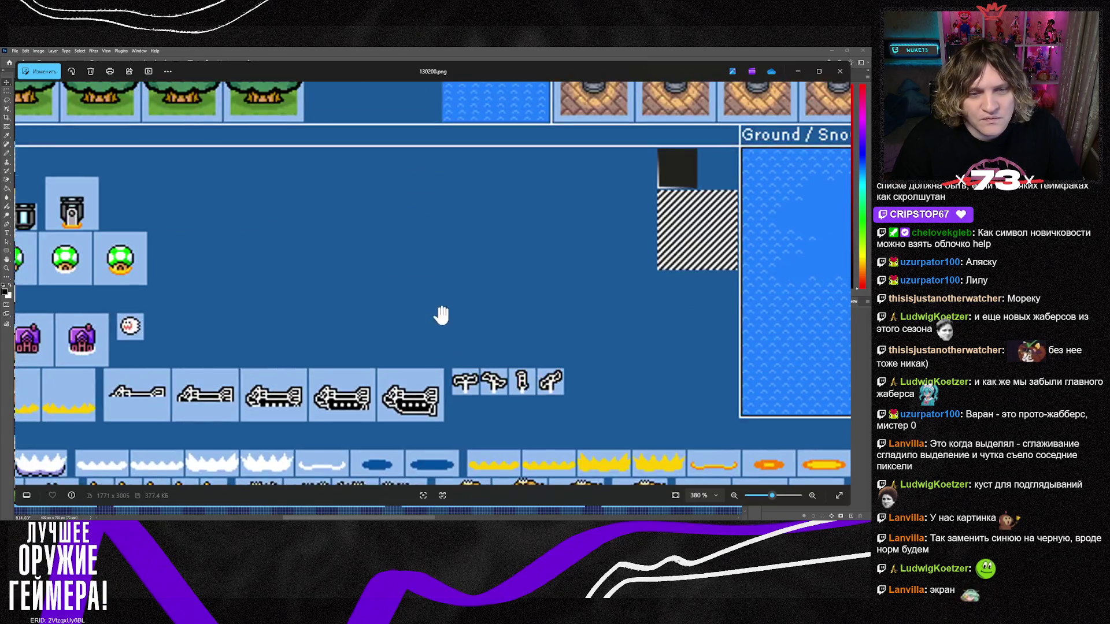
{"action": "scroll", "coordinate": [457, 393], "scroll_direction": "right", "scroll_amount": 5}
{"action": "scroll", "coordinate": [493, 375], "scroll_direction": "up", "scroll_amount": 2}
{"action": "scroll", "coordinate": [439, 359], "scroll_direction": "right", "scroll_amount": 2}
{"action": "scroll", "coordinate": [404, 347], "scroll_direction": "up", "scroll_amount": 1}
{"action": "scroll", "coordinate": [404, 235], "scroll_direction": "down", "scroll_amount": 2}
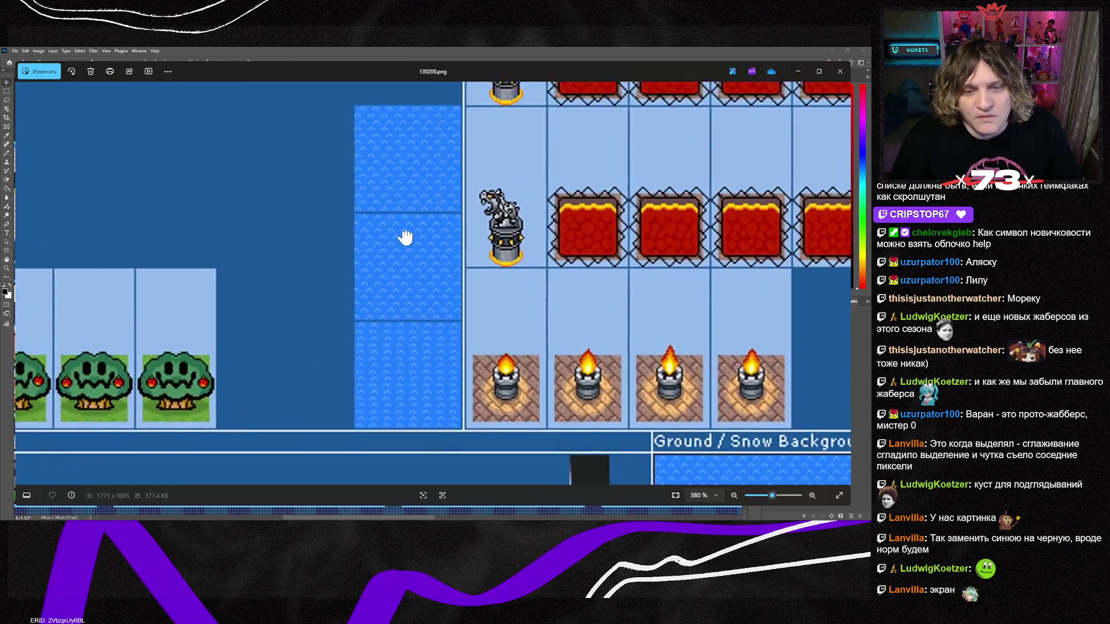
{"action": "scroll", "coordinate": [503, 289], "scroll_direction": "left", "scroll_amount": 8}
{"action": "scroll", "coordinate": [503, 290], "scroll_direction": "up", "scroll_amount": 4}
{"action": "left_click", "coordinate": [24, 283]}
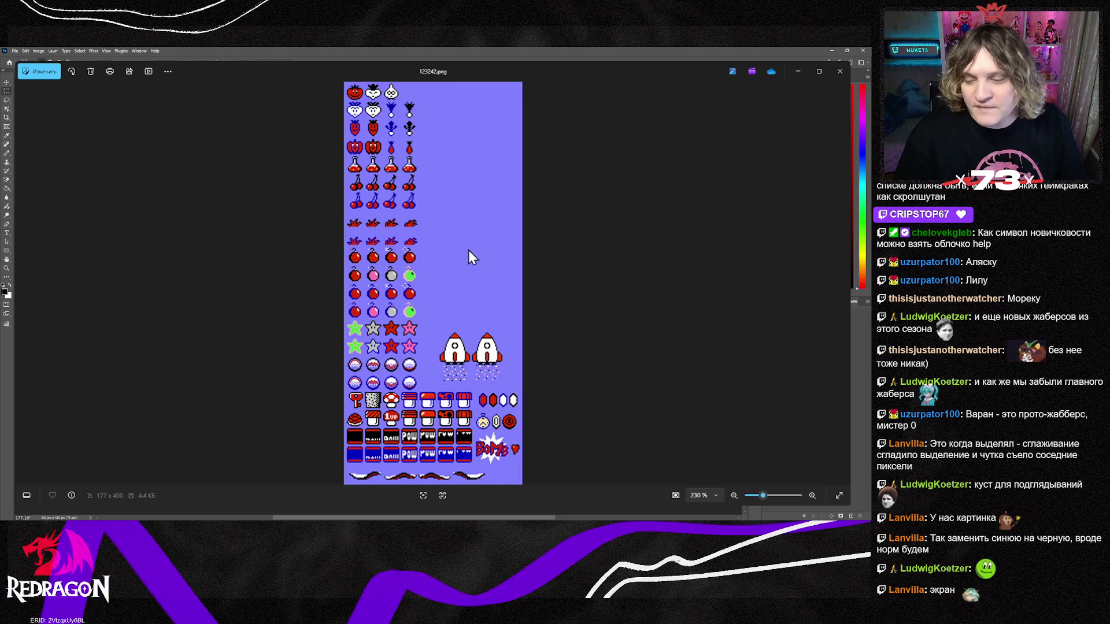
Close the image viewer to return to the Вода-19.png canvas in Photoshop.
{"action": "key", "text": "Escape"}
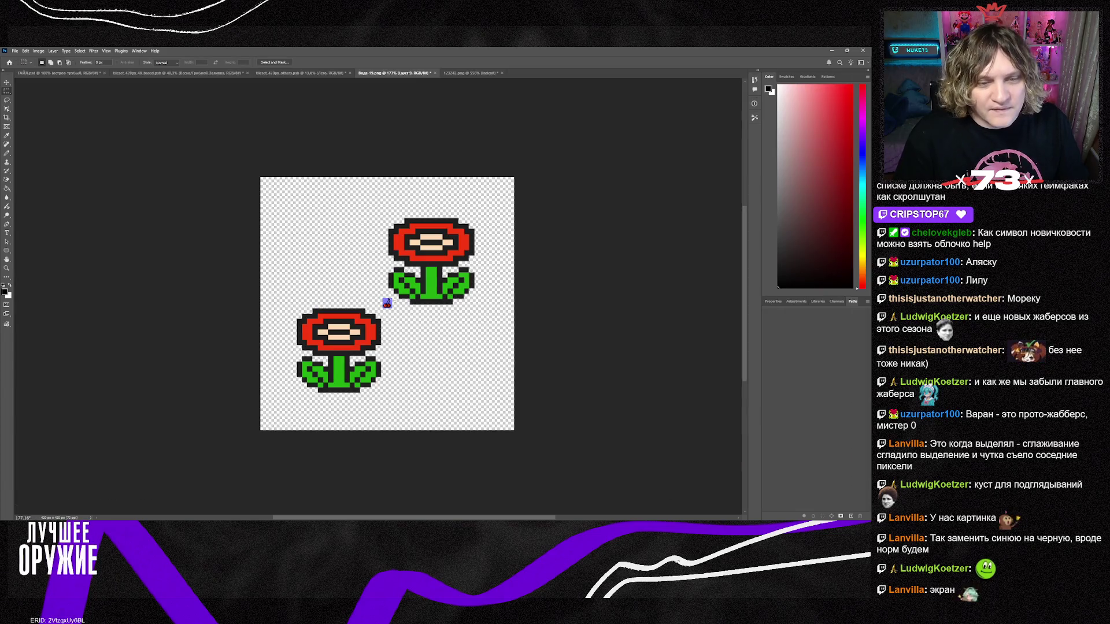
Enlarge the pasted cherry with Free Transform and Magic Eraser its blue background.
{"action": "key", "text": "ctrl+t"}
{"action": "mouse_move", "coordinate": [391, 307]}
{"action": "left_mouse_down"}
{"action": "mouse_move", "coordinate": [480, 401]}
{"action": "mouse_move", "coordinate": [361, 388]}
{"action": "left_mouse_up"}
{"action": "key", "text": "Return"}
{"action": "left_click", "coordinate": [8, 183]}
{"action": "left_click", "coordinate": [326, 335]}
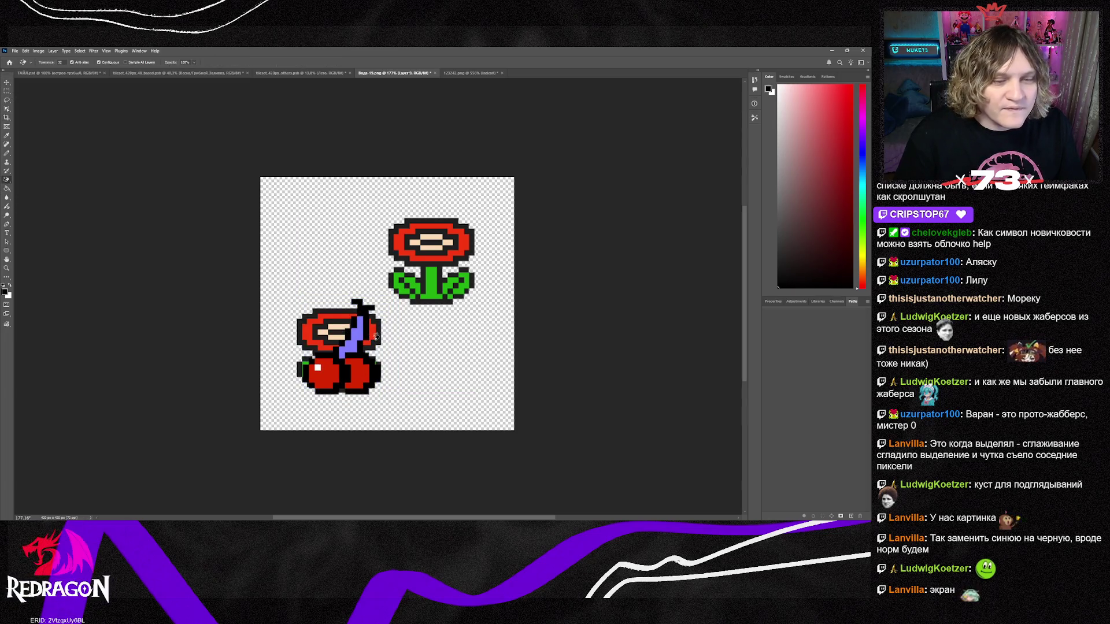
{"action": "left_click", "coordinate": [355, 342]}
Nudge the cherry, place a copy over the upper flower, and remove the fire flowers.
{"action": "left_click", "coordinate": [7, 84]}
{"action": "left_click_drag", "start_coordinate": [359, 384], "coordinate": [361, 383]}
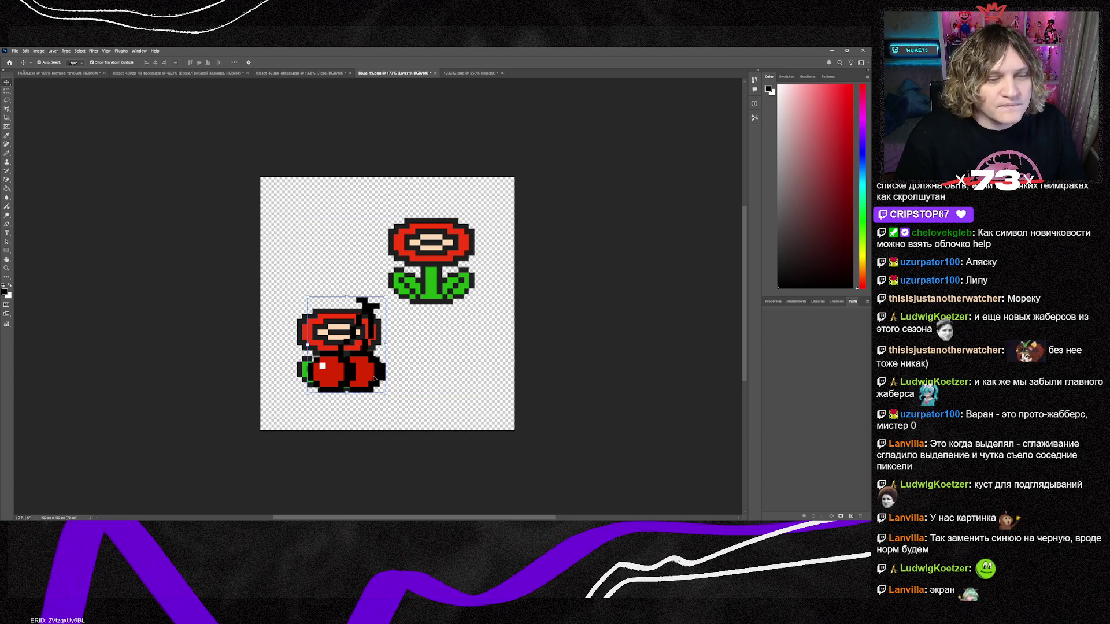
{"action": "left_click_drag", "start_coordinate": [370, 373], "coordinate": [446, 292]}
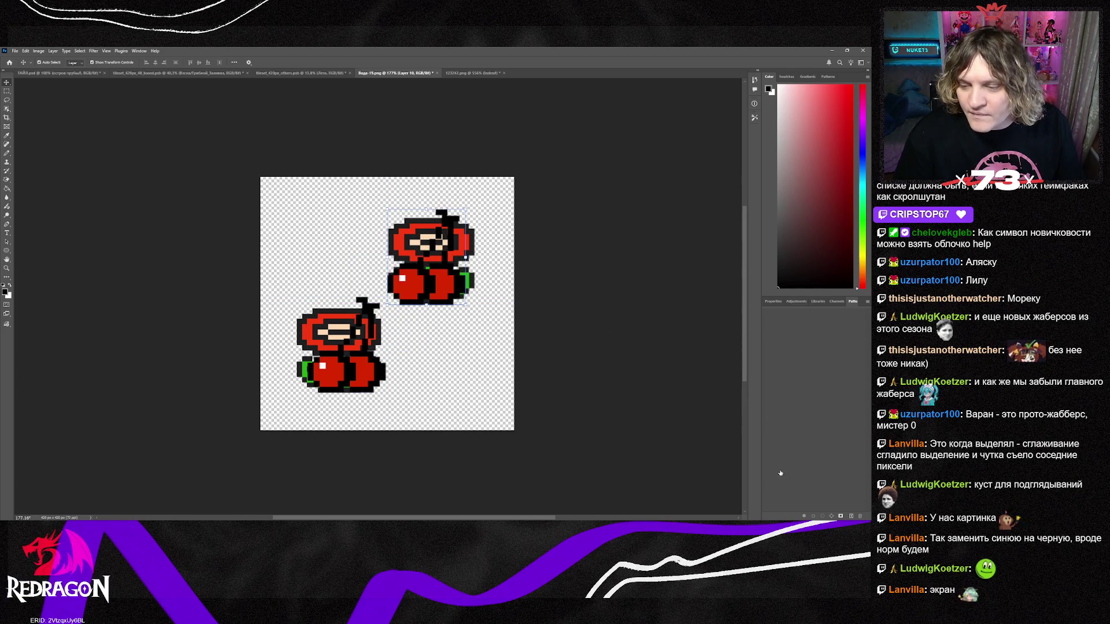
{"action": "key", "text": "ctrl+z"}
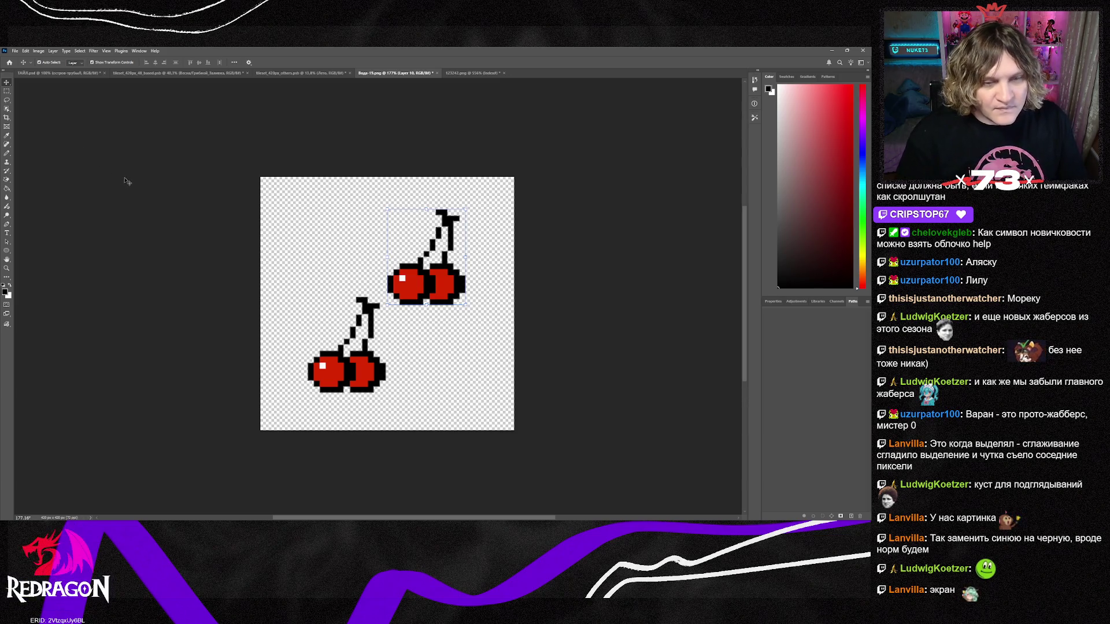
Delete the extra cherry copies, centre the remaining cherry, and switch to the 123242.png sheet.
{"action": "mouse_move", "coordinate": [430, 299]}
{"action": "left_mouse_down"}
{"action": "mouse_move", "coordinate": [390, 353]}
{"action": "mouse_move", "coordinate": [352, 289]}
{"action": "mouse_move", "coordinate": [371, 292]}
{"action": "mouse_move", "coordinate": [445, 387]}
{"action": "mouse_move", "coordinate": [431, 370]}
{"action": "left_mouse_up"}
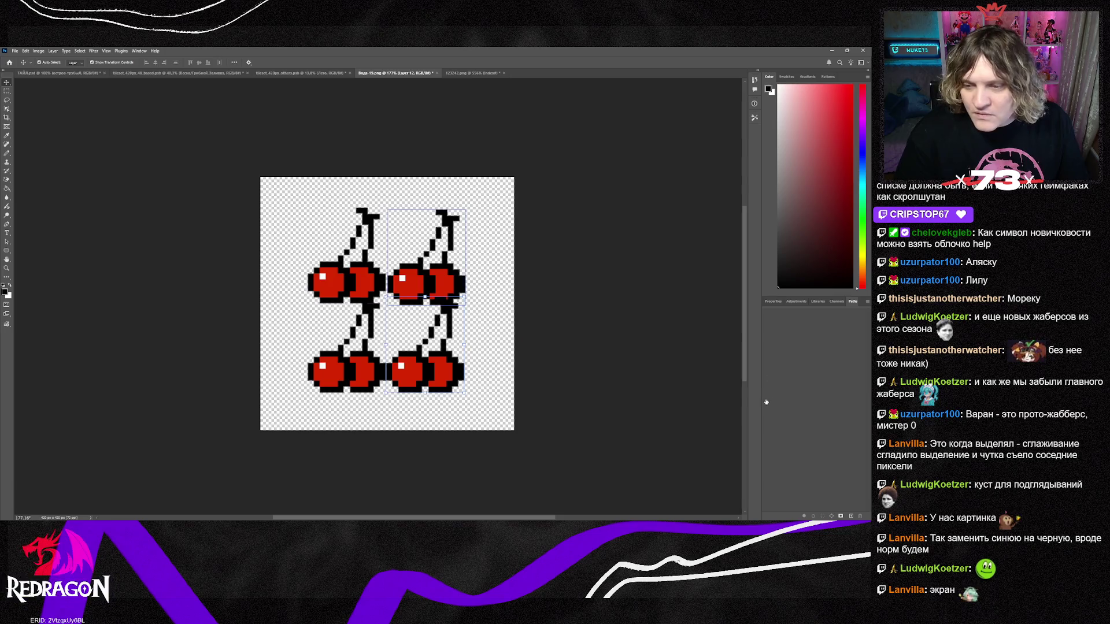
{"action": "key", "text": "Delete"}
{"action": "key", "text": "Delete"}
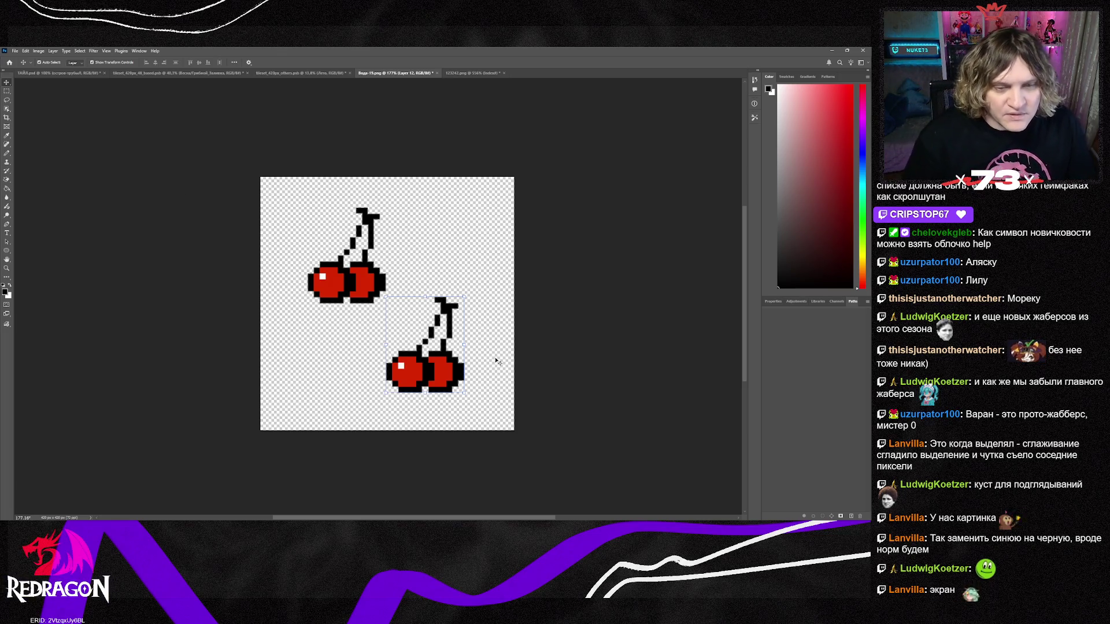
{"action": "key", "text": "Delete"}
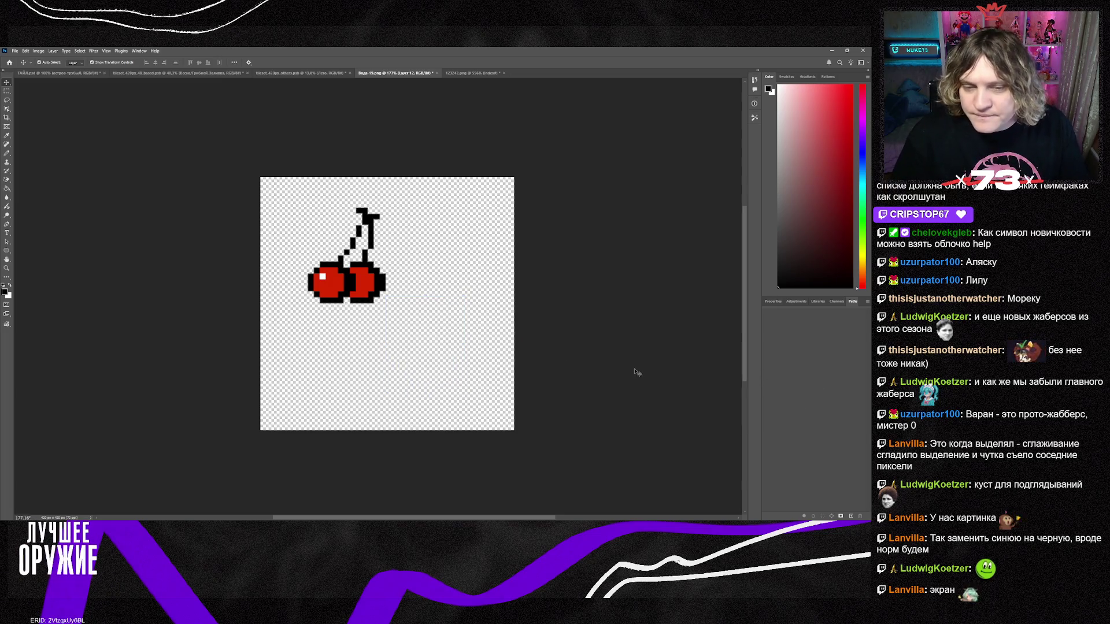
{"action": "left_click_drag", "start_coordinate": [357, 287], "coordinate": [393, 334]}
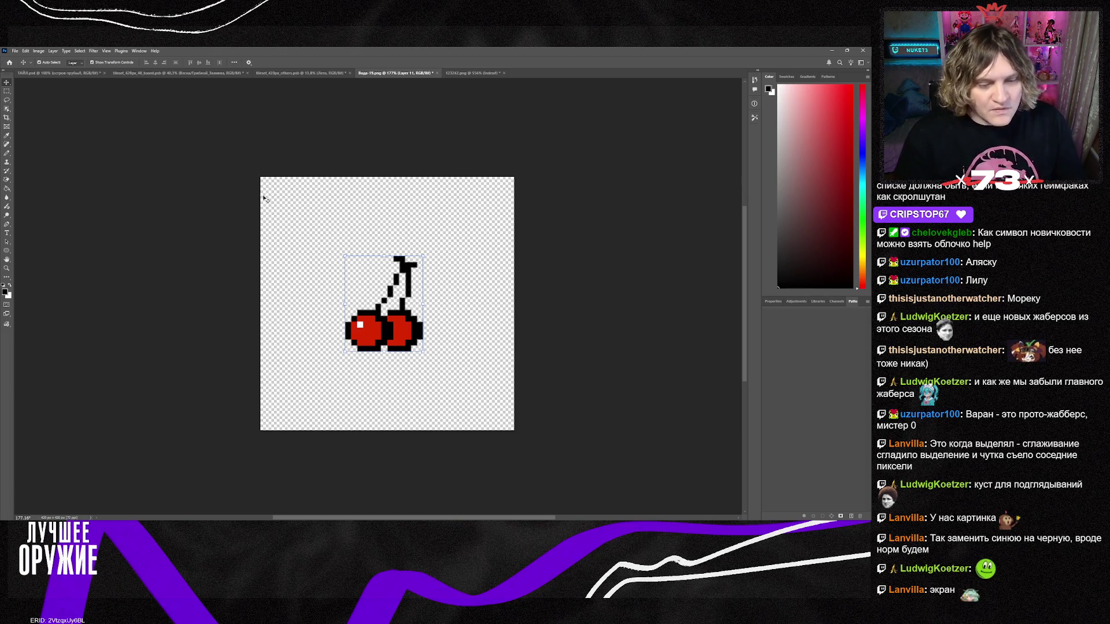
{"action": "left_click", "coordinate": [471, 73]}
{"action": "scroll", "coordinate": [362, 324], "scroll_direction": "down", "scroll_amount": 5}
Marquee-select the first red bomb on the 123242.png sheet.
{"action": "scroll", "coordinate": [354, 320], "scroll_direction": "down", "scroll_amount": 3}
{"action": "scroll", "coordinate": [349, 317], "scroll_direction": "down", "scroll_amount": 1}
{"action": "scroll", "coordinate": [350, 318], "scroll_direction": "down", "scroll_amount": 2}
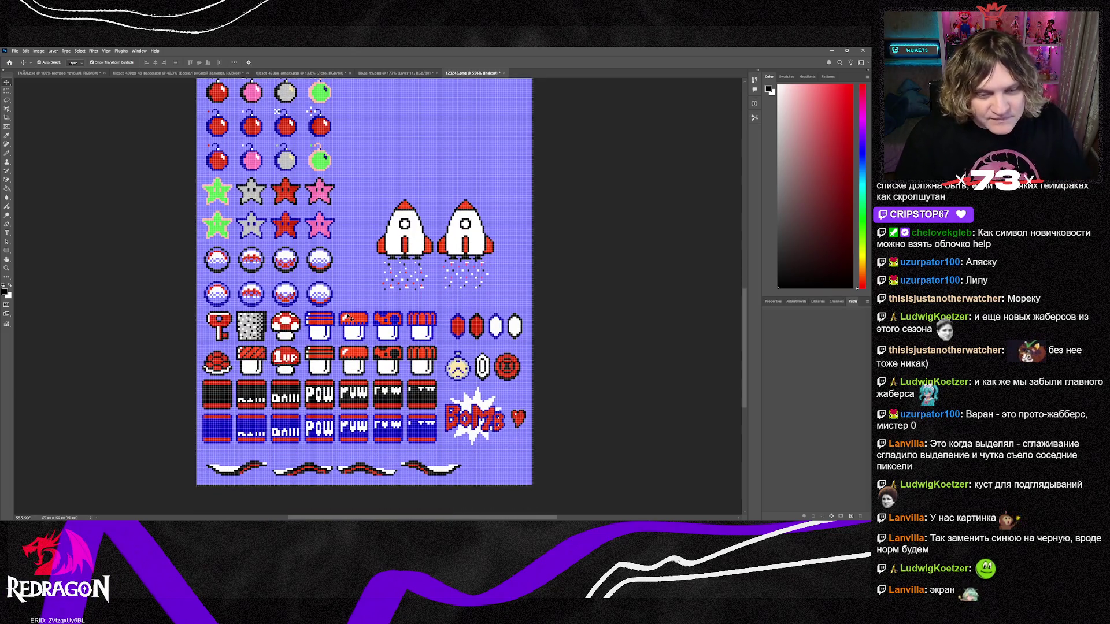
{"action": "scroll", "coordinate": [347, 306], "scroll_direction": "up", "scroll_amount": 5}
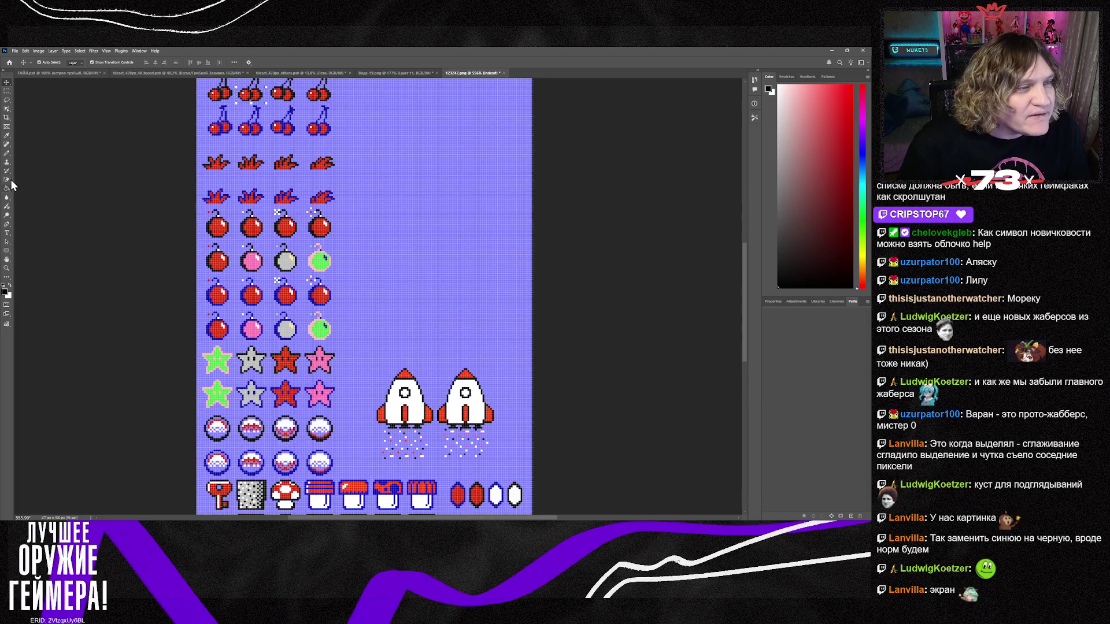
{"action": "left_click", "coordinate": [6, 91]}
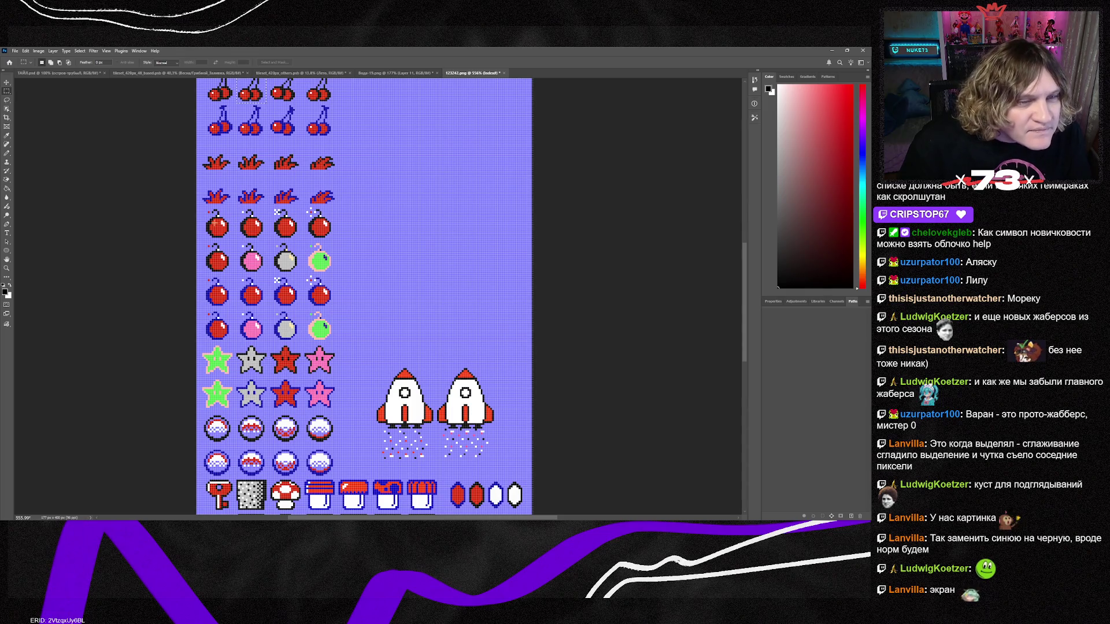
{"action": "left_click_drag", "start_coordinate": [201, 208], "coordinate": [235, 236]}
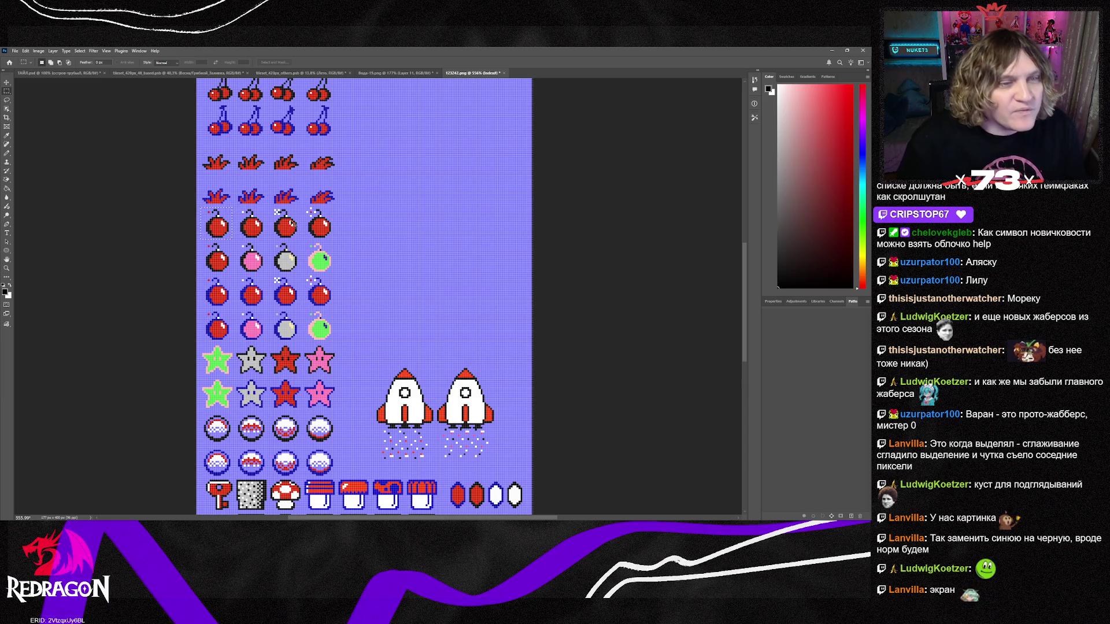
Replace the cherry on Вода-19.png with the pasted bomb, enlarged over the lower flower.
{"action": "left_click", "coordinate": [396, 72]}
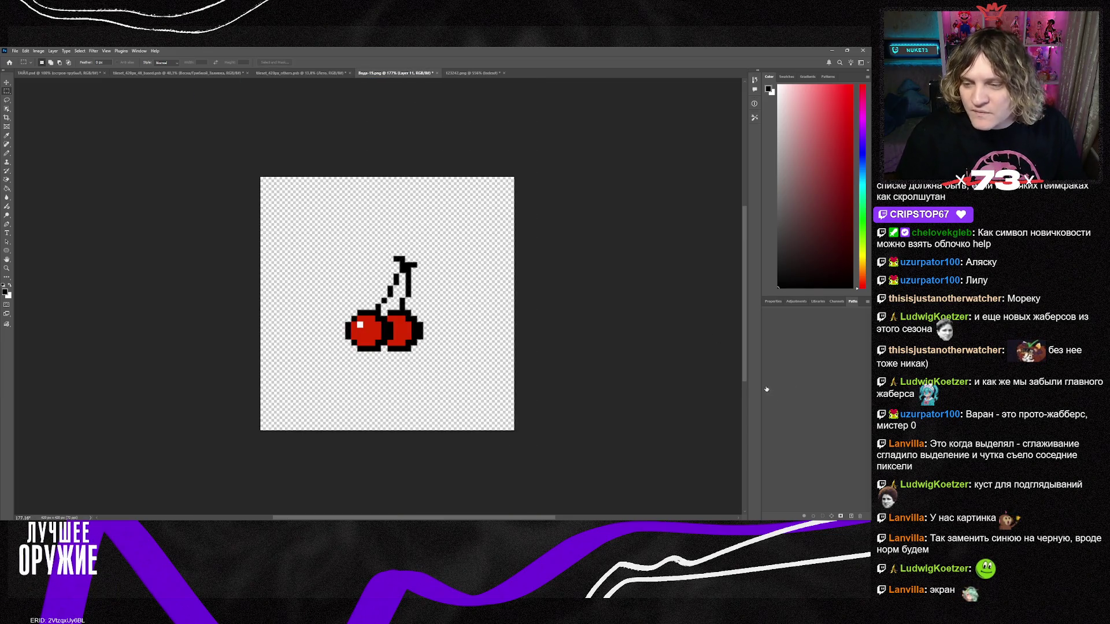
{"action": "key", "text": "Delete"}
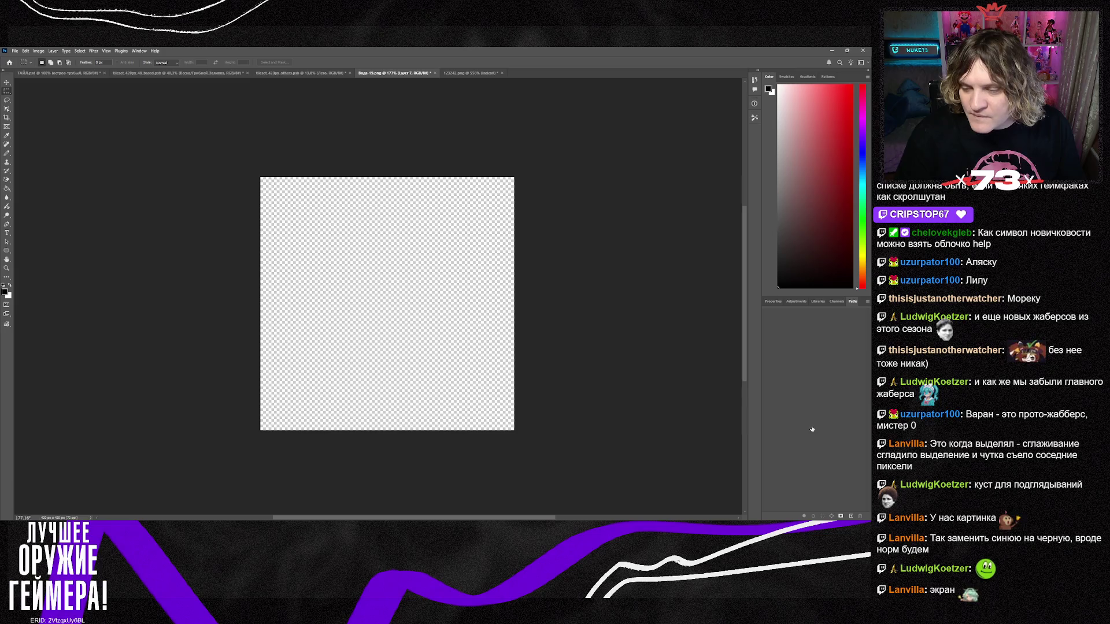
{"action": "left_click", "coordinate": [801, 495]}
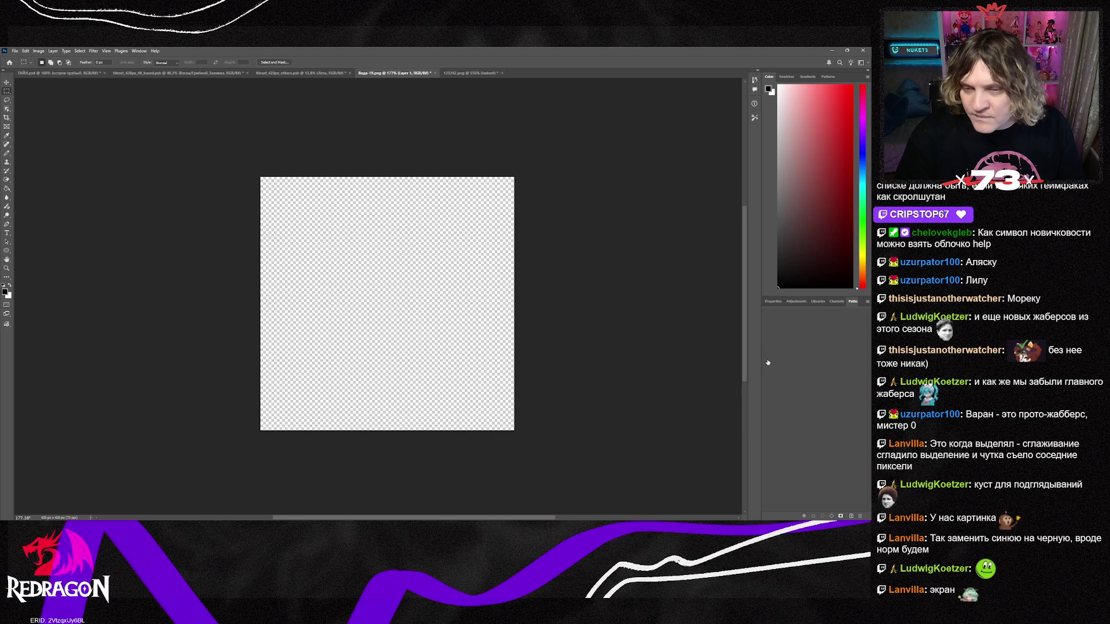
{"action": "key", "text": "ctrl+v"}
{"action": "key", "text": "ctrl+t"}
{"action": "mouse_move", "coordinate": [392, 308]}
{"action": "left_mouse_down"}
{"action": "mouse_move", "coordinate": [516, 447]}
{"action": "mouse_move", "coordinate": [493, 412]}
{"action": "left_mouse_up"}
{"action": "left_click_drag", "start_coordinate": [443, 380], "coordinate": [355, 373]}
{"action": "key", "text": "Return"}
Erase the bomb's blue background, delete the flowers and extra bomb, centre it, then view 123240.png.
{"action": "left_click", "coordinate": [7, 180]}
{"action": "left_click", "coordinate": [389, 314]}
{"action": "left_click", "coordinate": [7, 82]}
{"action": "mouse_move", "coordinate": [360, 377]}
{"action": "left_mouse_down"}
{"action": "mouse_move", "coordinate": [382, 364]}
{"action": "mouse_move", "coordinate": [433, 364]}
{"action": "mouse_move", "coordinate": [435, 263]}
{"action": "mouse_move", "coordinate": [440, 277]}
{"action": "left_mouse_up"}
{"action": "key", "text": "Delete"}
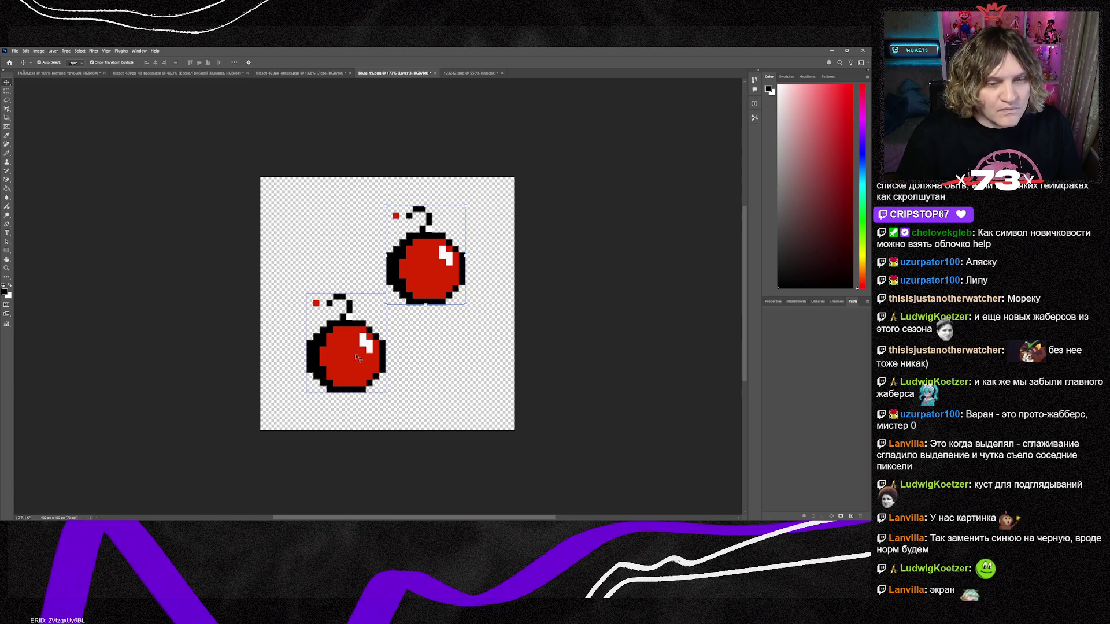
{"action": "key", "text": "Delete"}
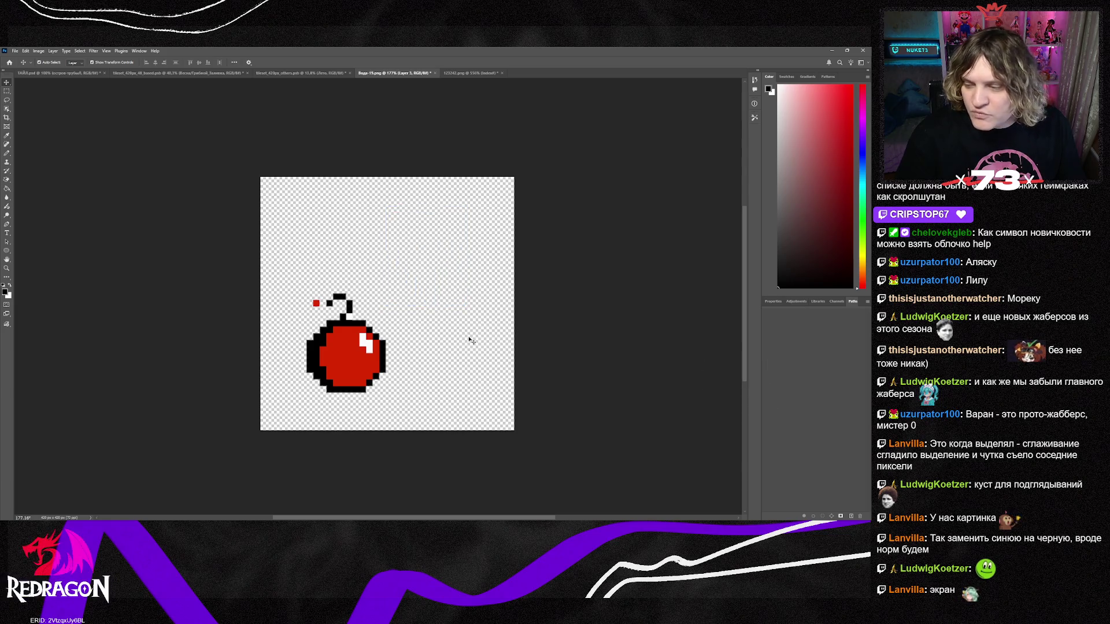
{"action": "mouse_move", "coordinate": [352, 368]}
{"action": "left_mouse_down"}
{"action": "mouse_move", "coordinate": [374, 336]}
{"action": "mouse_move", "coordinate": [396, 335]}
{"action": "mouse_move", "coordinate": [390, 326]}
{"action": "left_mouse_up"}
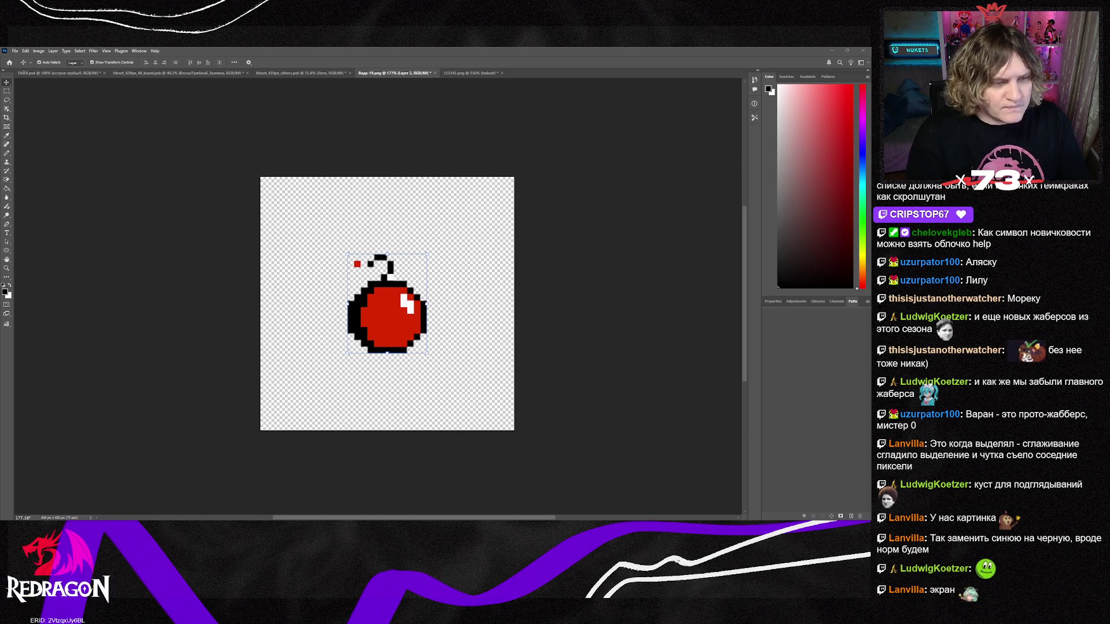
{"action": "left_click", "coordinate": [488, 74]}
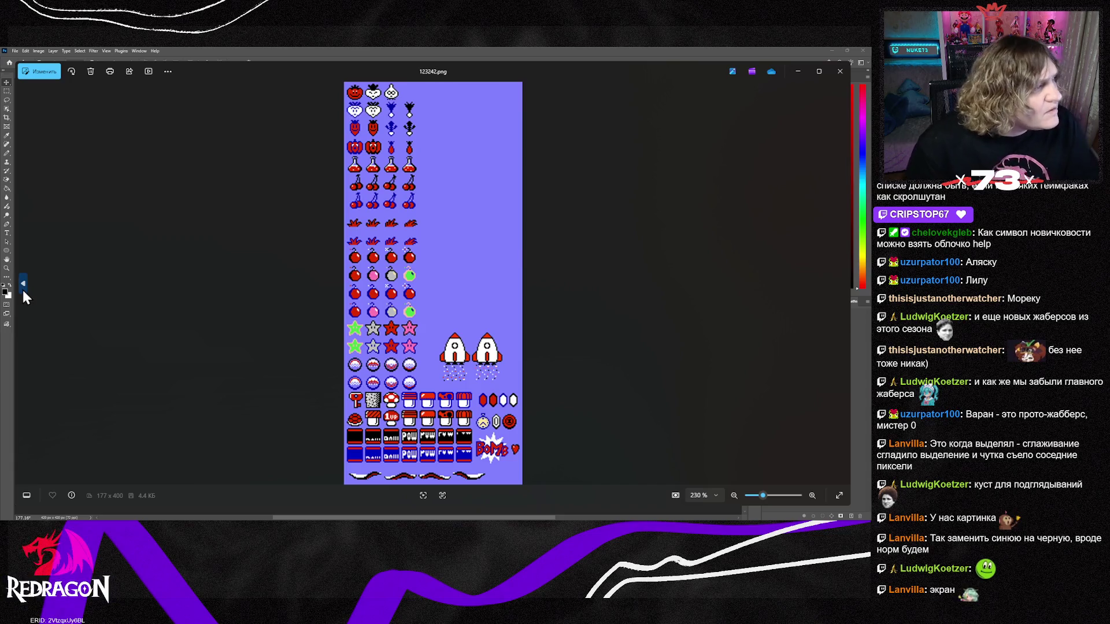
{"action": "left_click", "coordinate": [23, 287]}
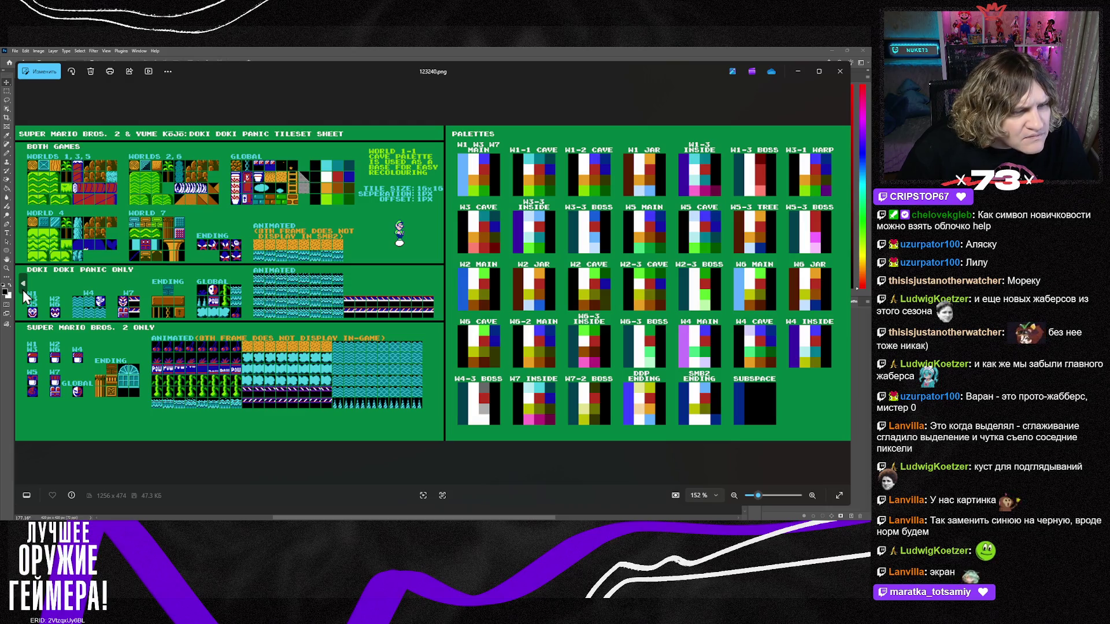
Go back to the 119433.png Mario Maker SMB3 objects sheet, then switch over to Photoshop.
{"action": "left_click", "coordinate": [24, 286]}
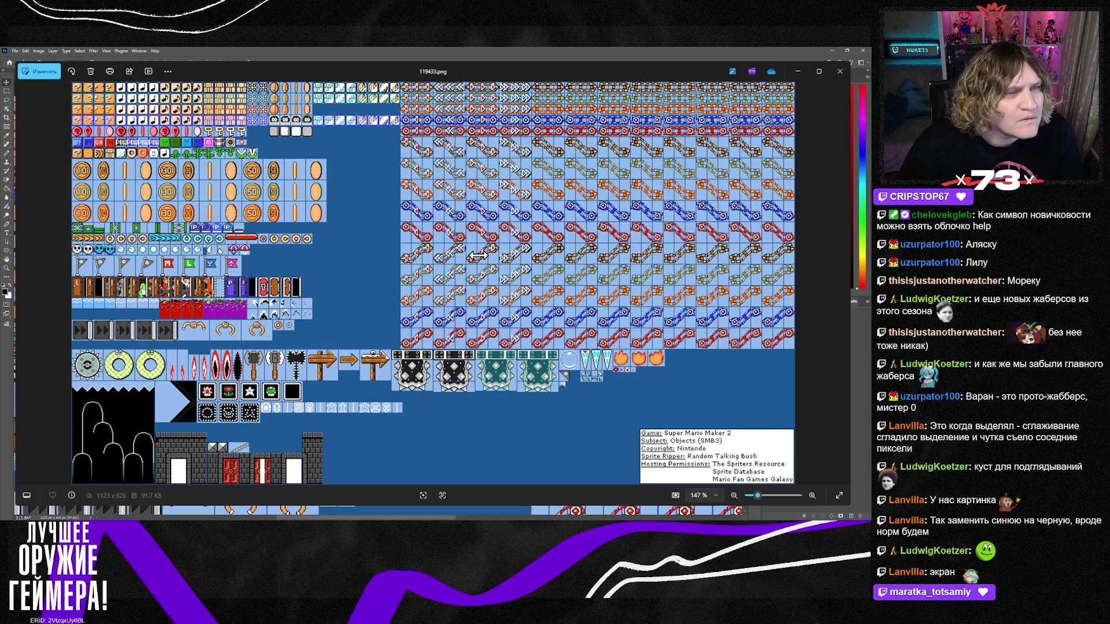
{"action": "left_click_drag", "start_coordinate": [450, 518], "coordinate": [407, 519]}
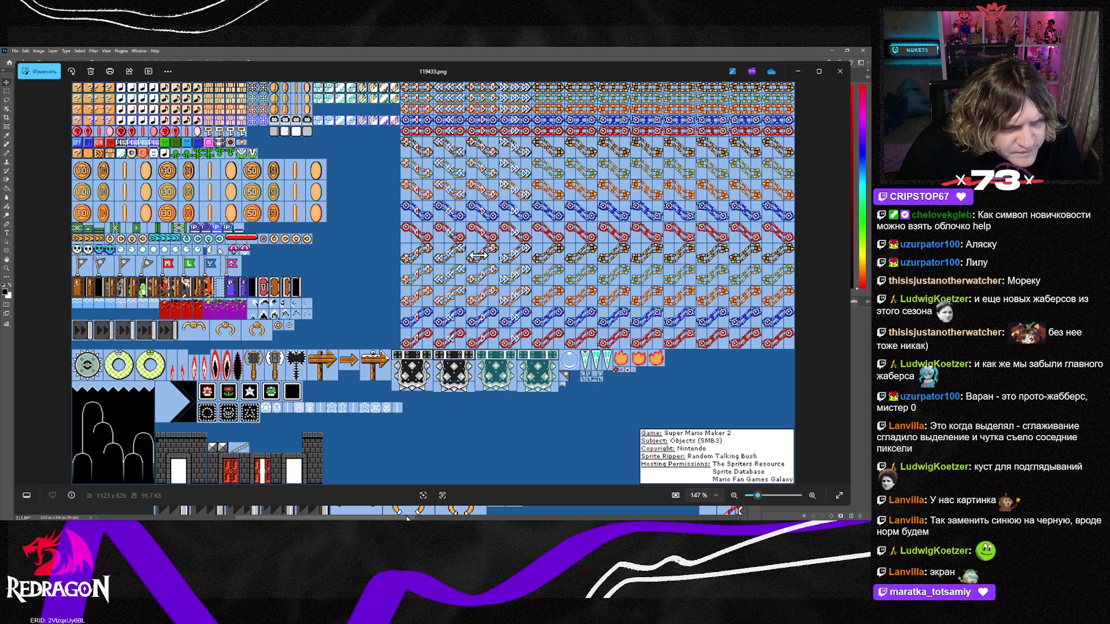
{"action": "left_click_drag", "start_coordinate": [406, 519], "coordinate": [411, 519]}
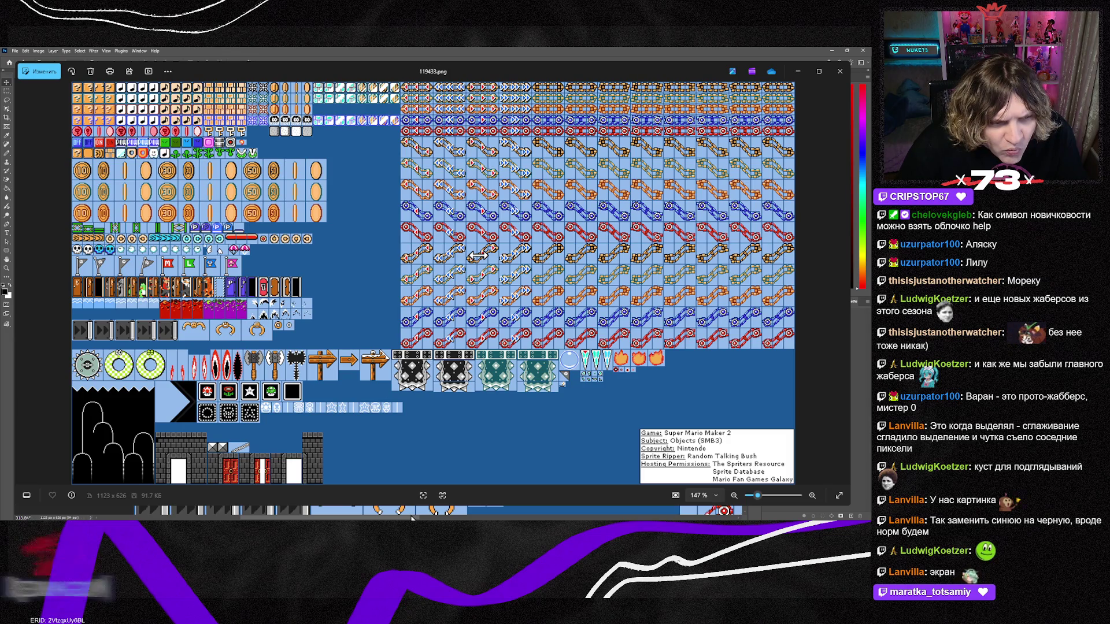
{"action": "mouse_move", "coordinate": [411, 519]}
{"action": "left_mouse_down"}
{"action": "mouse_move", "coordinate": [571, 518]}
{"action": "mouse_move", "coordinate": [441, 519]}
{"action": "left_mouse_up"}
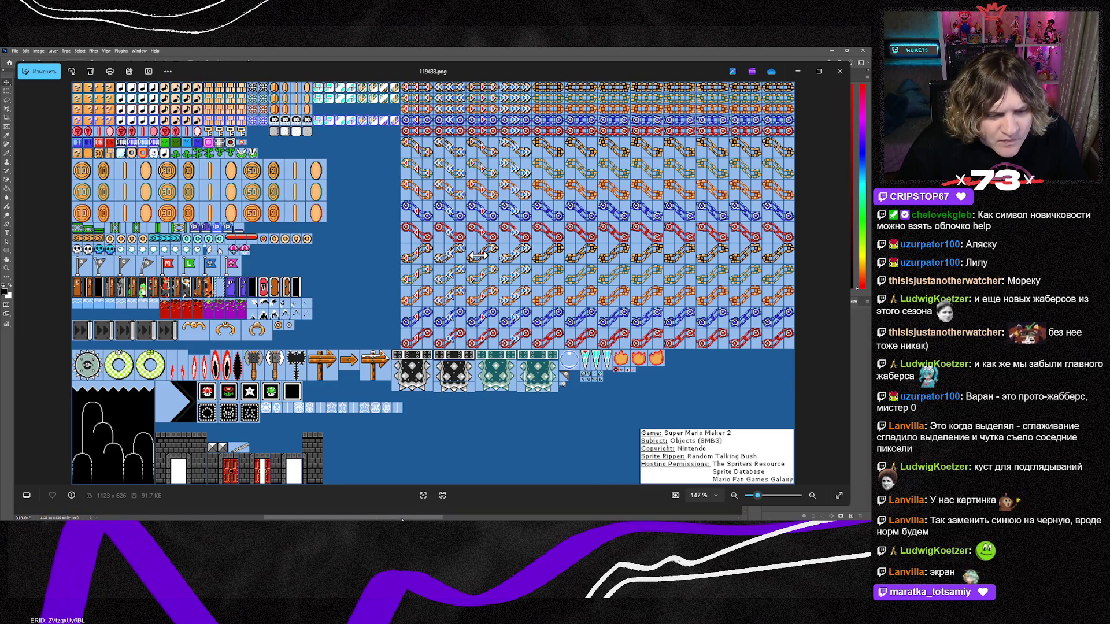
{"action": "mouse_move", "coordinate": [408, 519]}
{"action": "left_mouse_down"}
{"action": "mouse_move", "coordinate": [566, 518]}
{"action": "mouse_move", "coordinate": [426, 517]}
{"action": "left_mouse_up"}
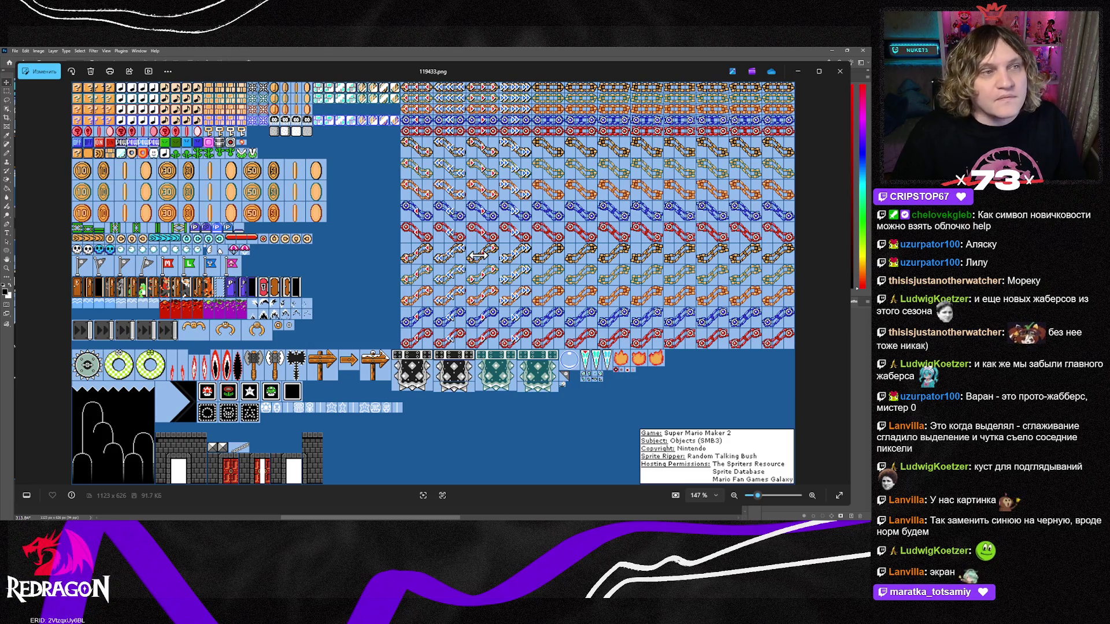
{"action": "key", "text": "alt+Tab"}
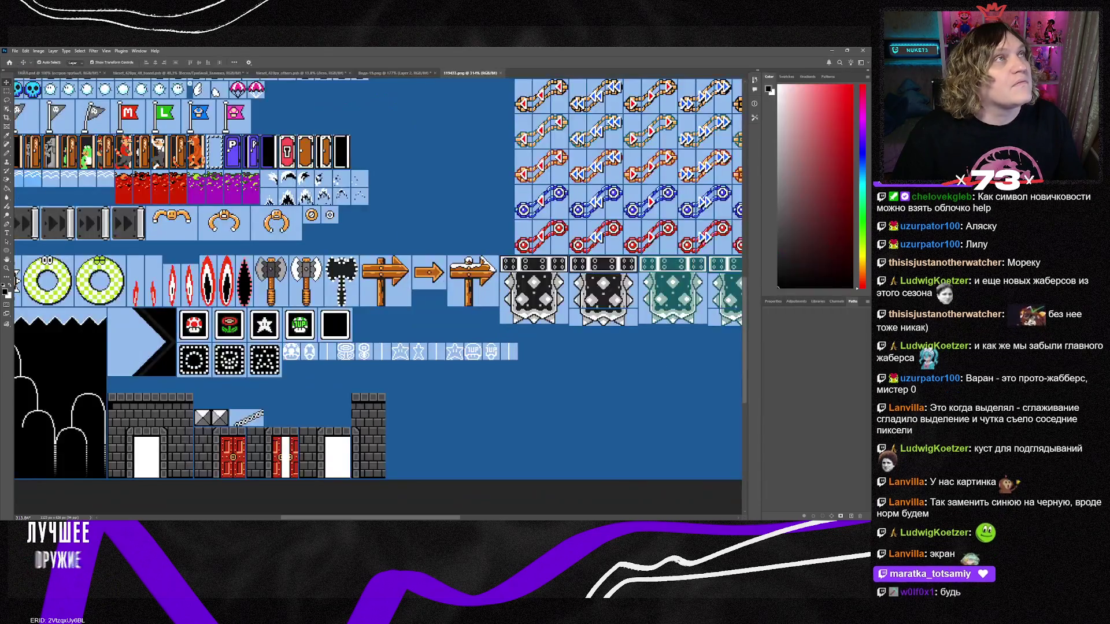
Paste the signpost into Вода-19.png as a new layer, then reposition and enlarge it.
{"action": "left_click", "coordinate": [399, 73]}
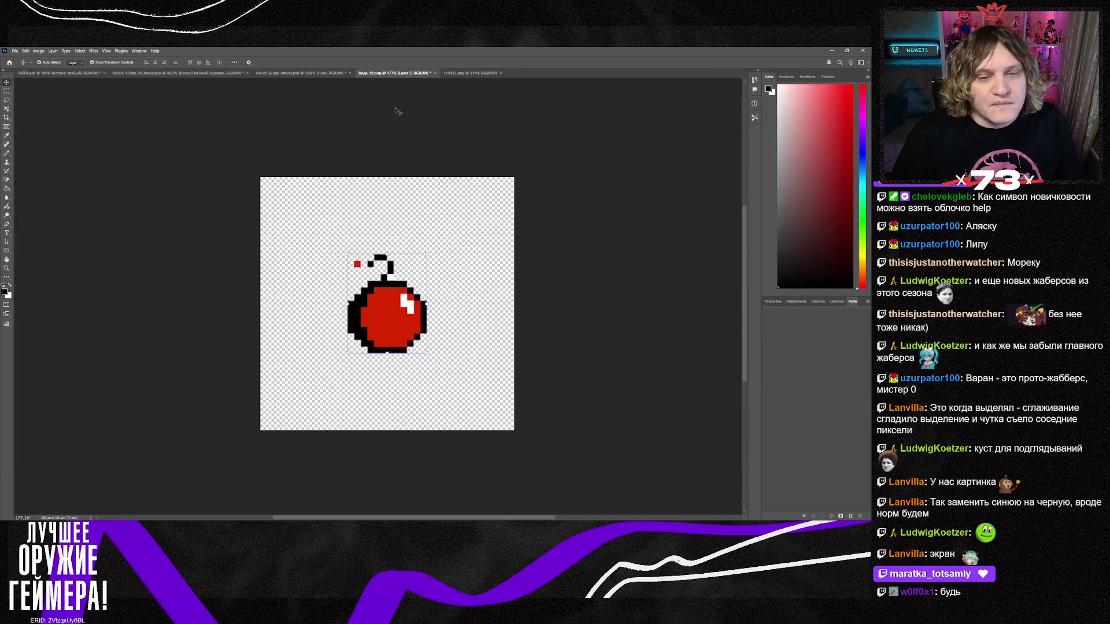
{"action": "key", "text": "ctrl+v"}
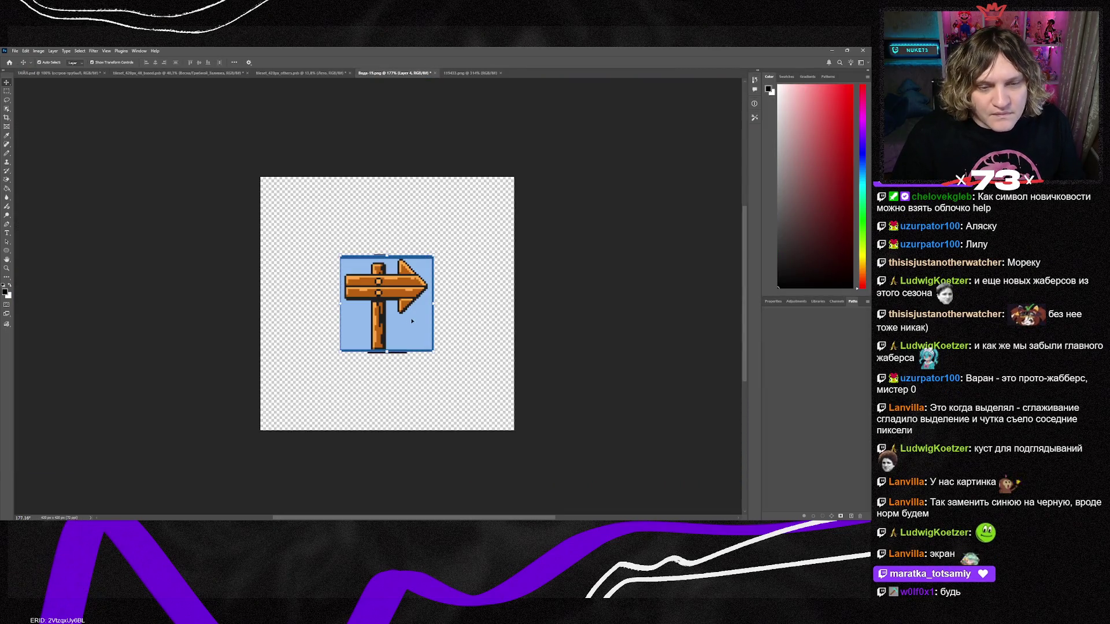
{"action": "left_click_drag", "start_coordinate": [381, 328], "coordinate": [356, 299]}
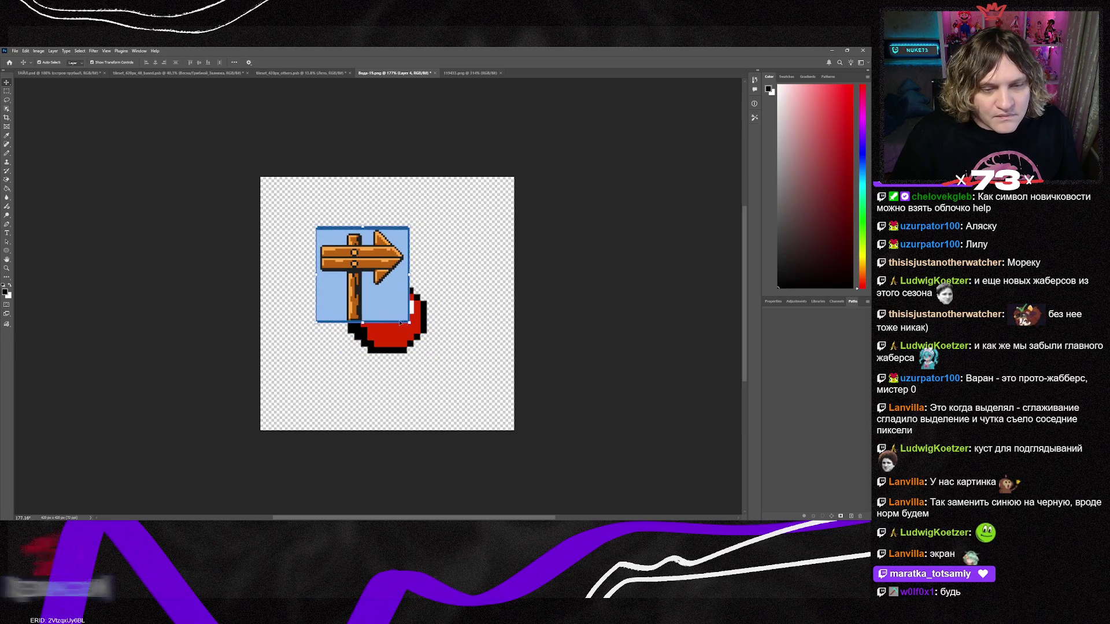
{"action": "mouse_move", "coordinate": [410, 322]}
{"action": "left_mouse_down"}
{"action": "mouse_move", "coordinate": [444, 365]}
{"action": "mouse_move", "coordinate": [474, 370]}
{"action": "left_mouse_up"}
{"action": "mouse_move", "coordinate": [417, 342]}
{"action": "left_mouse_down"}
{"action": "mouse_move", "coordinate": [414, 303]}
{"action": "mouse_move", "coordinate": [410, 331]}
{"action": "mouse_move", "coordinate": [417, 304]}
{"action": "mouse_move", "coordinate": [420, 319]}
{"action": "left_mouse_up"}
{"action": "key", "text": "Return"}
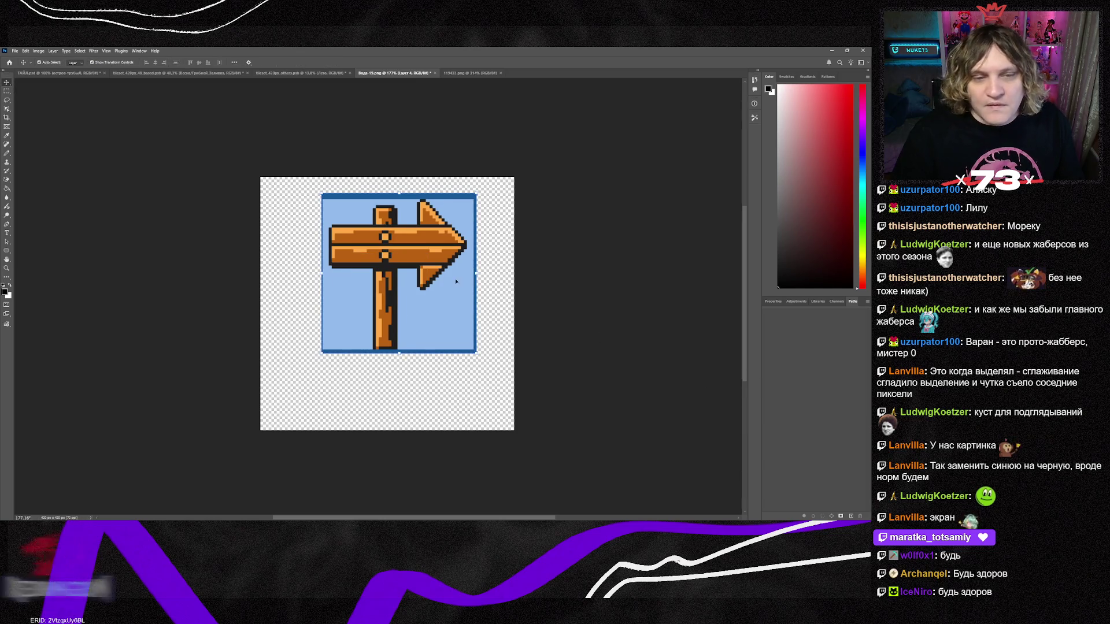
Magic-erase the dark blue border and both light-blue areas, then move the signpost higher.
{"action": "left_click", "coordinate": [8, 181]}
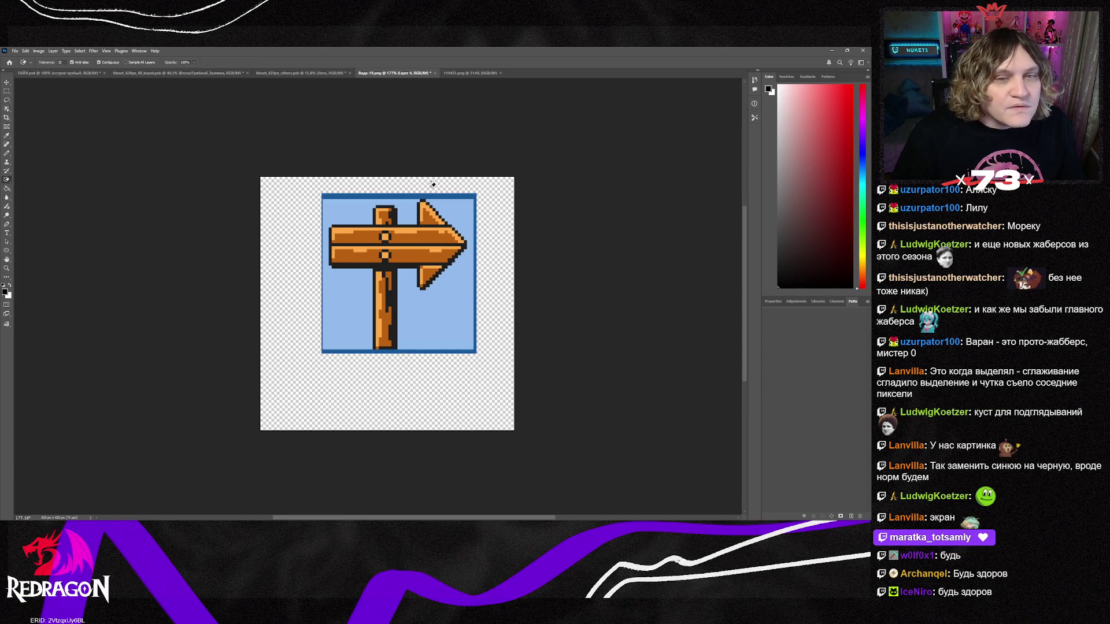
{"action": "left_click", "coordinate": [413, 195]}
{"action": "left_click", "coordinate": [412, 203]}
{"action": "left_click", "coordinate": [456, 297]}
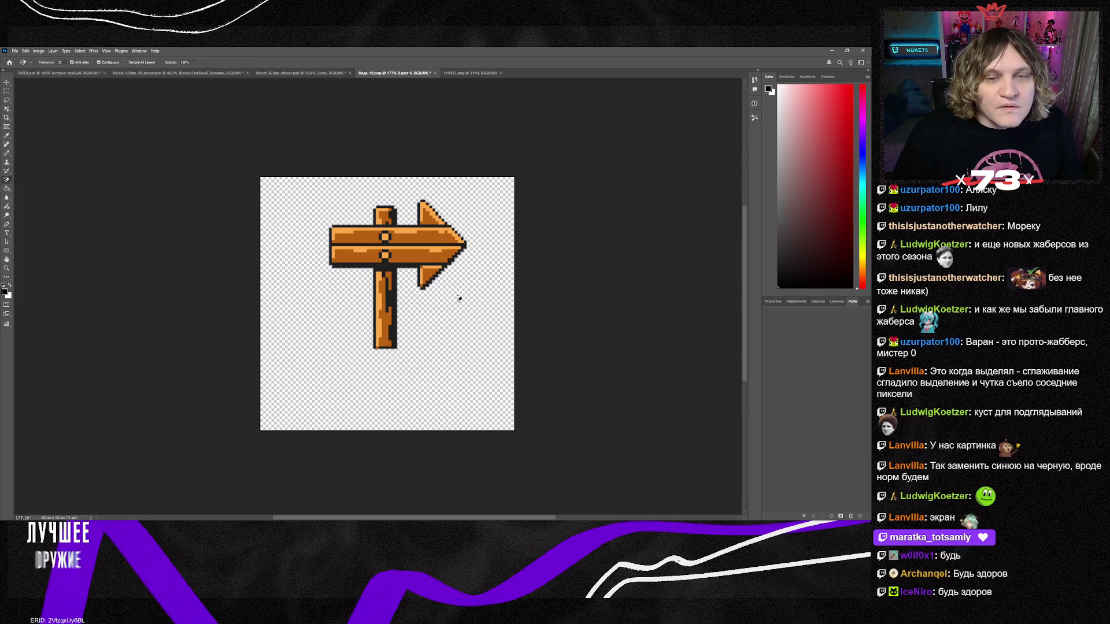
{"action": "left_click", "coordinate": [6, 83]}
{"action": "left_click_drag", "start_coordinate": [395, 245], "coordinate": [402, 223]}
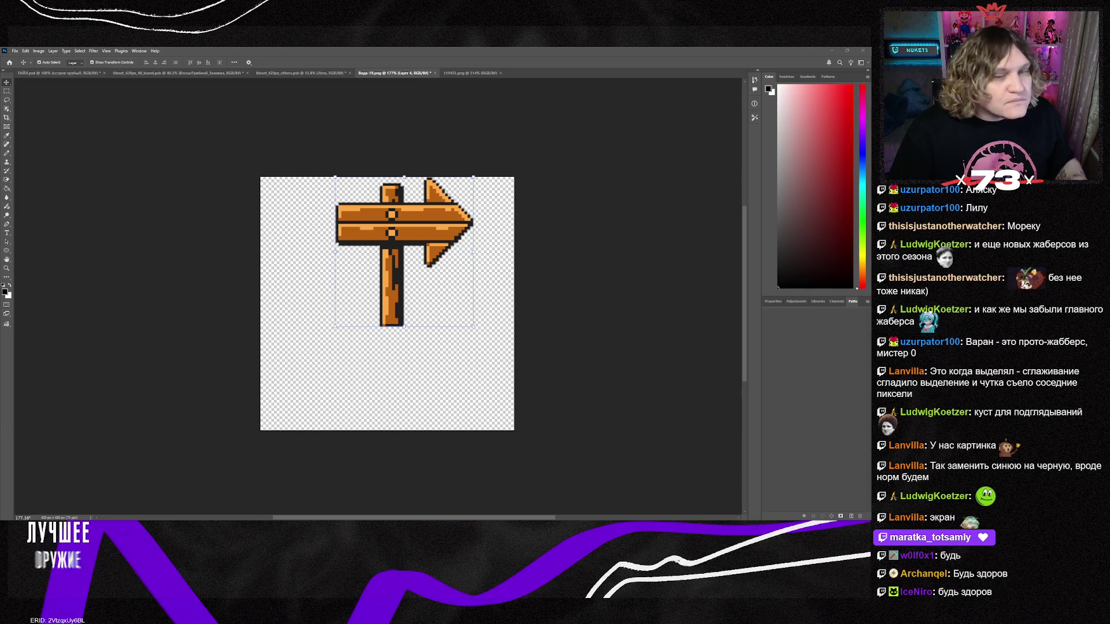
Paste the white circle, move the signpost up, scale it larger and merge it down.
{"action": "key", "text": "ctrl+v"}
{"action": "left_click", "coordinate": [7, 83]}
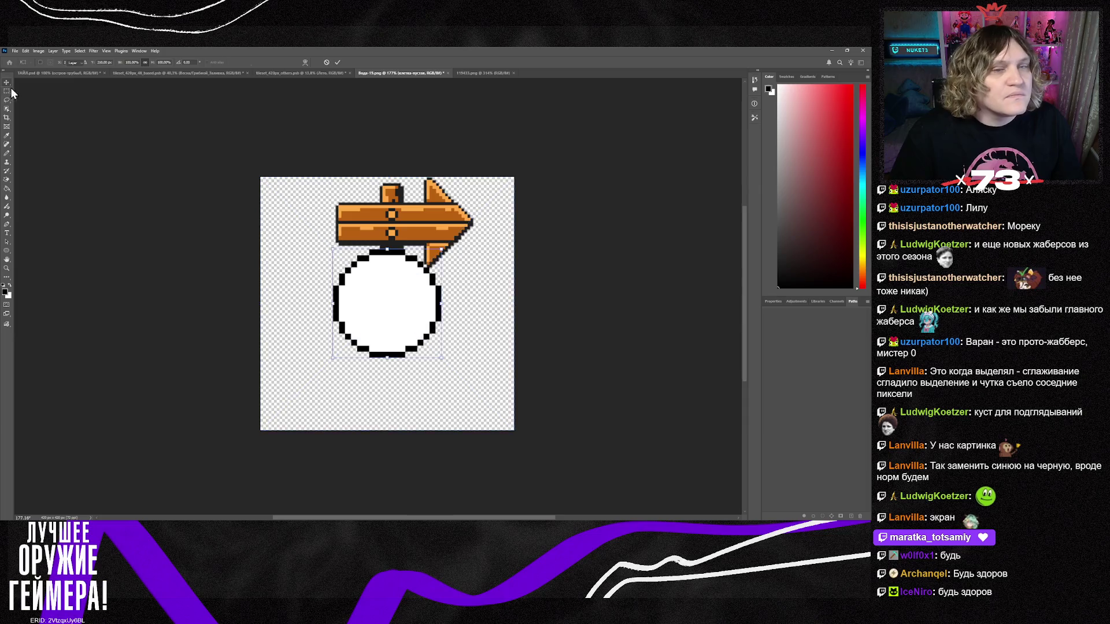
{"action": "left_click_drag", "start_coordinate": [425, 240], "coordinate": [419, 163]}
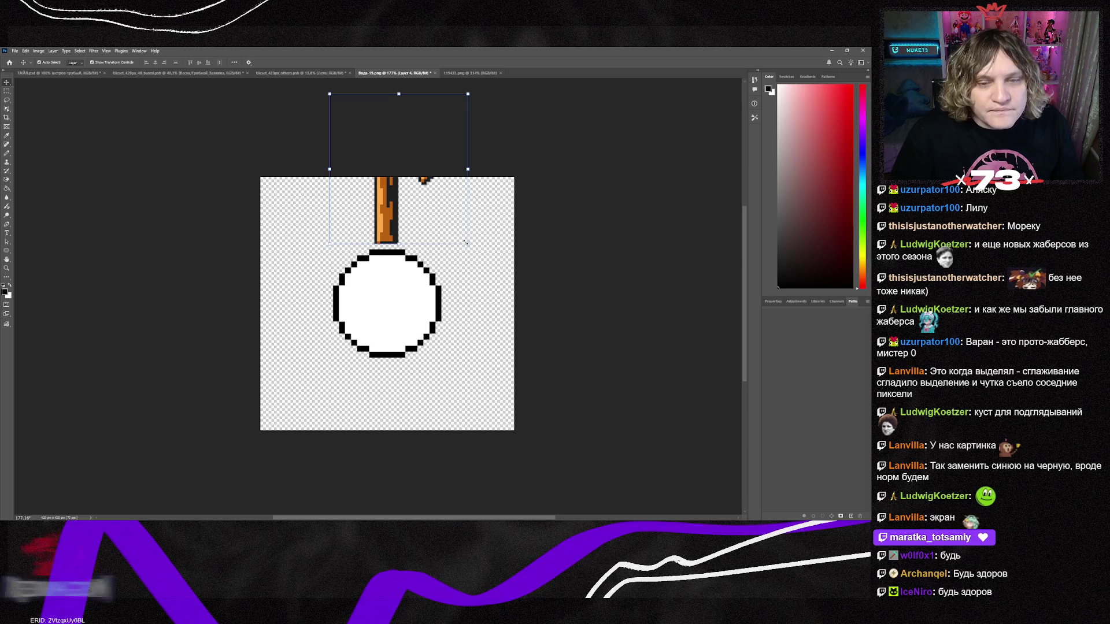
{"action": "mouse_move", "coordinate": [468, 244]}
{"action": "left_mouse_down"}
{"action": "mouse_move", "coordinate": [486, 260]}
{"action": "mouse_move", "coordinate": [479, 267]}
{"action": "mouse_move", "coordinate": [459, 230]}
{"action": "left_mouse_up"}
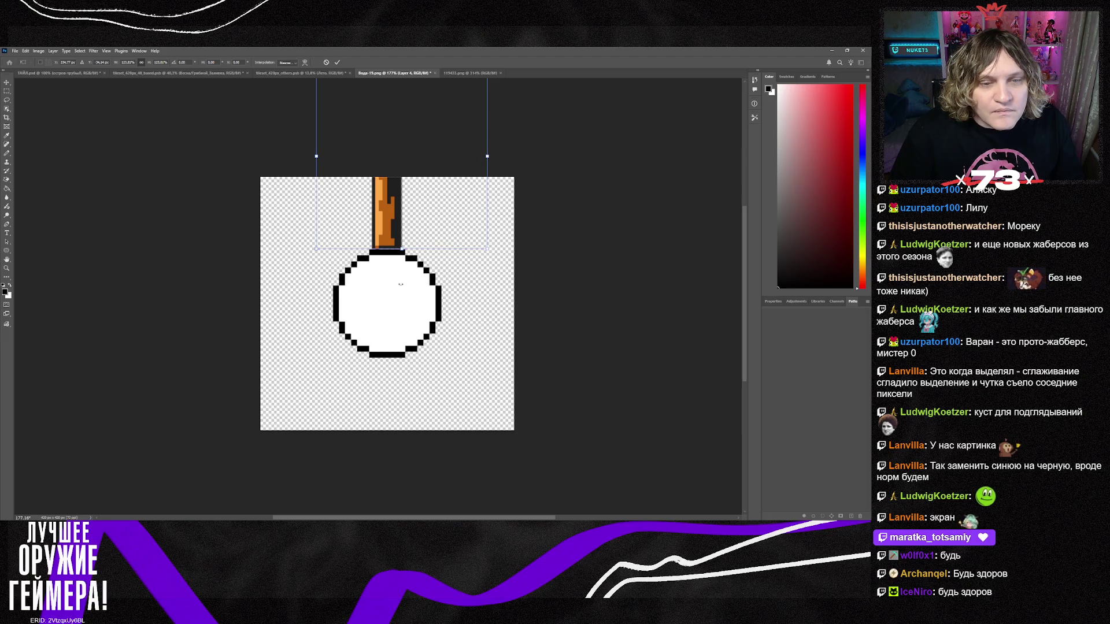
{"action": "key", "text": "Return"}
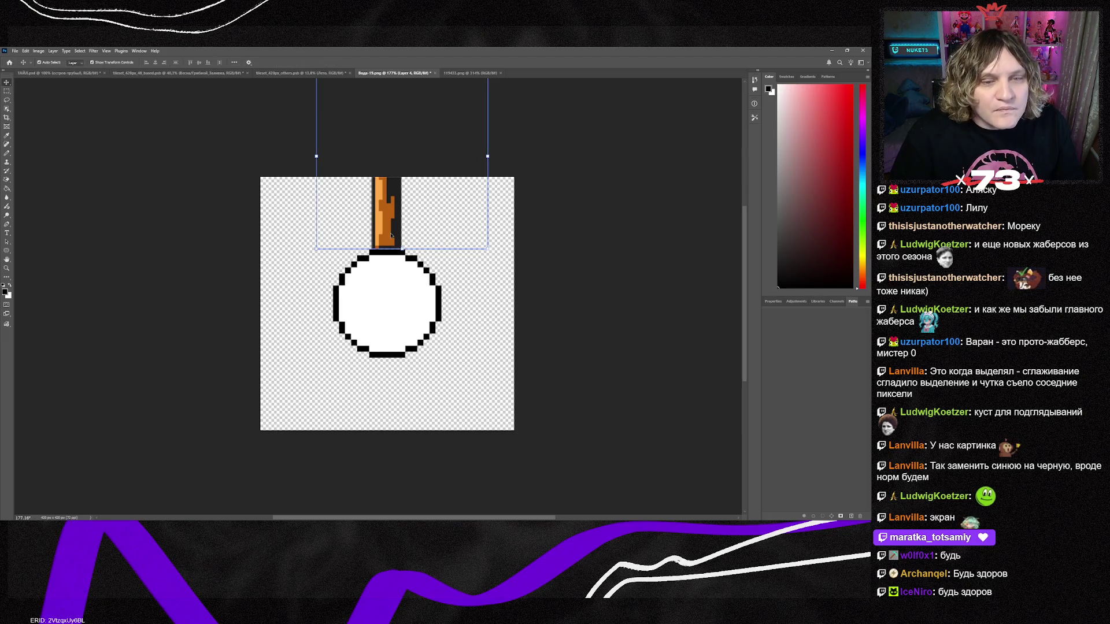
{"action": "key", "text": "ctrl+e"}
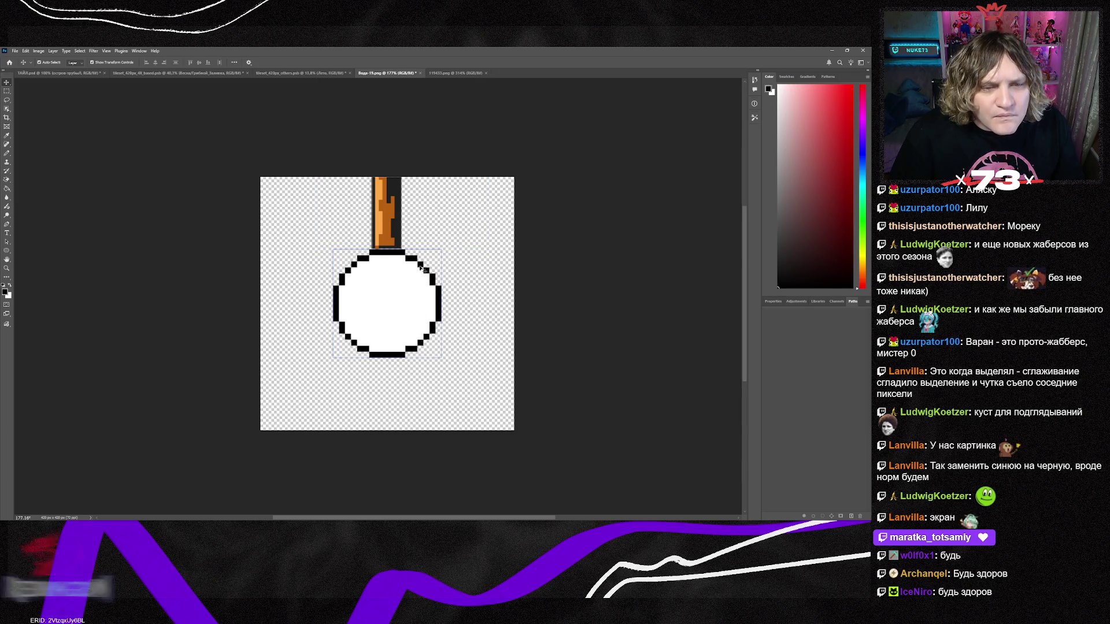
Step back through history to remove the white circle, leaving the enlarged signpost deselected.
{"action": "key", "text": "ctrl+z"}
{"action": "key", "text": "ctrl+z"}
{"action": "key", "text": "ctrl+z"}
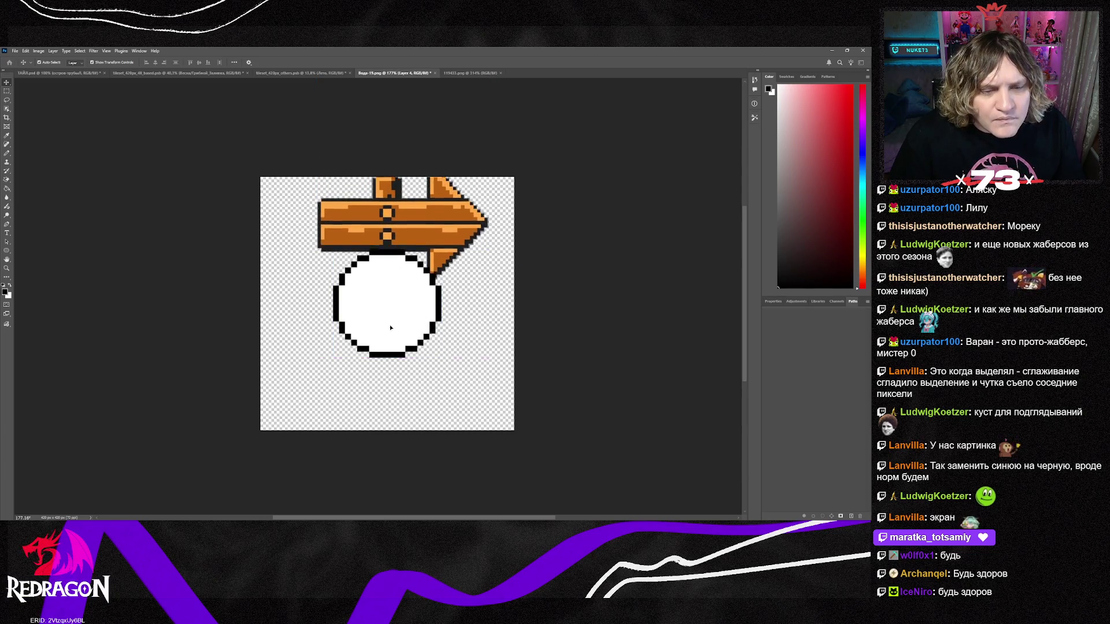
{"action": "key", "text": "ctrl+z"}
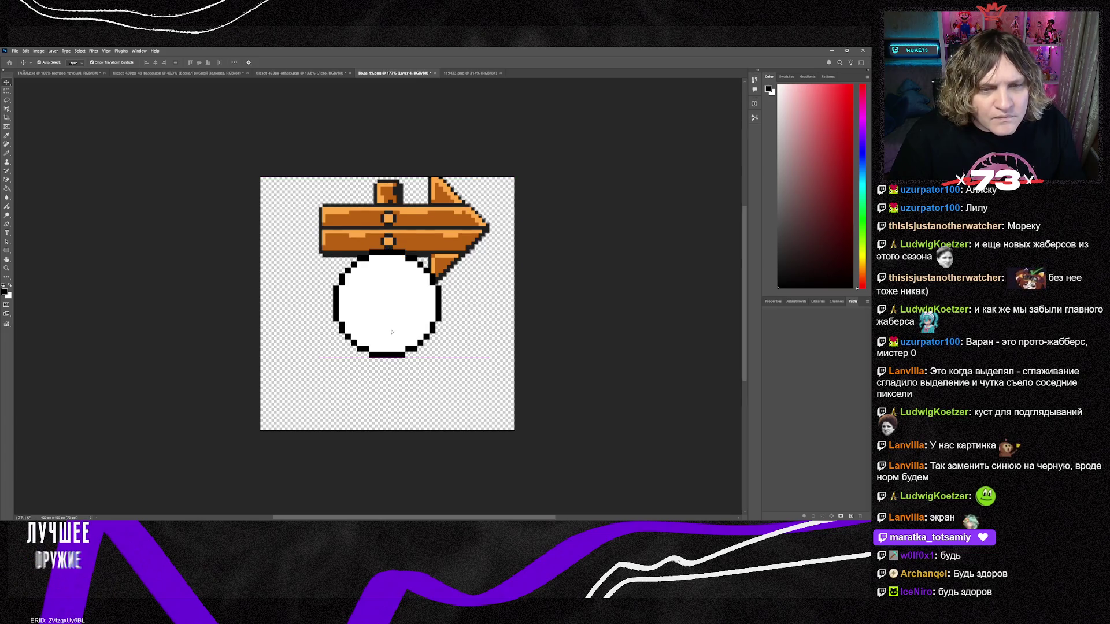
{"action": "key", "text": "ctrl+shift+z"}
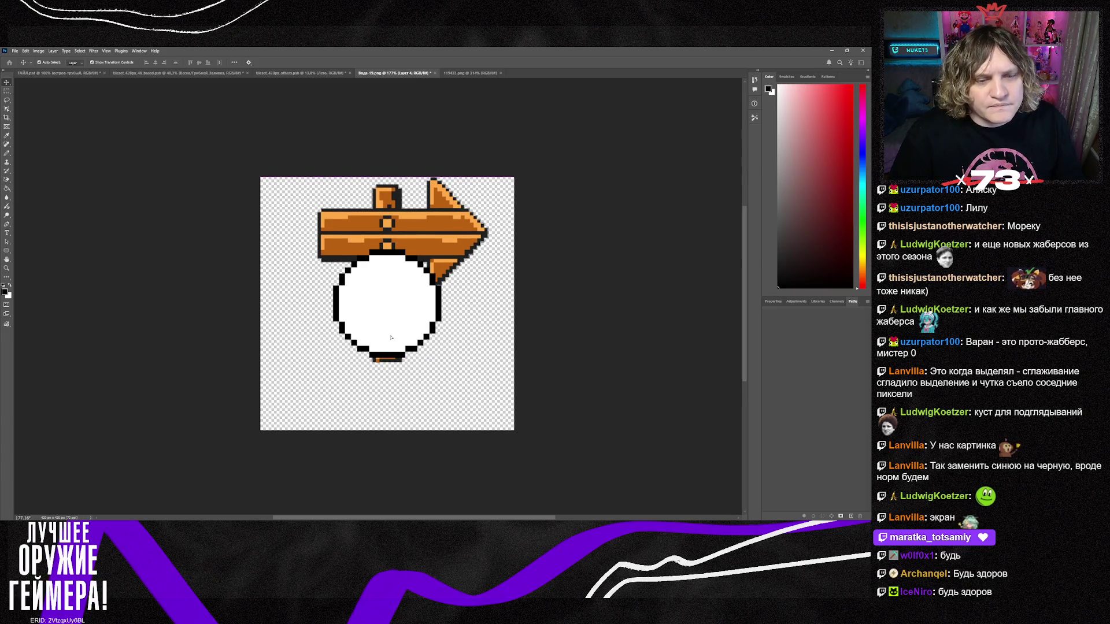
{"action": "left_click", "coordinate": [391, 338]}
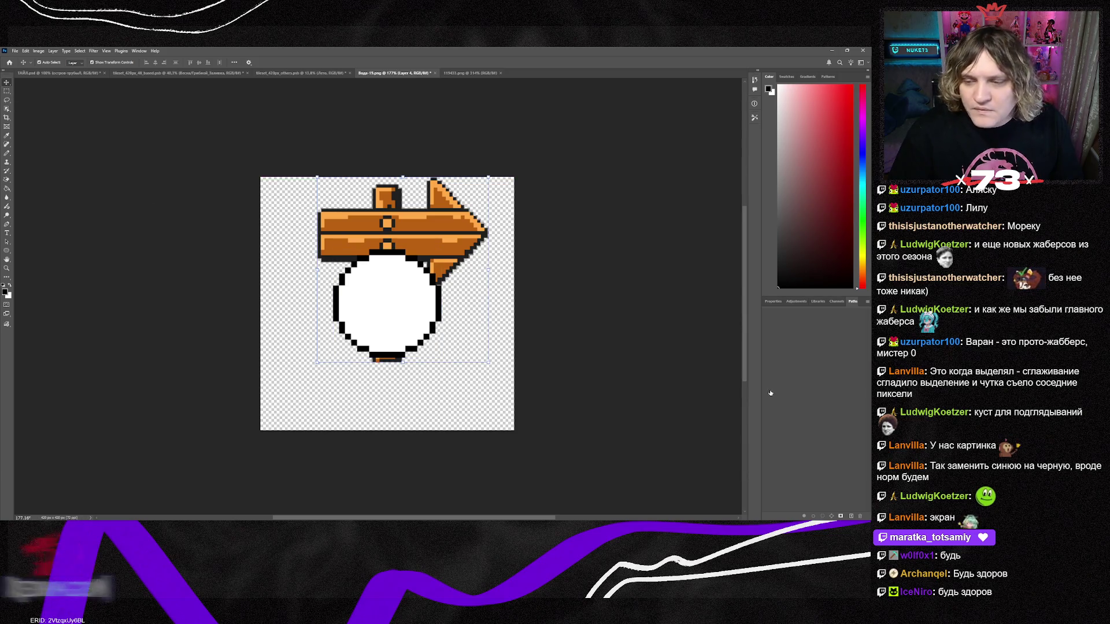
{"action": "key", "text": "ctrl+z"}
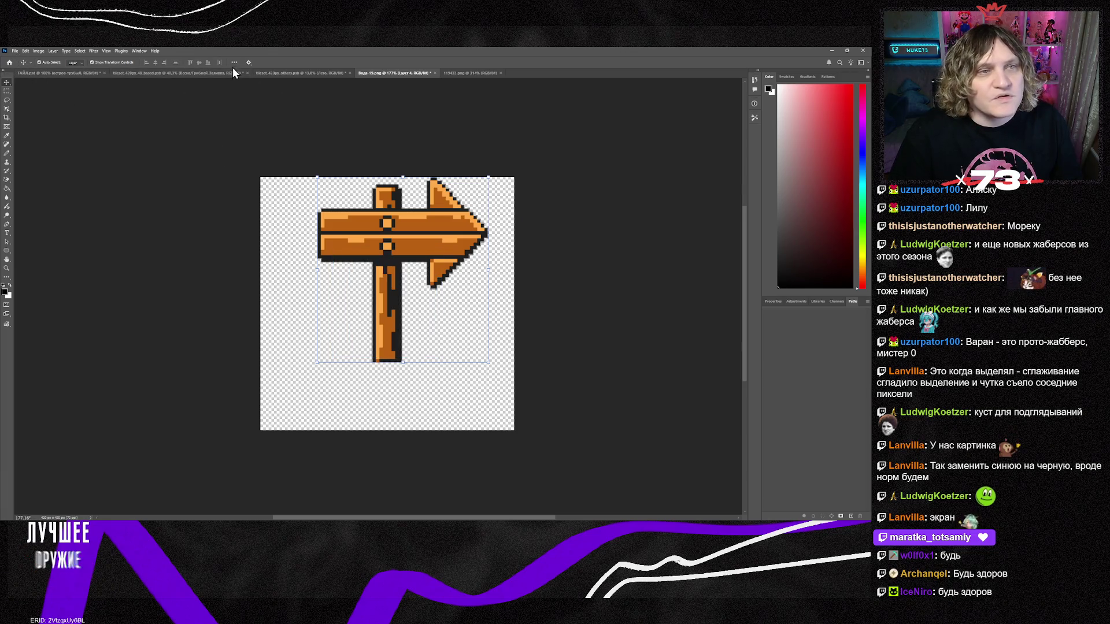
{"action": "left_click", "coordinate": [483, 404]}
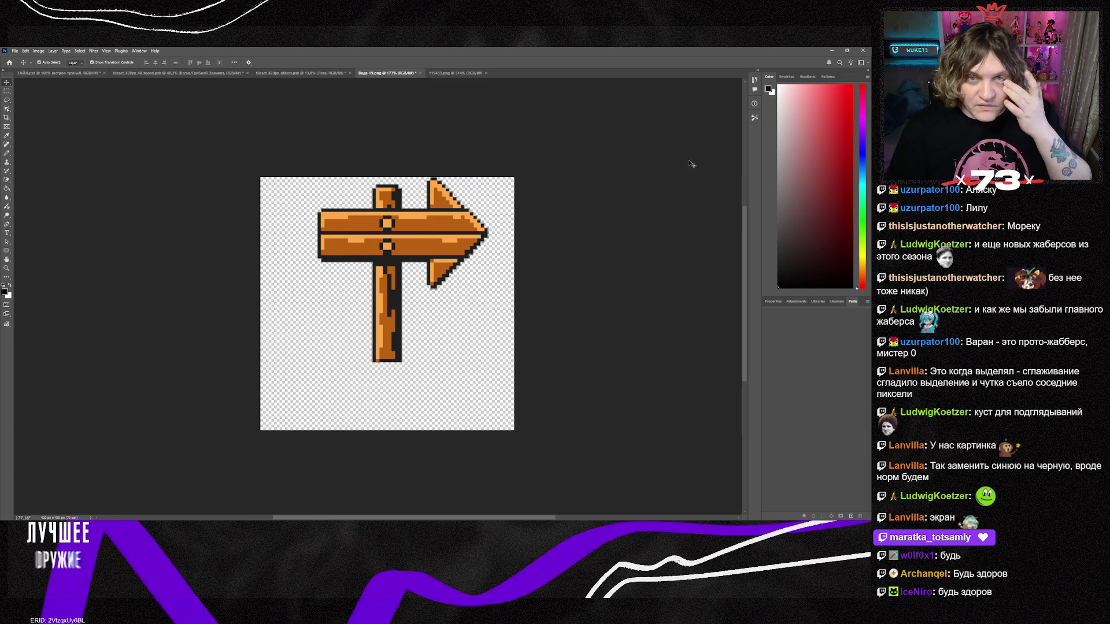
{"action": "left_click", "coordinate": [831, 51]}
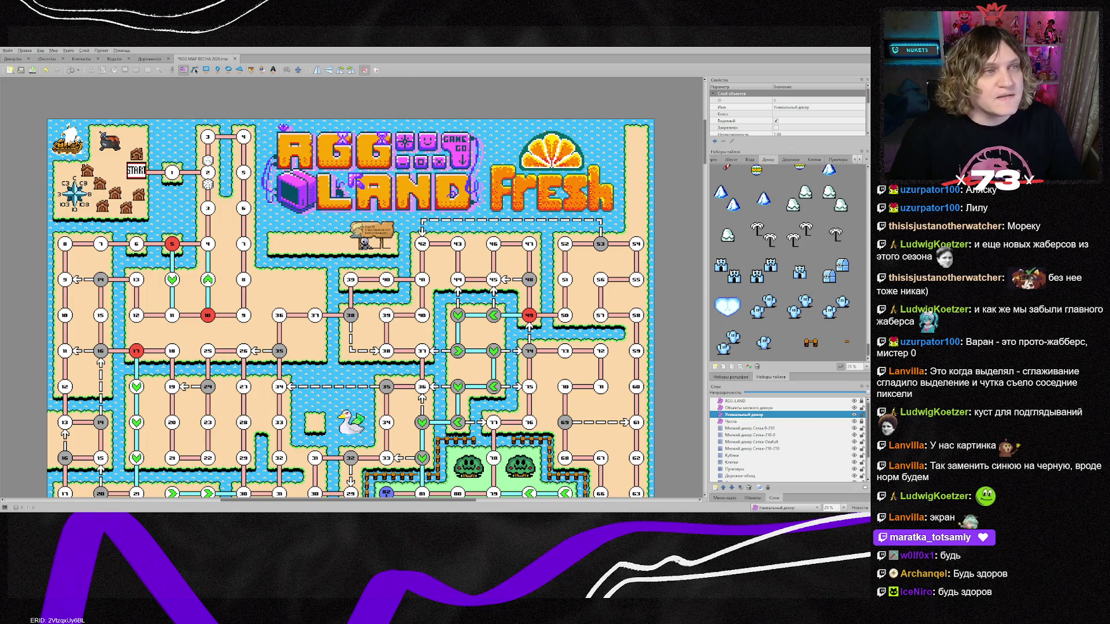
Check the Декор.tsx tileset, then back on the RGG LAND map pick the wooden signpost tile.
{"action": "left_click", "coordinate": [9, 59]}
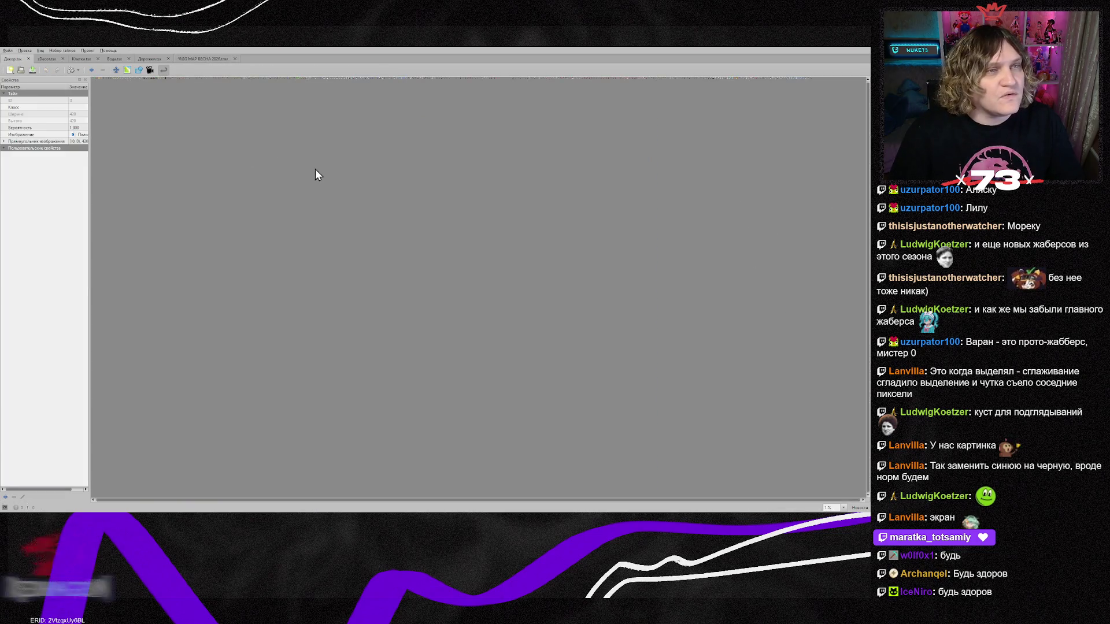
{"action": "scroll", "coordinate": [315, 169], "scroll_direction": "up", "scroll_amount": 3}
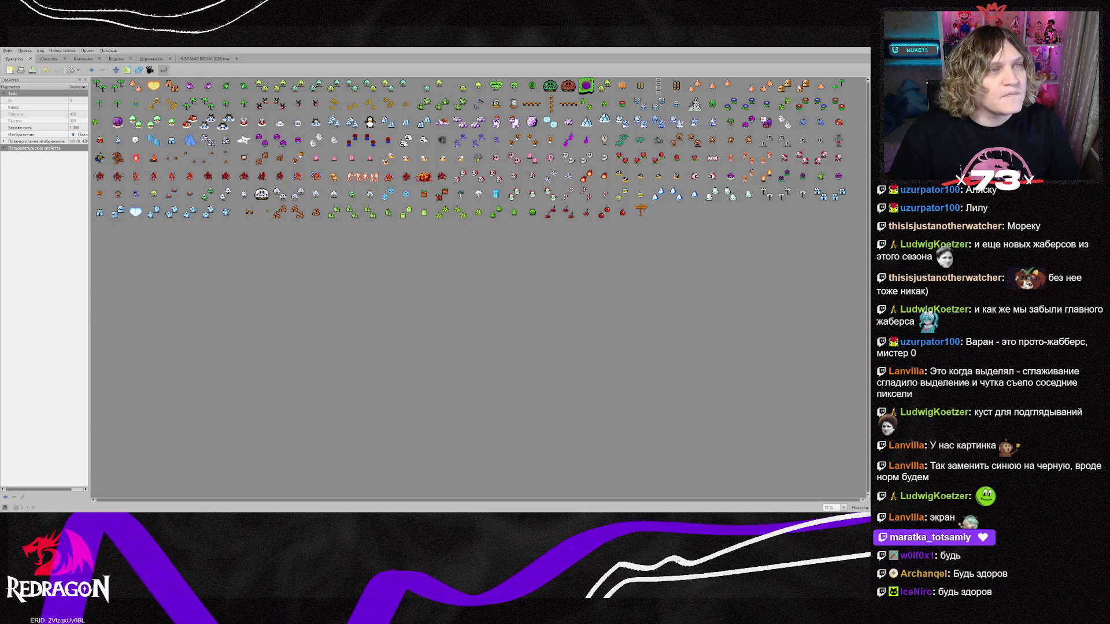
{"action": "left_click", "coordinate": [205, 58]}
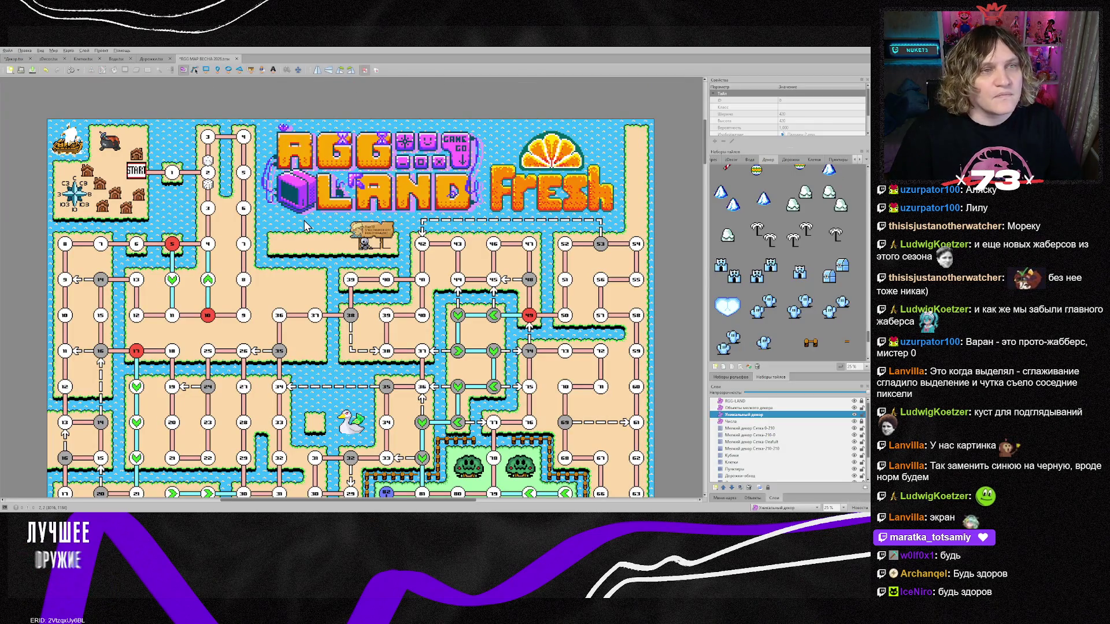
{"action": "scroll", "coordinate": [795, 341], "scroll_direction": "down", "scroll_amount": 3}
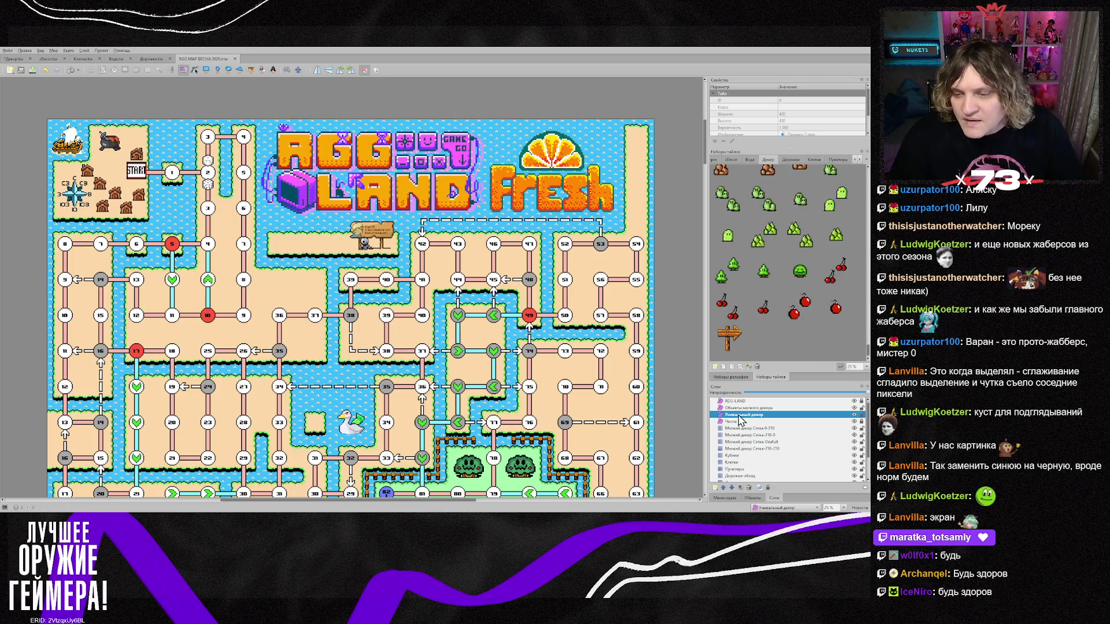
{"action": "left_click", "coordinate": [731, 339]}
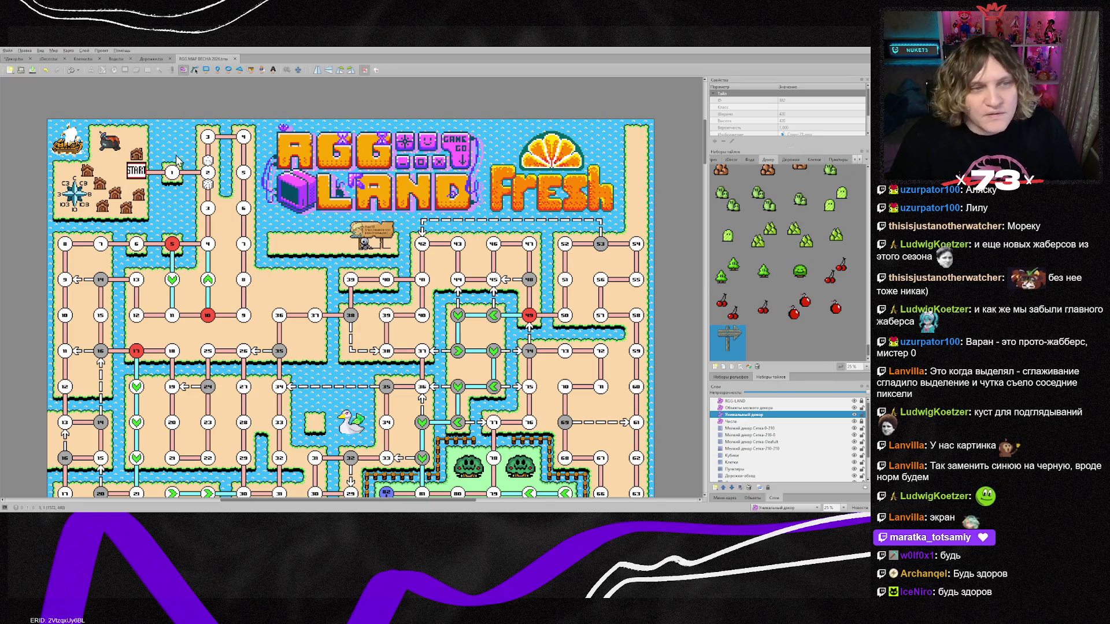
Insert the signpost tile above space 1 near START, nudge it left and enlarge it slightly.
{"action": "key", "text": "t"}
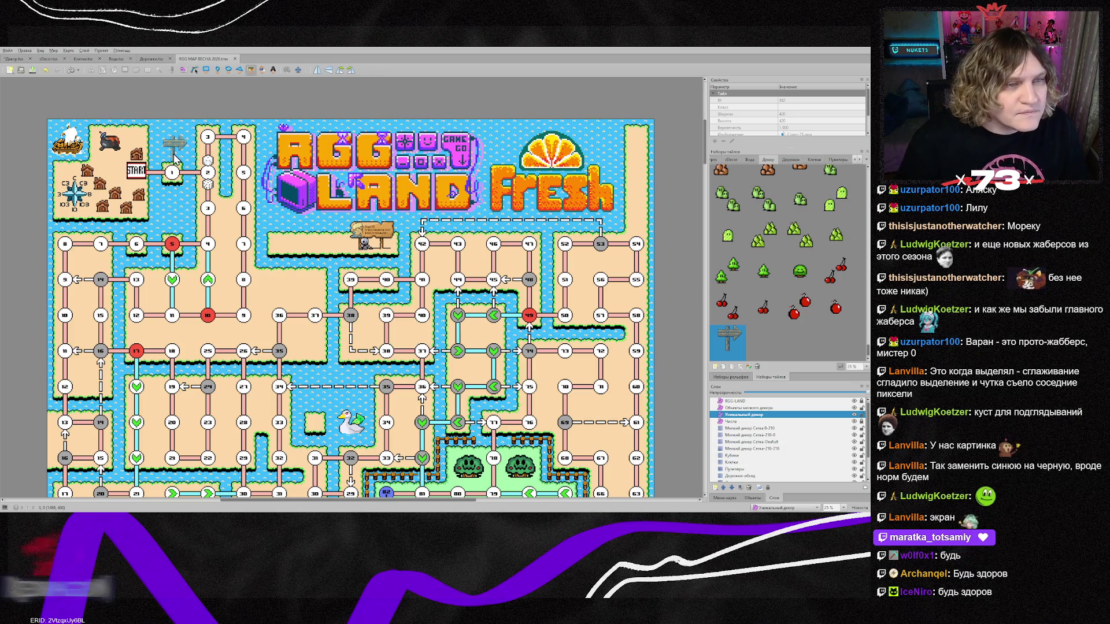
{"action": "left_click", "coordinate": [175, 165]}
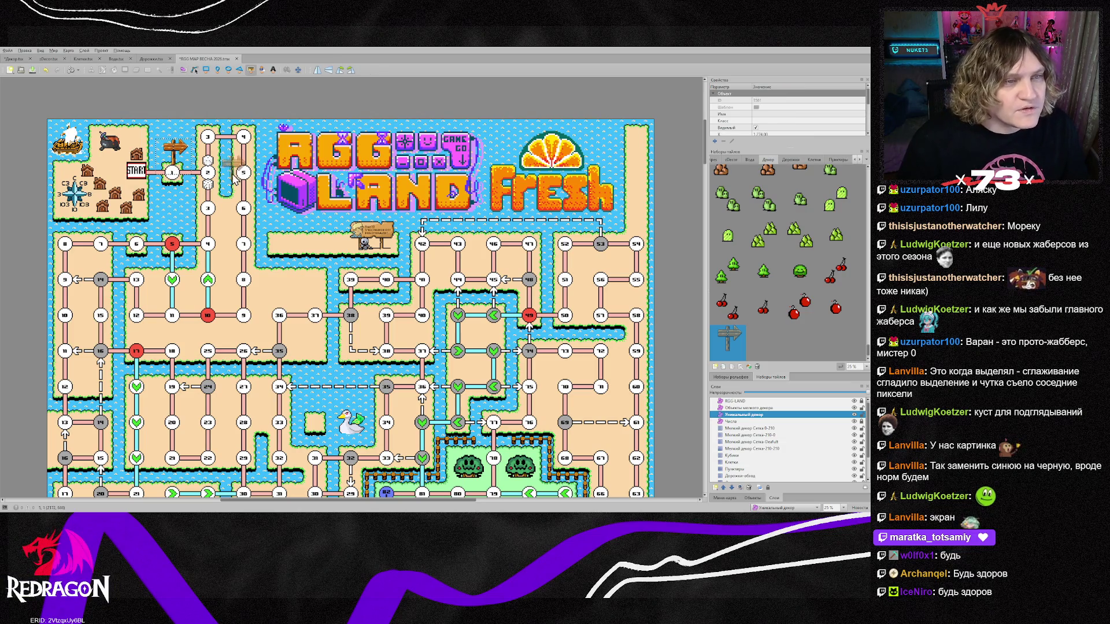
{"action": "key", "text": "s"}
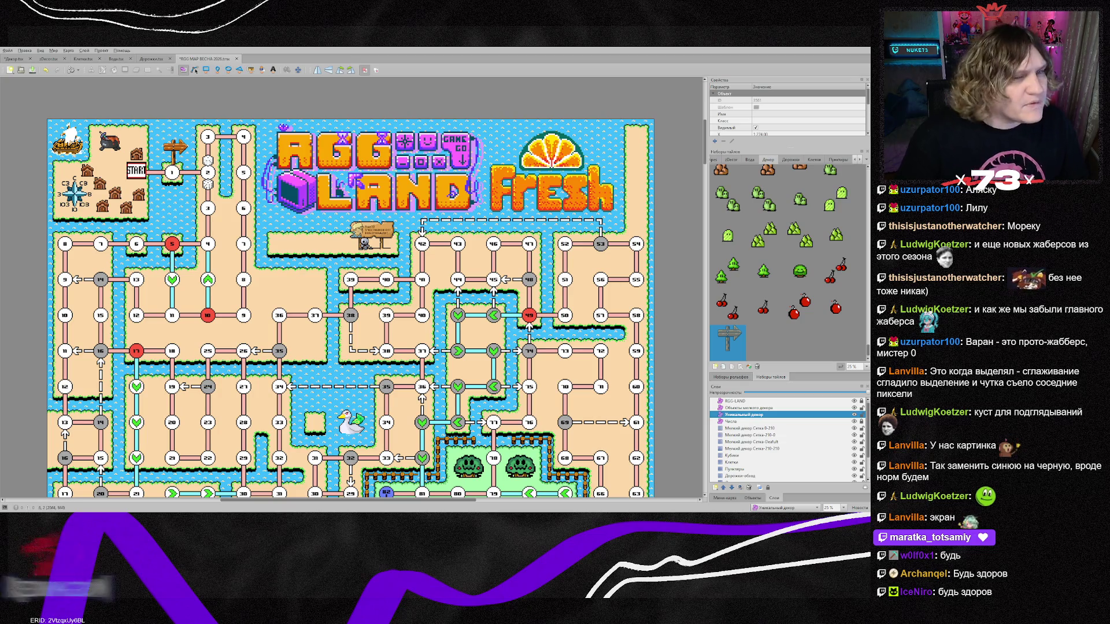
{"action": "scroll", "coordinate": [191, 189], "scroll_direction": "up", "scroll_amount": 3}
{"action": "scroll", "coordinate": [353, 287], "scroll_direction": "up", "scroll_amount": 3}
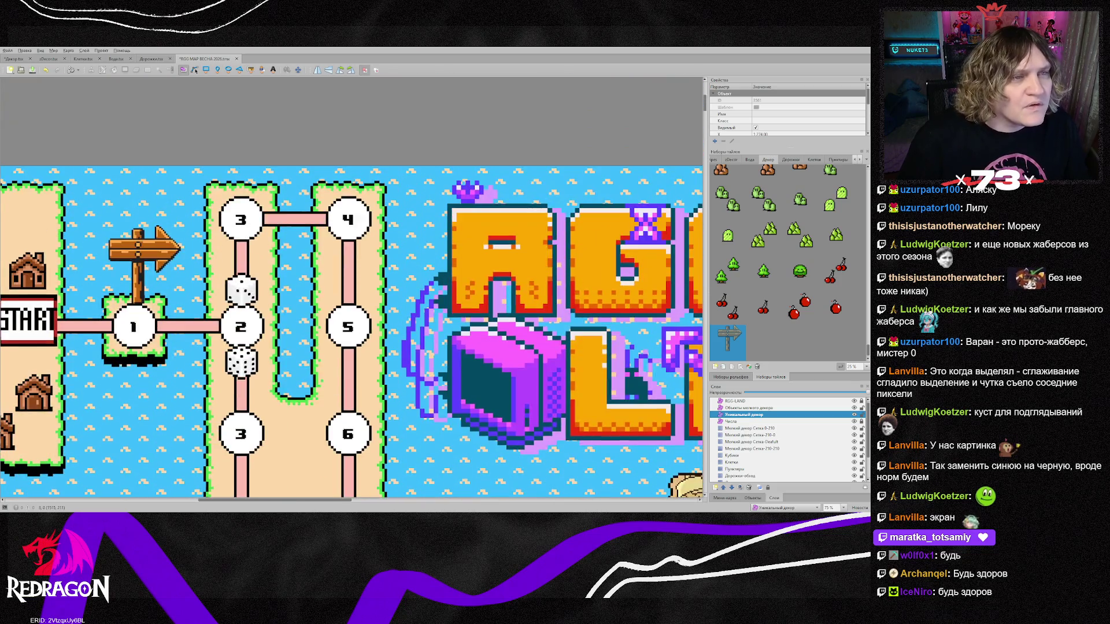
{"action": "left_click_drag", "start_coordinate": [146, 266], "coordinate": [142, 266]}
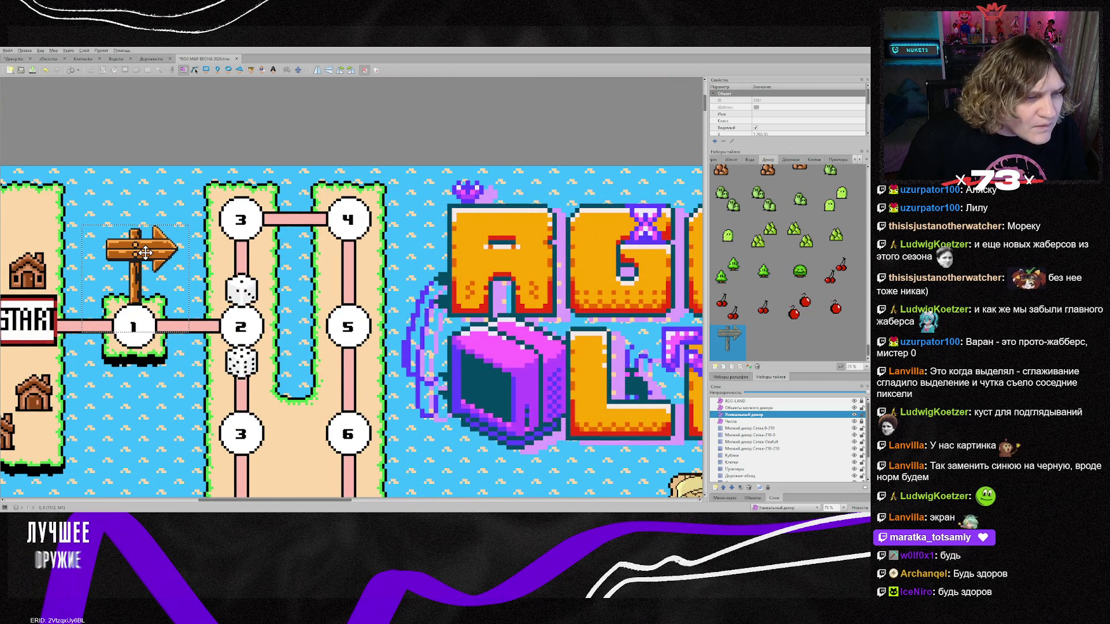
{"action": "left_click_drag", "start_coordinate": [192, 228], "coordinate": [203, 215]}
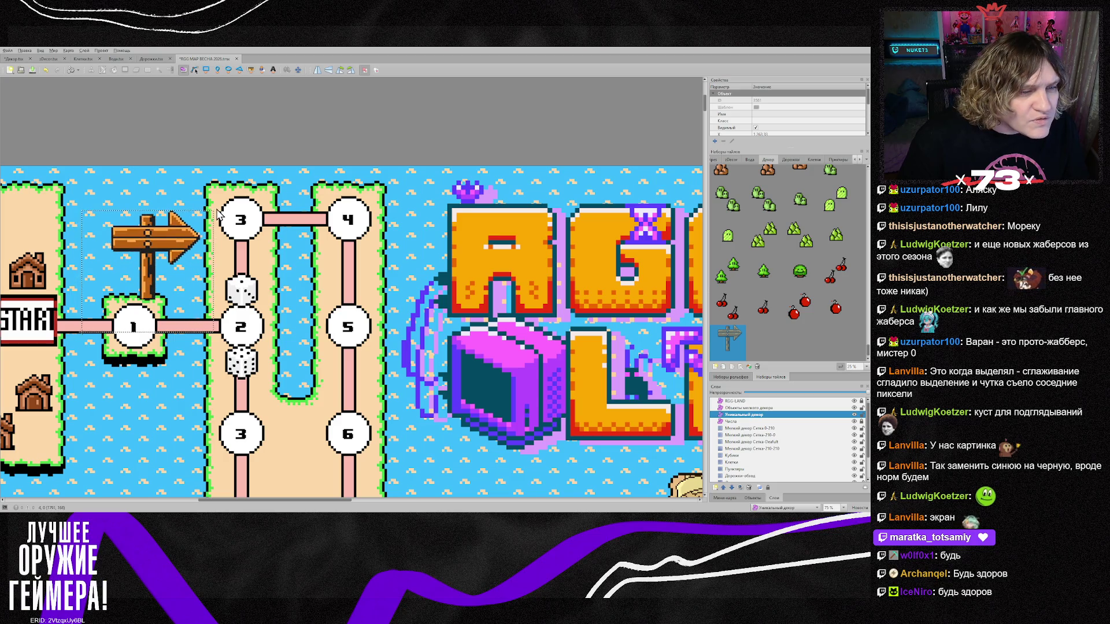
{"action": "left_click_drag", "start_coordinate": [151, 247], "coordinate": [150, 247]}
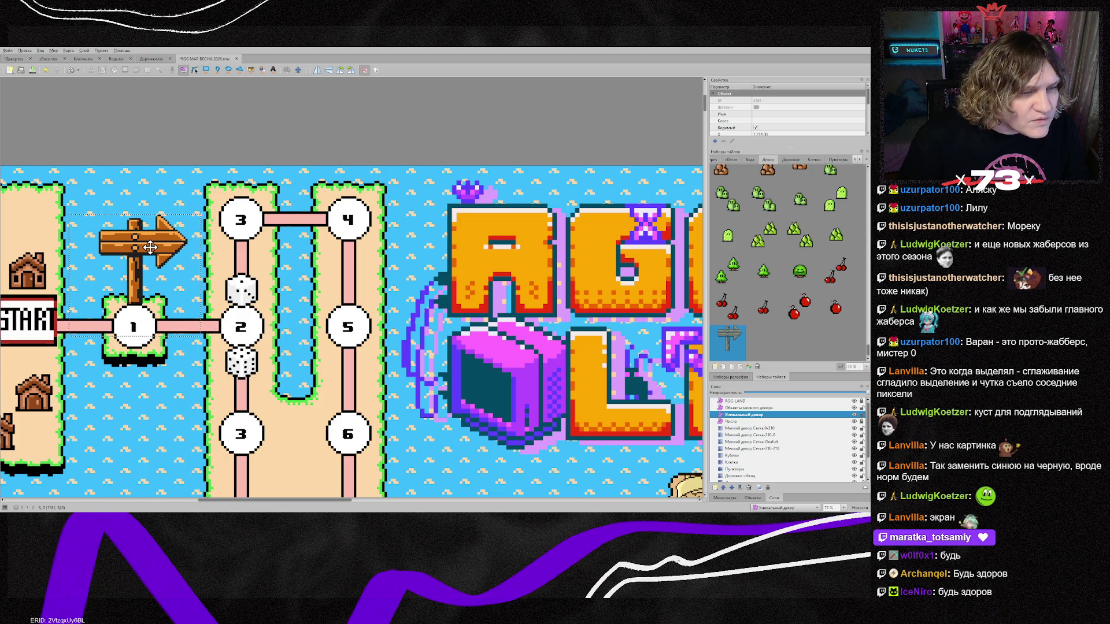
{"action": "left_click", "coordinate": [192, 338]}
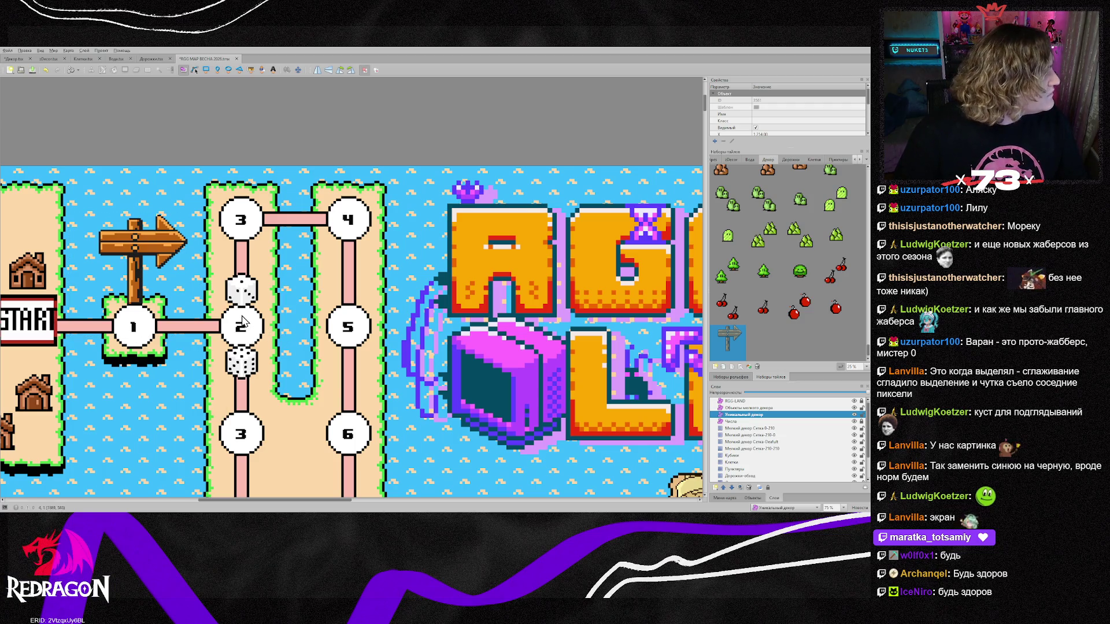
{"action": "scroll", "coordinate": [253, 319], "scroll_direction": "down", "scroll_amount": 2}
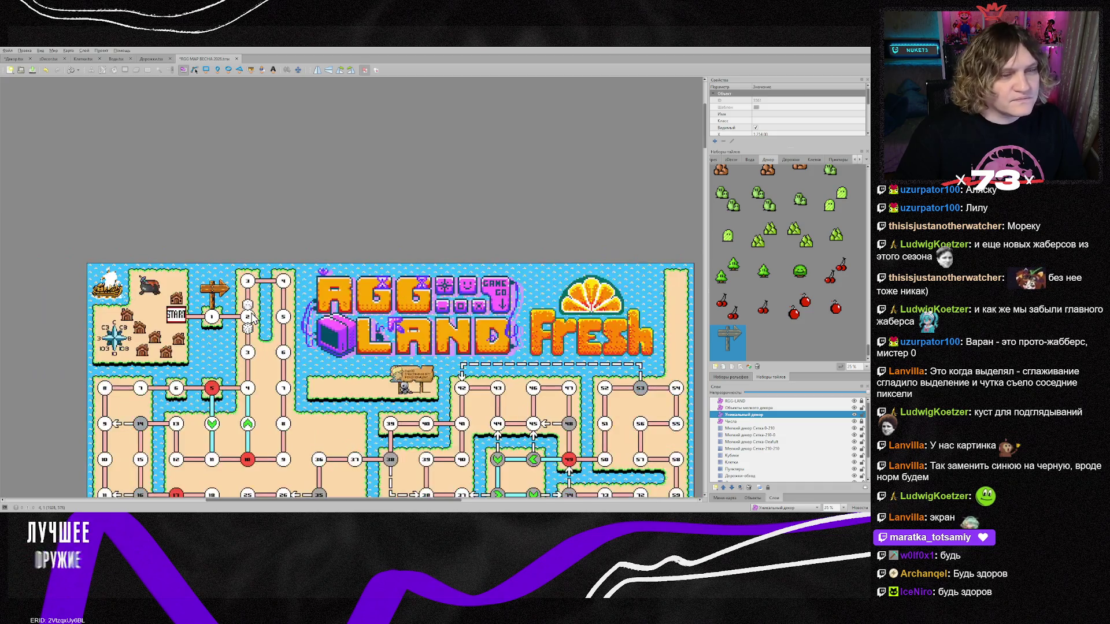
On the small-decoration layer, stamp brown rocks near node 63 and around nodes 51–57.
{"action": "scroll", "coordinate": [252, 319], "scroll_direction": "down", "scroll_amount": 2}
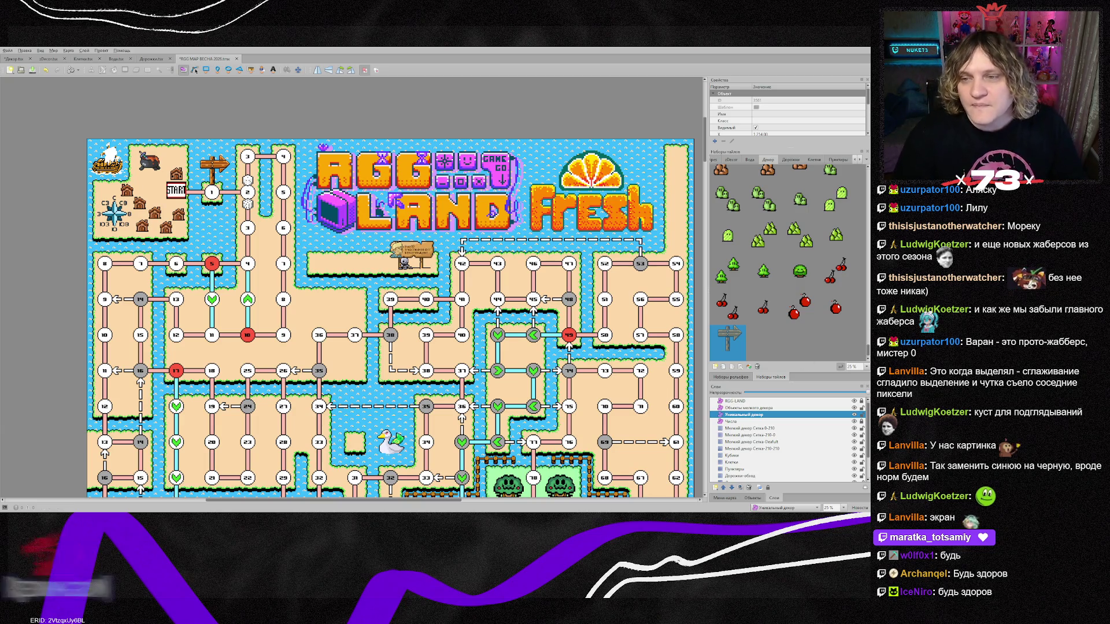
{"action": "scroll", "coordinate": [780, 233], "scroll_direction": "up", "scroll_amount": 1}
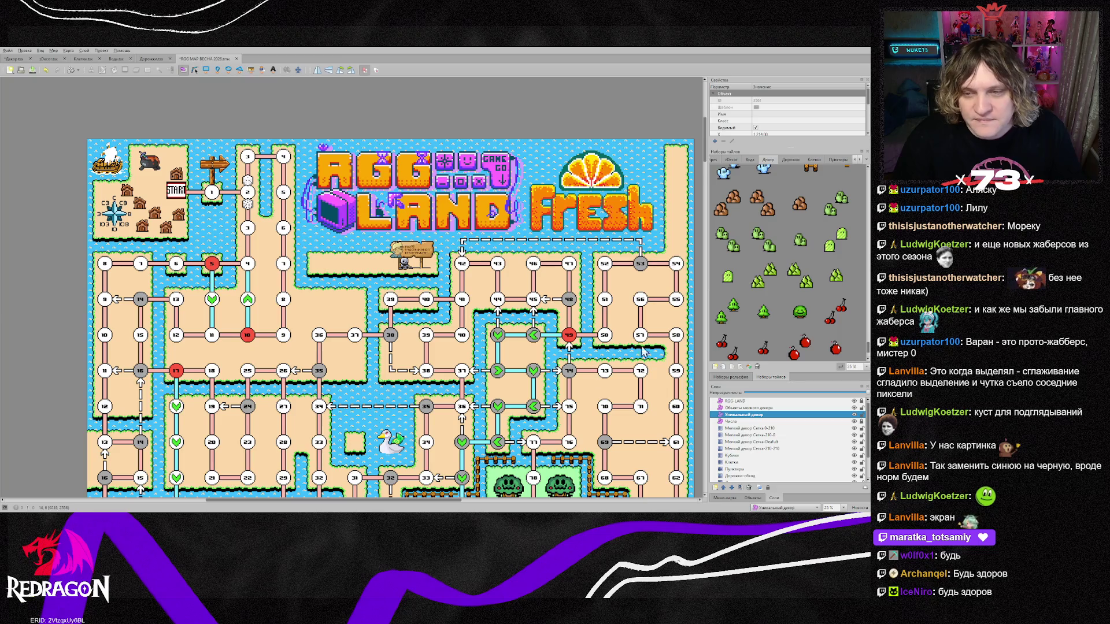
{"action": "scroll", "coordinate": [660, 347], "scroll_direction": "down", "scroll_amount": 2}
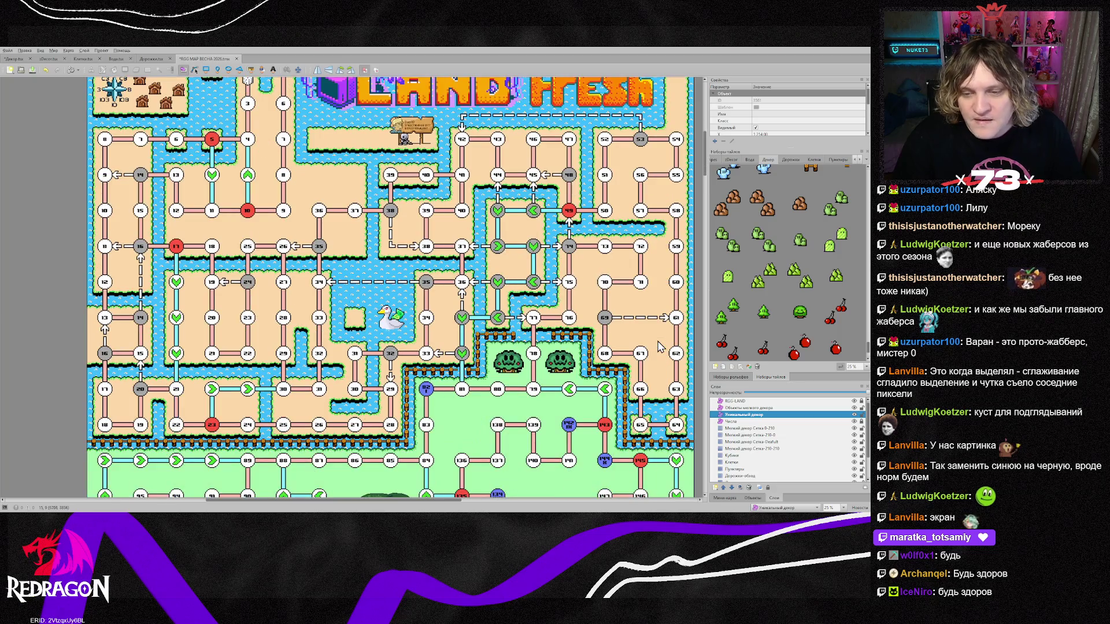
{"action": "left_click", "coordinate": [729, 208]}
{"action": "left_click", "coordinate": [753, 449]}
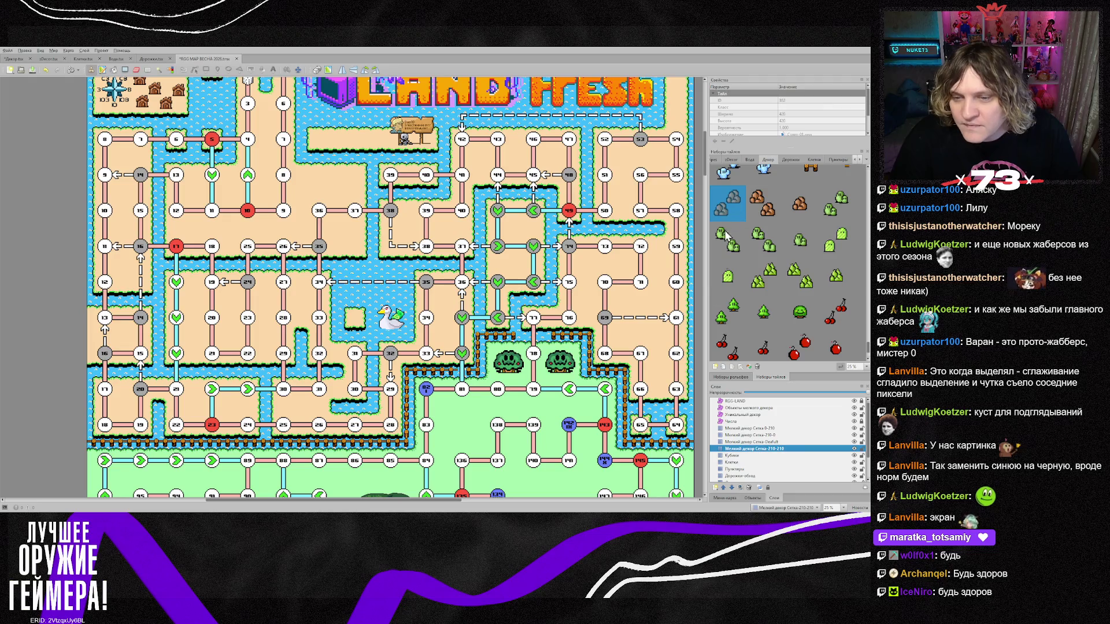
{"action": "left_click", "coordinate": [665, 387]}
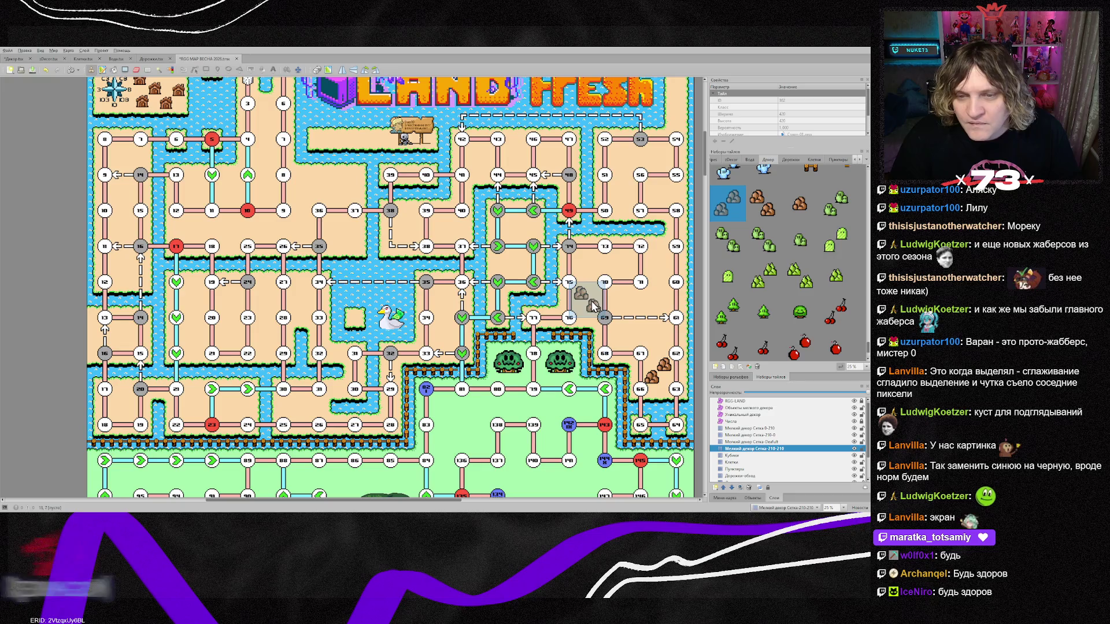
{"action": "left_click", "coordinate": [627, 162]}
{"action": "left_click", "coordinate": [764, 203]}
{"action": "left_click", "coordinate": [672, 167]}
{"action": "left_click", "coordinate": [673, 203]}
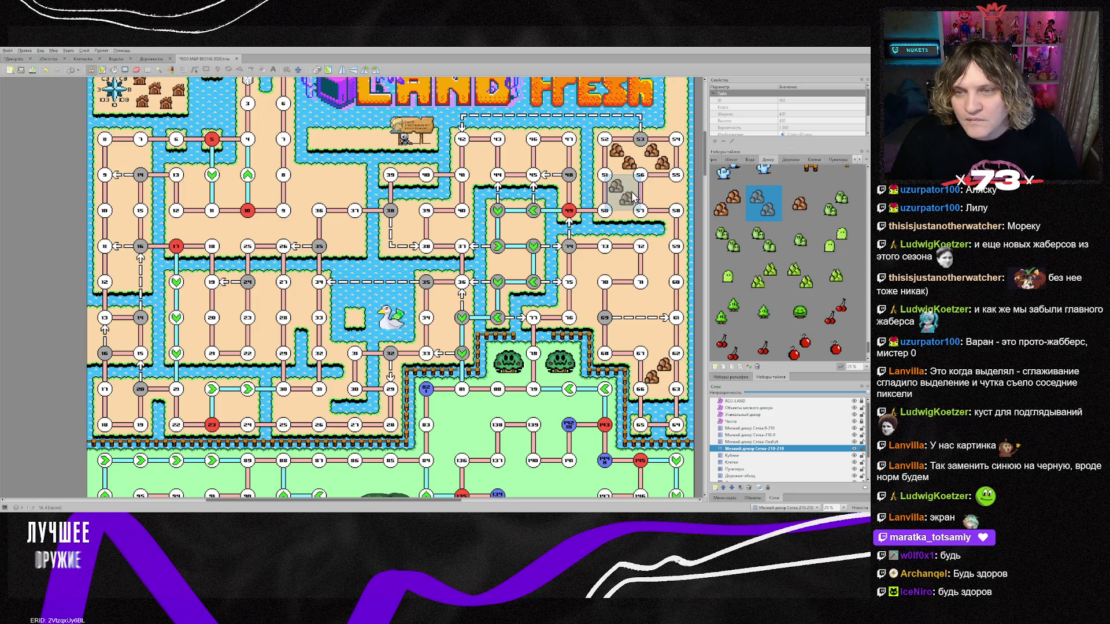
{"action": "left_click", "coordinate": [637, 202]}
Stamp more brown rock tiles around nodes 67, 69, 70 and 72.
{"action": "scroll", "coordinate": [793, 269], "scroll_direction": "up", "scroll_amount": 1}
{"action": "left_click", "coordinate": [728, 244]}
{"action": "left_click", "coordinate": [622, 268]}
{"action": "left_click", "coordinate": [773, 254]}
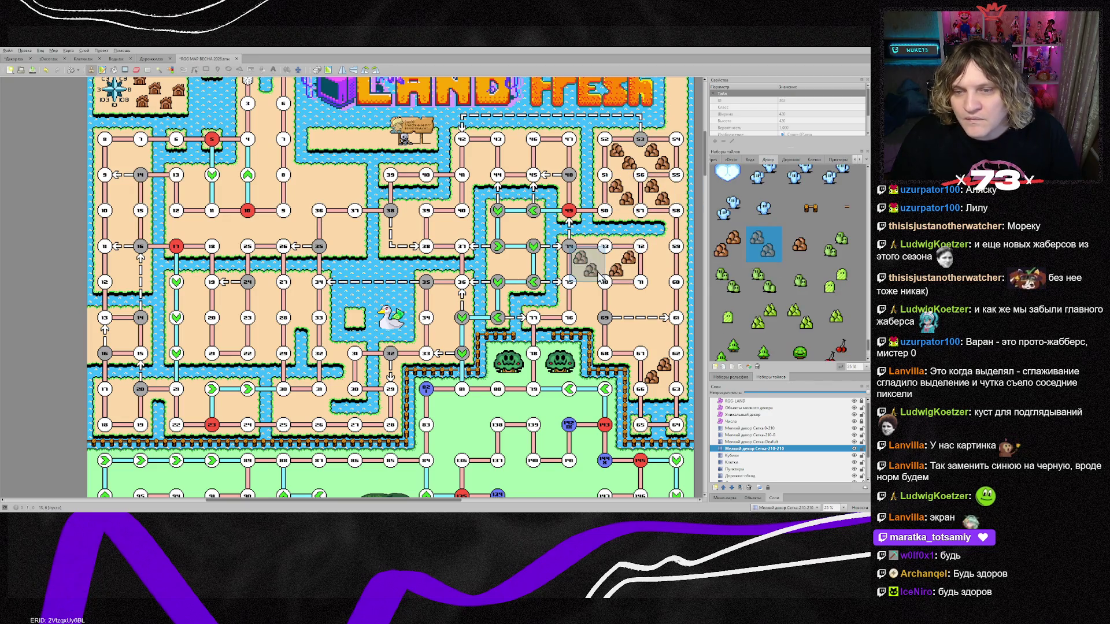
{"action": "left_click", "coordinate": [599, 309]}
{"action": "left_click", "coordinate": [623, 299]}
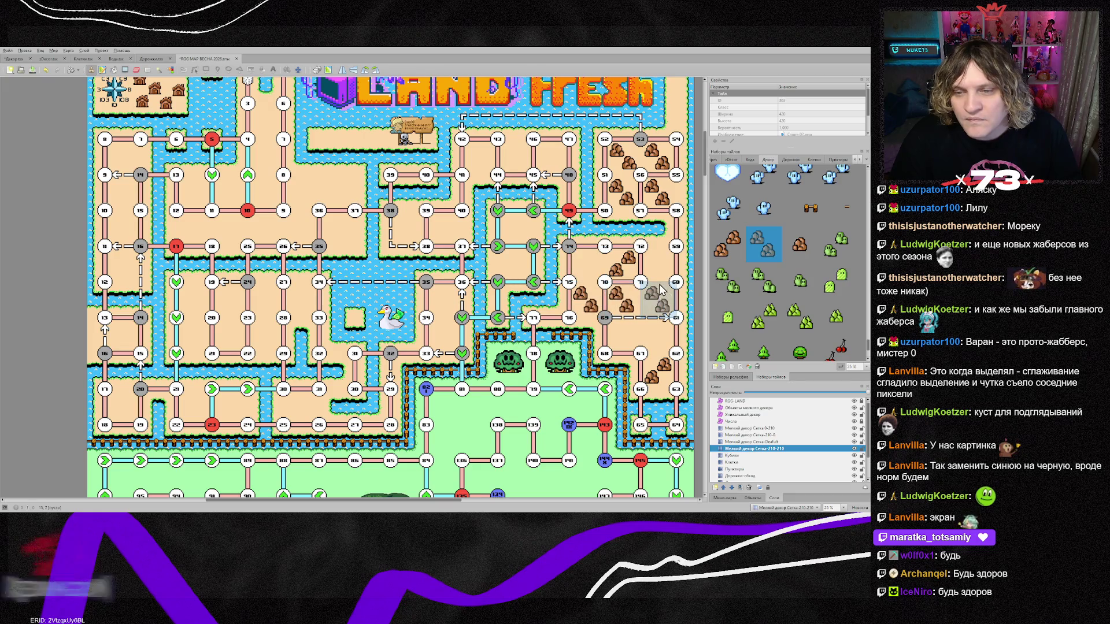
{"action": "left_click", "coordinate": [658, 264]}
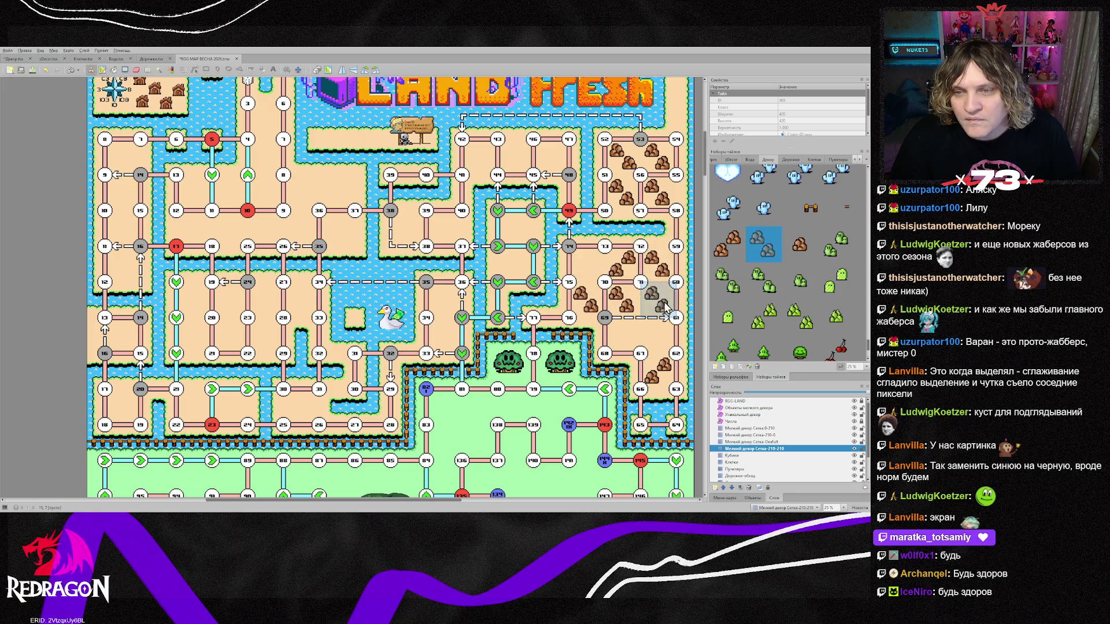
{"action": "left_click", "coordinate": [731, 248]}
{"action": "left_click", "coordinate": [587, 265]}
{"action": "left_click", "coordinate": [627, 335]}
{"action": "left_click", "coordinate": [659, 336]}
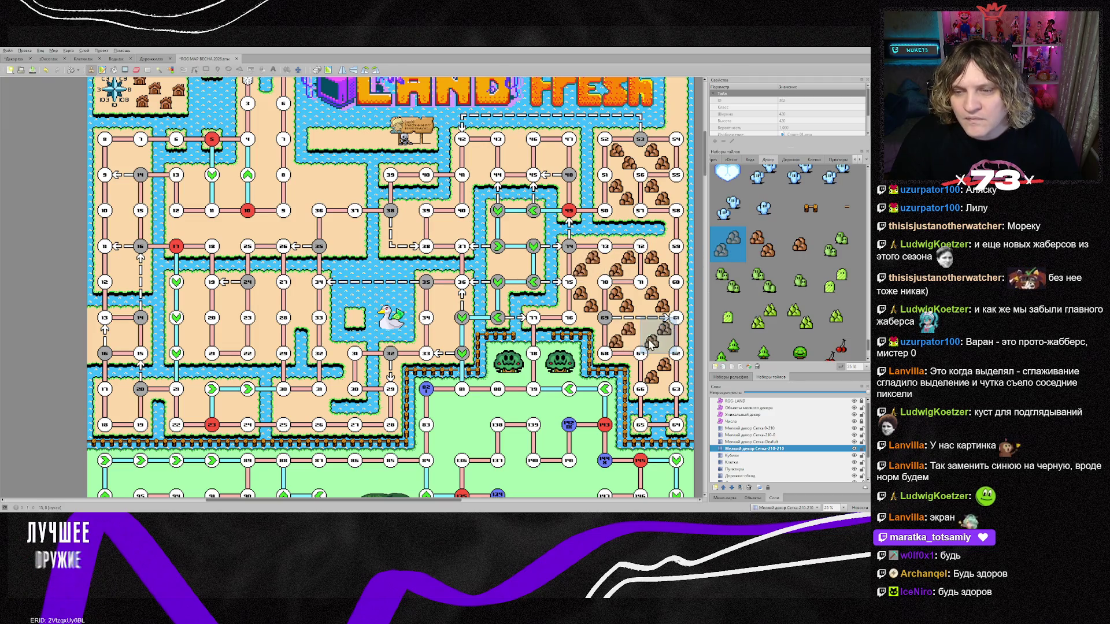
On the default small-decoration layer, place single grey rocks at the right edge and beside the Fresh logo.
{"action": "scroll", "coordinate": [558, 335], "scroll_direction": "up", "scroll_amount": 3}
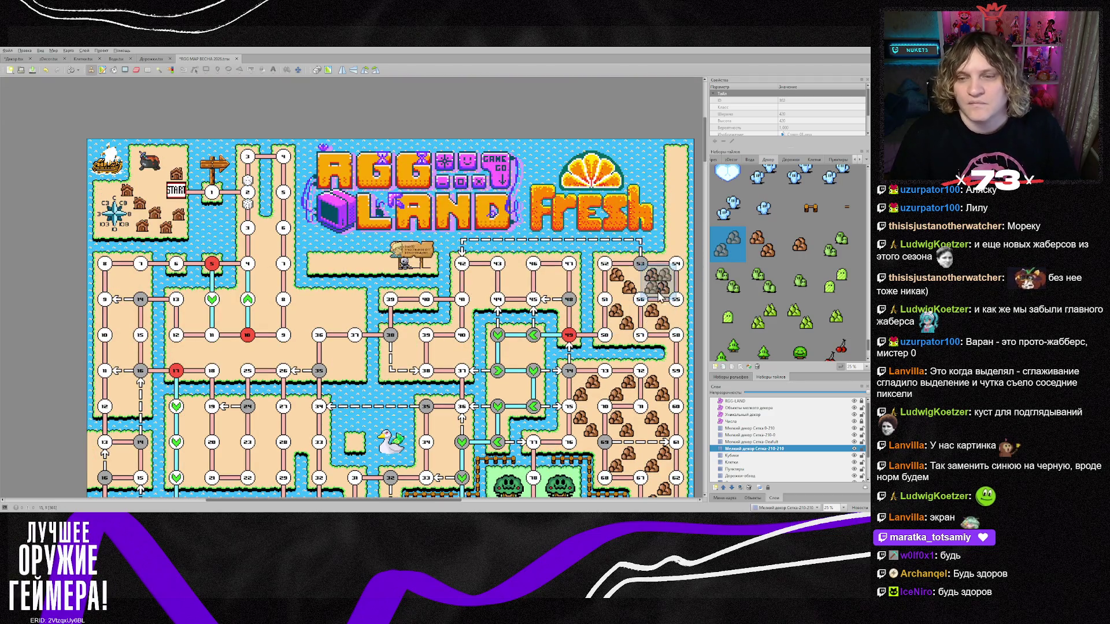
{"action": "left_click", "coordinate": [810, 254]}
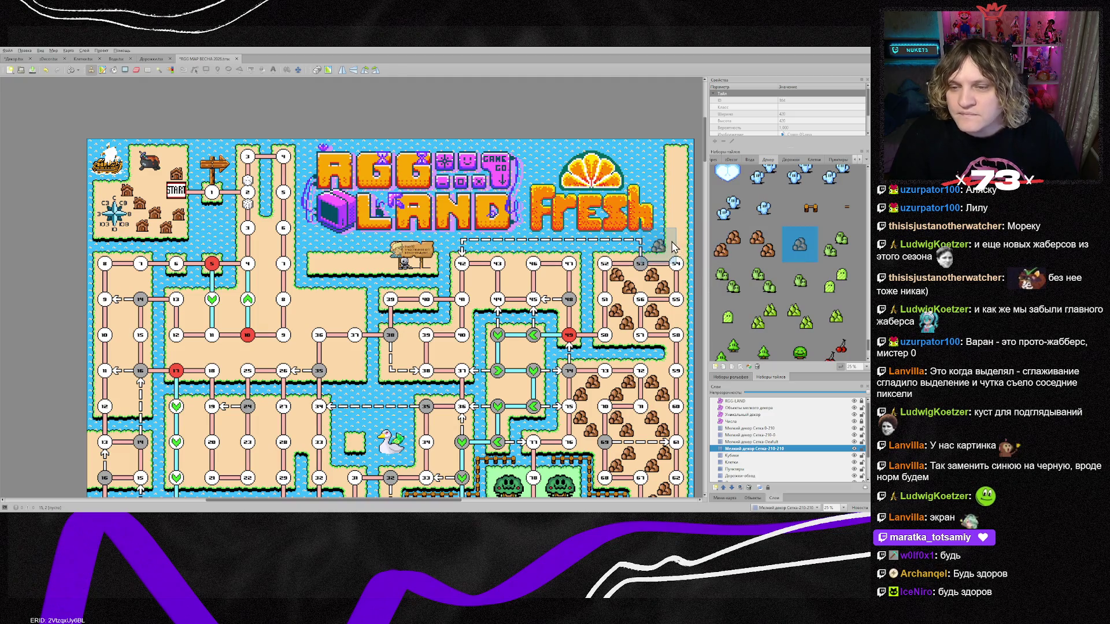
{"action": "left_click", "coordinate": [747, 442]}
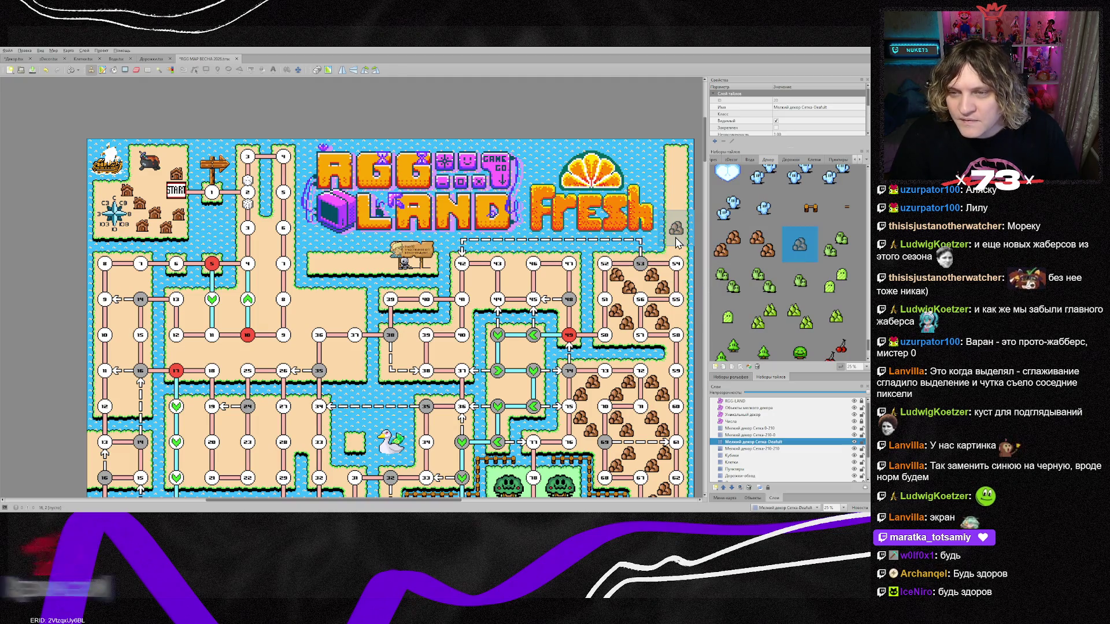
{"action": "left_click", "coordinate": [680, 243]}
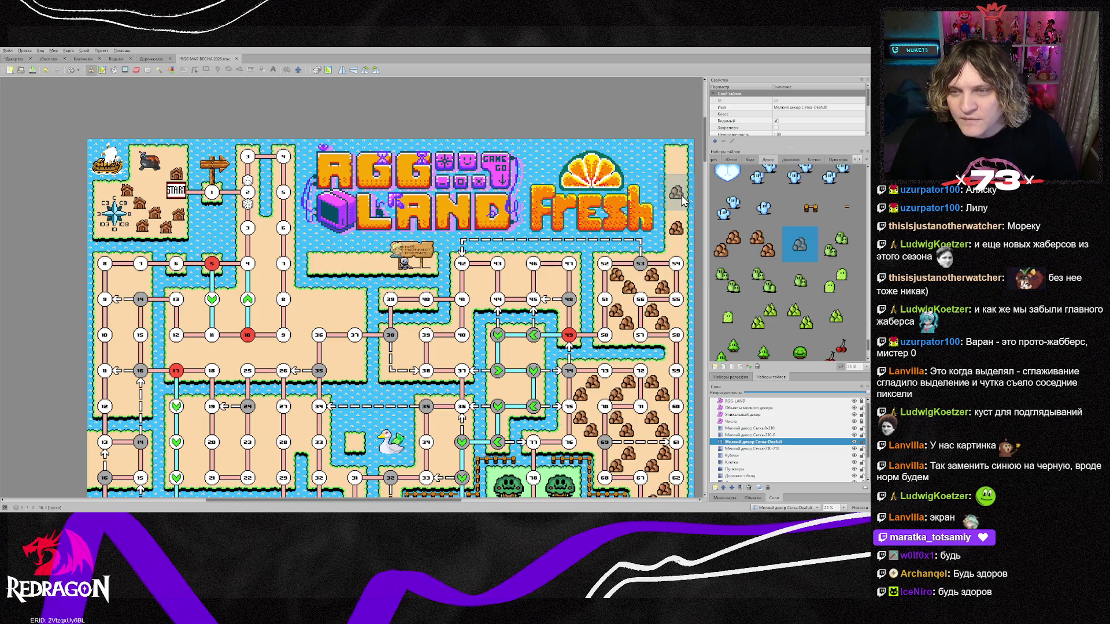
{"action": "left_click", "coordinate": [684, 174]}
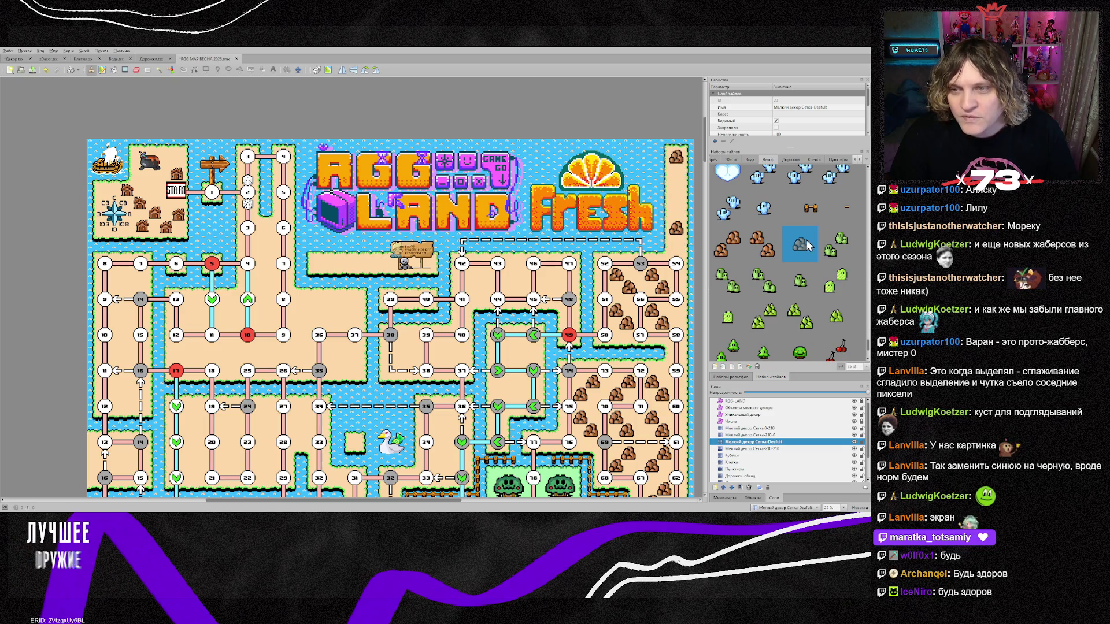
{"action": "scroll", "coordinate": [807, 285], "scroll_direction": "down", "scroll_amount": 2}
{"action": "scroll", "coordinate": [807, 286], "scroll_direction": "down", "scroll_amount": 5}
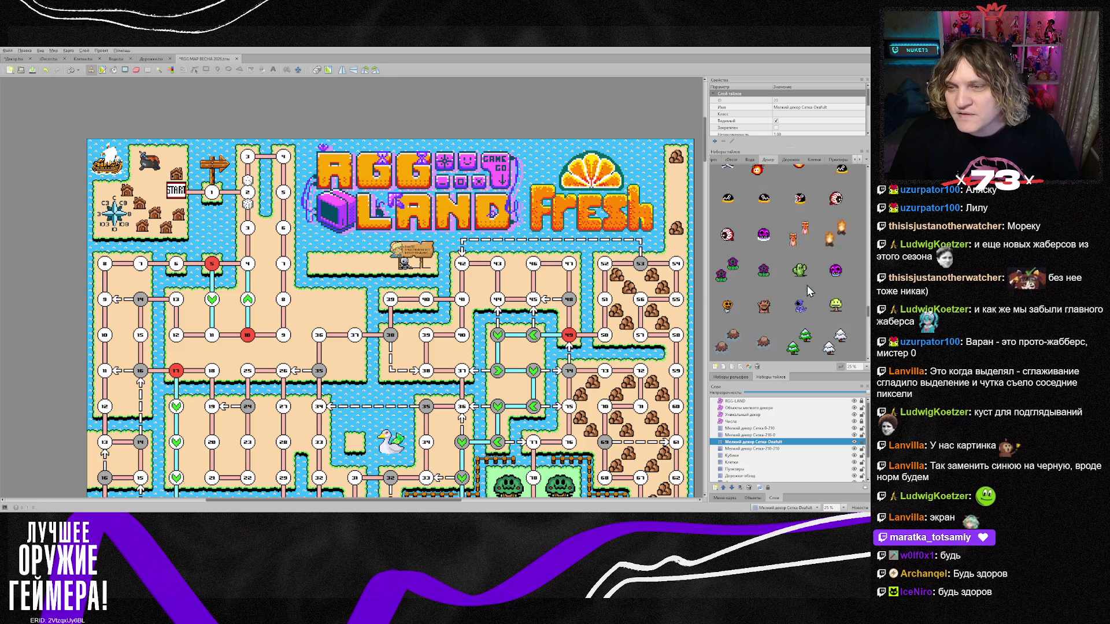
{"action": "scroll", "coordinate": [865, 272], "scroll_direction": "down", "scroll_amount": 5}
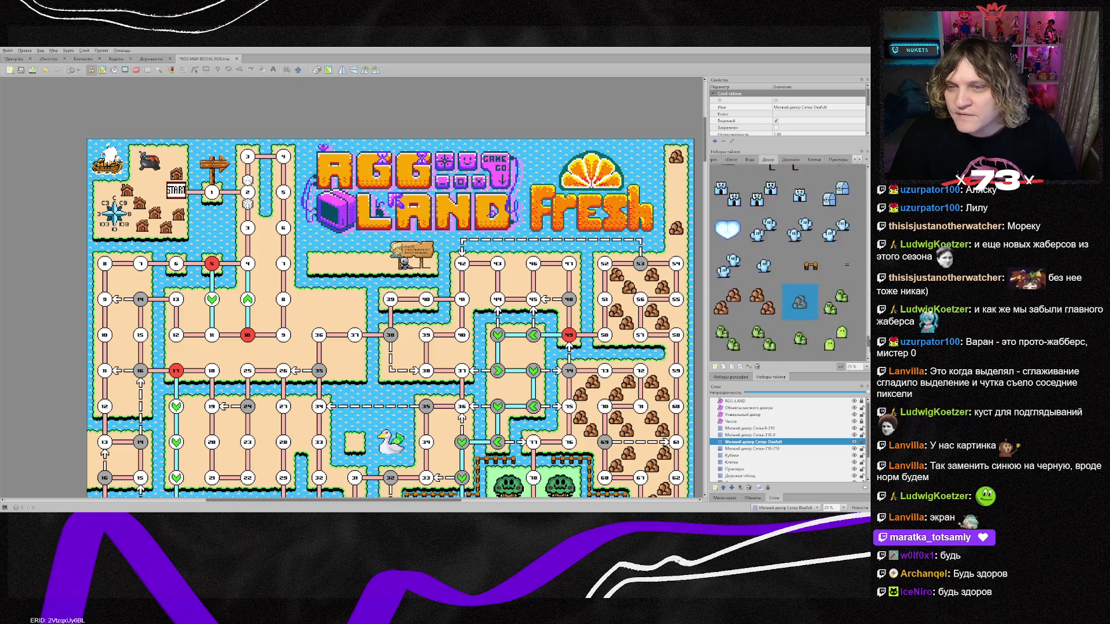
{"action": "scroll", "coordinate": [869, 243], "scroll_direction": "down", "scroll_amount": 5}
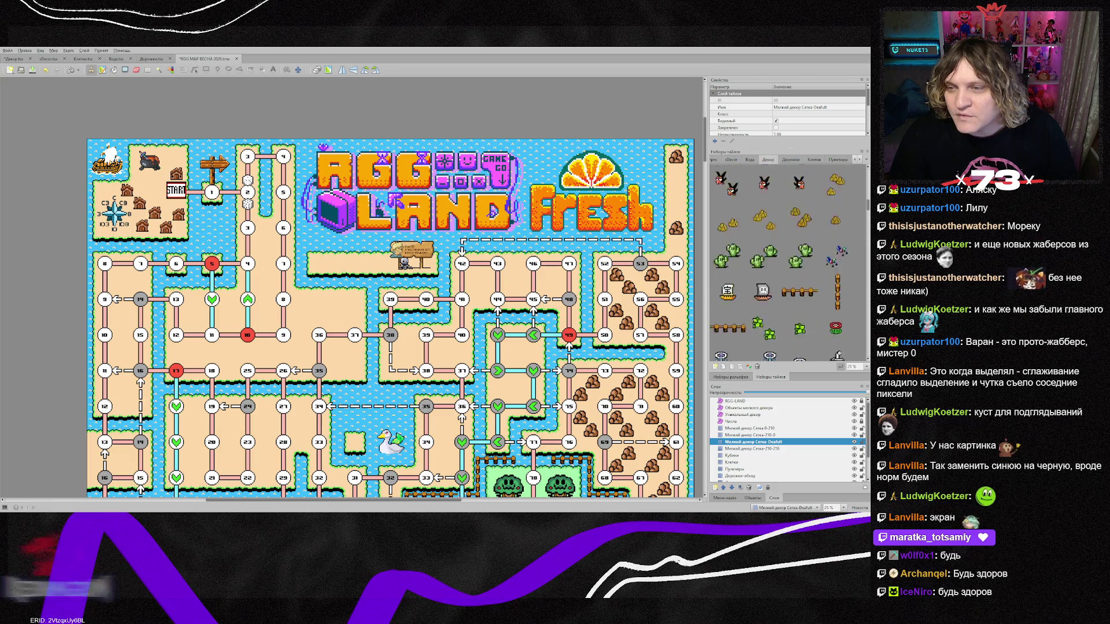
{"action": "scroll", "coordinate": [869, 343], "scroll_direction": "up", "scroll_amount": 5}
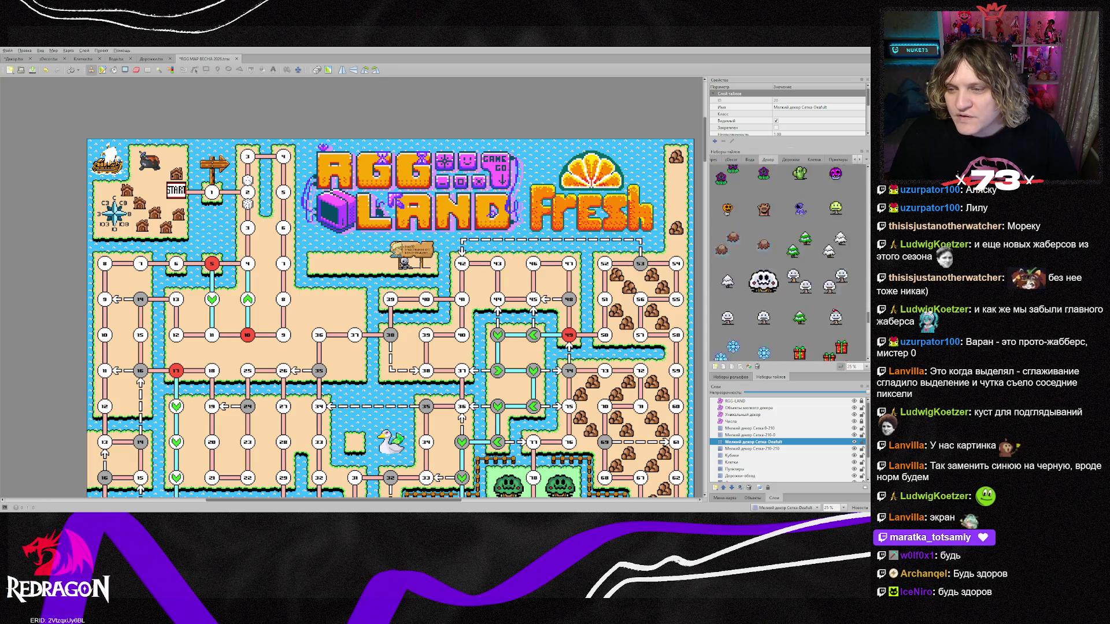
{"action": "scroll", "coordinate": [869, 343], "scroll_direction": "down", "scroll_amount": 3}
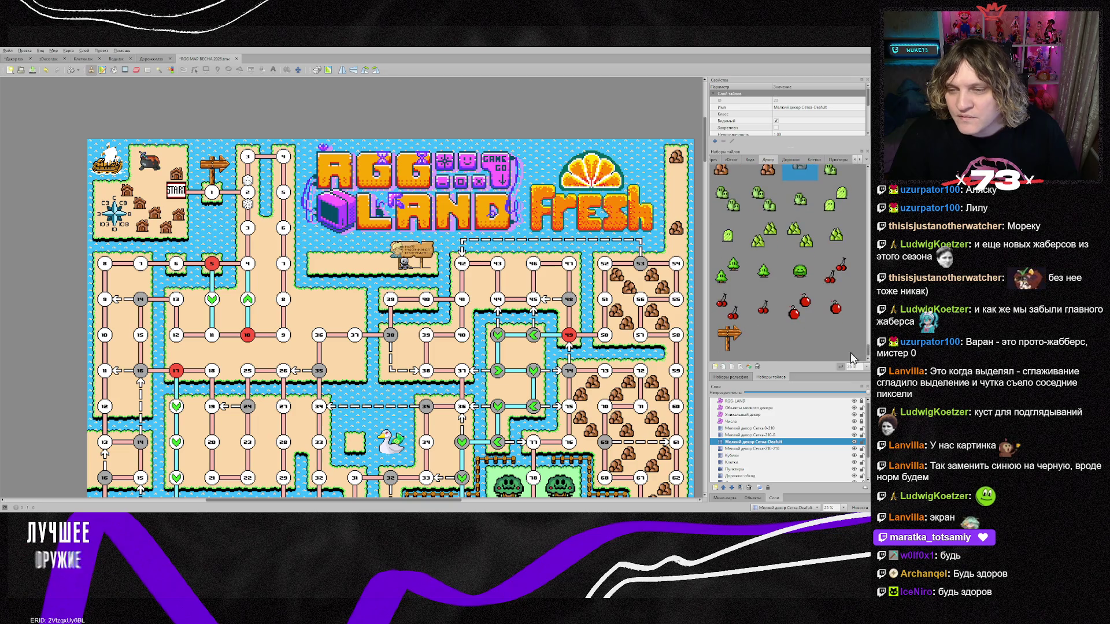
{"action": "key", "text": "alt+Tab"}
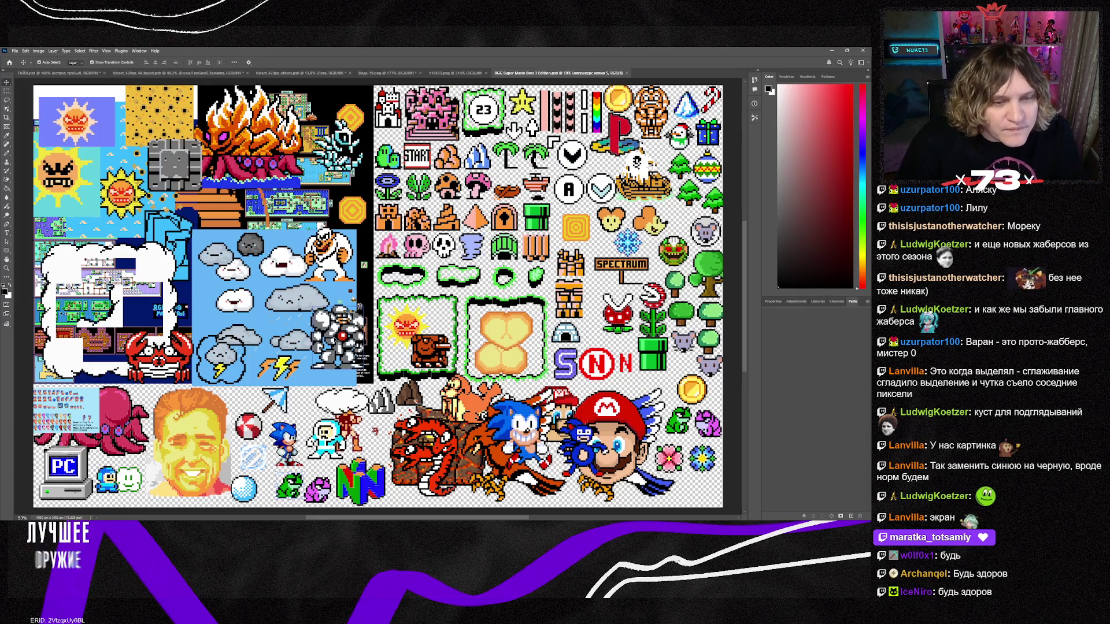
Select the robot sprite's group (Группа 35) on the sprite sheet, then bring up Вода-19.png.
{"action": "left_click", "coordinate": [359, 307]}
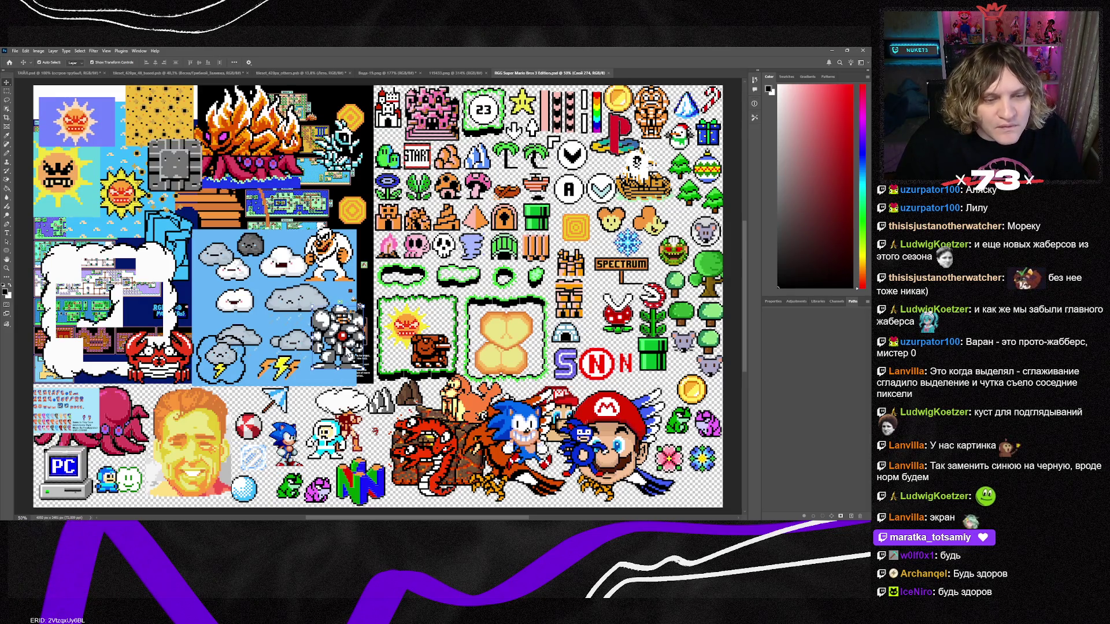
{"action": "left_click", "coordinate": [360, 307]}
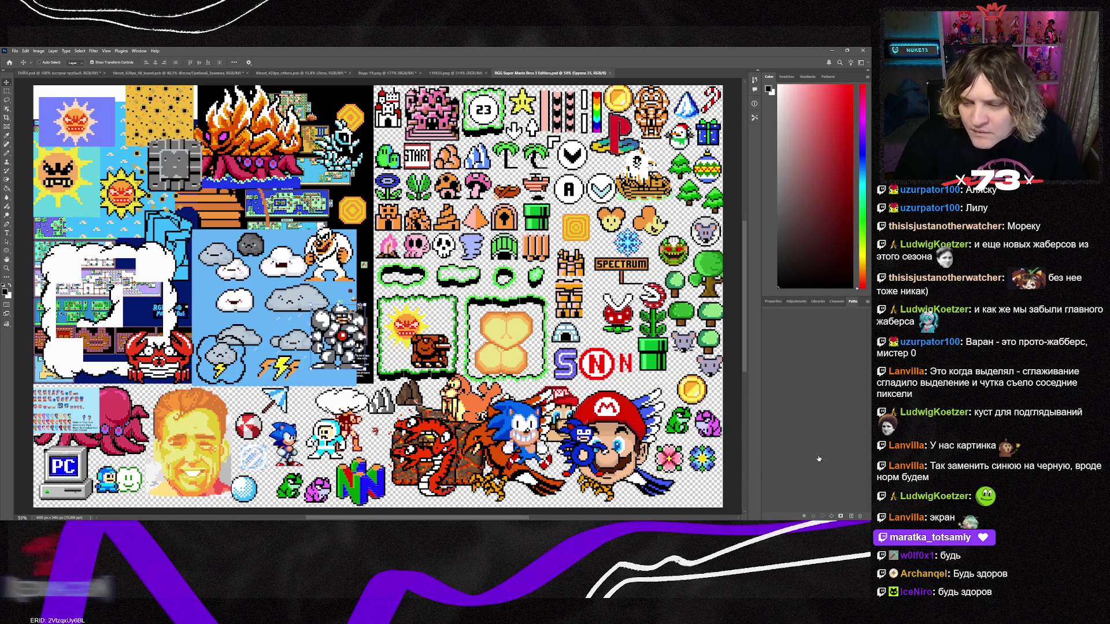
{"action": "left_click", "coordinate": [405, 73]}
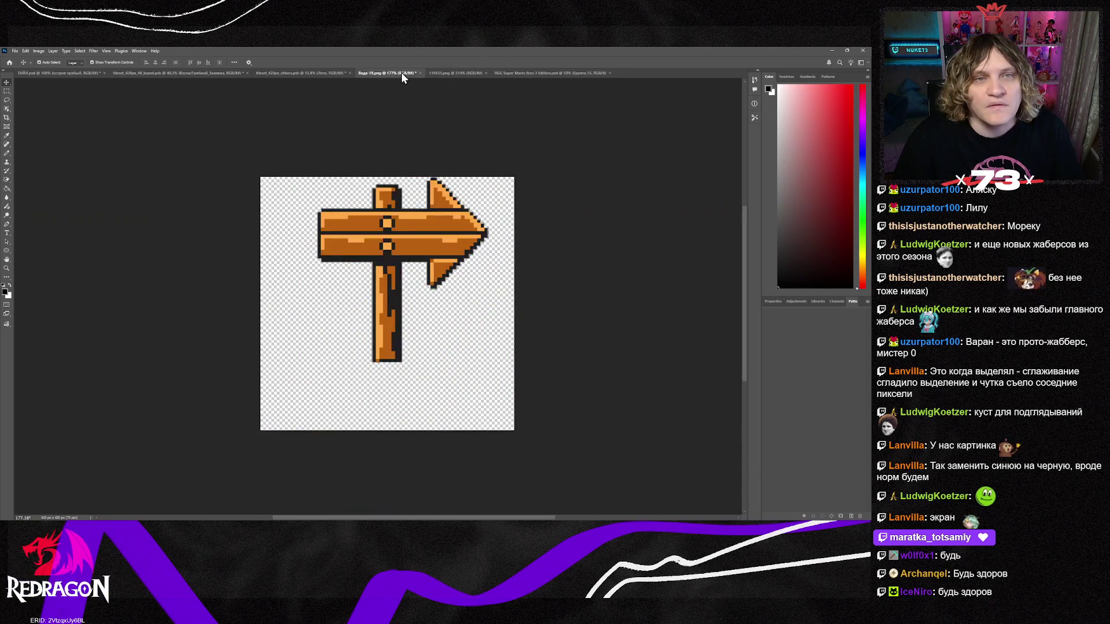
Delete the signpost and paste the grey robot sprite, shrinking it and centring it on the canvas.
{"action": "key", "text": "Delete"}
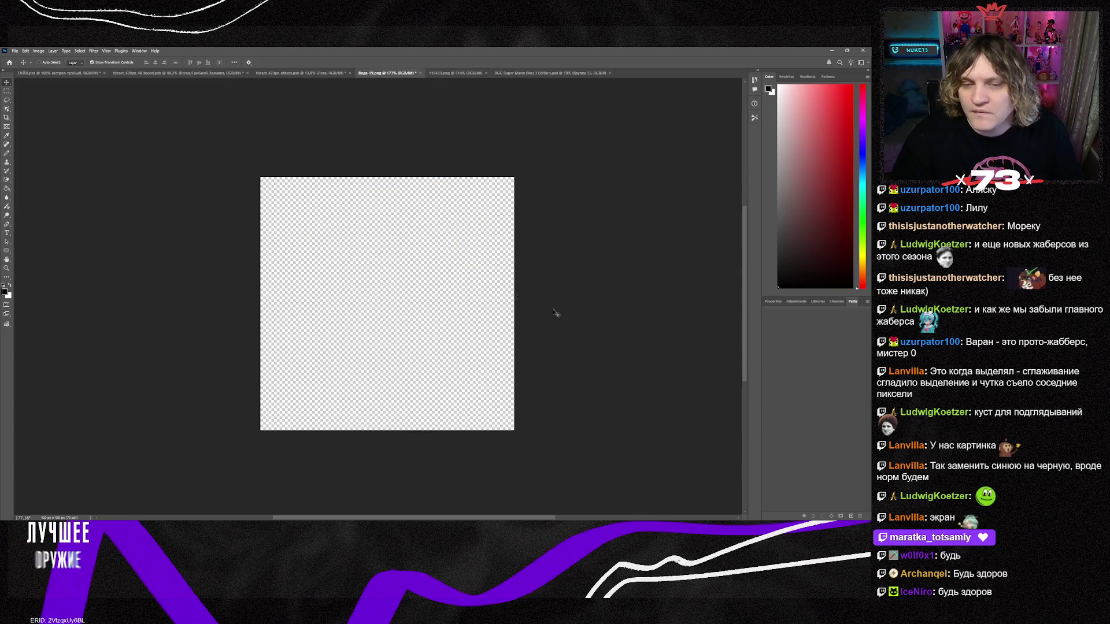
{"action": "key", "text": "ctrl+v"}
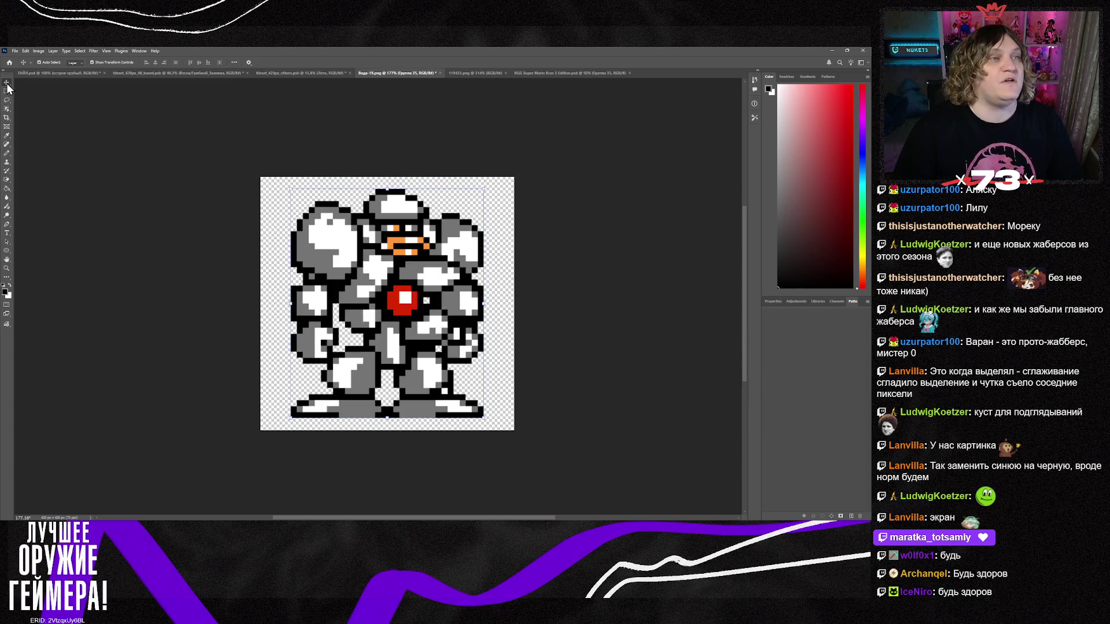
{"action": "left_click_drag", "start_coordinate": [484, 189], "coordinate": [433, 248]}
{"action": "mouse_move", "coordinate": [380, 340]}
{"action": "left_mouse_down"}
{"action": "mouse_move", "coordinate": [410, 291]}
{"action": "mouse_move", "coordinate": [405, 305]}
{"action": "left_mouse_up"}
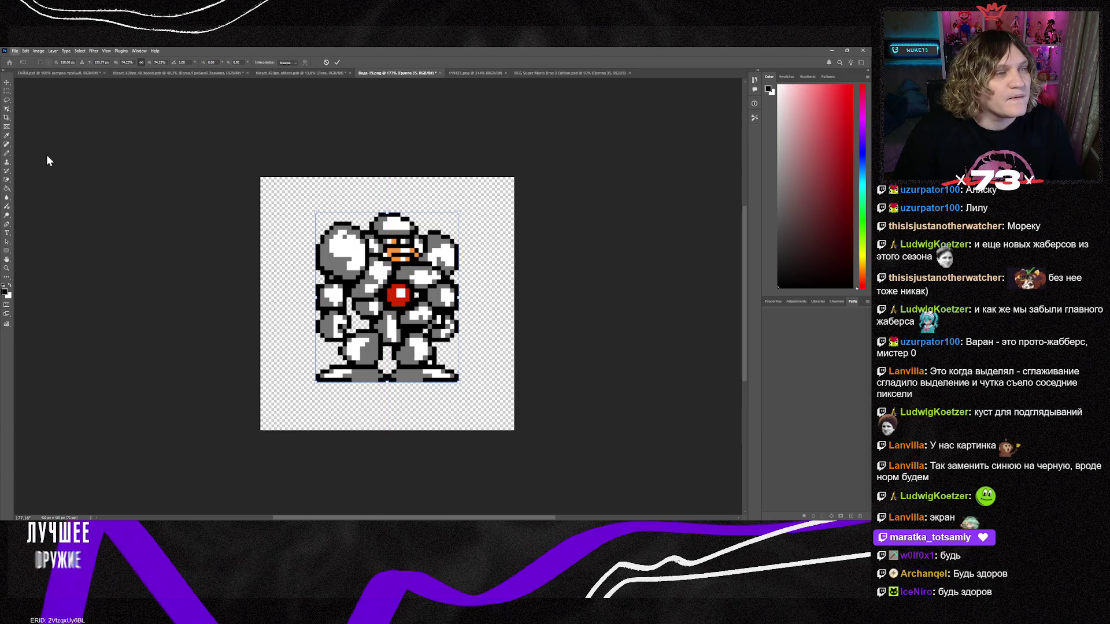
{"action": "key", "text": "Return"}
{"action": "left_click", "coordinate": [191, 152]}
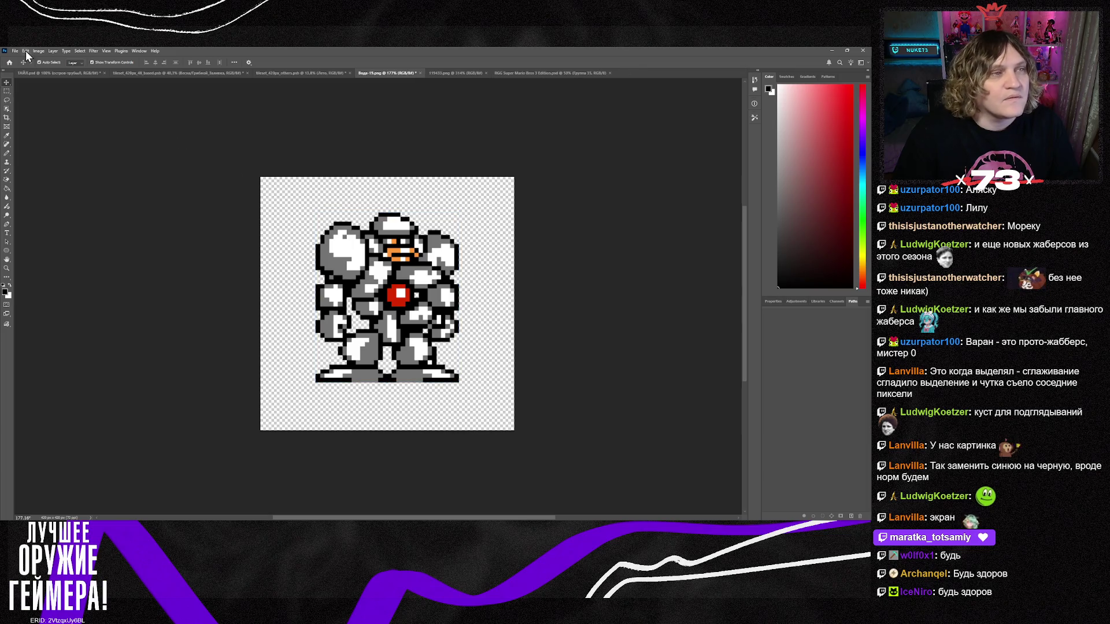
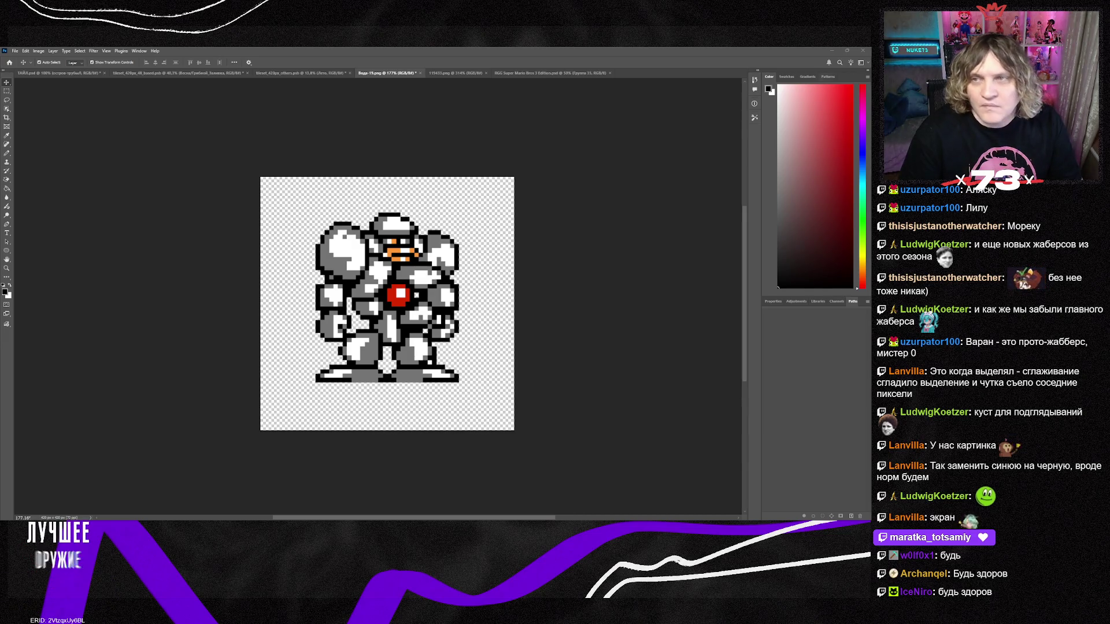
Switch from Photoshop to Tiled and show the zDecor tileset's tiles beside the RGG Land Fresh map.
{"action": "key", "text": "alt+Tab"}
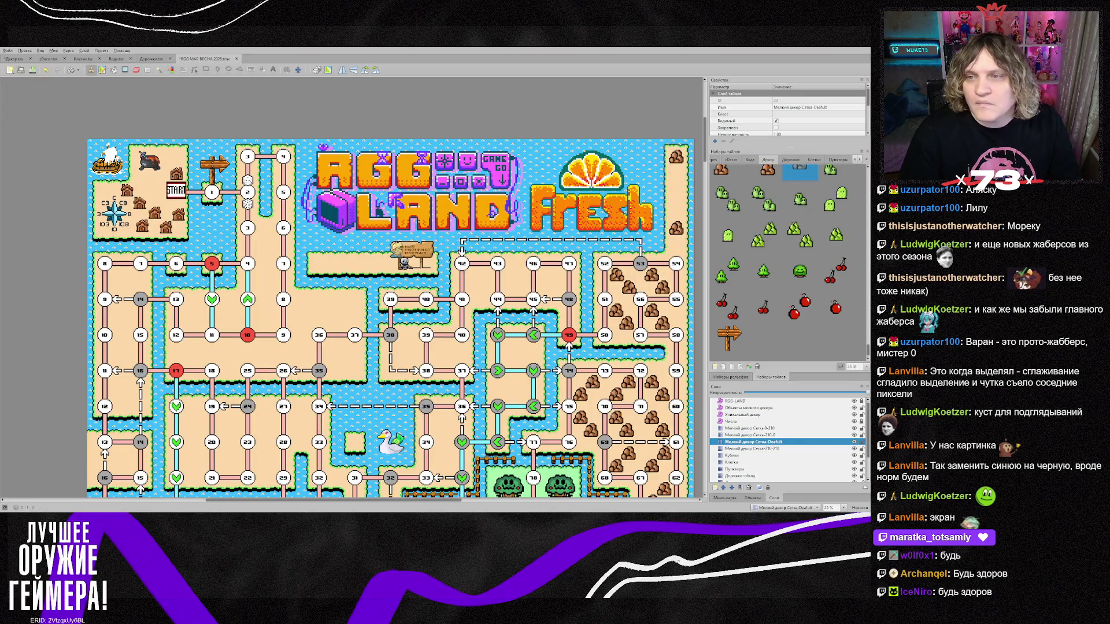
{"action": "left_click", "coordinate": [731, 159]}
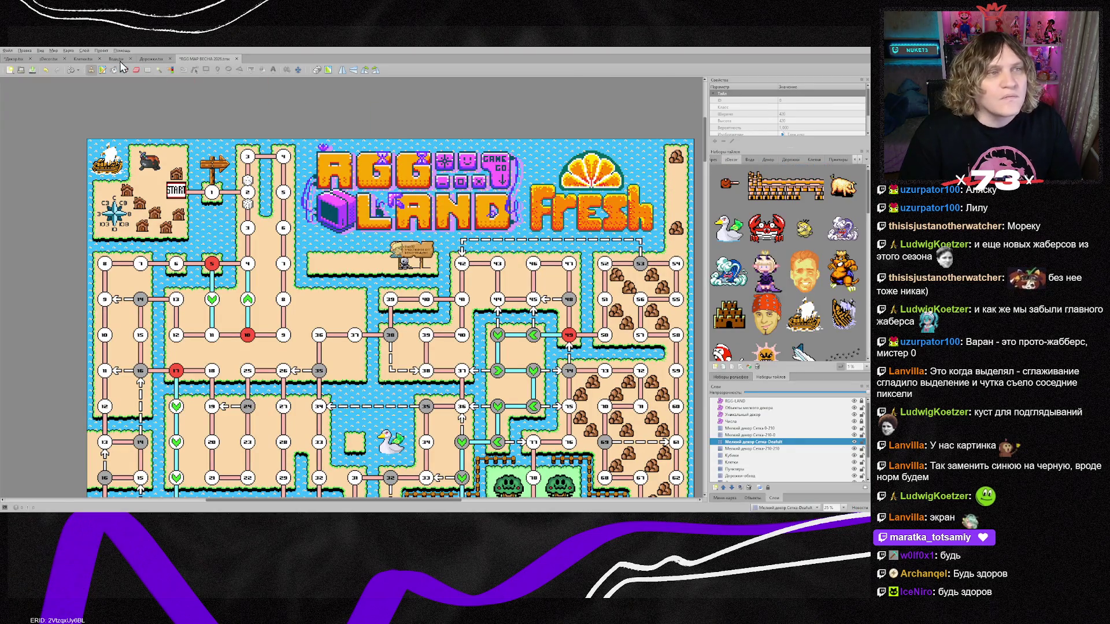
Browse the zDecor tileset, then return to the RGG Land map near the Fresh title.
{"action": "left_click", "coordinate": [47, 58]}
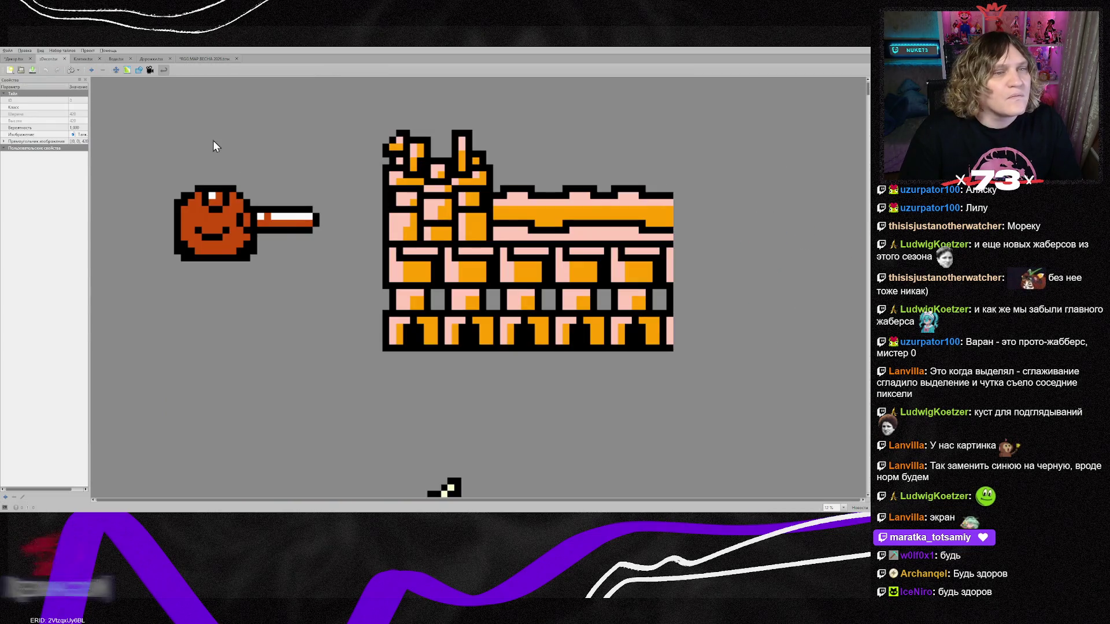
{"action": "scroll", "coordinate": [237, 174], "scroll_direction": "down", "scroll_amount": 5, "text": "ctrl"}
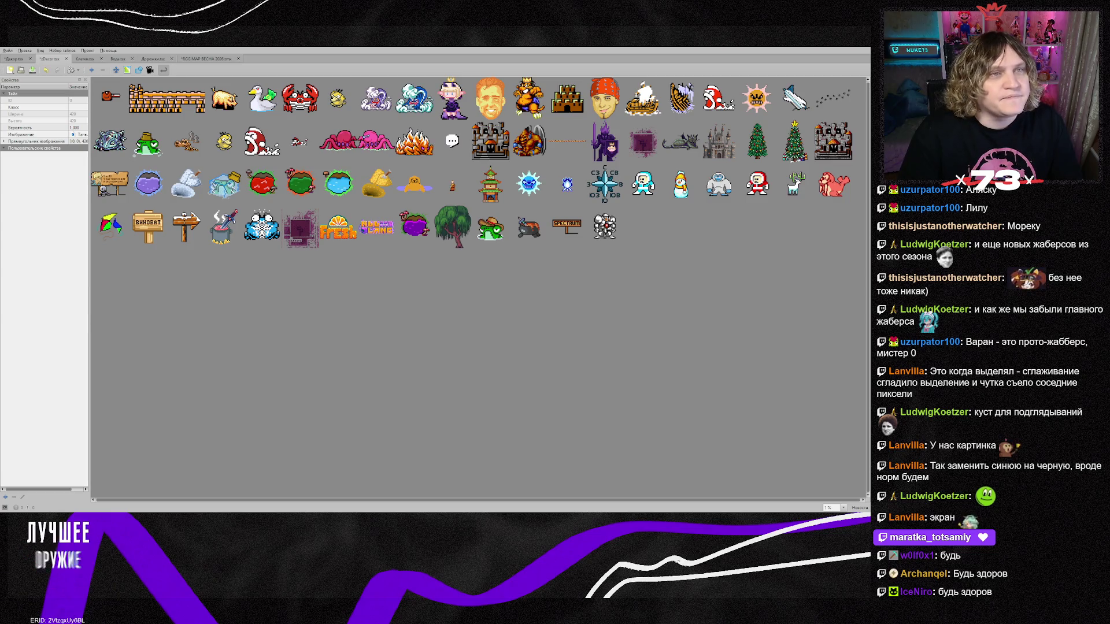
{"action": "left_click", "coordinate": [203, 58]}
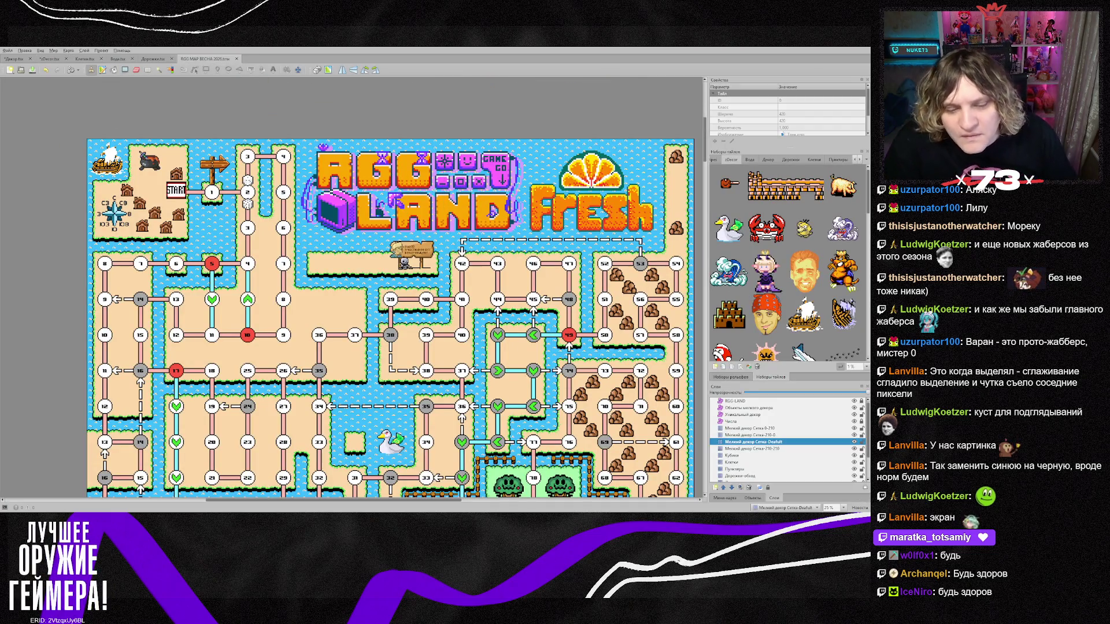
{"action": "scroll", "coordinate": [581, 347], "scroll_direction": "up", "scroll_amount": 1, "text": "ctrl"}
{"action": "scroll", "coordinate": [581, 347], "scroll_direction": "up", "scroll_amount": 1, "text": "ctrl"}
{"action": "scroll", "coordinate": [480, 480], "scroll_direction": "right", "scroll_amount": 5}
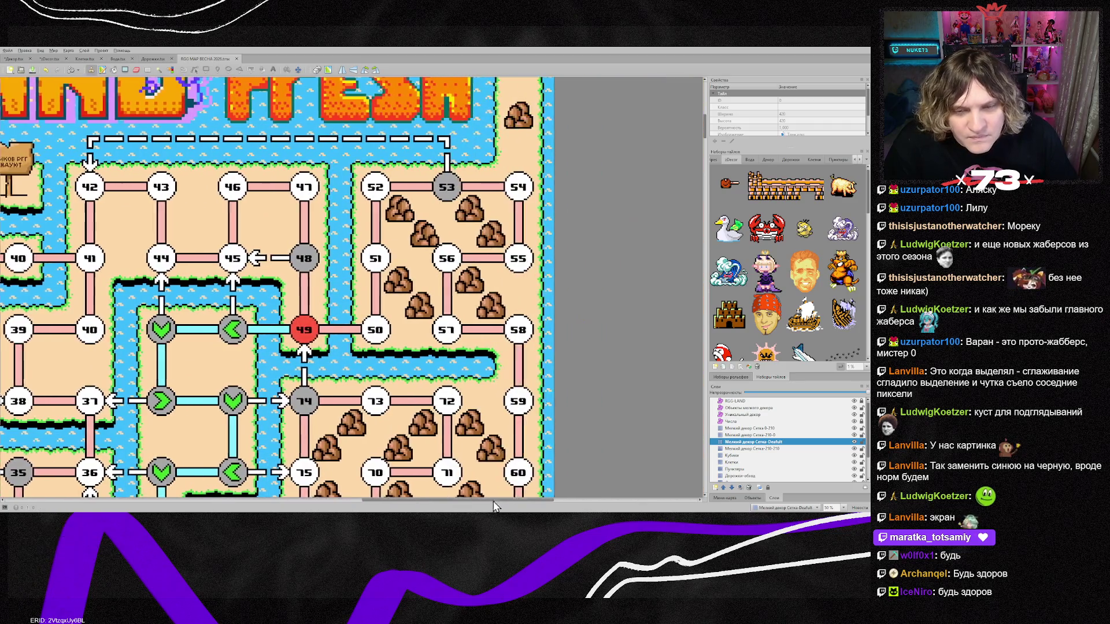
{"action": "scroll", "coordinate": [480, 480], "scroll_direction": "up", "scroll_amount": 4}
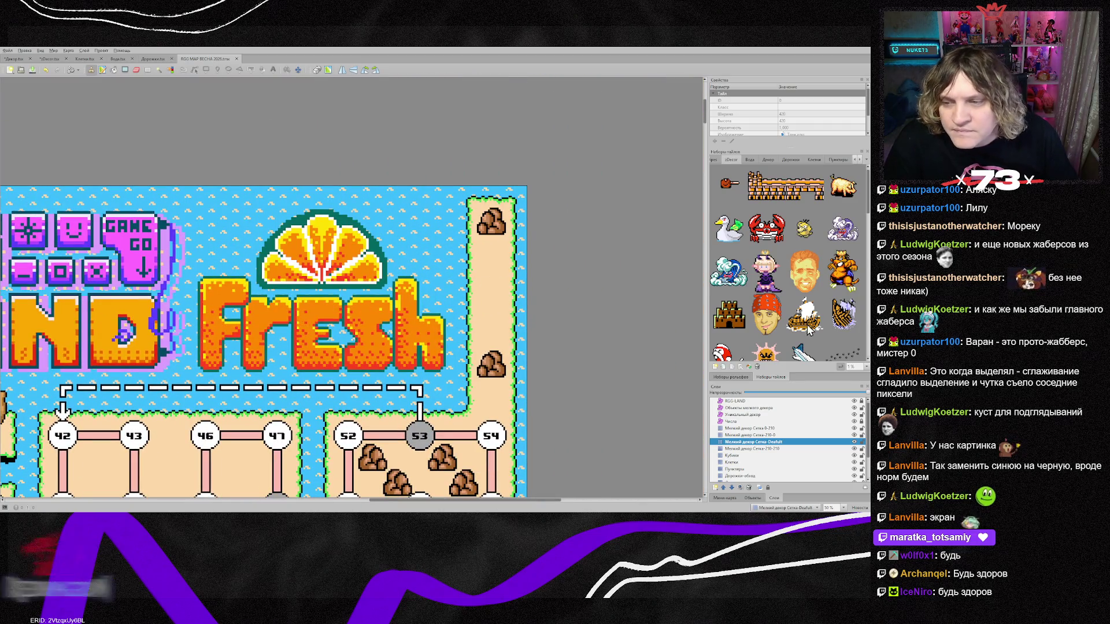
{"action": "scroll", "coordinate": [798, 327], "scroll_direction": "down", "scroll_amount": 5}
On the Уникальный декор layer, insert the robot sprite tile beside the Fresh title.
{"action": "left_click", "coordinate": [746, 414]}
{"action": "scroll", "coordinate": [797, 289], "scroll_direction": "down", "scroll_amount": 3}
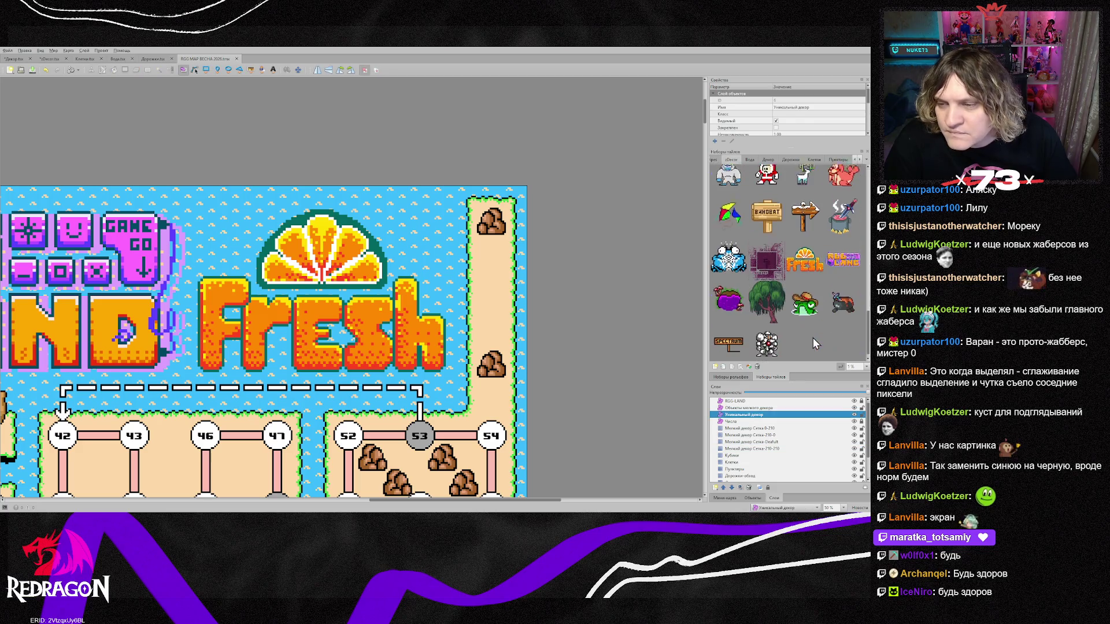
{"action": "left_click", "coordinate": [767, 340]}
{"action": "key", "text": "t"}
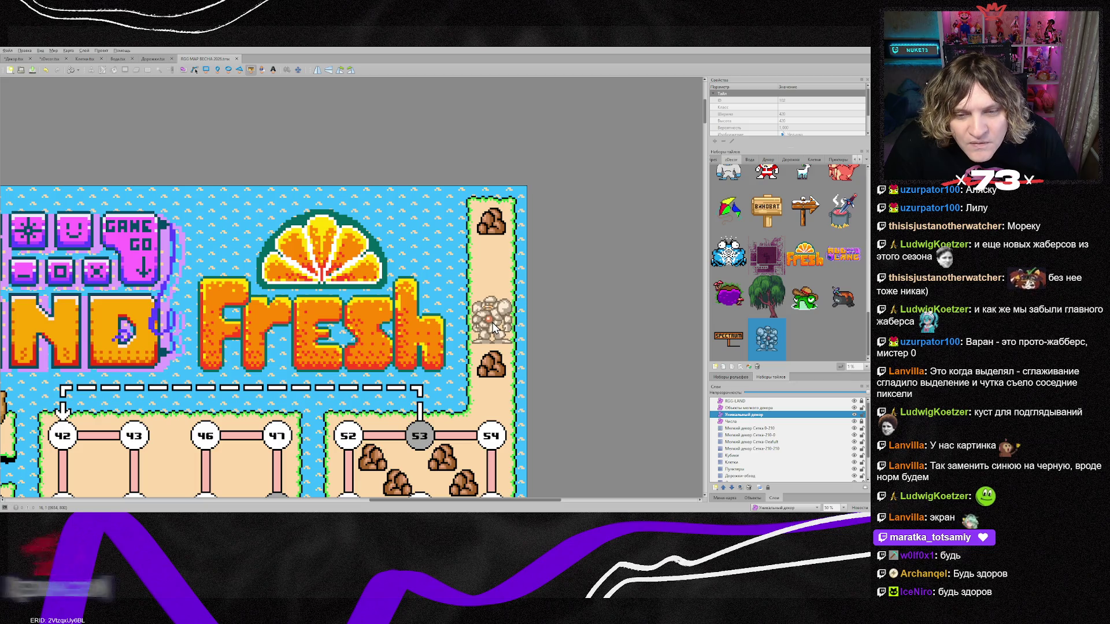
{"action": "left_click", "coordinate": [493, 328]}
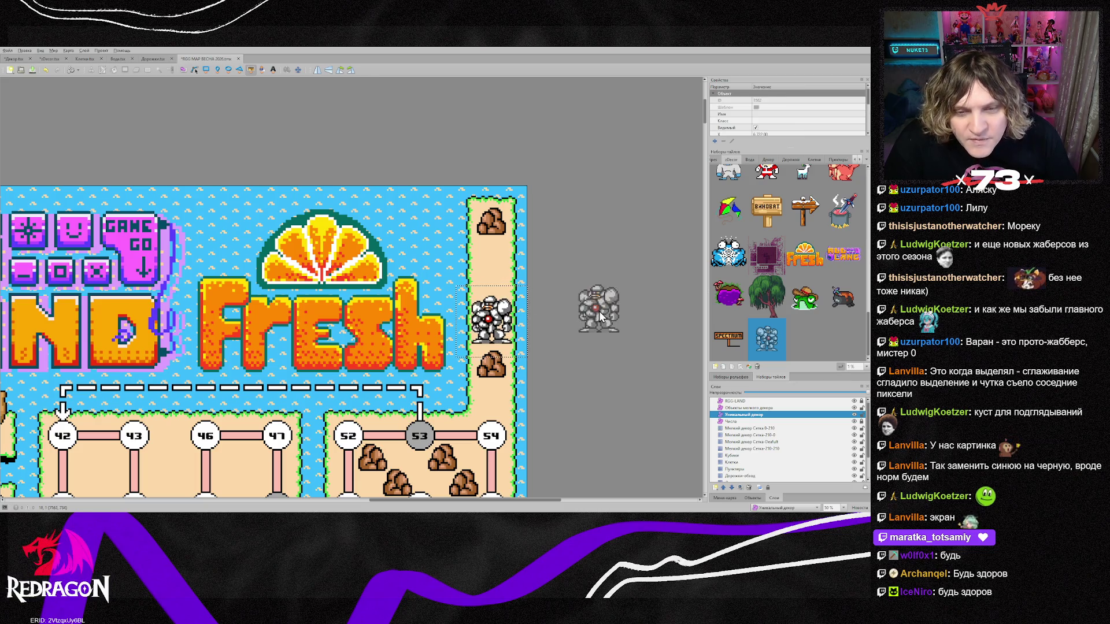
{"action": "left_click", "coordinate": [599, 296]}
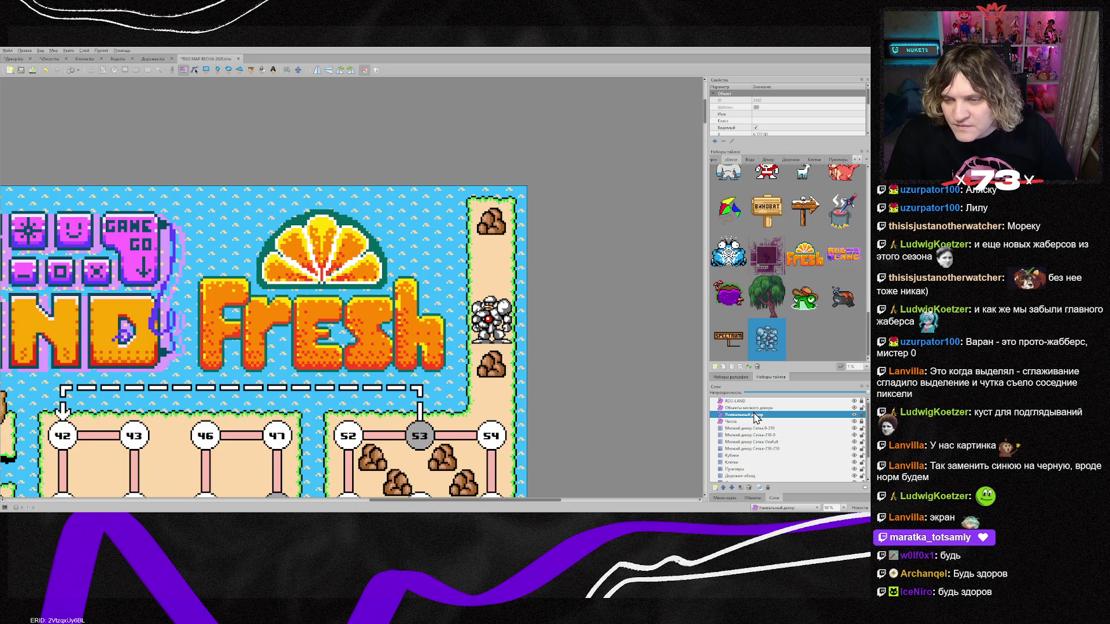
{"action": "key", "text": "Up"}
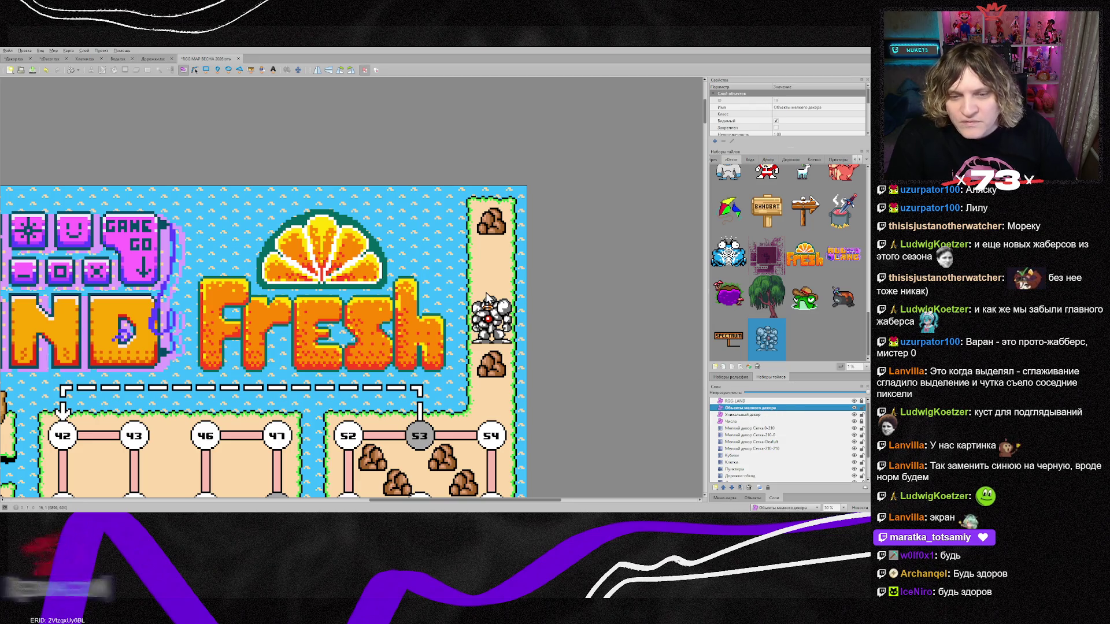
Place a Декор rock tile on the sand above the robot, removing a stray off-map rock.
{"action": "left_click", "coordinate": [768, 159]}
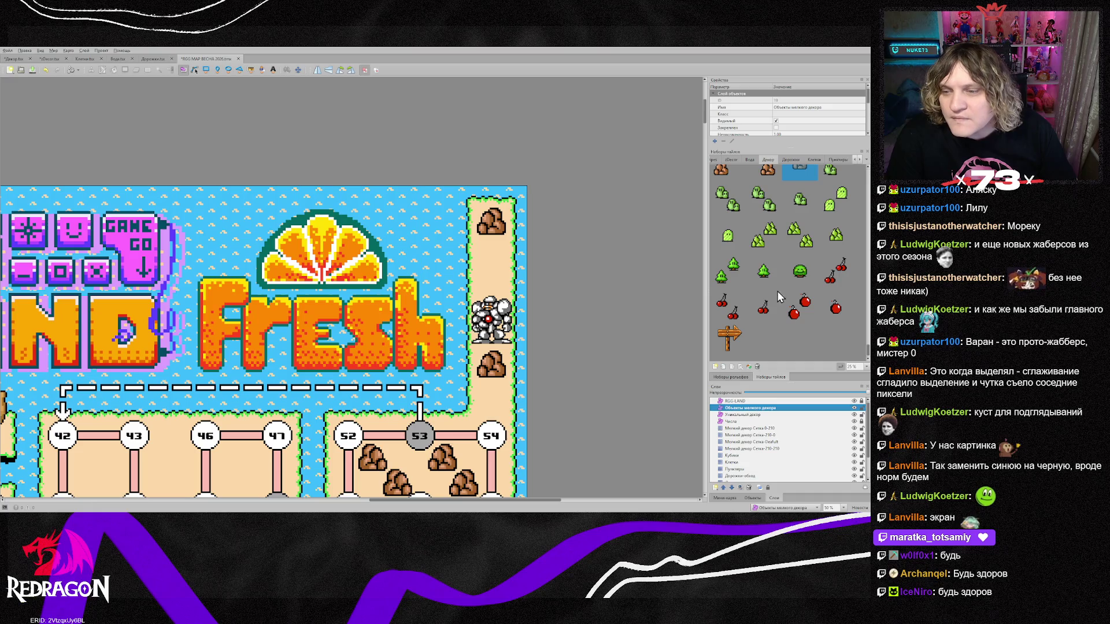
{"action": "scroll", "coordinate": [757, 209], "scroll_direction": "up", "scroll_amount": 2}
{"action": "left_click", "coordinate": [799, 245]}
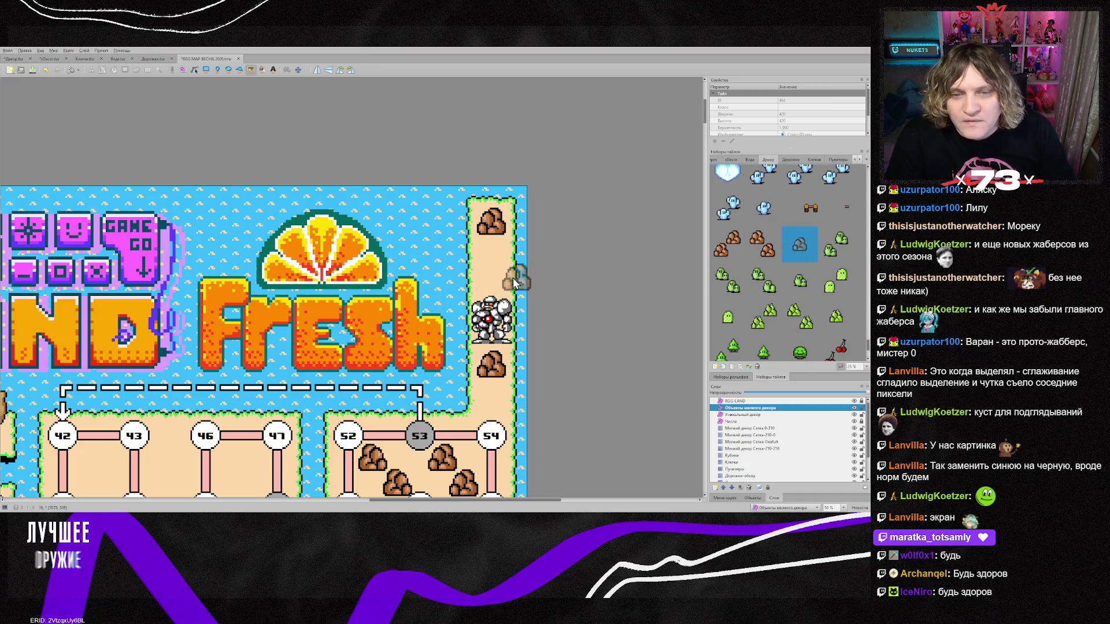
{"action": "left_click", "coordinate": [492, 269]}
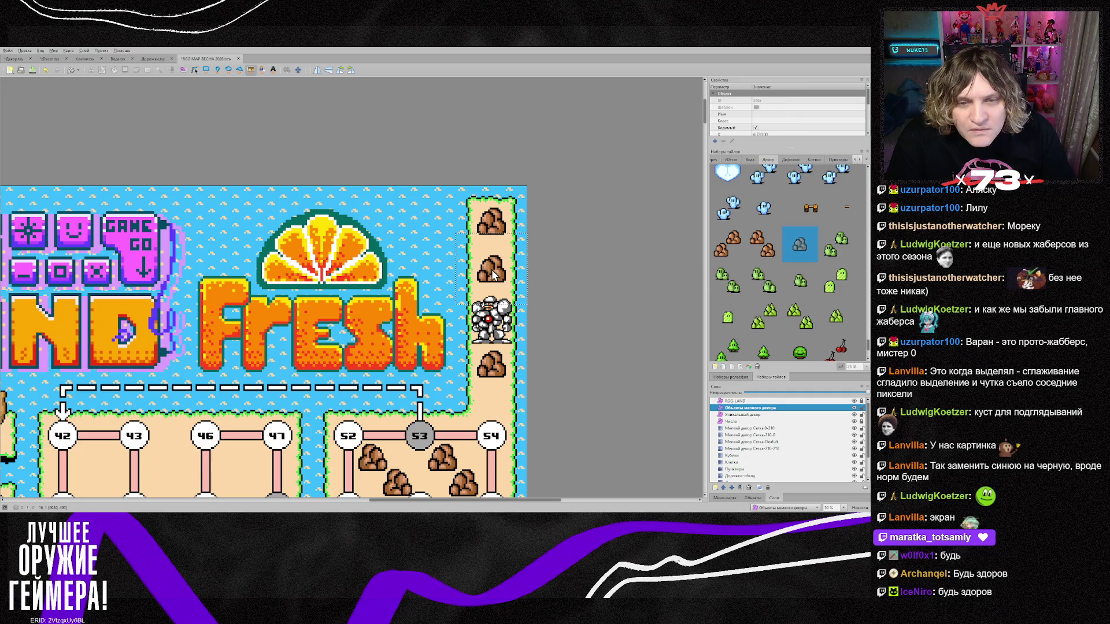
{"action": "left_click", "coordinate": [558, 284]}
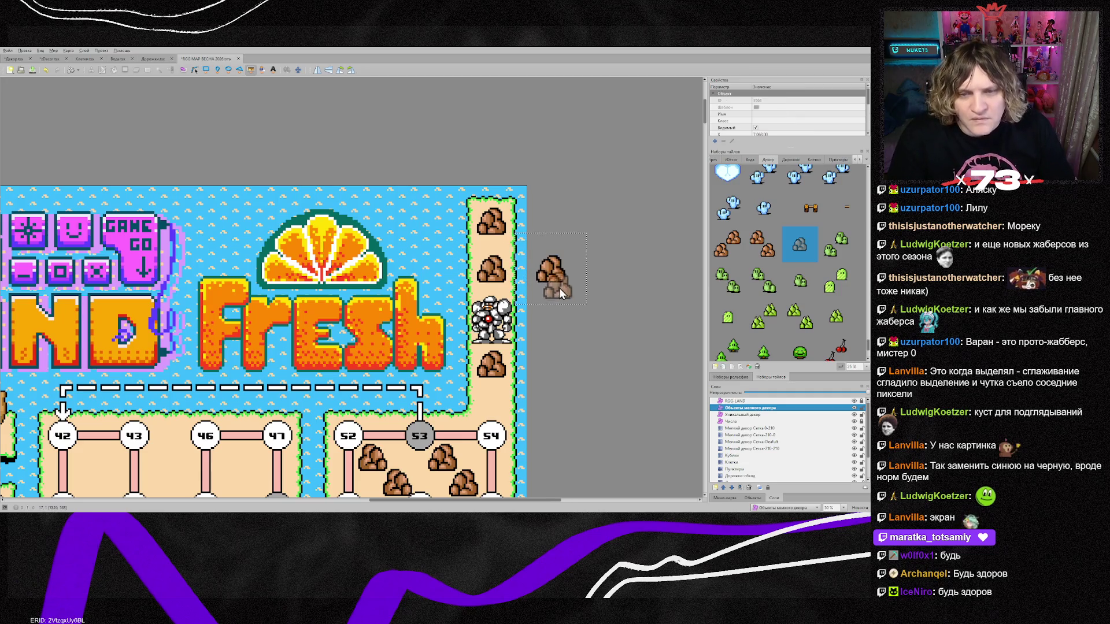
{"action": "key", "text": "s"}
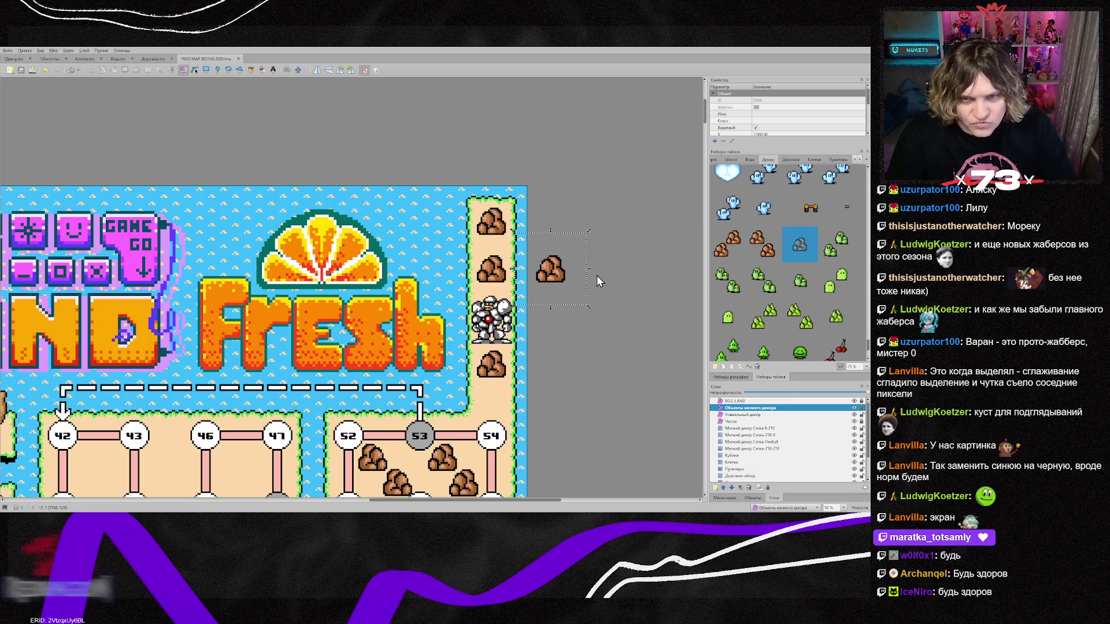
{"action": "key", "text": "Delete"}
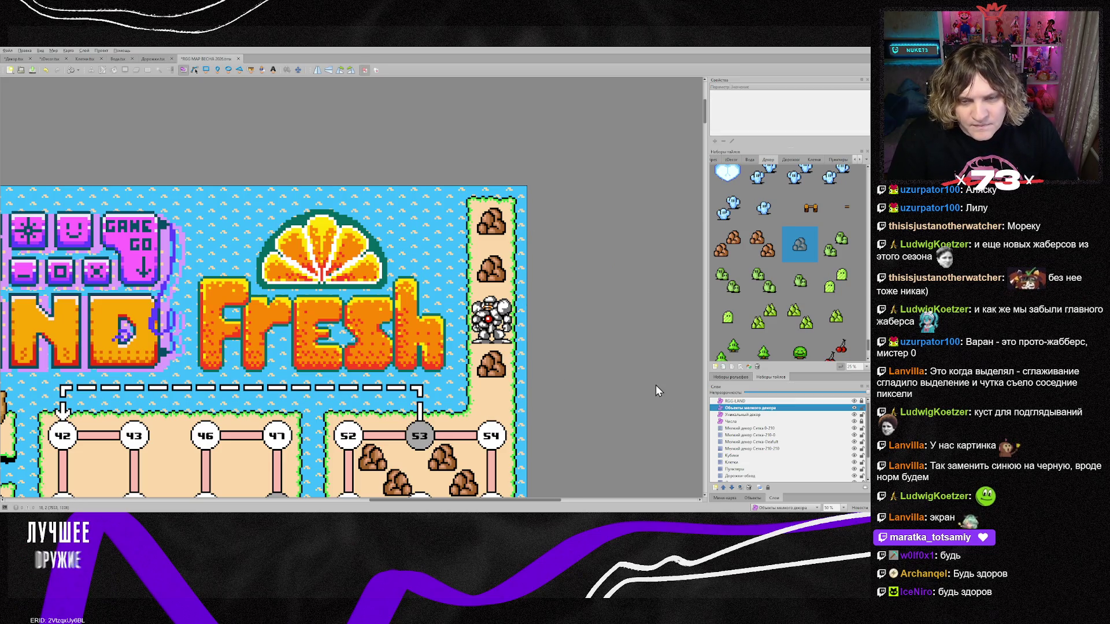
Add rocks to the boulder field near nodes 69, 67, 66 and 76.
{"action": "scroll", "coordinate": [601, 390], "scroll_direction": "down", "scroll_amount": 3}
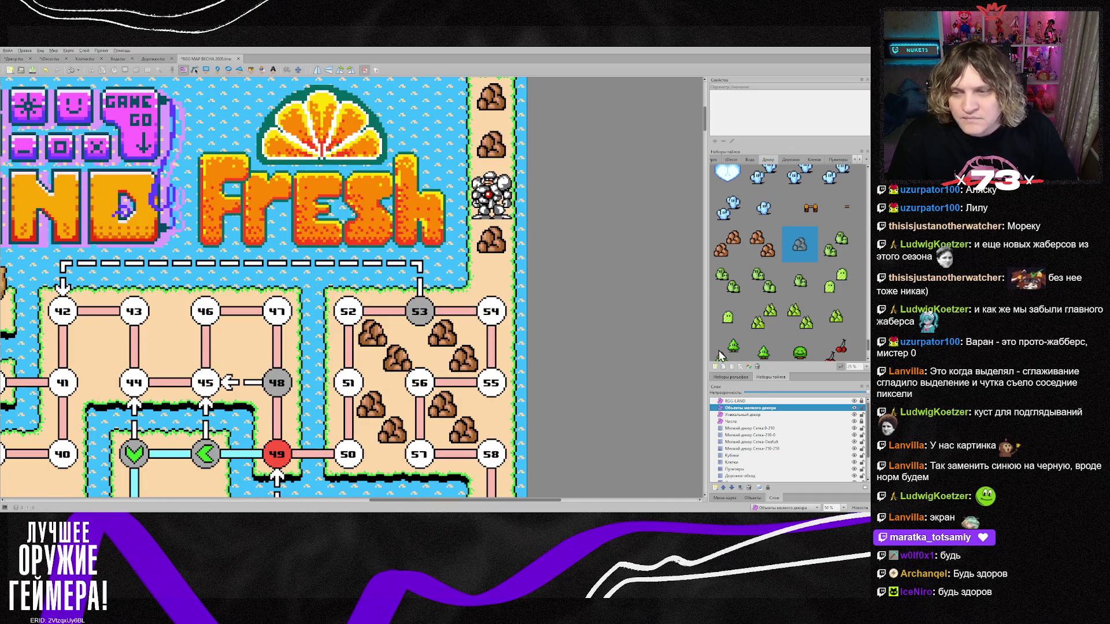
{"action": "scroll", "coordinate": [724, 341], "scroll_direction": "down", "scroll_amount": 1}
{"action": "scroll", "coordinate": [463, 396], "scroll_direction": "down", "scroll_amount": 7}
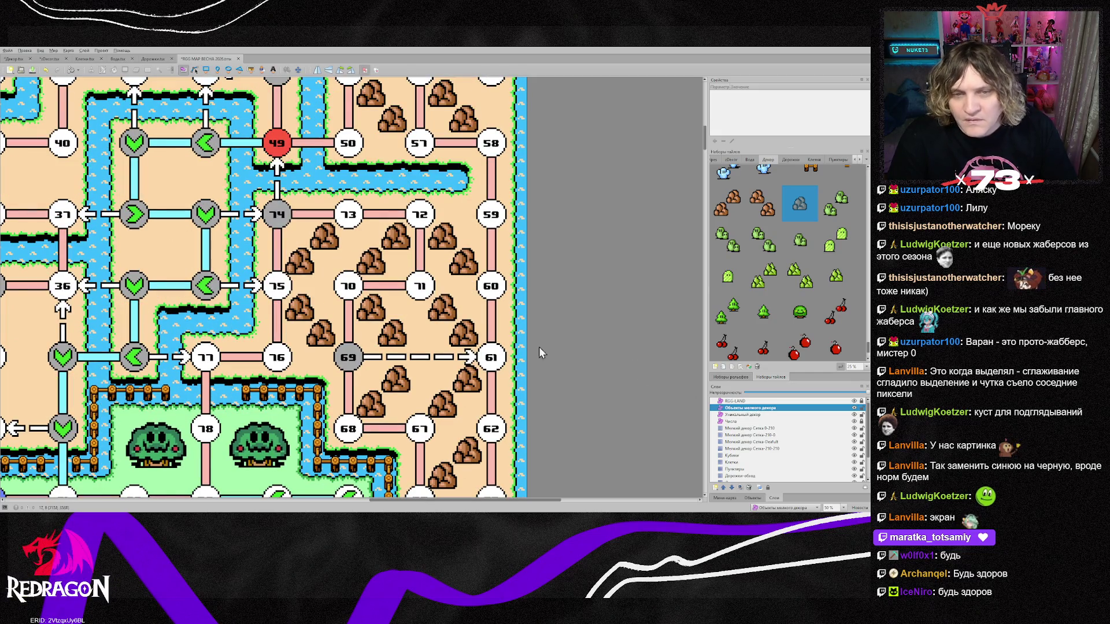
{"action": "left_click", "coordinate": [425, 339]}
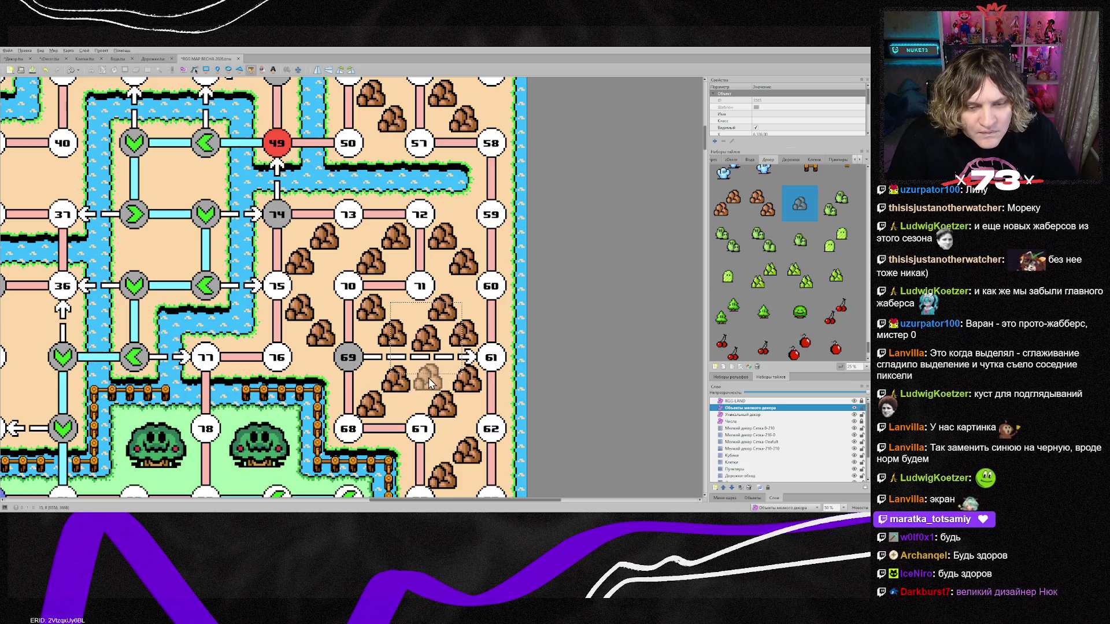
{"action": "left_click", "coordinate": [431, 377]}
{"action": "scroll", "coordinate": [462, 323], "scroll_direction": "down", "scroll_amount": 3}
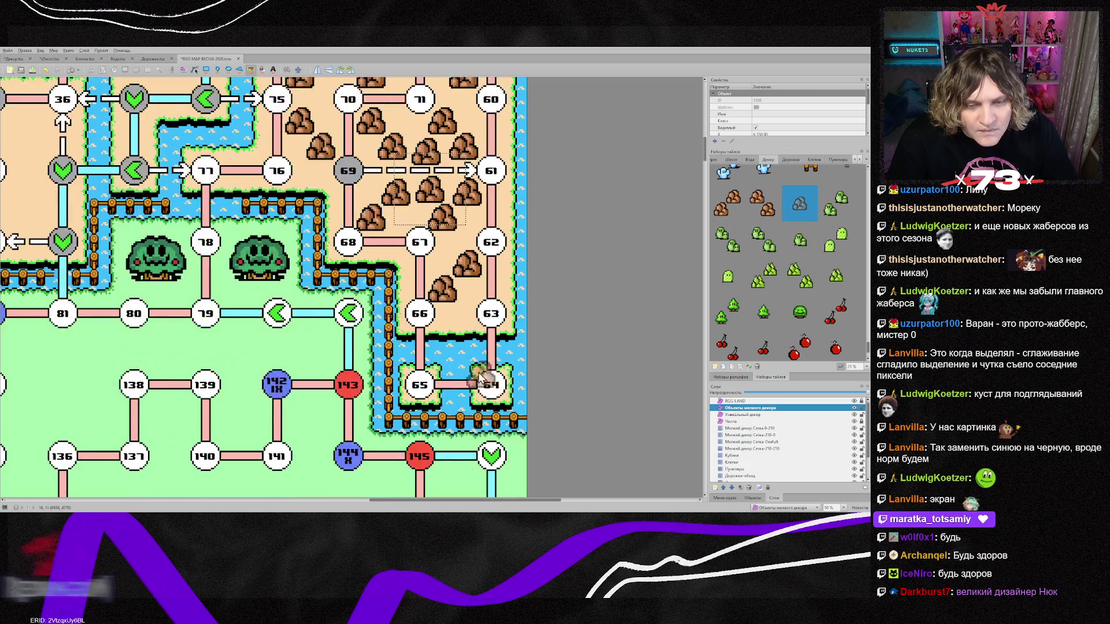
{"action": "left_click", "coordinate": [461, 322]}
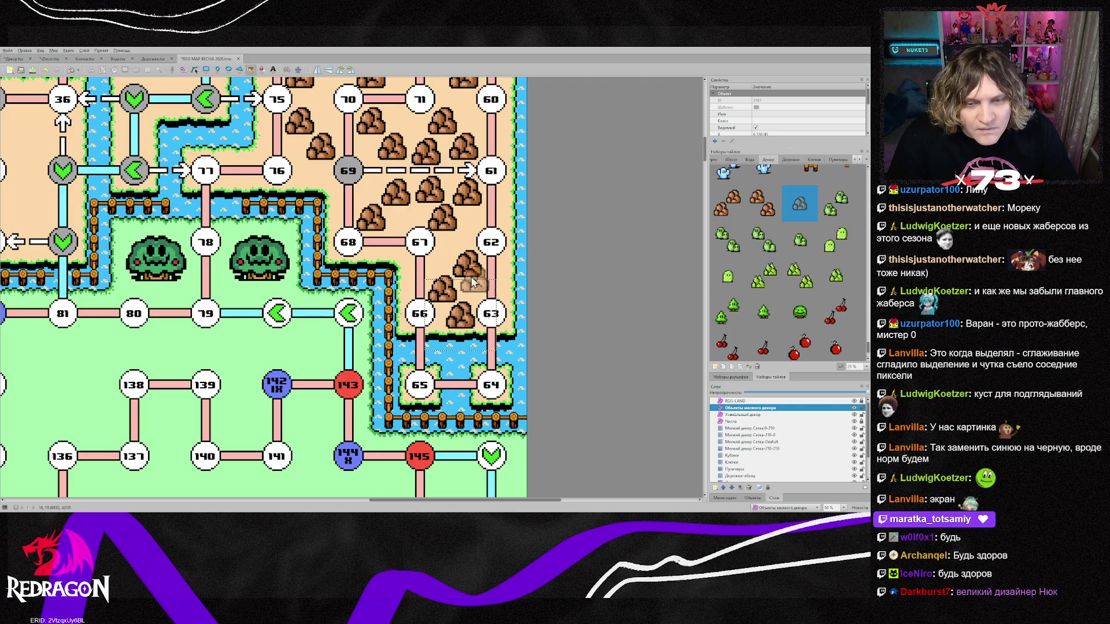
{"action": "scroll", "coordinate": [439, 283], "scroll_direction": "up", "scroll_amount": 2}
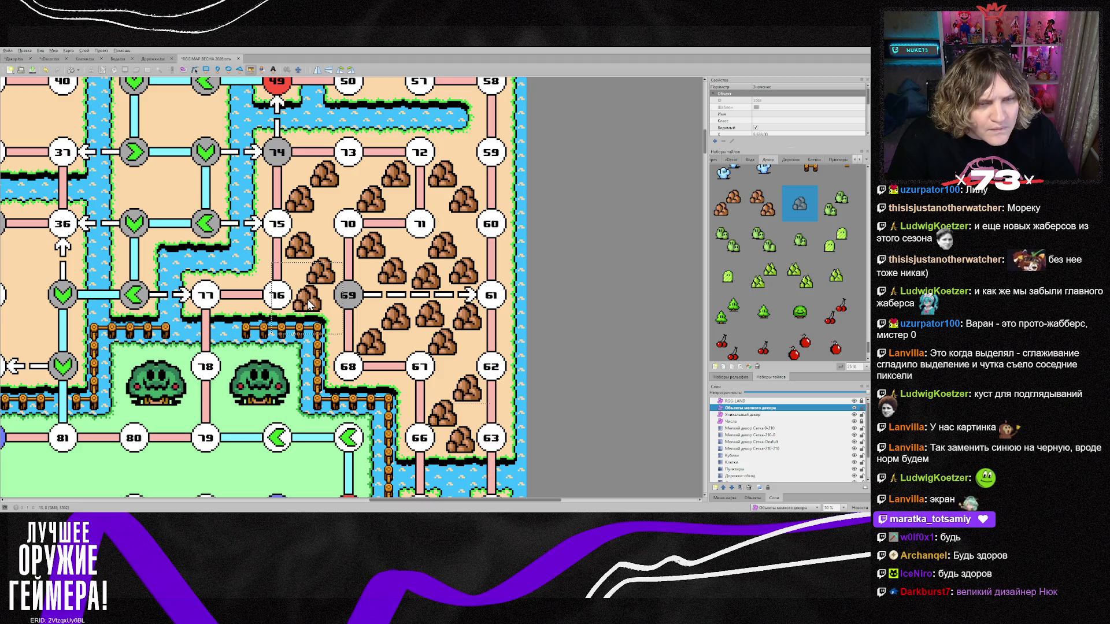
{"action": "left_click", "coordinate": [307, 299]}
Place rocks beside node 72, between nodes 55 and 58, and beside node 50.
{"action": "scroll", "coordinate": [333, 289], "scroll_direction": "up", "scroll_amount": 1}
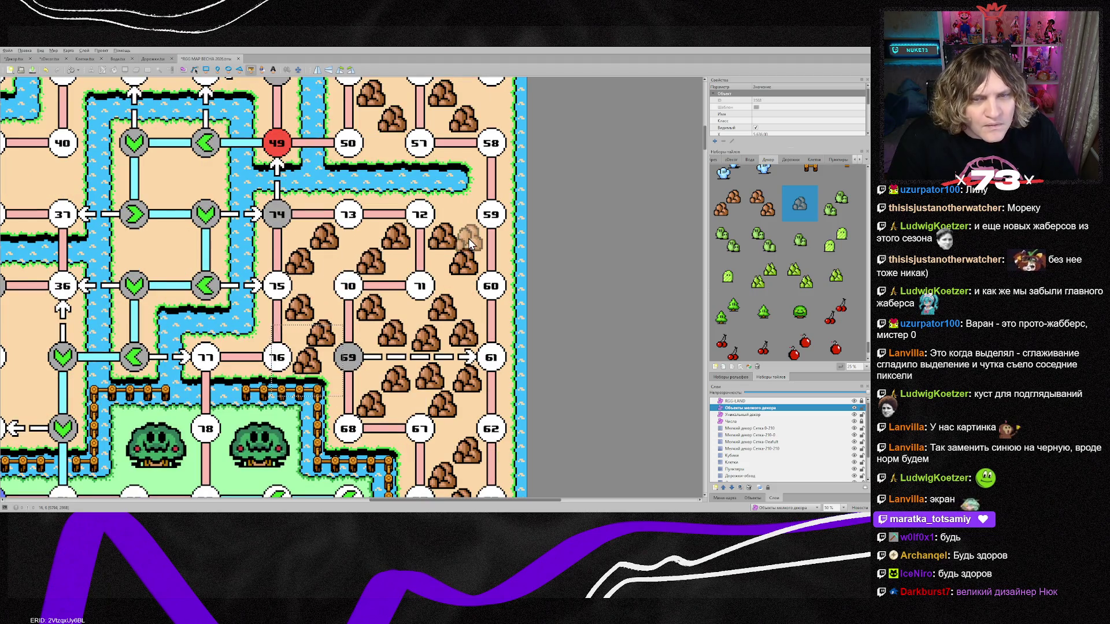
{"action": "scroll", "coordinate": [462, 239], "scroll_direction": "up", "scroll_amount": 1}
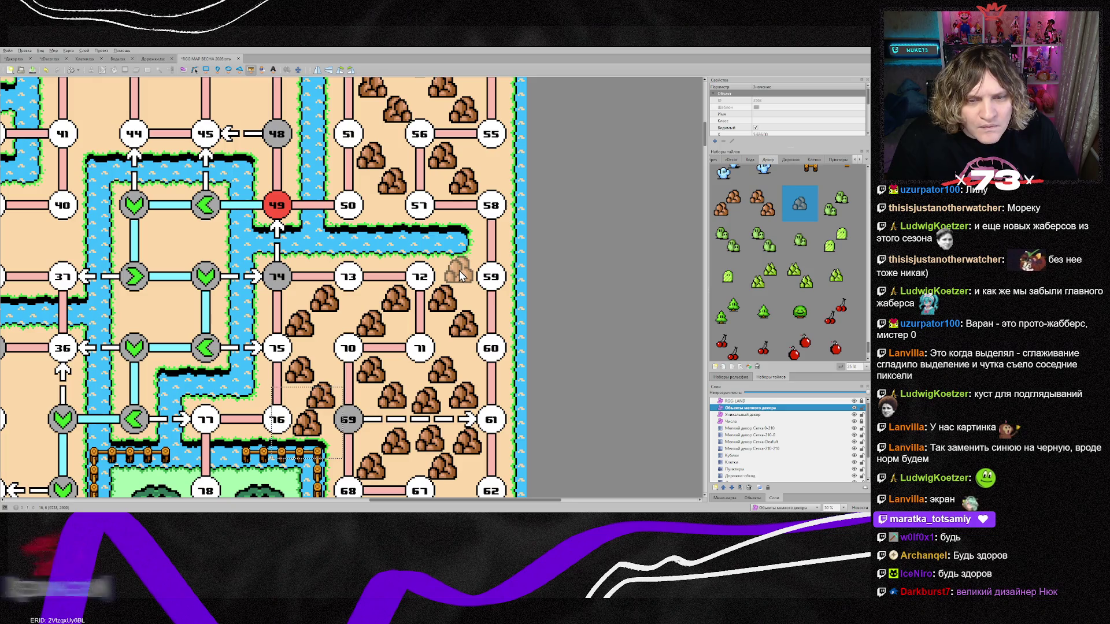
{"action": "left_click", "coordinate": [459, 270]}
{"action": "scroll", "coordinate": [499, 234], "scroll_direction": "up", "scroll_amount": 1}
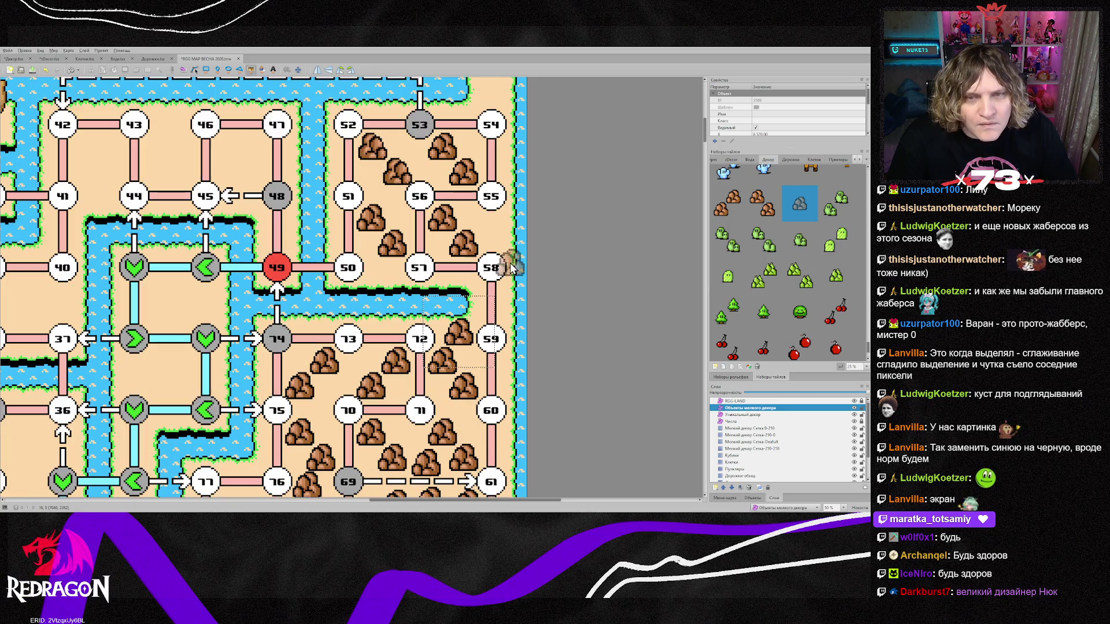
{"action": "left_click", "coordinate": [496, 233]}
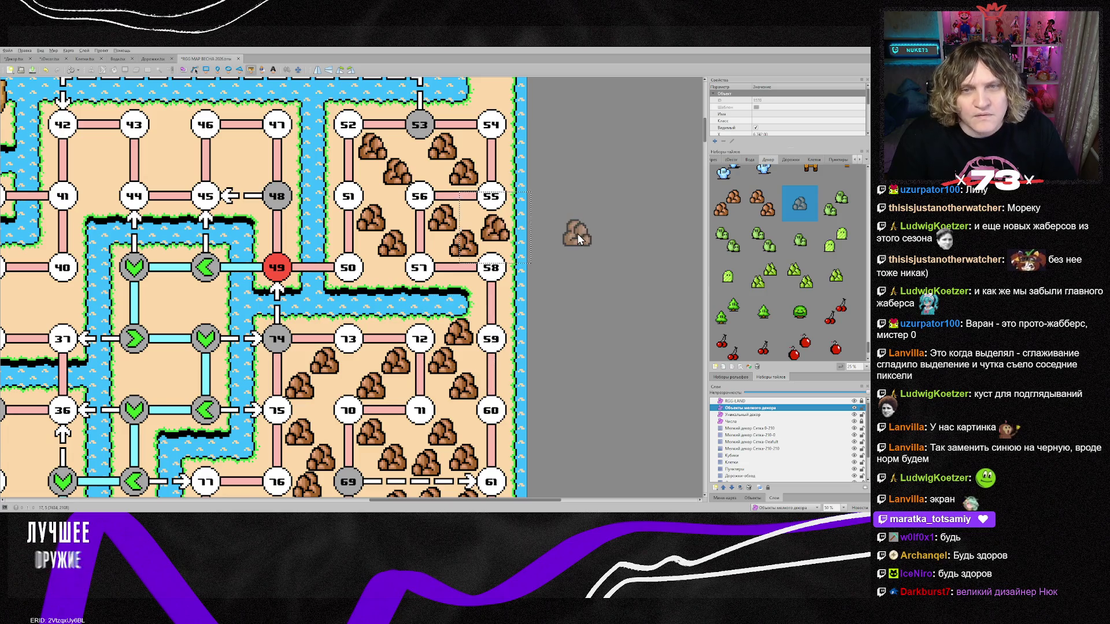
{"action": "scroll", "coordinate": [578, 233], "scroll_direction": "up", "scroll_amount": 2}
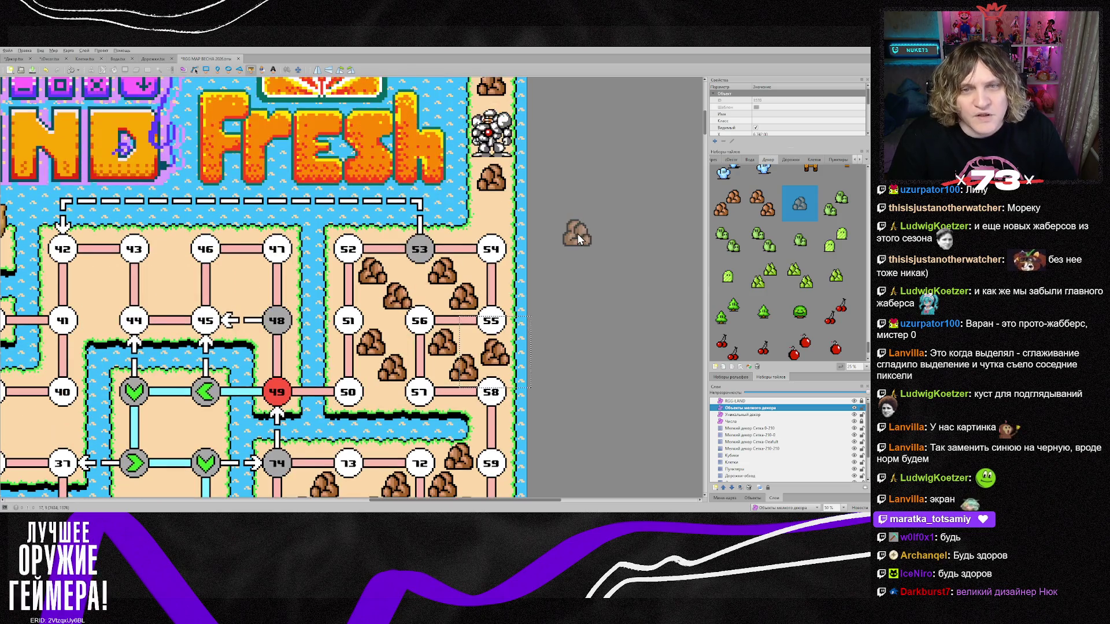
{"action": "left_click", "coordinate": [492, 217]}
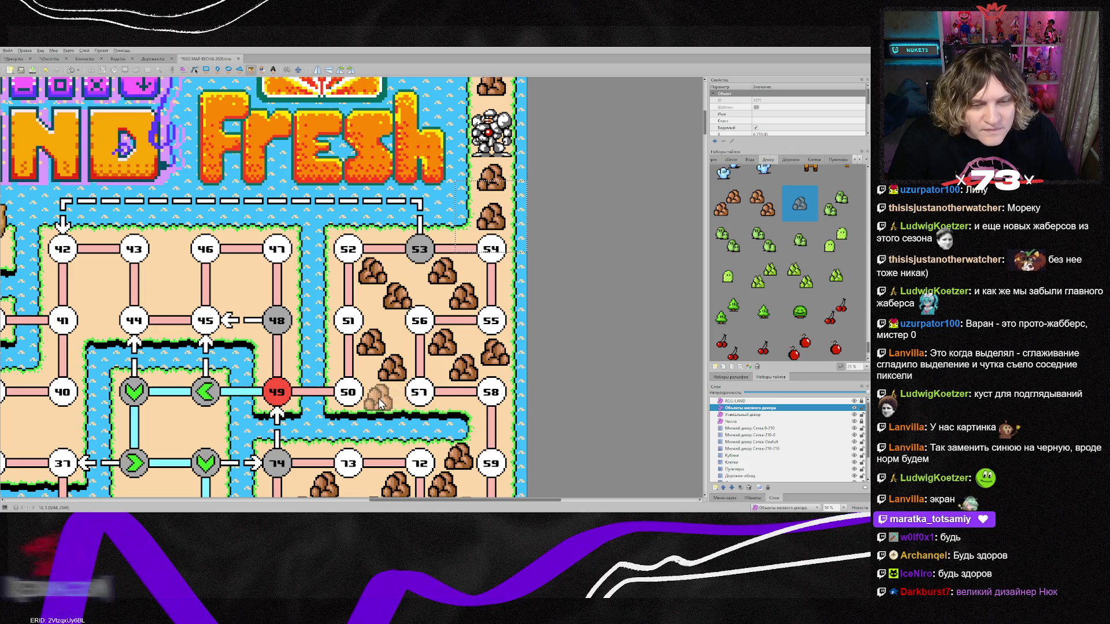
Make the Мелкий декор Сетка-210-210 layer the active layer.
{"action": "scroll", "coordinate": [596, 378], "scroll_direction": "down", "scroll_amount": 1}
{"action": "scroll", "coordinate": [595, 378], "scroll_direction": "down", "scroll_amount": 2}
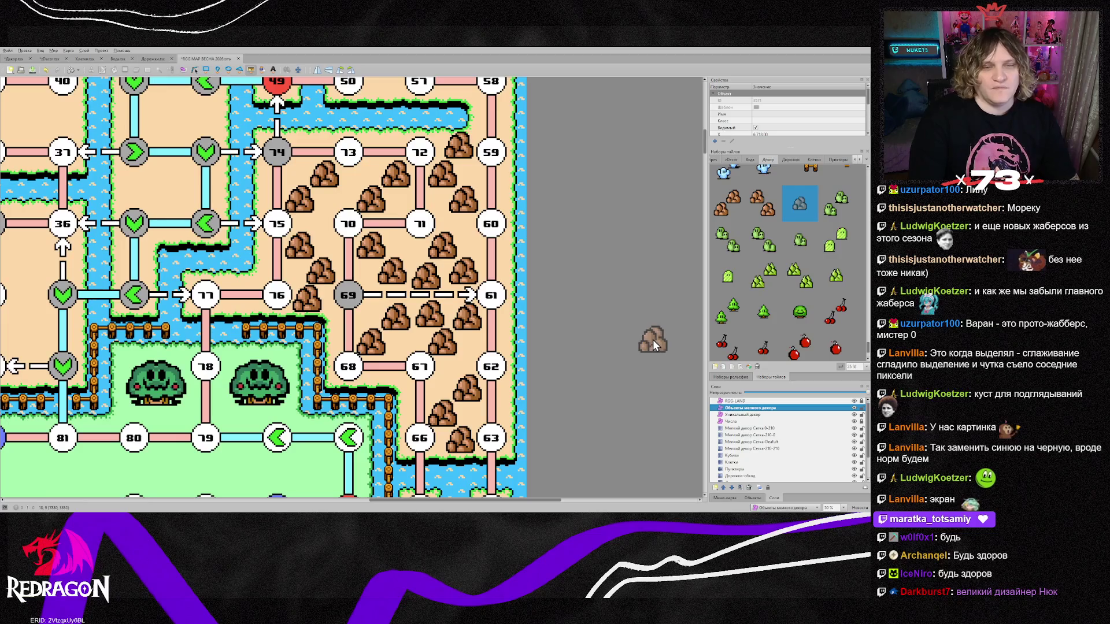
{"action": "scroll", "coordinate": [636, 341], "scroll_direction": "down", "scroll_amount": 1}
{"action": "scroll", "coordinate": [622, 342], "scroll_direction": "up", "scroll_amount": 1}
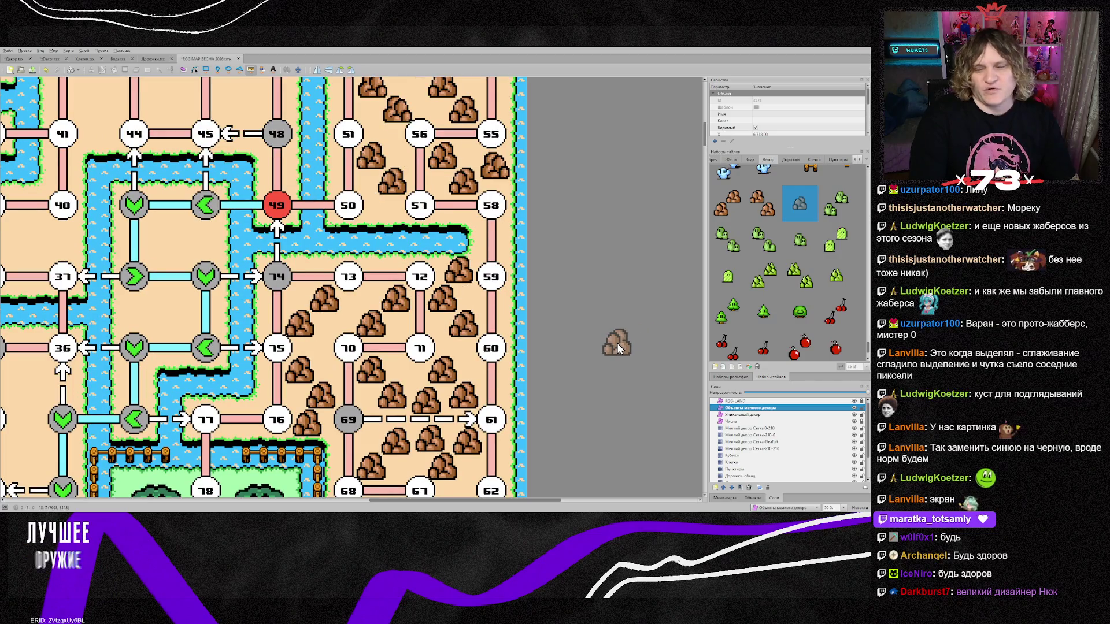
{"action": "scroll", "coordinate": [607, 340], "scroll_direction": "up", "scroll_amount": 1}
{"action": "scroll", "coordinate": [590, 340], "scroll_direction": "up", "scroll_amount": 3}
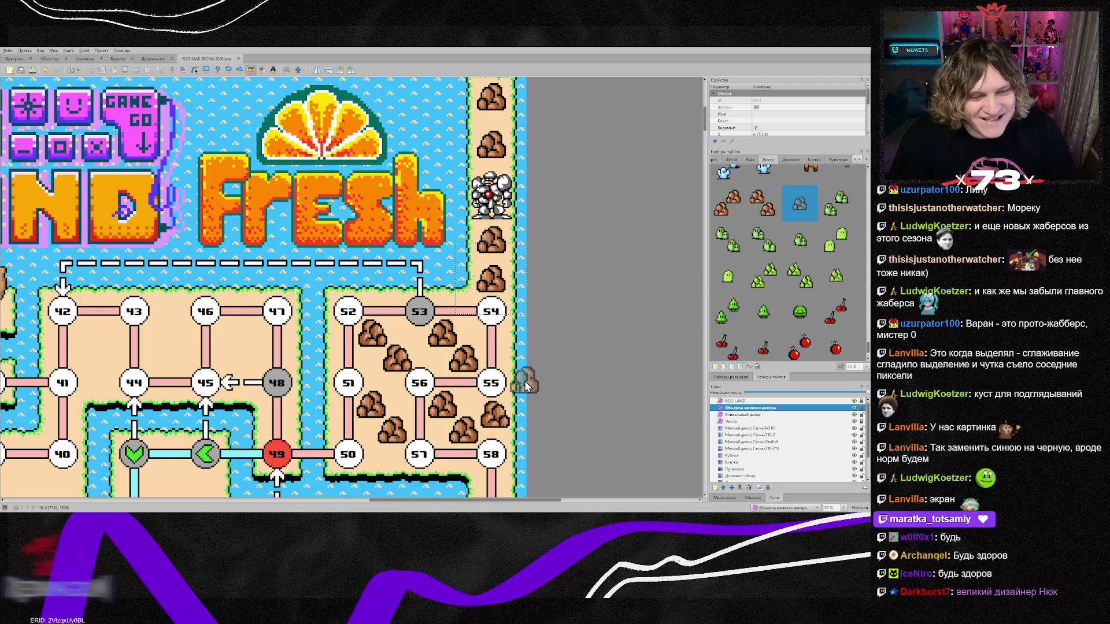
{"action": "left_click", "coordinate": [768, 449]}
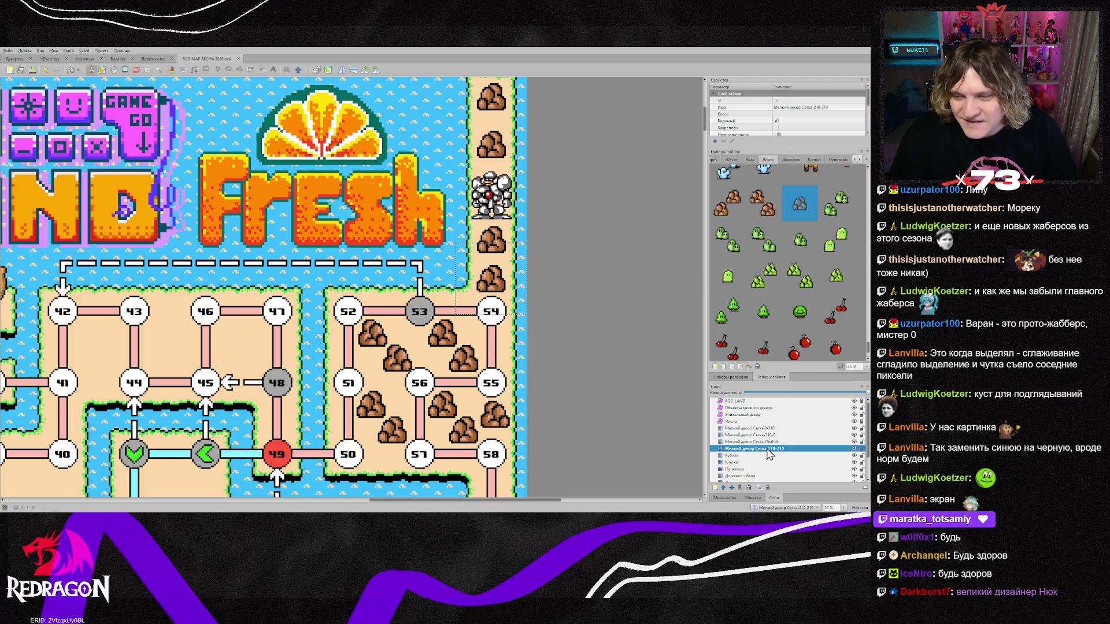
Stamp a bush pair above nodes 10 and 9, undoing the misplaced one below them.
{"action": "left_click_drag", "start_coordinate": [537, 501], "coordinate": [359, 503]}
{"action": "scroll", "coordinate": [555, 393], "scroll_direction": "up", "scroll_amount": 1}
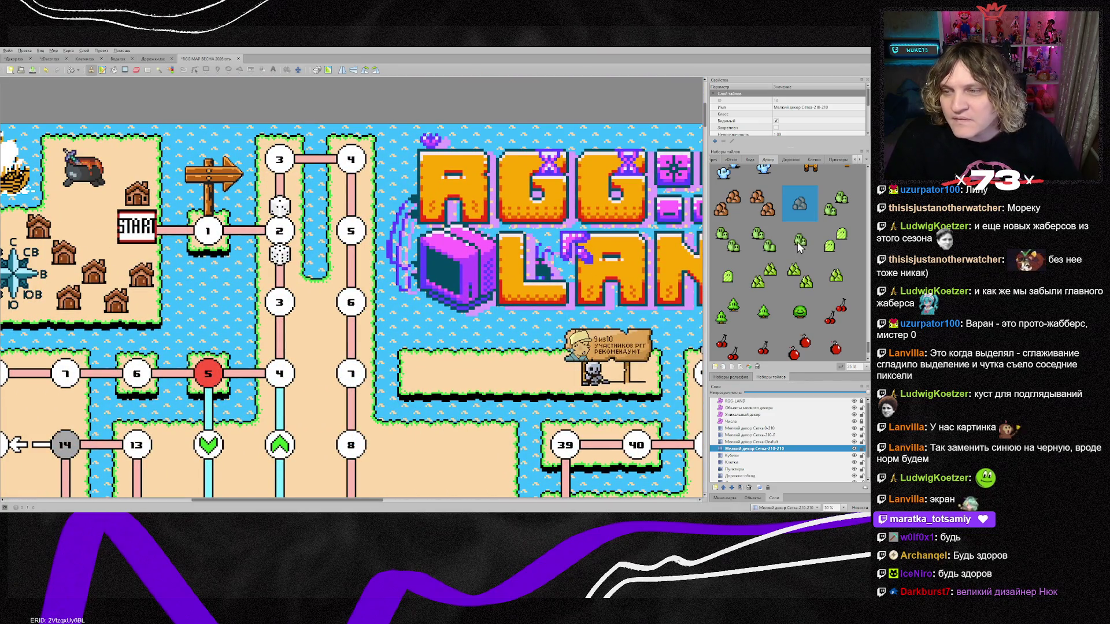
{"action": "left_click", "coordinate": [764, 240]}
{"action": "scroll", "coordinate": [362, 383], "scroll_direction": "down", "scroll_amount": 1}
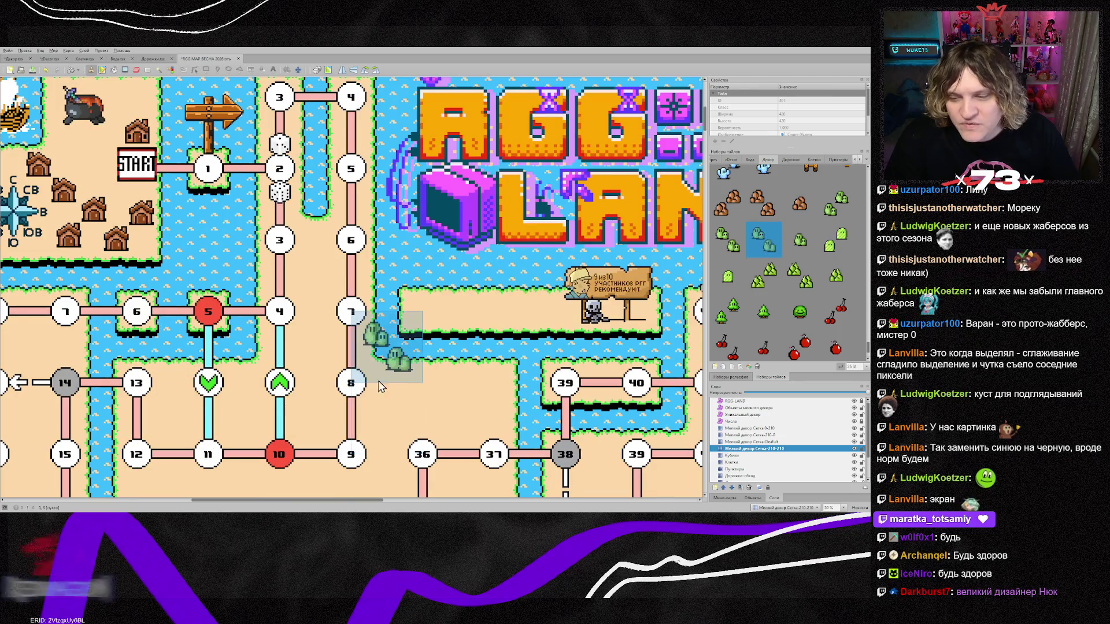
{"action": "scroll", "coordinate": [364, 394], "scroll_direction": "down", "scroll_amount": 1}
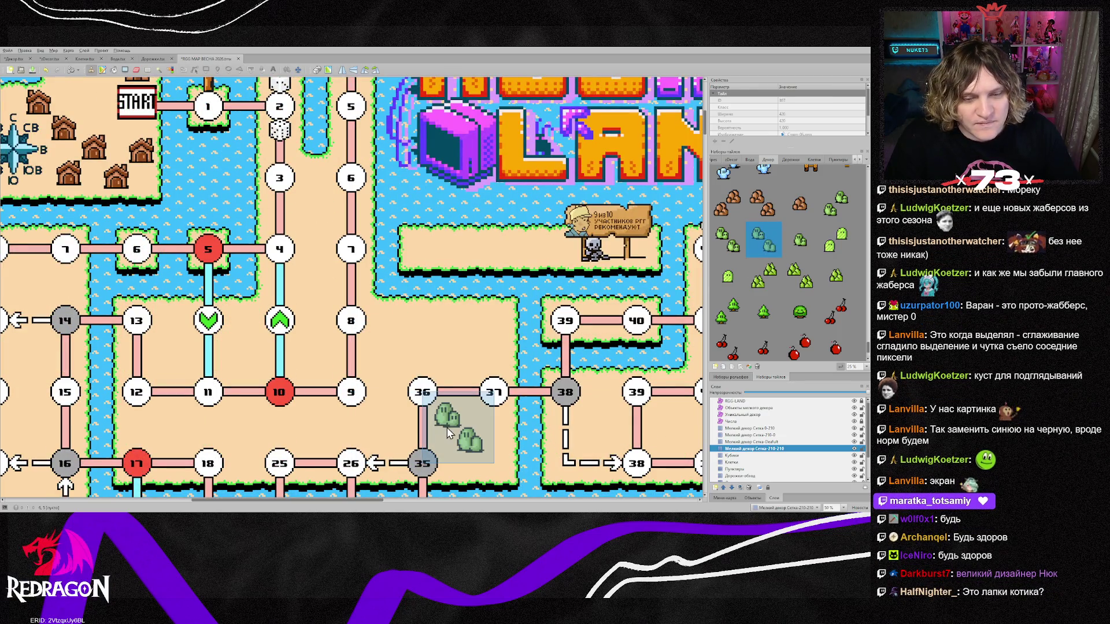
{"action": "left_click", "coordinate": [317, 428]}
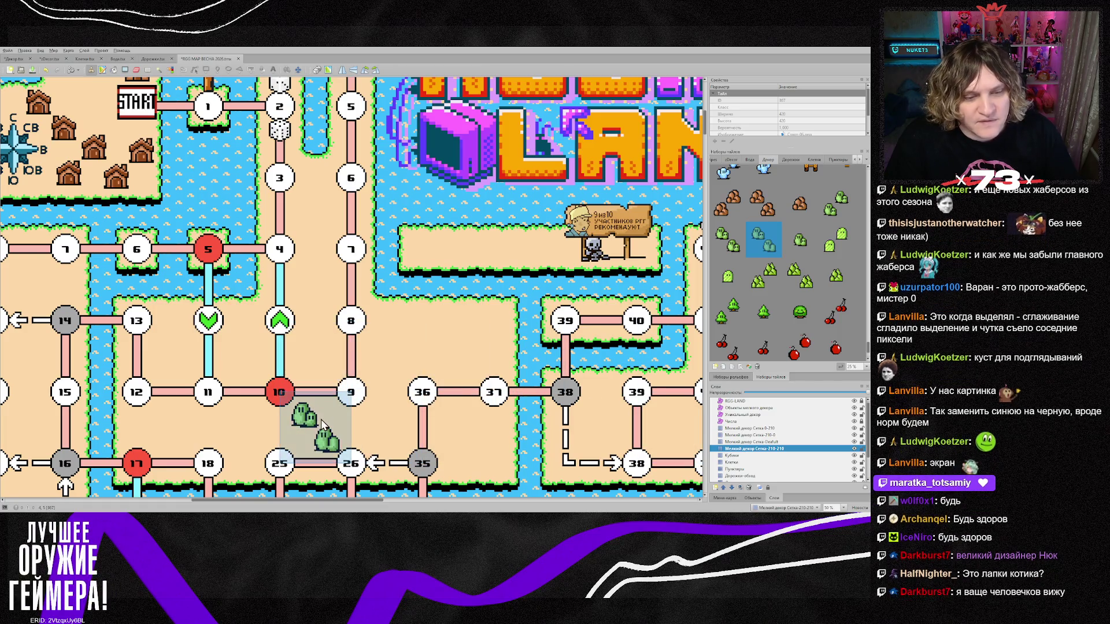
{"action": "key", "text": "ctrl+z"}
{"action": "left_click", "coordinate": [320, 364]}
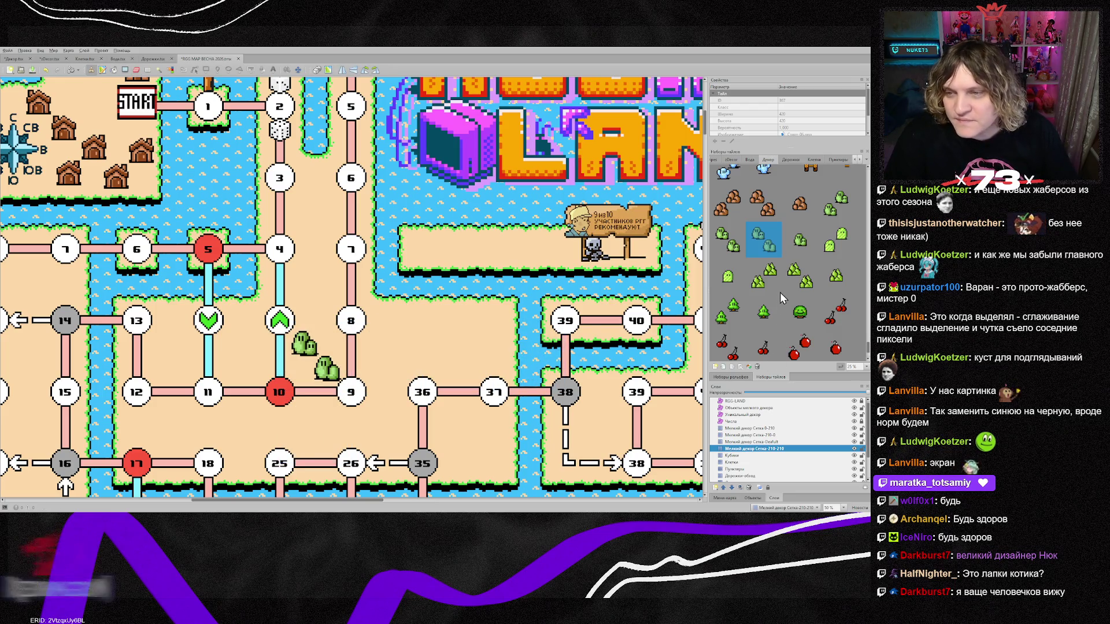
Stamp another bush pair between nodes 3–6, 4–7, 4–10 and 12–11, beside 35–36, and left of 14 and 15.
{"action": "left_click", "coordinate": [727, 239]}
{"action": "left_click", "coordinate": [316, 187]}
{"action": "left_click", "coordinate": [311, 251]}
{"action": "left_click", "coordinate": [240, 327]}
{"action": "left_click", "coordinate": [182, 350]}
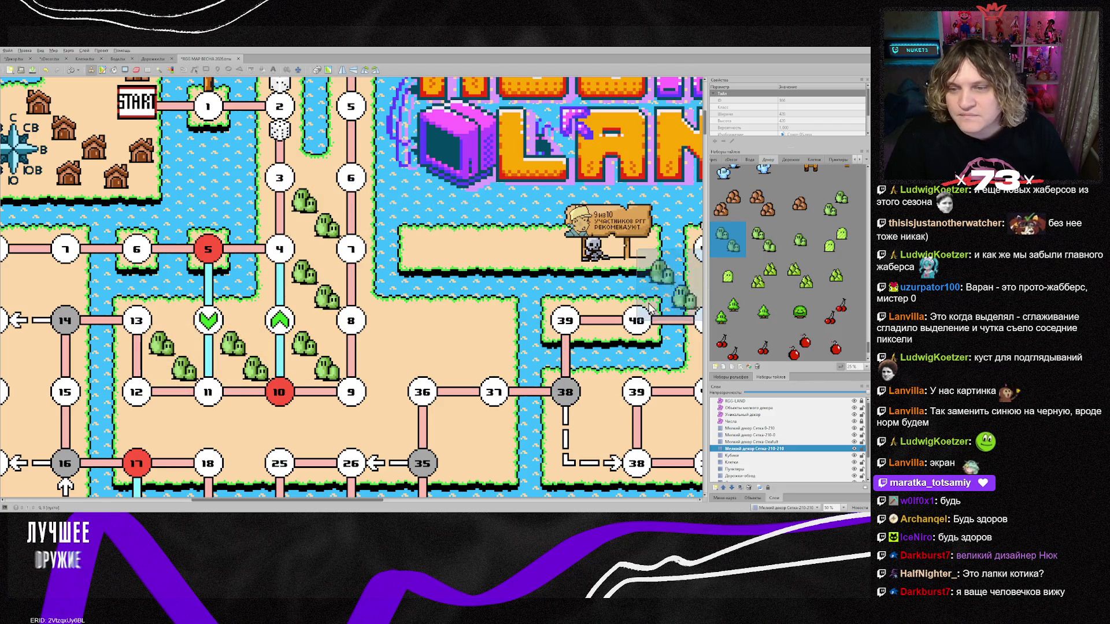
{"action": "left_click", "coordinate": [466, 420]}
{"action": "scroll", "coordinate": [359, 443], "scroll_direction": "down", "scroll_amount": 2}
{"action": "left_click", "coordinate": [23, 292]}
{"action": "left_click", "coordinate": [23, 220]}
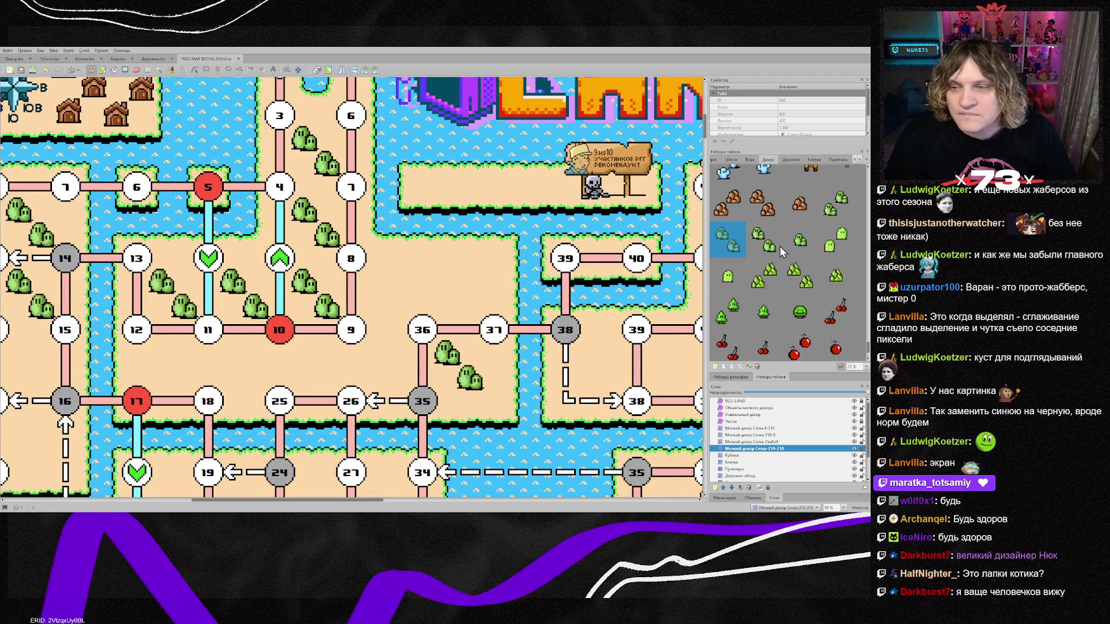
Paint a third bush tile below the 12–11–10 road and near nodes 25, 26, 9 and 36.
{"action": "left_click", "coordinate": [835, 204]}
{"action": "left_click", "coordinate": [262, 362]}
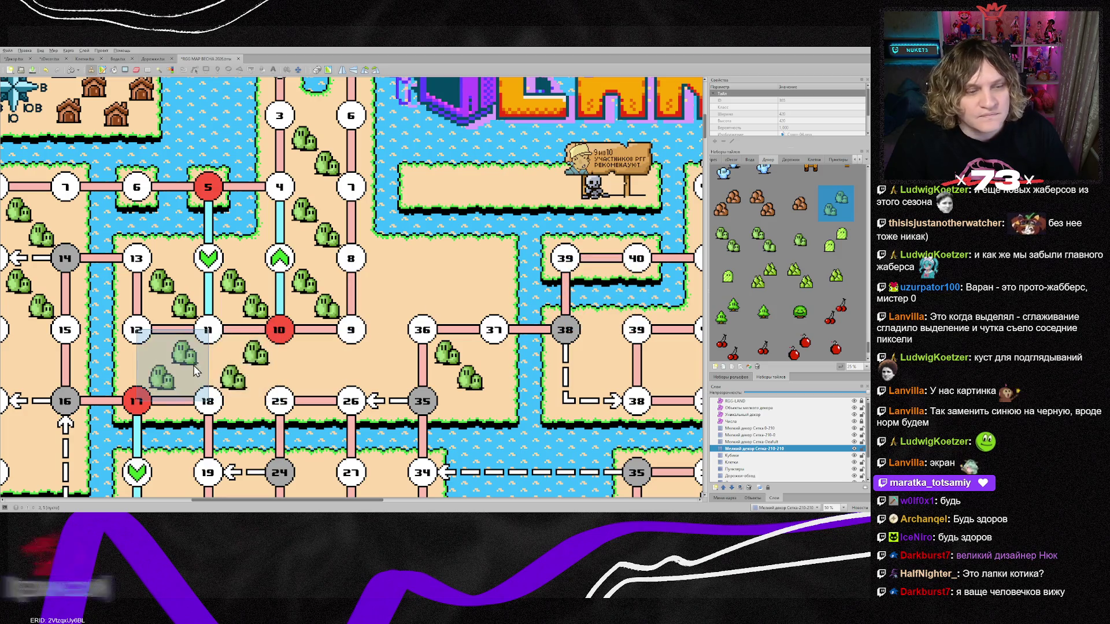
{"action": "left_click", "coordinate": [173, 362]}
{"action": "mouse_move", "coordinate": [316, 359]}
{"action": "left_mouse_down"}
{"action": "mouse_move", "coordinate": [409, 289]}
{"action": "mouse_move", "coordinate": [457, 283]}
{"action": "left_mouse_up"}
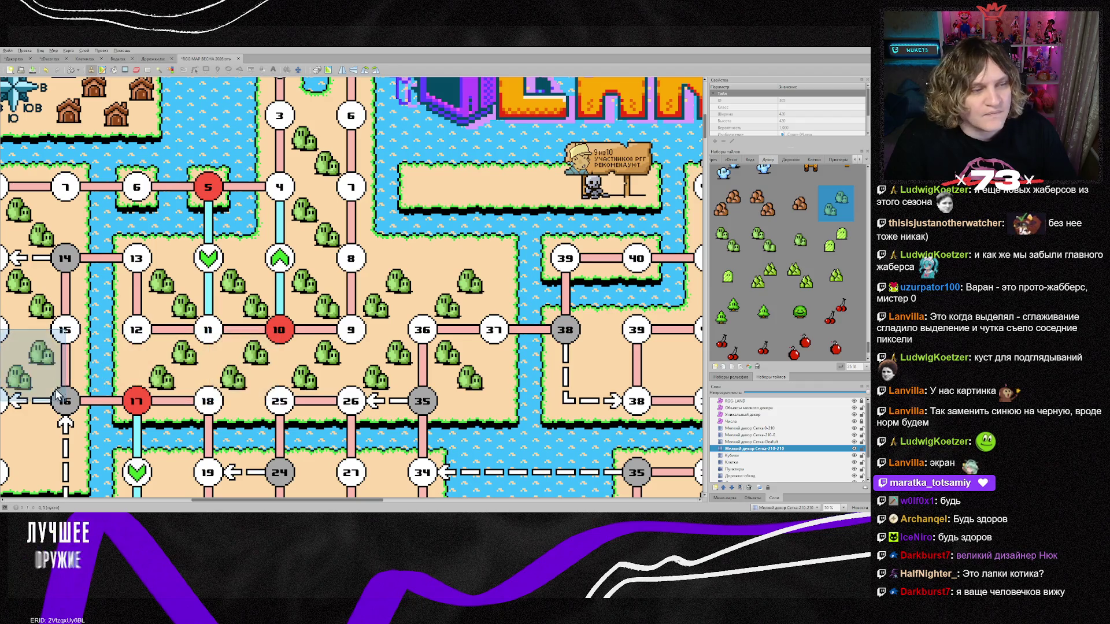
Stamp the two-bush tile above nodes 36 and 37.
{"action": "scroll", "coordinate": [315, 394], "scroll_direction": "down", "scroll_amount": 5}
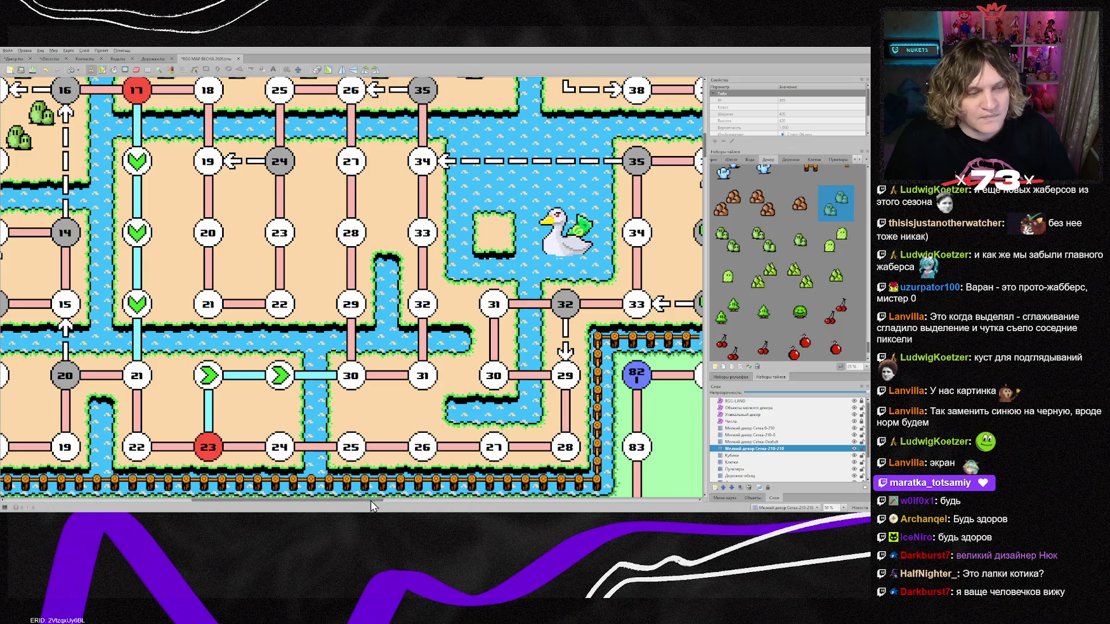
{"action": "left_click_drag", "start_coordinate": [370, 501], "coordinate": [344, 501]}
{"action": "scroll", "coordinate": [551, 370], "scroll_direction": "up", "scroll_amount": 3}
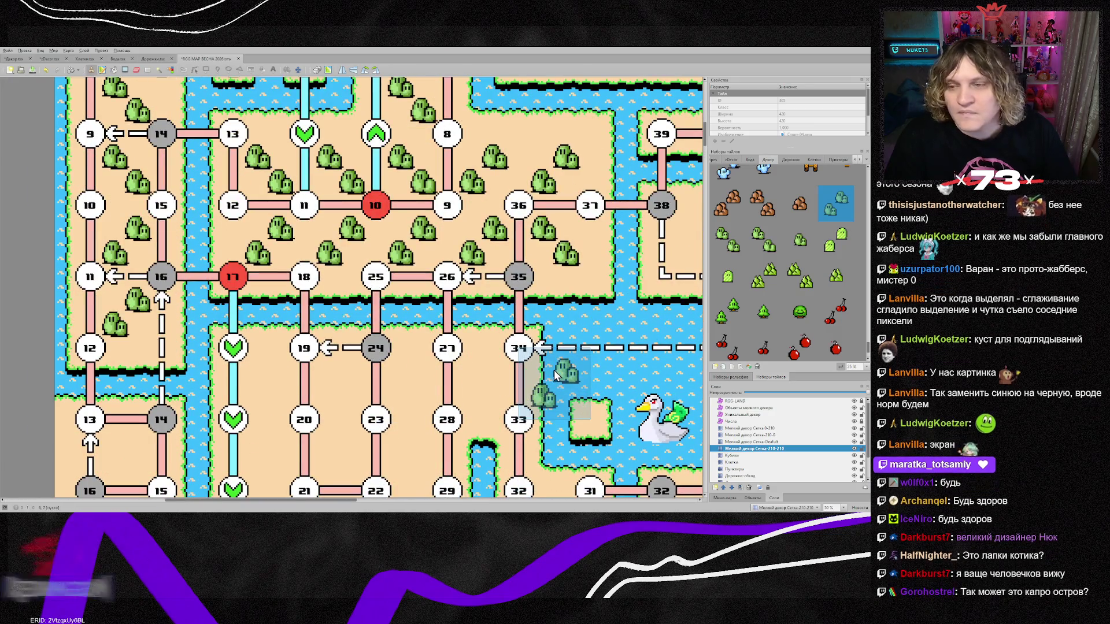
{"action": "left_click", "coordinate": [799, 242]}
{"action": "scroll", "coordinate": [801, 245], "scroll_direction": "up", "scroll_amount": 1}
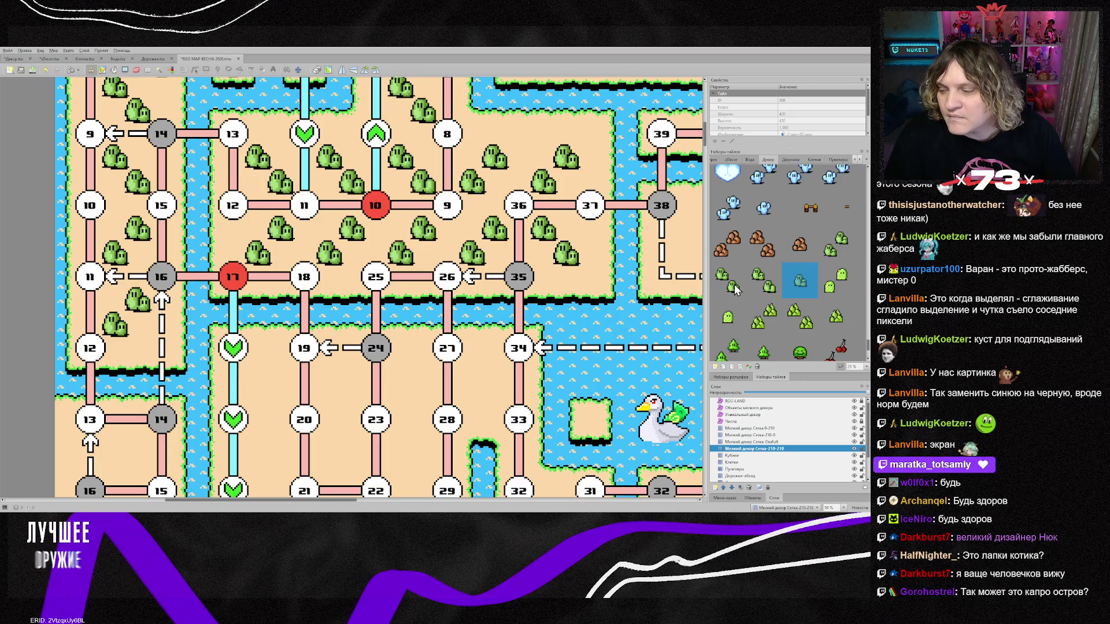
{"action": "left_click", "coordinate": [833, 257]}
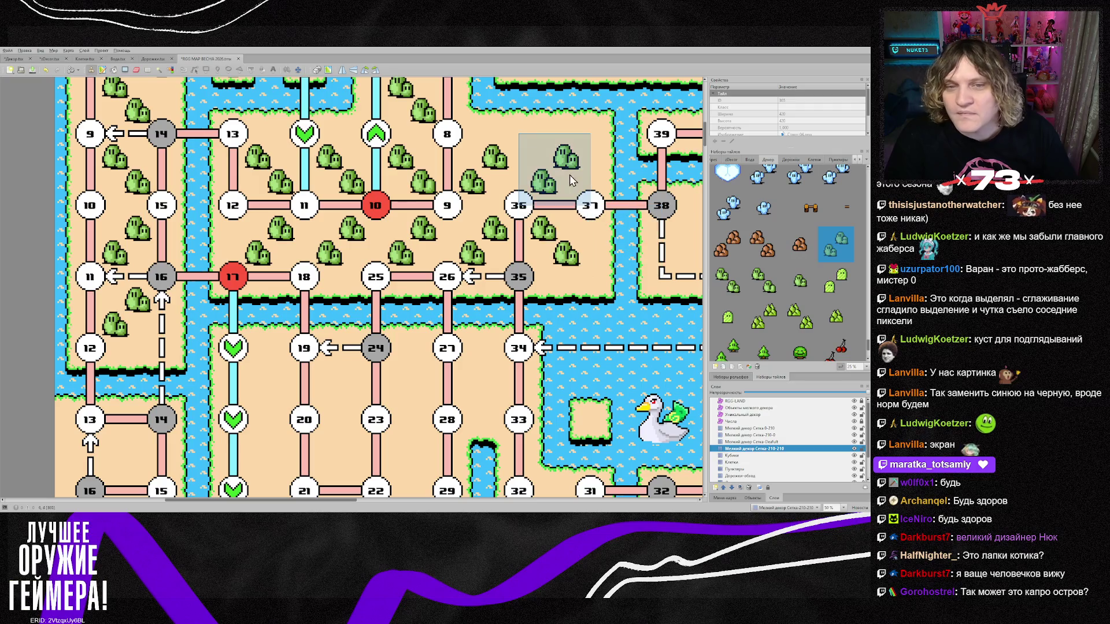
{"action": "left_click", "coordinate": [523, 174]}
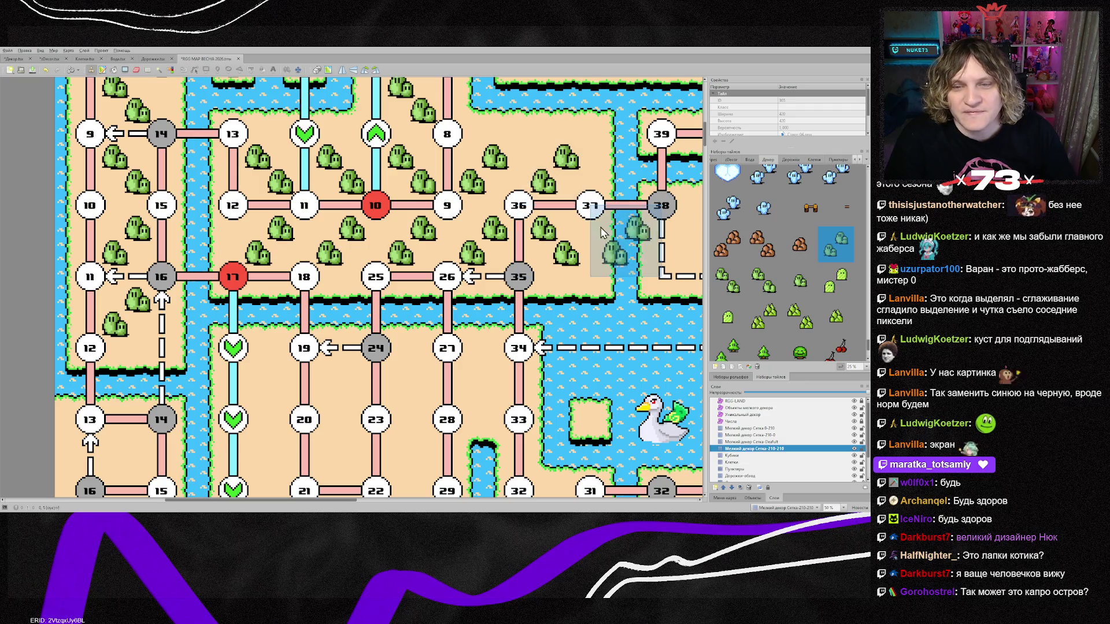
On the small-decor objects layer, place bush objects near nodes 8–9, 36, 39 and 35.
{"action": "left_click", "coordinate": [755, 415]}
{"action": "left_click", "coordinate": [748, 408]}
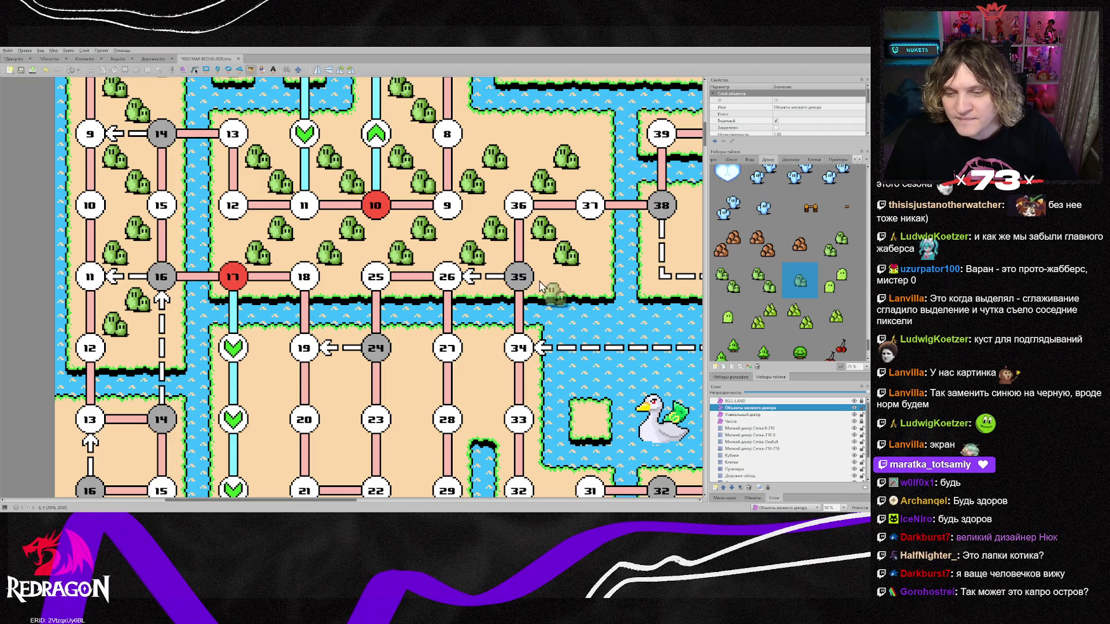
{"action": "left_click", "coordinate": [528, 150]}
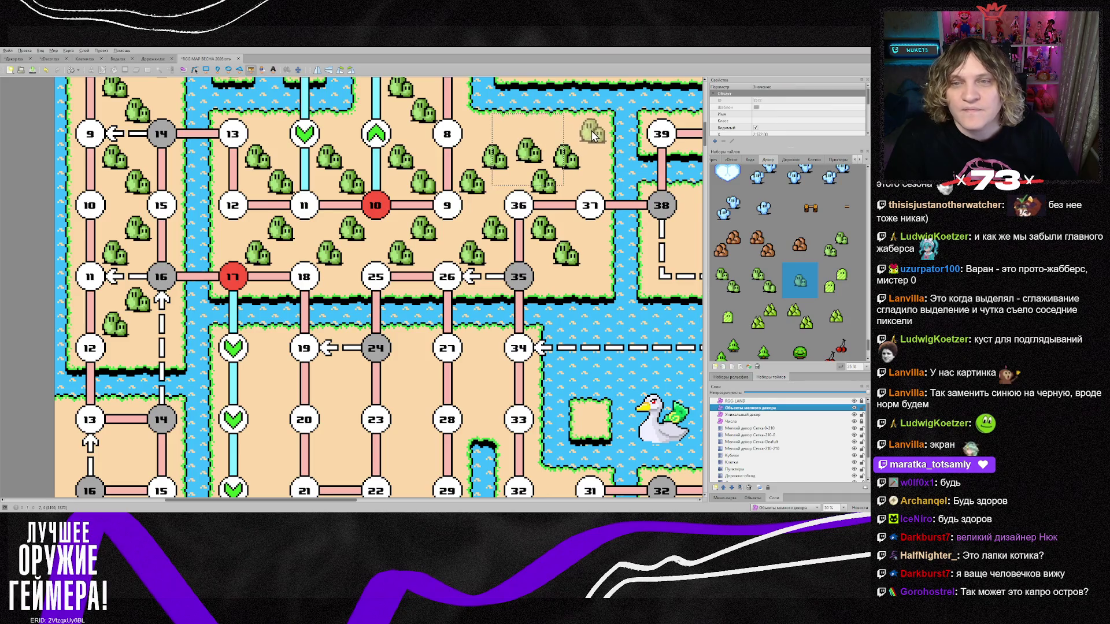
{"action": "left_click", "coordinate": [596, 176]}
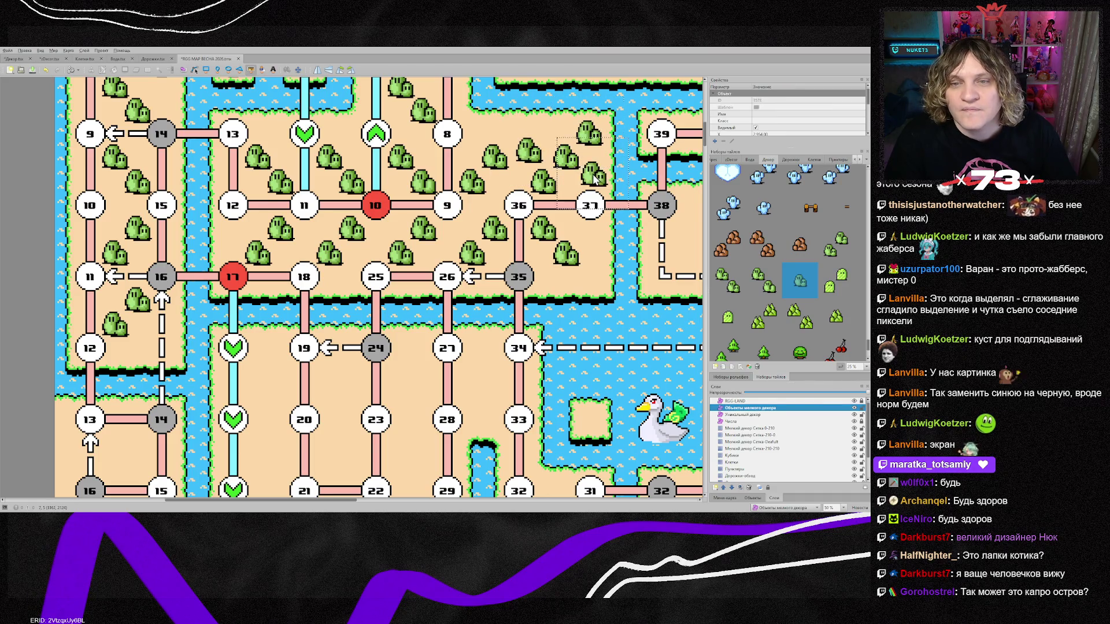
{"action": "left_click", "coordinate": [547, 126]}
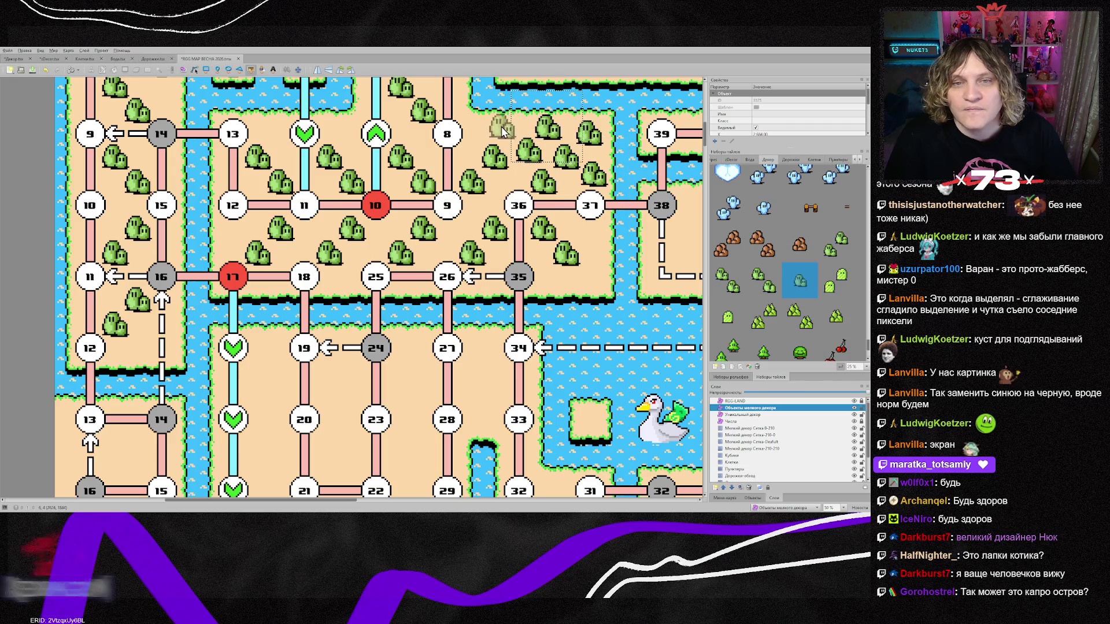
{"action": "left_click", "coordinate": [488, 129]}
{"action": "left_click", "coordinate": [591, 278]}
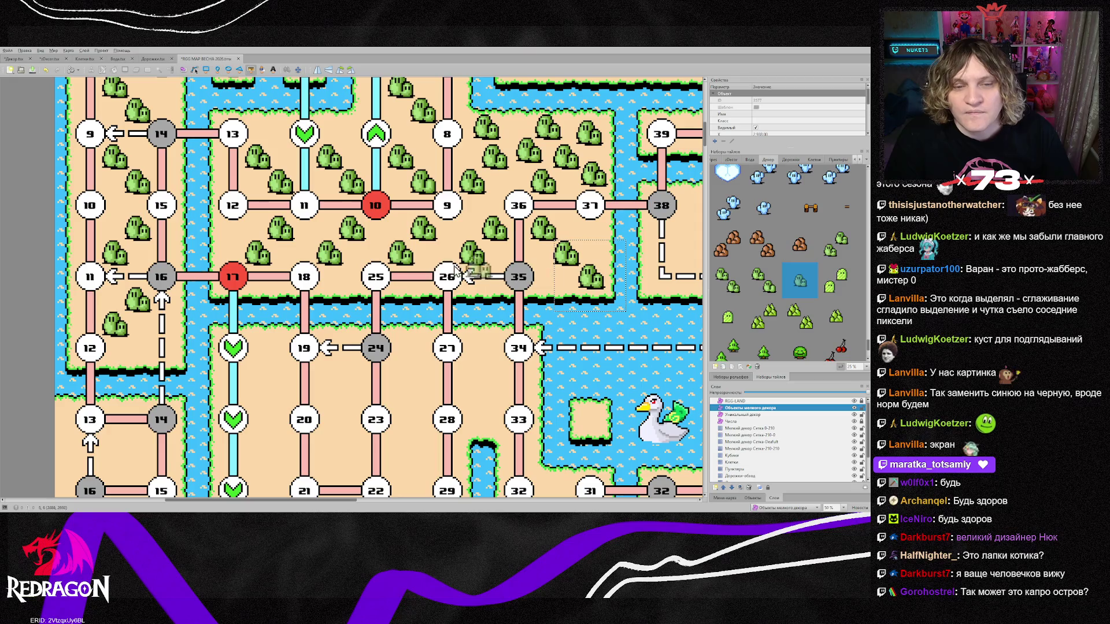
Place more bush objects between nodes 18 and 25, near 12, 7–14, and beside nodes 10 and 13.
{"action": "left_click", "coordinate": [342, 280]}
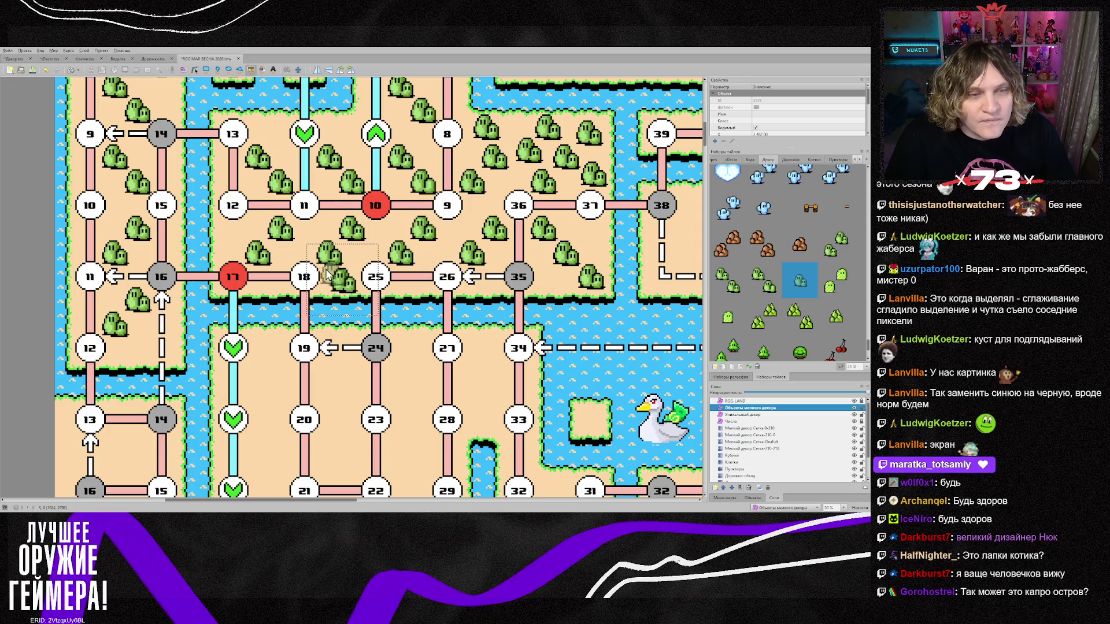
{"action": "left_click", "coordinate": [137, 348]}
{"action": "scroll", "coordinate": [136, 341], "scroll_direction": "up", "scroll_amount": 1}
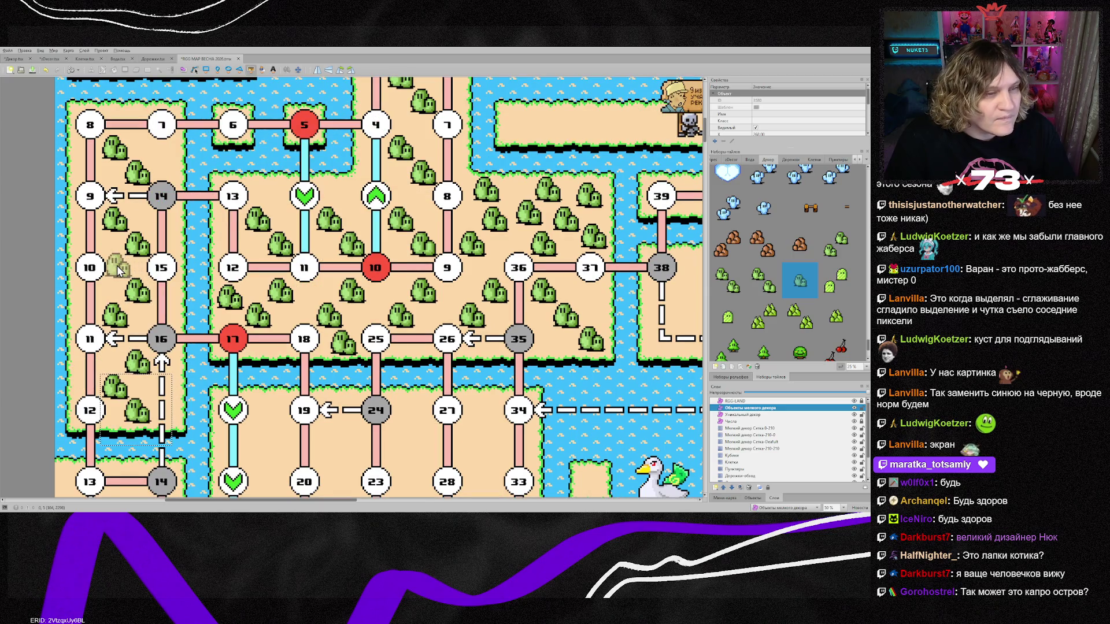
{"action": "key", "text": "r"}
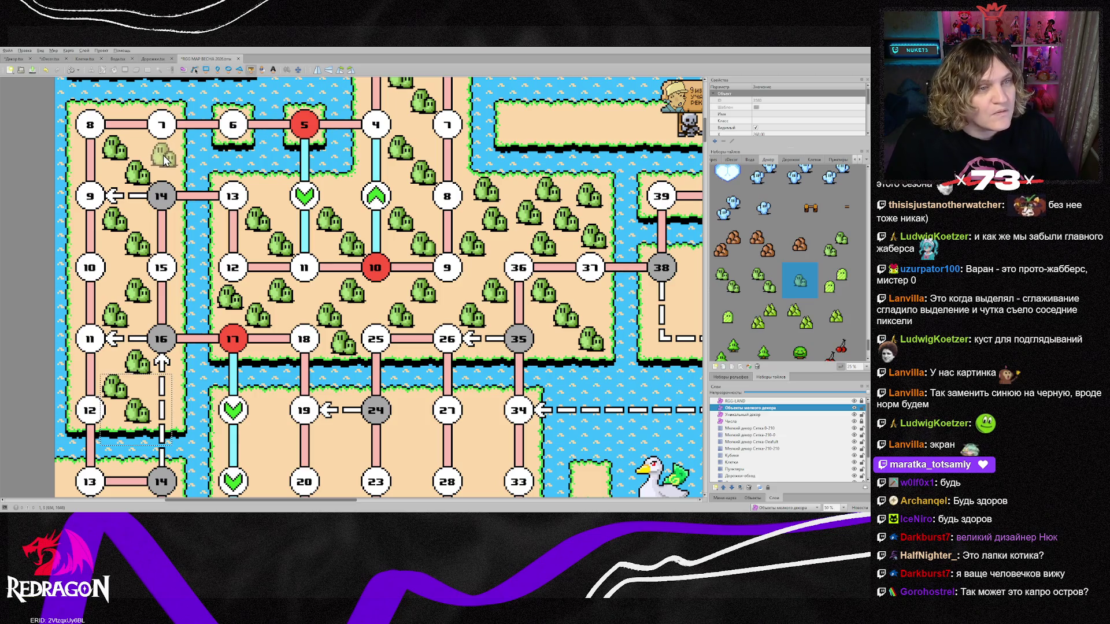
{"action": "left_click", "coordinate": [164, 155]}
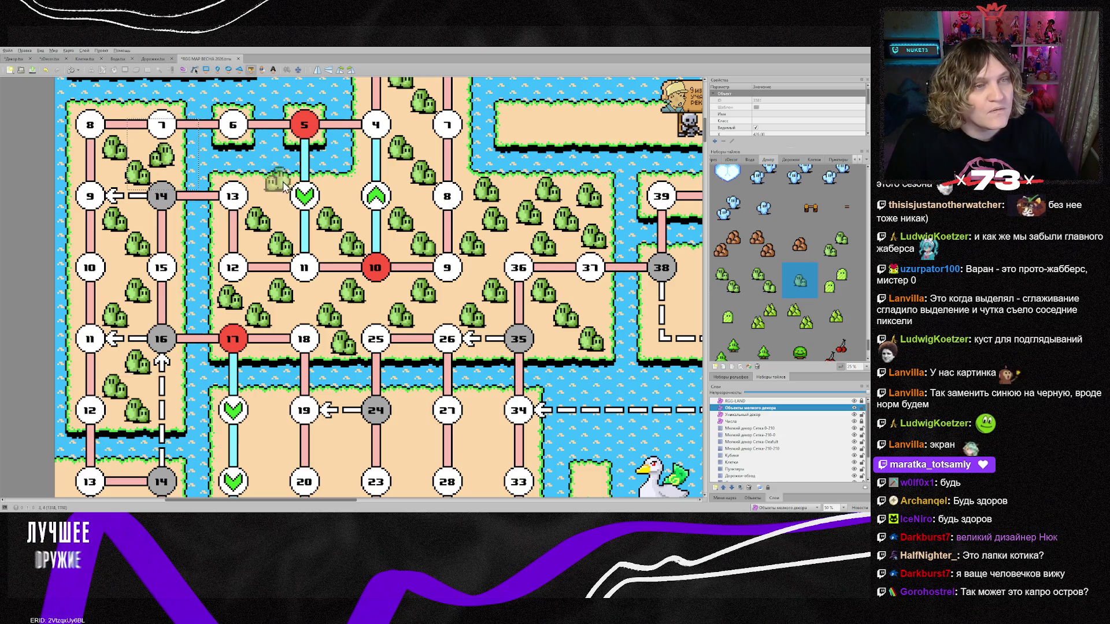
{"action": "scroll", "coordinate": [426, 255], "scroll_direction": "up", "scroll_amount": 3}
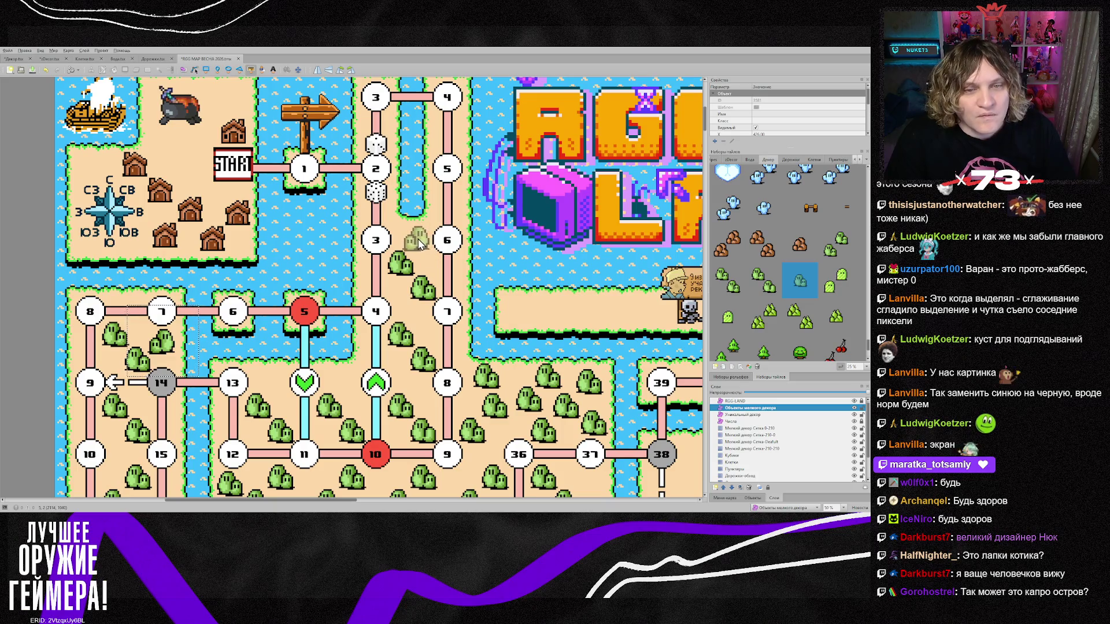
{"action": "left_click", "coordinate": [416, 242]}
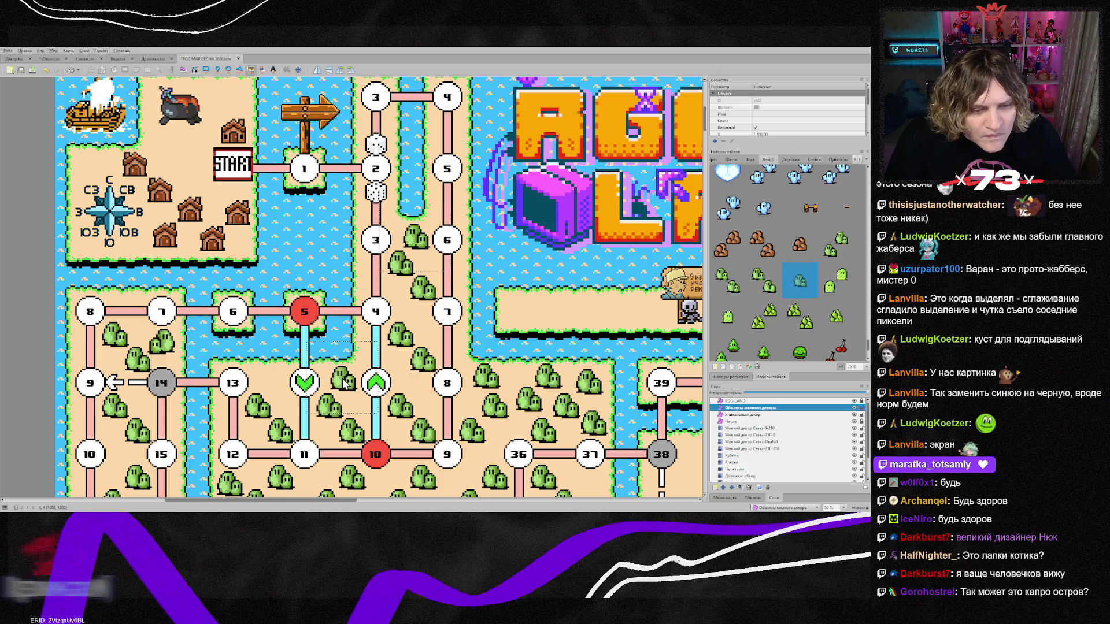
{"action": "left_click", "coordinate": [343, 380]}
{"action": "left_click", "coordinate": [266, 379]}
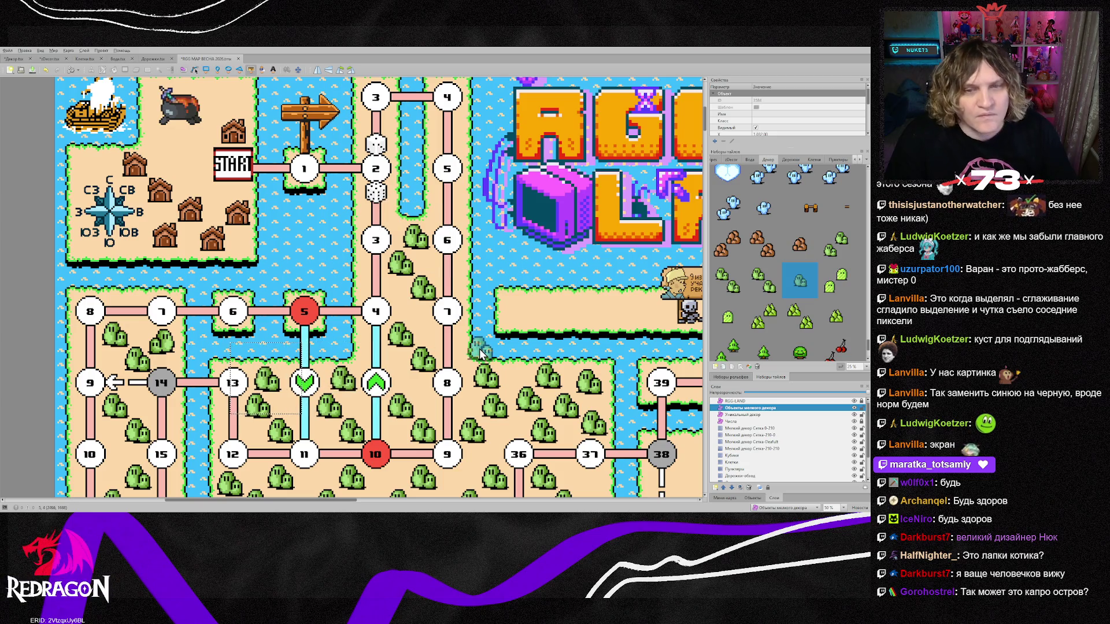
{"action": "scroll", "coordinate": [480, 349], "scroll_direction": "down", "scroll_amount": 1}
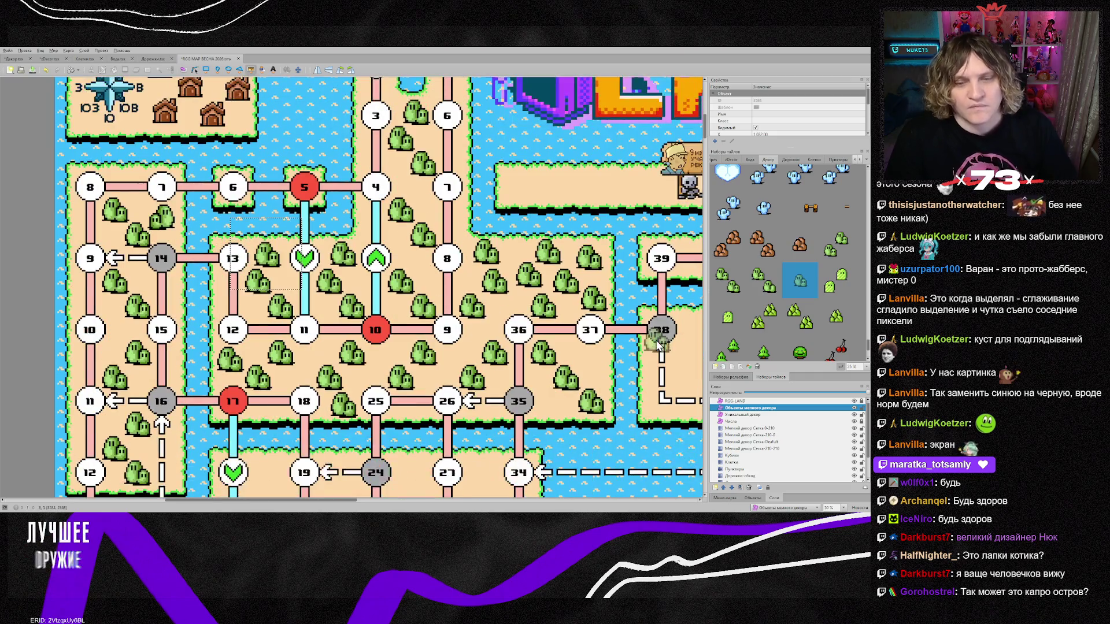
{"action": "scroll", "coordinate": [492, 342], "scroll_direction": "down", "scroll_amount": 2}
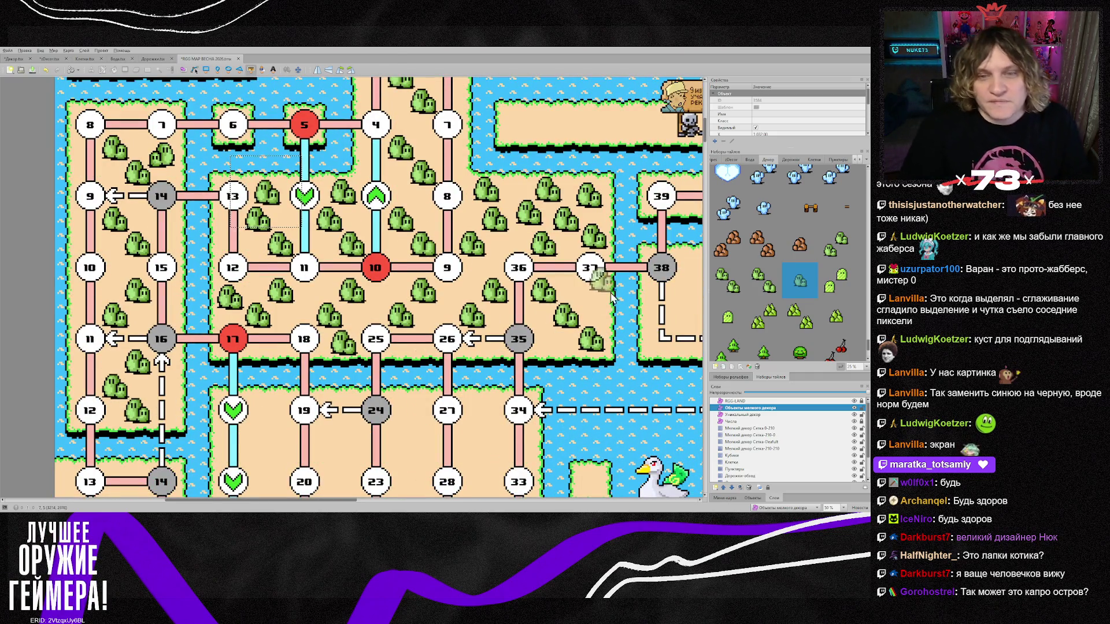
{"action": "scroll", "coordinate": [565, 318], "scroll_direction": "down", "scroll_amount": 3}
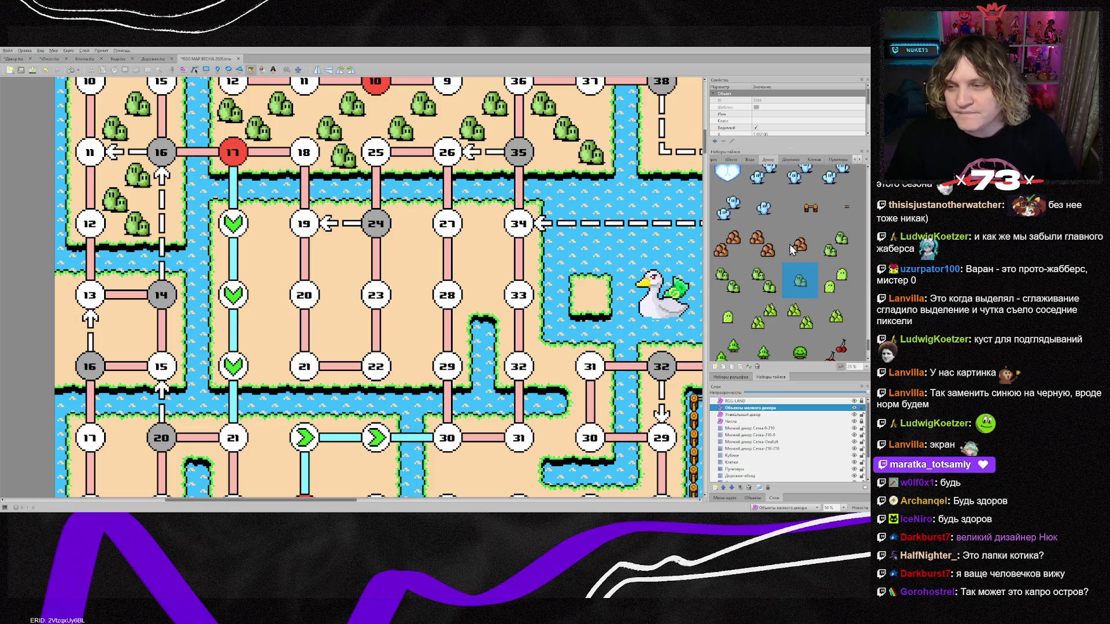
On the small decor grid layer, stamp two-ghost bushes between nodes 19, 20, 23 and 24 down to node 33.
{"action": "left_click", "coordinate": [844, 281]}
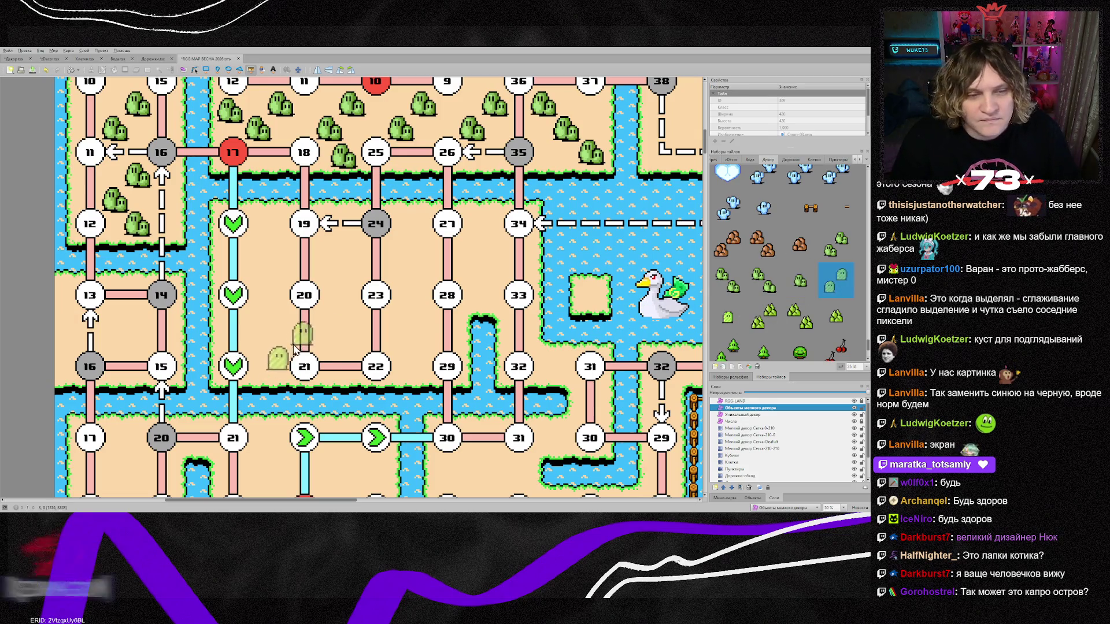
{"action": "left_click", "coordinate": [768, 449]}
{"action": "scroll", "coordinate": [384, 368], "scroll_direction": "down", "scroll_amount": 3}
{"action": "scroll", "coordinate": [399, 378], "scroll_direction": "up", "scroll_amount": 3}
{"action": "left_click_drag", "start_coordinate": [272, 328], "coordinate": [274, 281]}
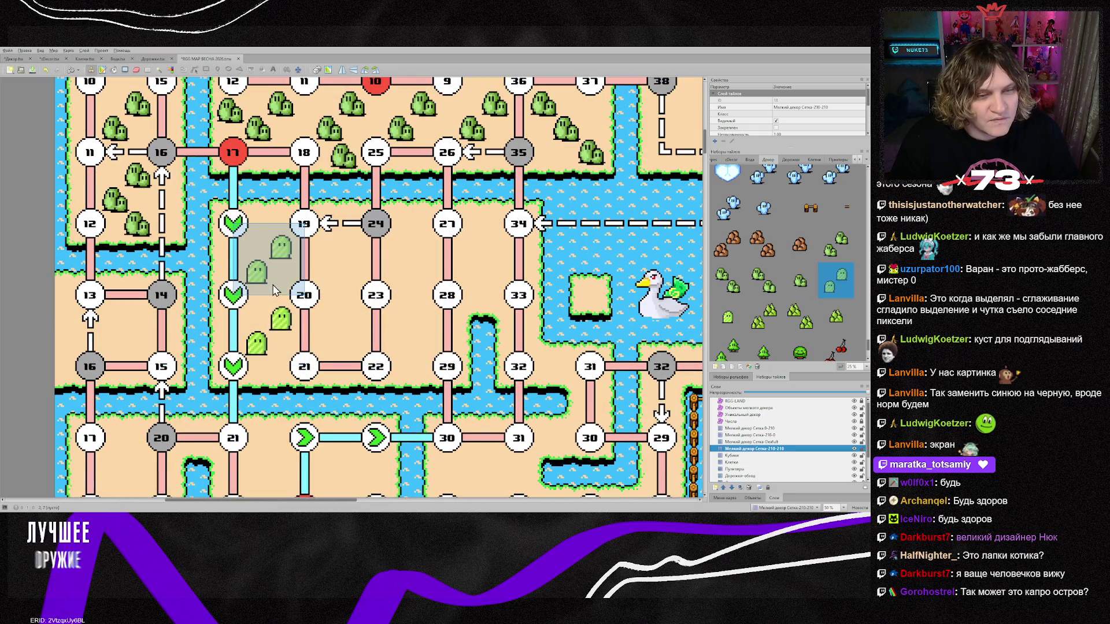
{"action": "left_click", "coordinate": [335, 272]}
{"action": "mouse_move", "coordinate": [343, 322]}
{"action": "left_mouse_down"}
{"action": "mouse_move", "coordinate": [407, 321]}
{"action": "mouse_move", "coordinate": [407, 265]}
{"action": "mouse_move", "coordinate": [480, 261]}
{"action": "left_mouse_up"}
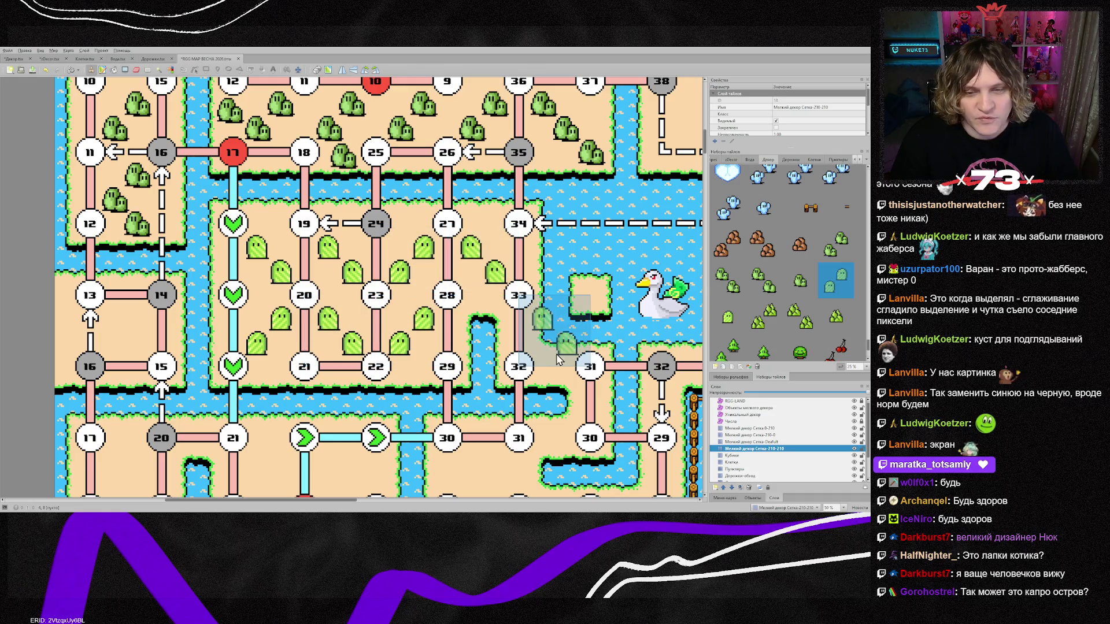
Stamp ghost bushes into the square between nodes 30, 31, 25 and 26.
{"action": "scroll", "coordinate": [543, 347], "scroll_direction": "down", "scroll_amount": 3}
{"action": "left_click", "coordinate": [512, 367]}
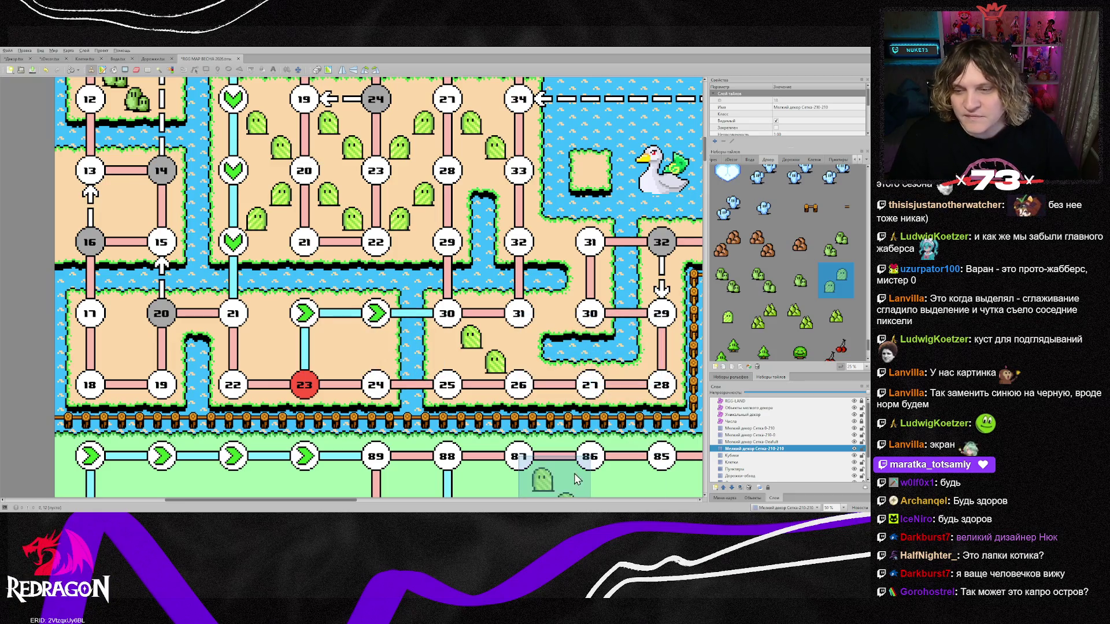
{"action": "left_click_drag", "start_coordinate": [346, 501], "coordinate": [458, 500]}
{"action": "scroll", "coordinate": [389, 340], "scroll_direction": "up", "scroll_amount": 2}
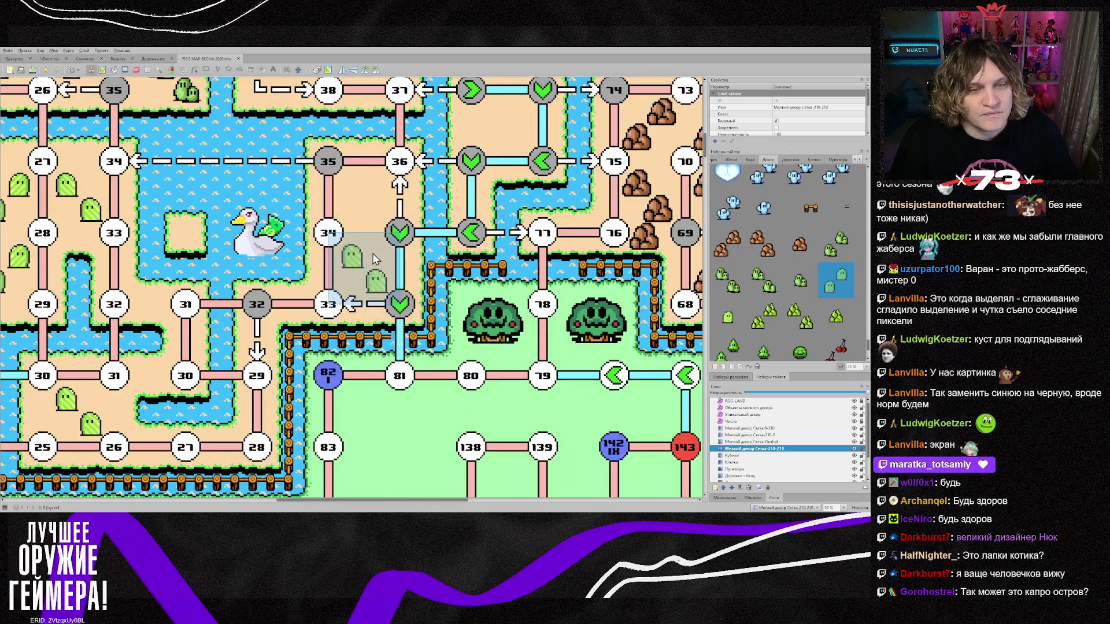
{"action": "scroll", "coordinate": [341, 284], "scroll_direction": "up", "scroll_amount": 8}
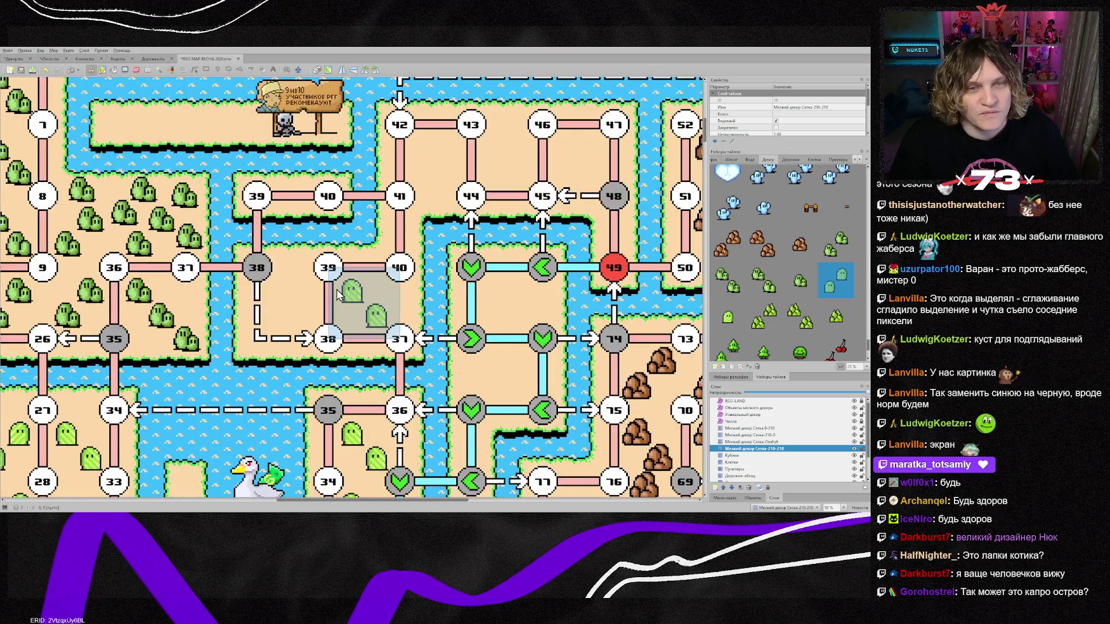
{"action": "scroll", "coordinate": [833, 347], "scroll_direction": "down", "scroll_amount": 1}
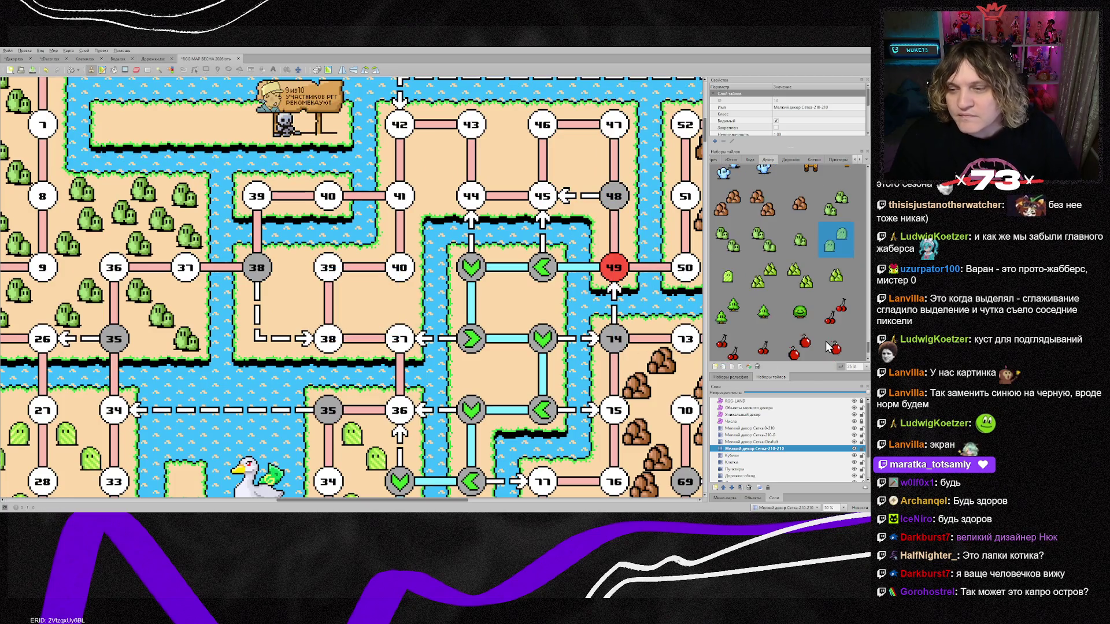
Paint red cherry tiles between nodes 38–40, 42–43 and around nodes 44–47.
{"action": "left_click", "coordinate": [835, 312]}
{"action": "left_click_drag", "start_coordinate": [283, 294], "coordinate": [358, 293]}
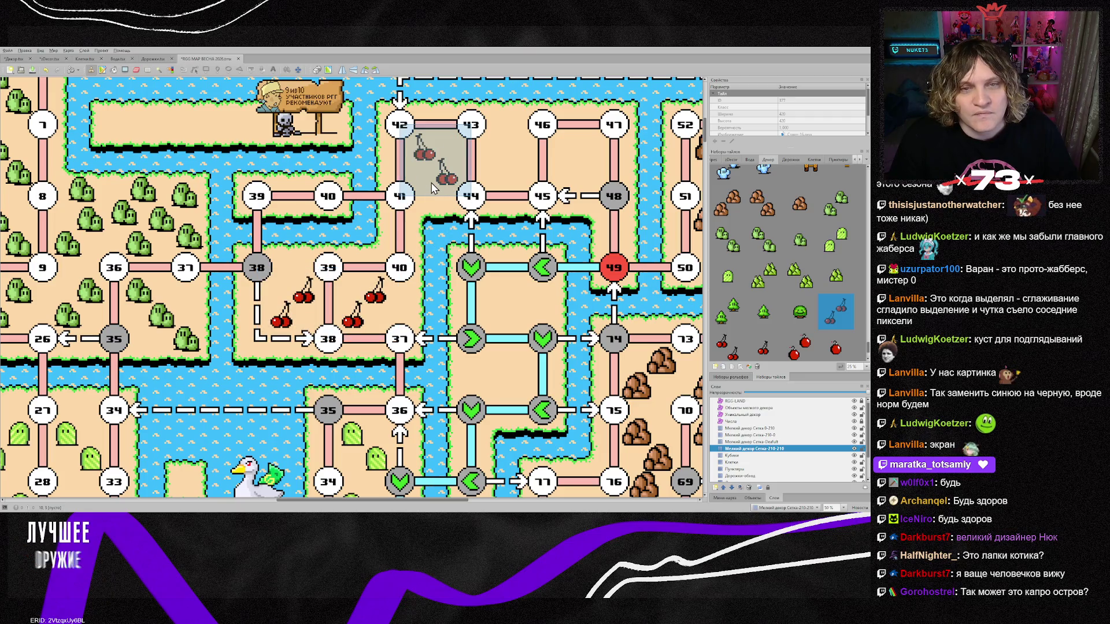
{"action": "left_click", "coordinate": [728, 344]}
{"action": "left_click_drag", "start_coordinate": [437, 162], "coordinate": [575, 168]}
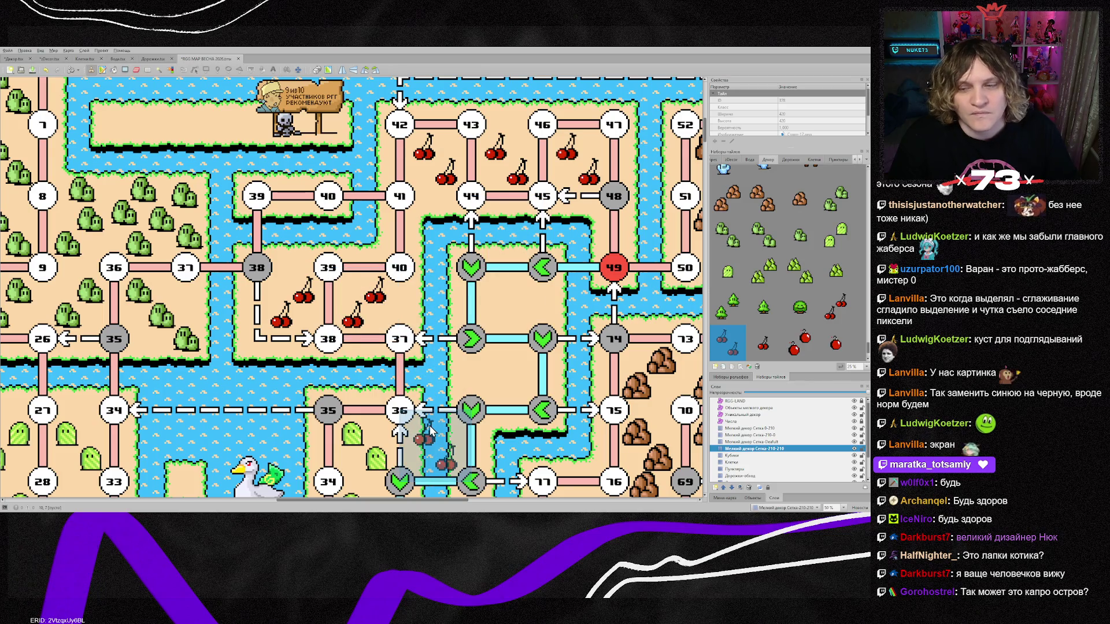
{"action": "scroll", "coordinate": [364, 460], "scroll_direction": "down", "scroll_amount": 4}
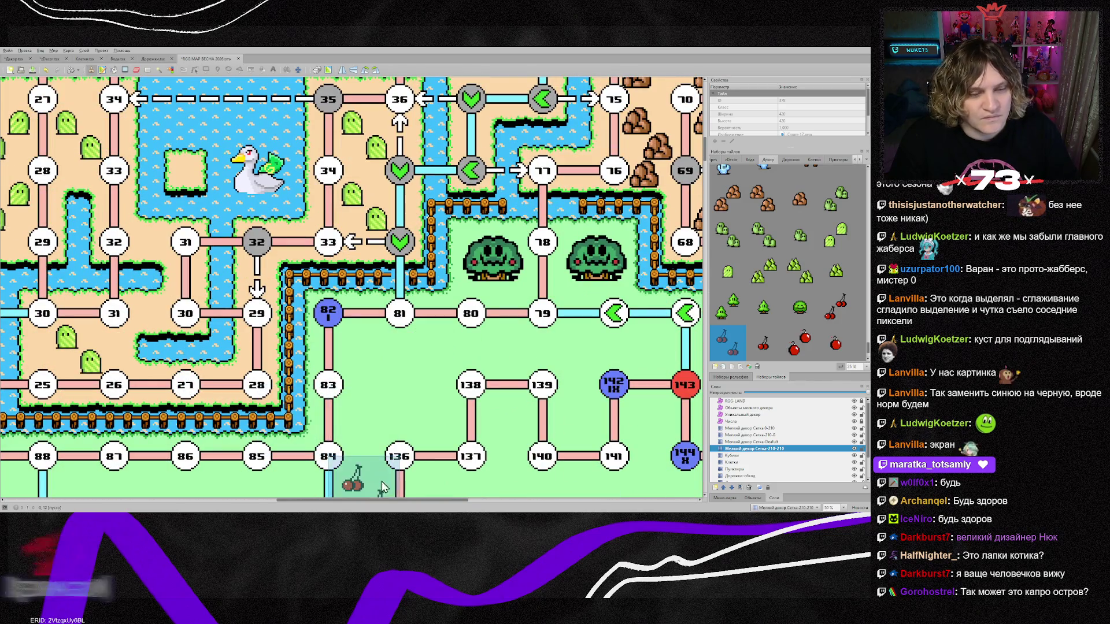
{"action": "left_click_drag", "start_coordinate": [390, 501], "coordinate": [277, 500]}
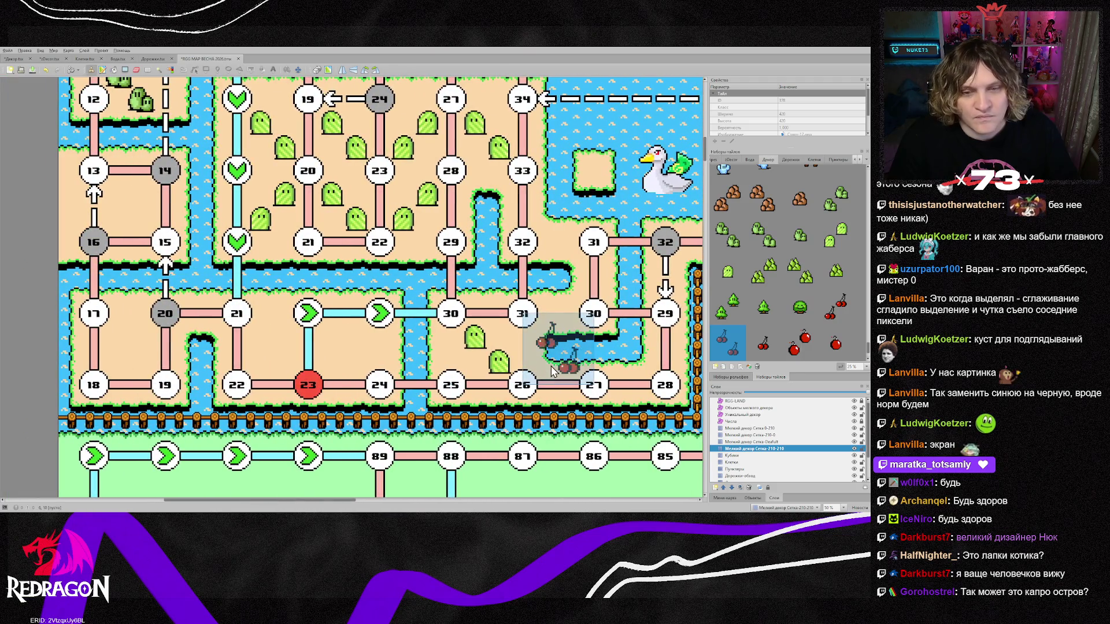
Stamp leafy bush clumps between nodes 17–20, 21–23, and in the 13-14-16-15 square.
{"action": "left_click", "coordinate": [806, 274]}
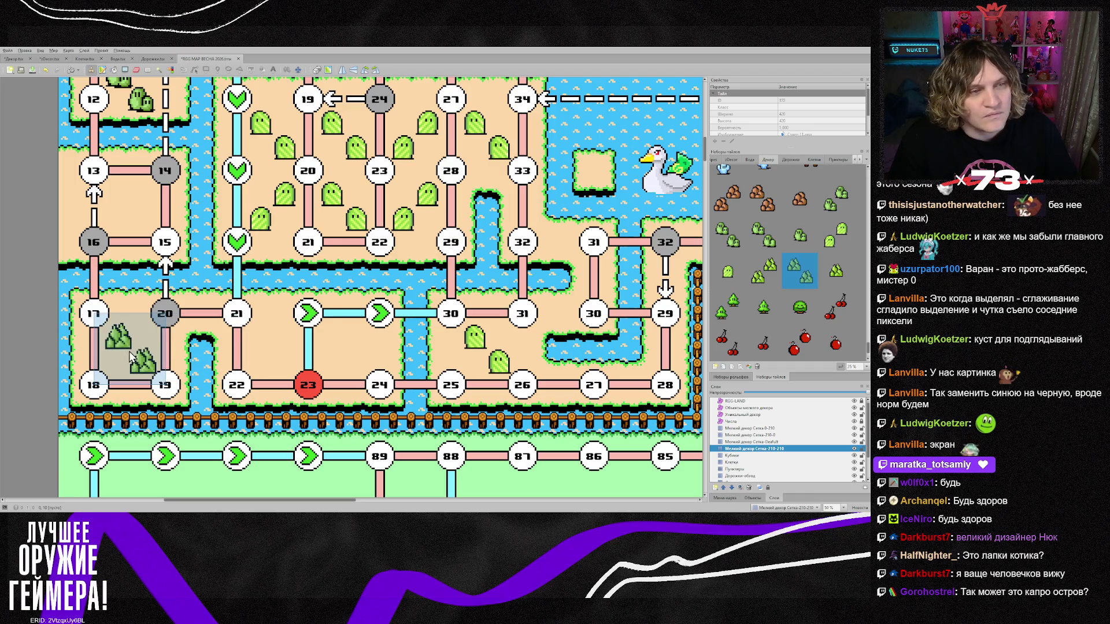
{"action": "left_click", "coordinate": [129, 351]}
{"action": "left_click", "coordinate": [284, 361]}
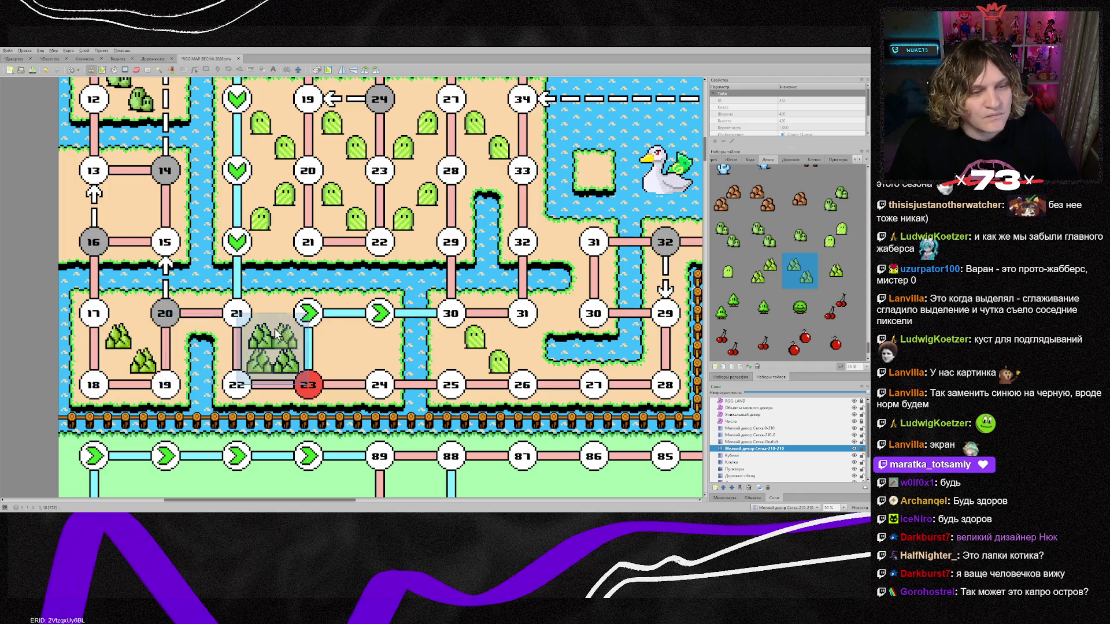
{"action": "left_click", "coordinate": [763, 272]}
{"action": "left_click", "coordinate": [140, 208]}
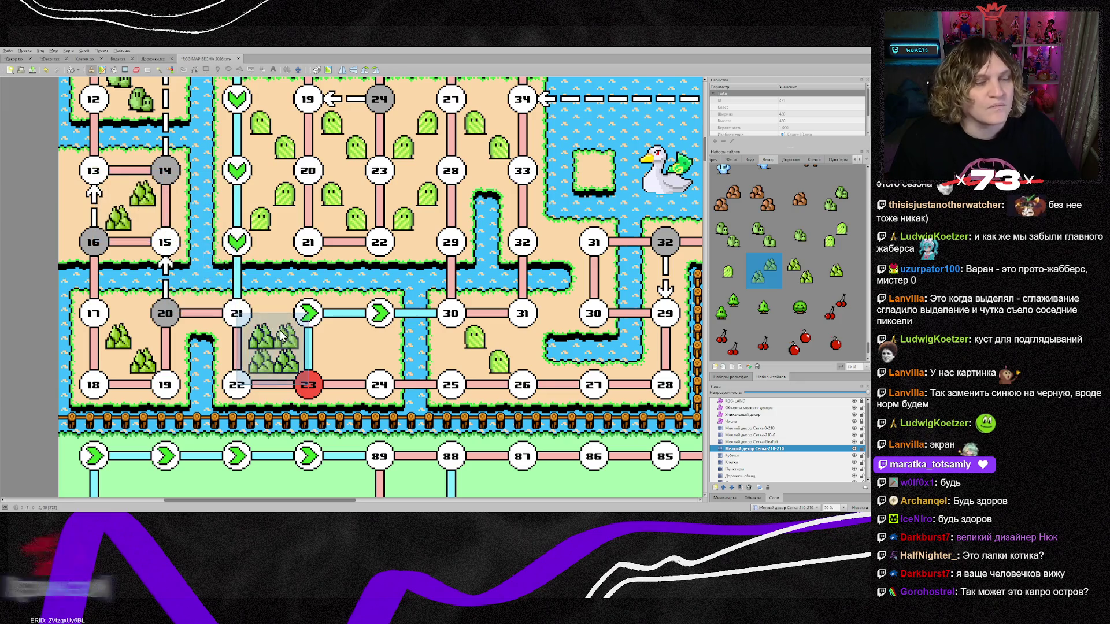
{"action": "scroll", "coordinate": [280, 331], "scroll_direction": "up", "scroll_amount": 5}
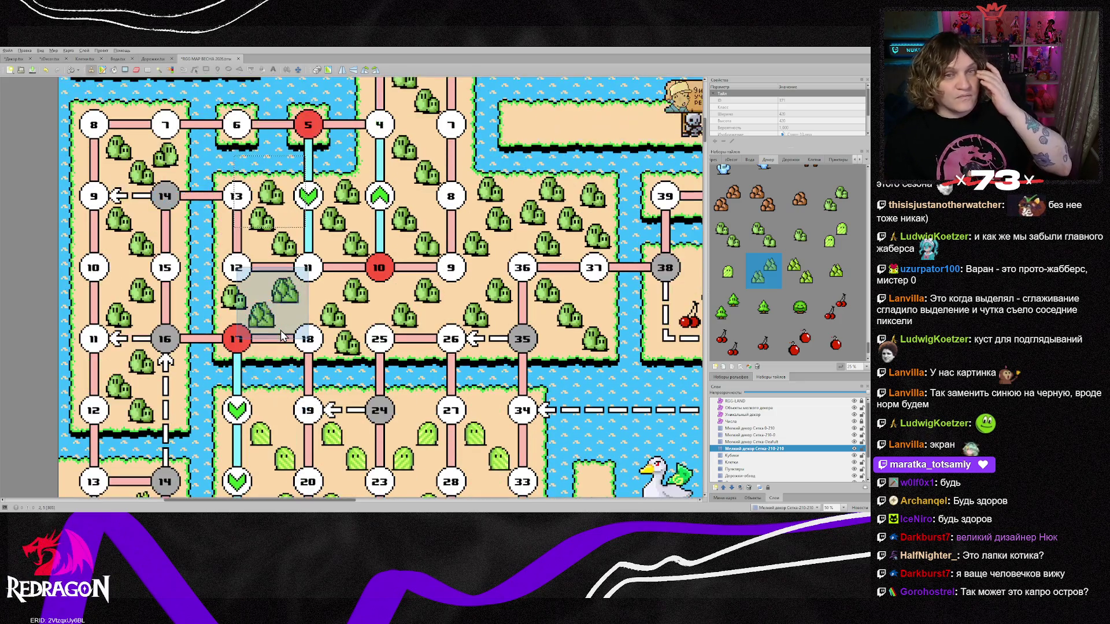
{"action": "scroll", "coordinate": [472, 278], "scroll_direction": "down", "scroll_amount": 2}
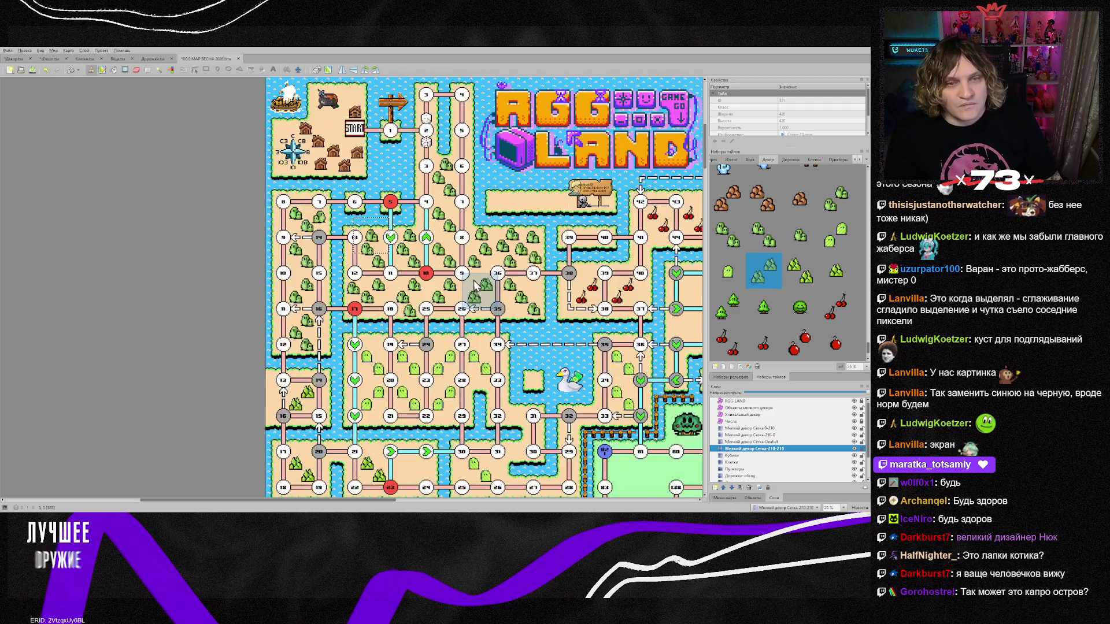
Plant small pine tree tiles in three squares inside the green-arrow loop.
{"action": "left_click_drag", "start_coordinate": [383, 500], "coordinate": [476, 499]}
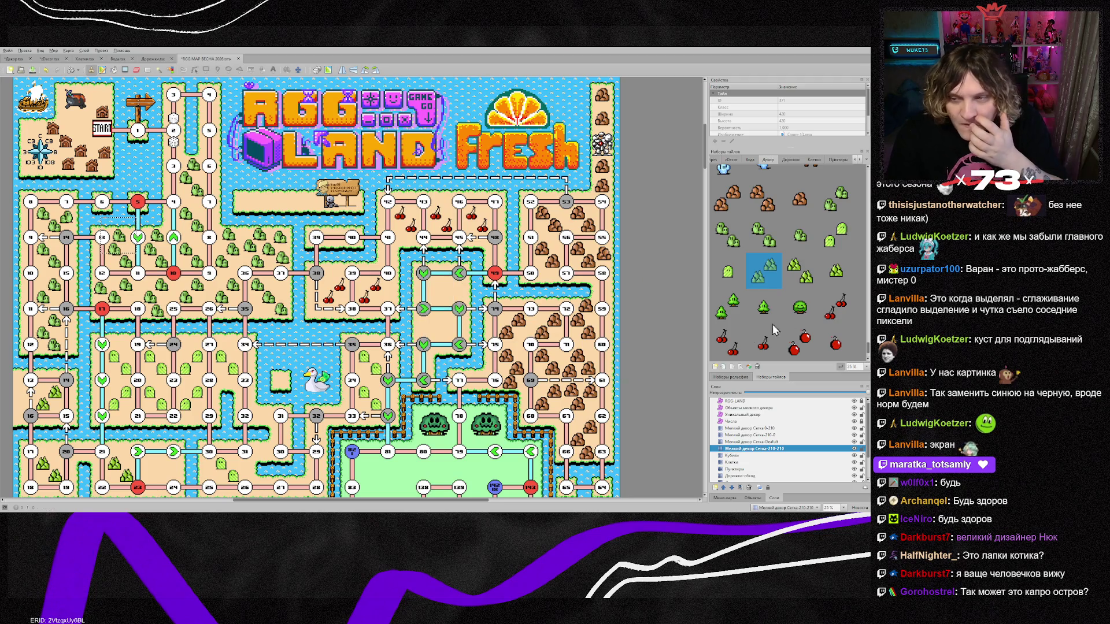
{"action": "scroll", "coordinate": [827, 311], "scroll_direction": "down", "scroll_amount": 1}
{"action": "scroll", "coordinate": [827, 311], "scroll_direction": "up", "scroll_amount": 2}
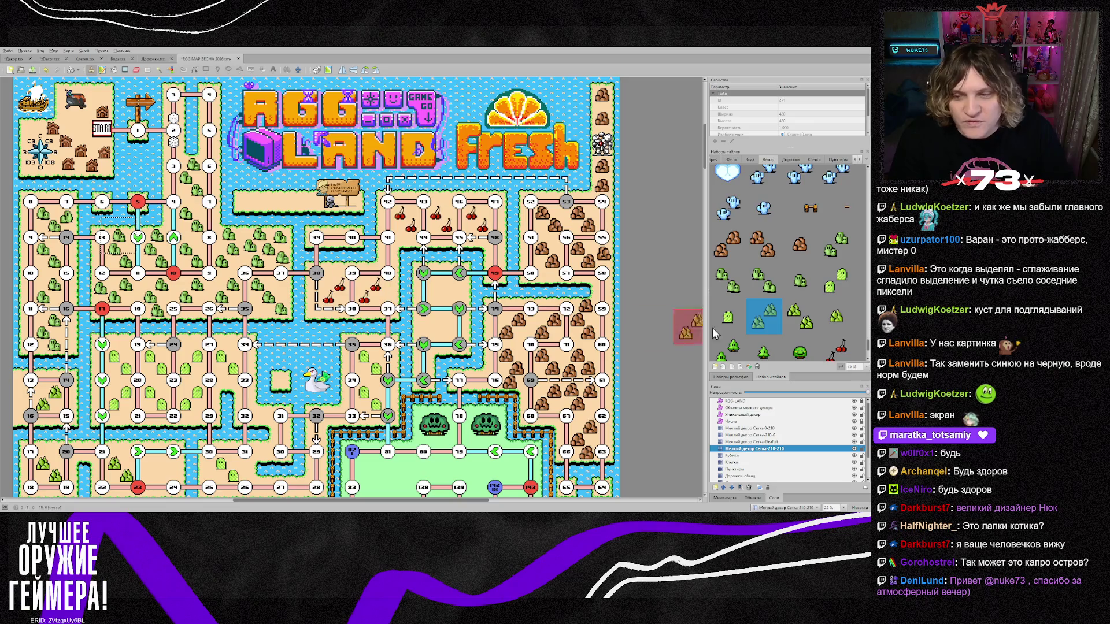
{"action": "scroll", "coordinate": [825, 343], "scroll_direction": "down", "scroll_amount": 2}
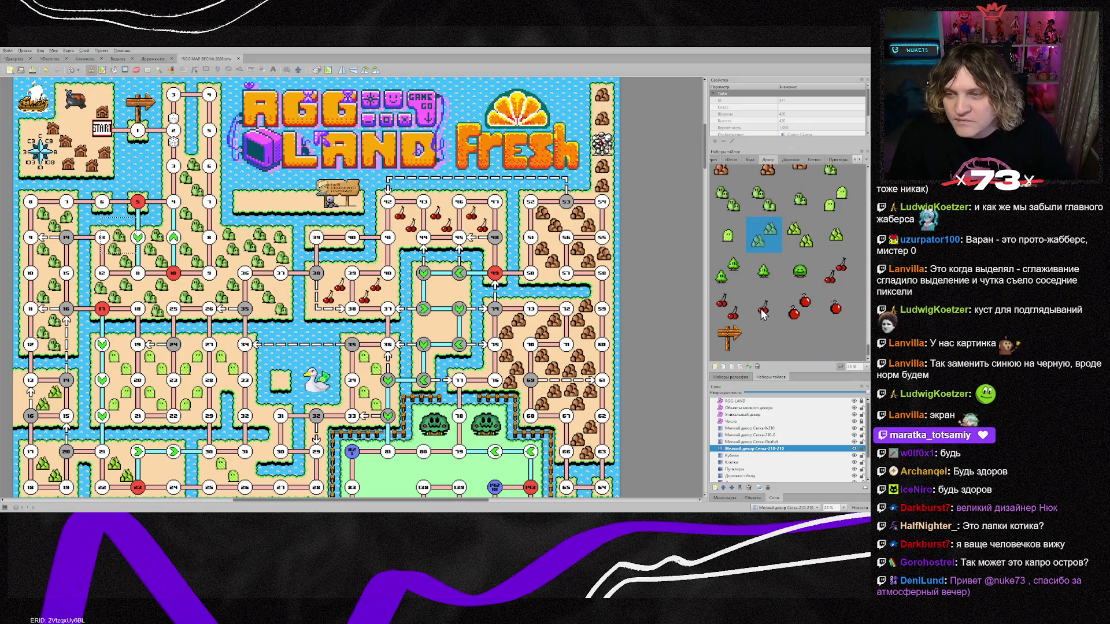
{"action": "left_click", "coordinate": [725, 273]}
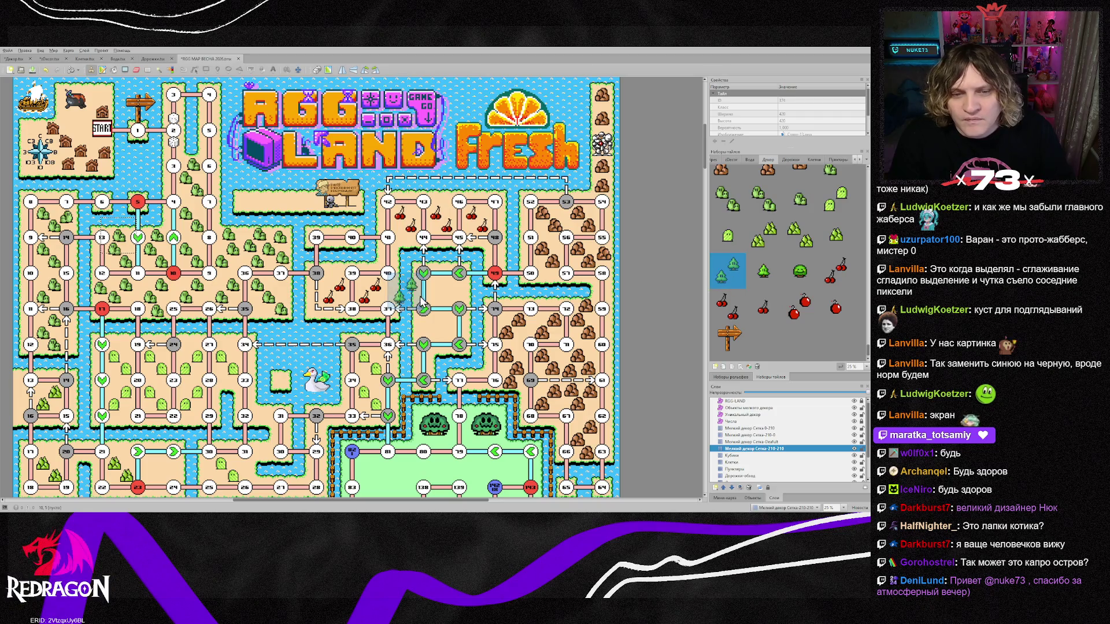
{"action": "left_click", "coordinate": [456, 298]}
{"action": "left_click", "coordinate": [434, 335]}
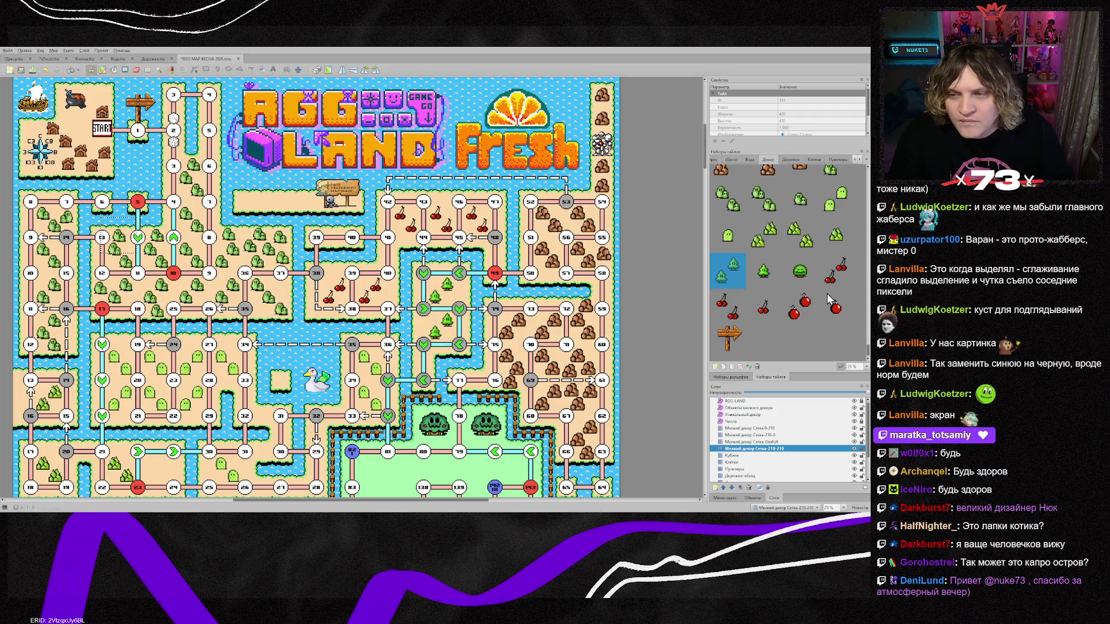
{"action": "left_click", "coordinate": [763, 270]}
Place a pine tree object inside the arrow loop on the small decor objects layer.
{"action": "left_click", "coordinate": [750, 408]}
{"action": "scroll", "coordinate": [429, 327], "scroll_direction": "up", "scroll_amount": 2}
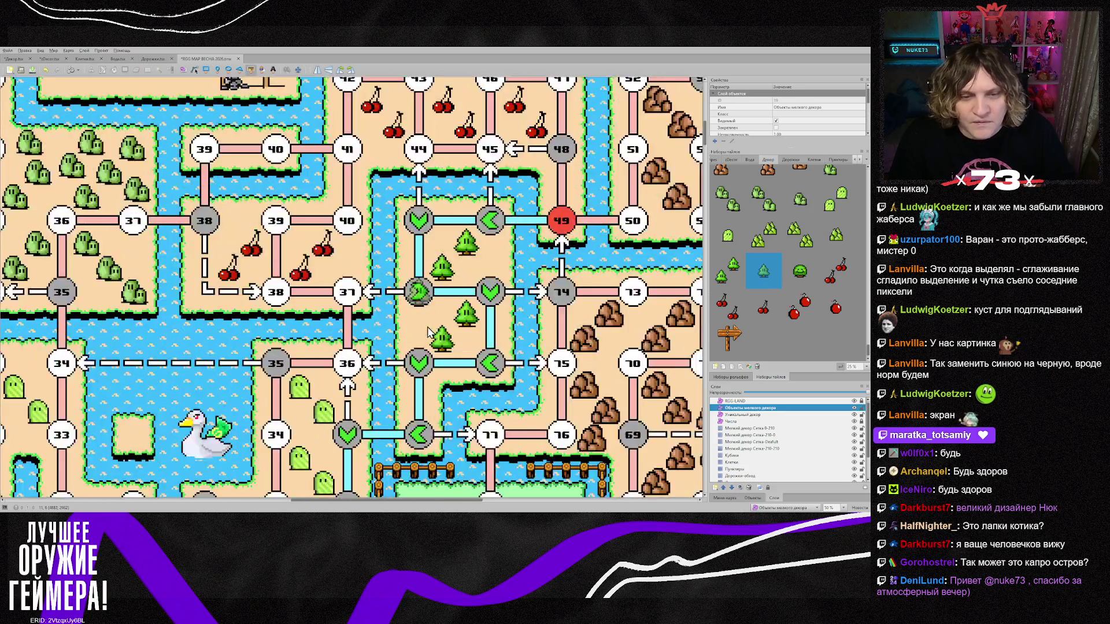
{"action": "left_click", "coordinate": [425, 332]}
Add another tree object, then cherry objects near nodes 45, 41, 40 and between 38 and 39.
{"action": "left_click", "coordinate": [494, 258]}
{"action": "left_click", "coordinate": [764, 306]}
{"action": "scroll", "coordinate": [454, 203], "scroll_direction": "up", "scroll_amount": 3}
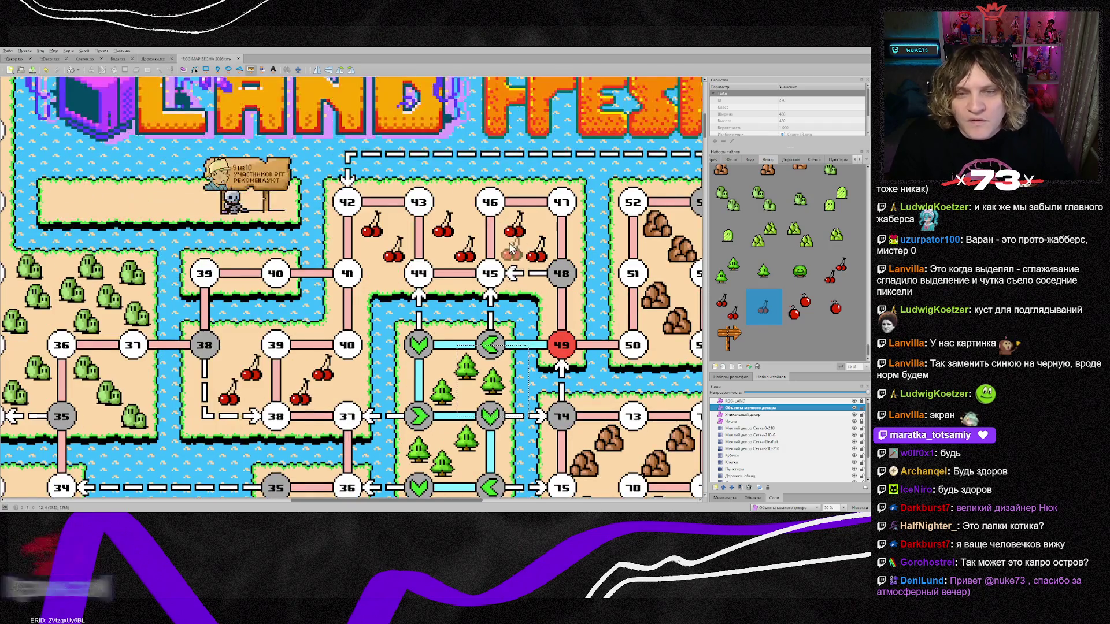
{"action": "left_click", "coordinate": [462, 205]}
{"action": "left_click", "coordinate": [374, 278]}
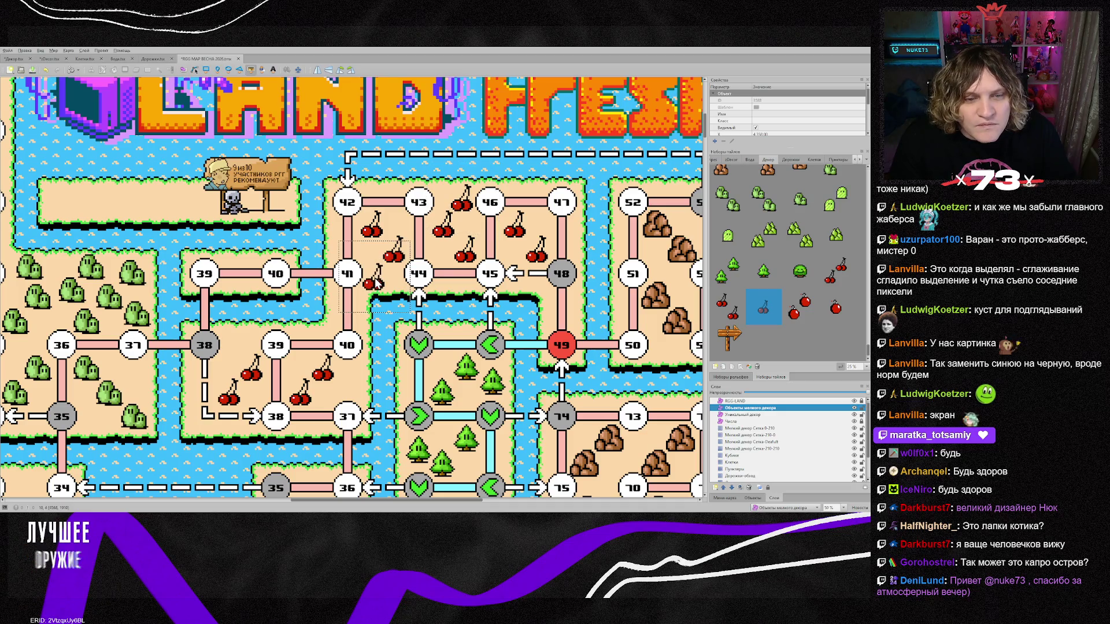
{"action": "left_click", "coordinate": [346, 382]}
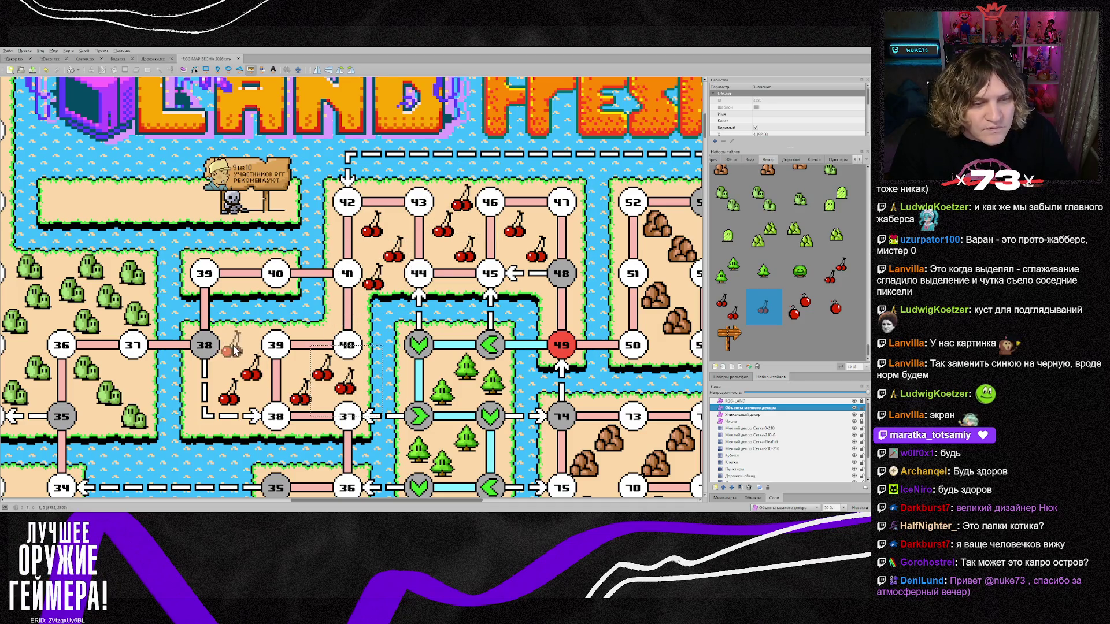
{"action": "left_click", "coordinate": [236, 345]}
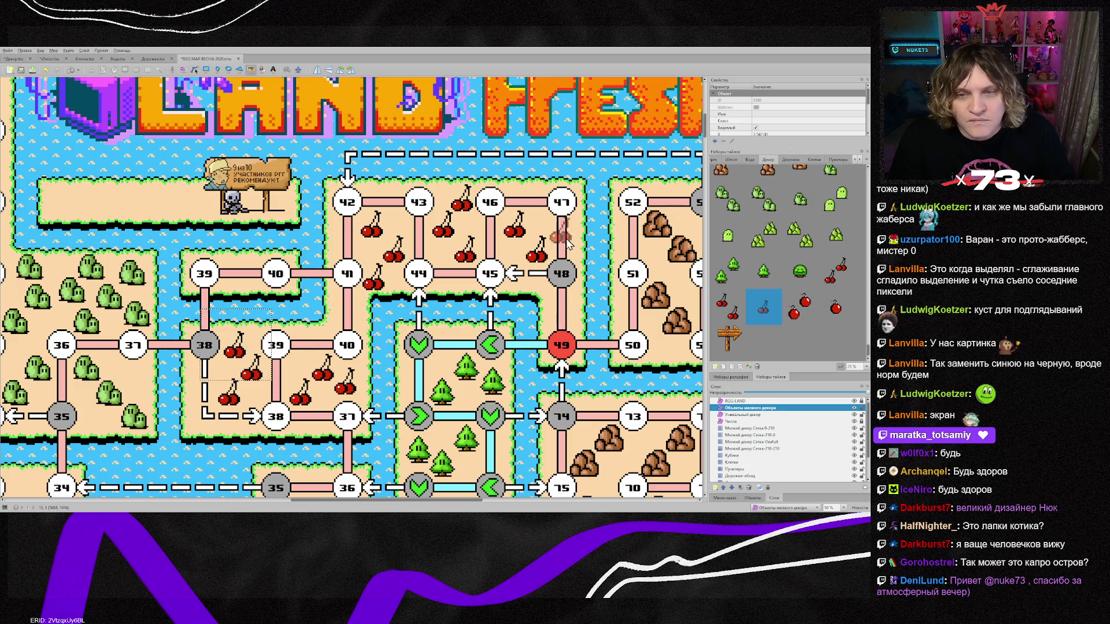
{"action": "left_click_drag", "start_coordinate": [405, 499], "coordinate": [309, 496]}
Stamp single bush decorations on the sand near nodes 31, 30 and 28.
{"action": "scroll", "coordinate": [487, 419], "scroll_direction": "down", "scroll_amount": 5}
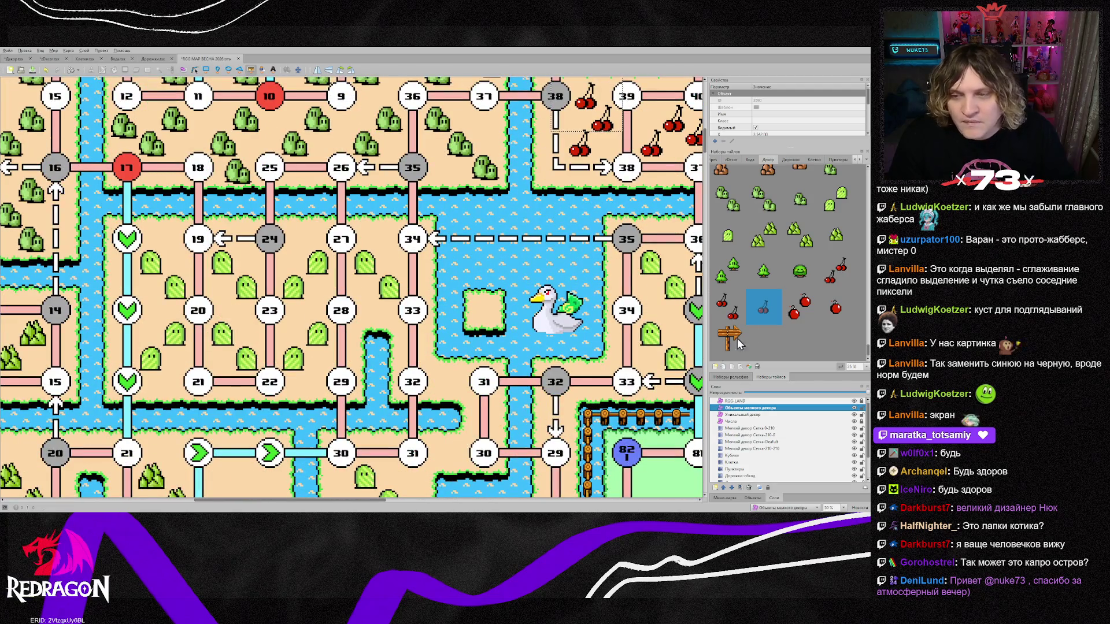
{"action": "left_click", "coordinate": [724, 235]}
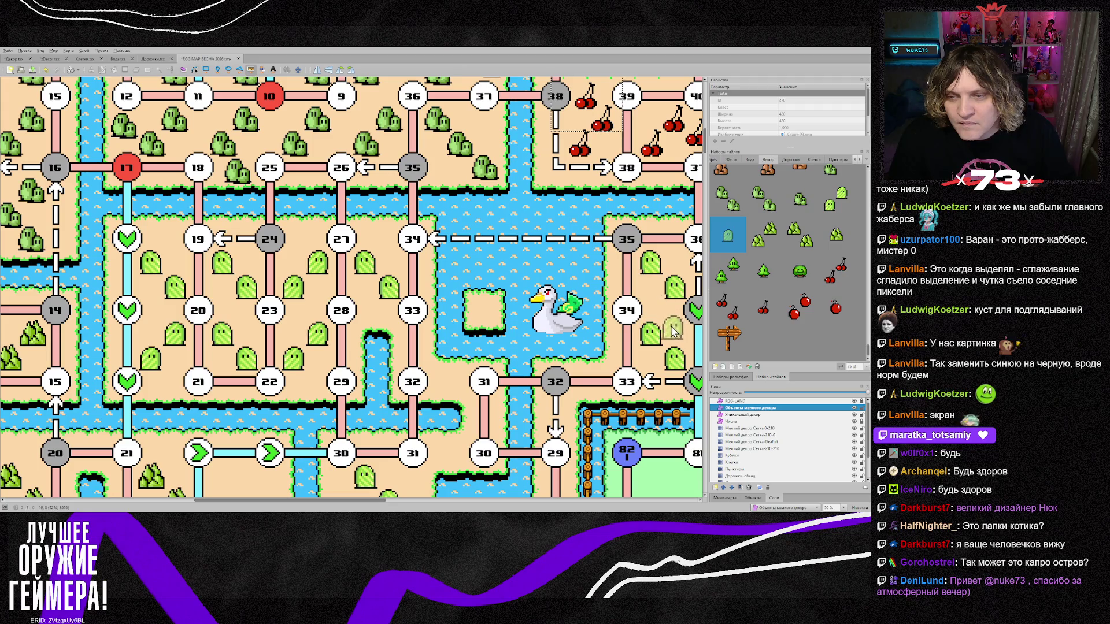
{"action": "scroll", "coordinate": [491, 405], "scroll_direction": "down", "scroll_amount": 3}
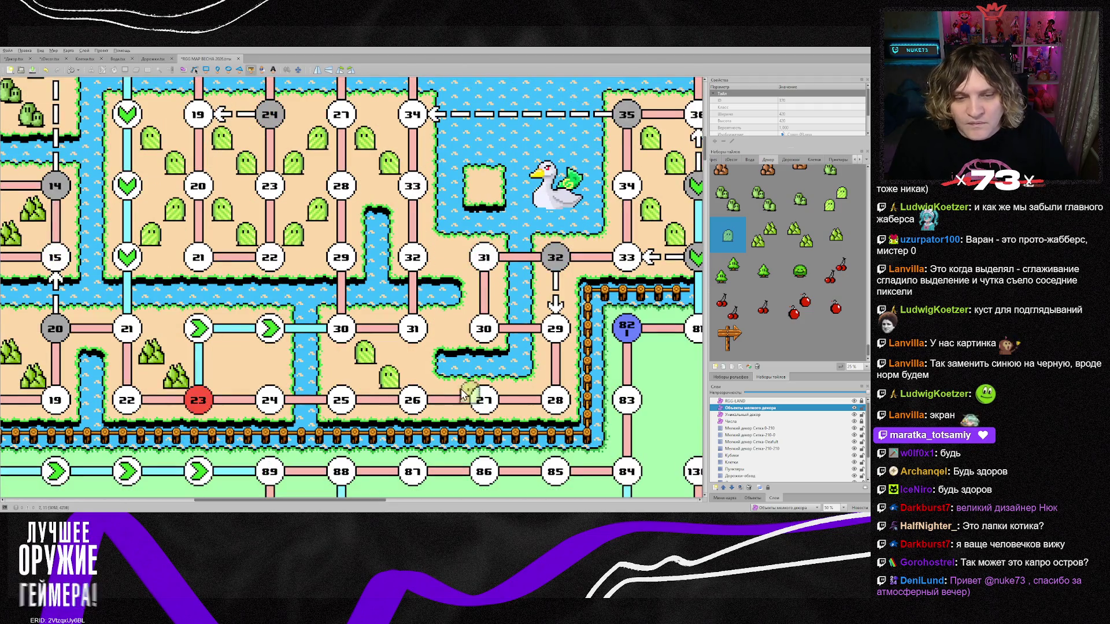
{"action": "left_click", "coordinate": [415, 358]}
{"action": "left_click", "coordinate": [337, 368]}
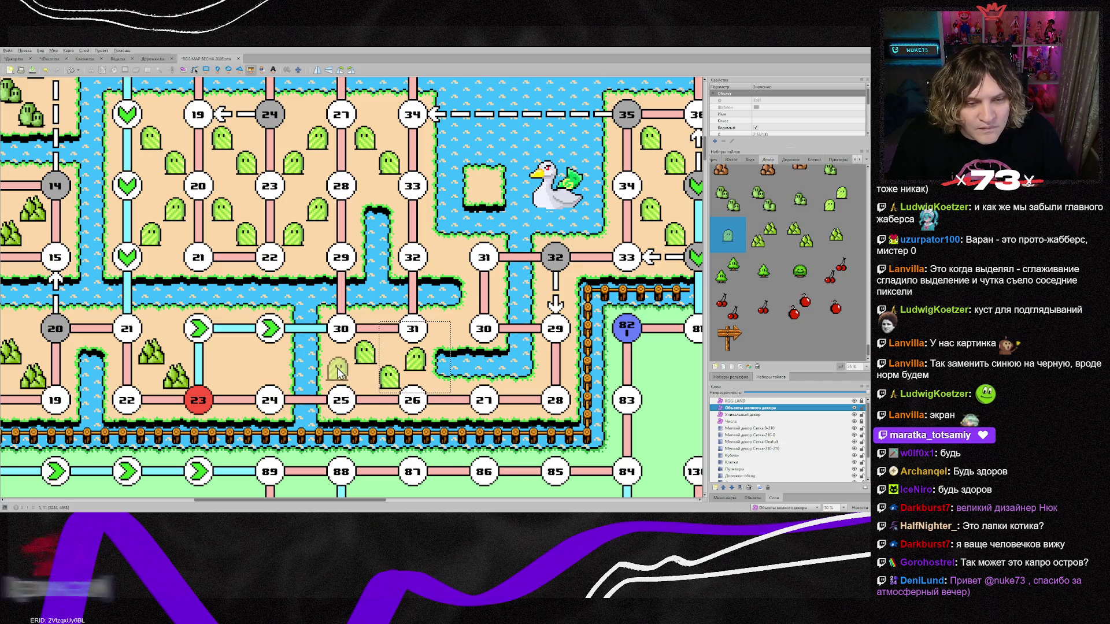
{"action": "scroll", "coordinate": [386, 330], "scroll_direction": "up", "scroll_amount": 1}
{"action": "left_click", "coordinate": [369, 251]}
Add more bushes between nodes 27 and 34, between 22 and 29, and near nodes 24, 21 and 19.
{"action": "left_click", "coordinate": [383, 175]}
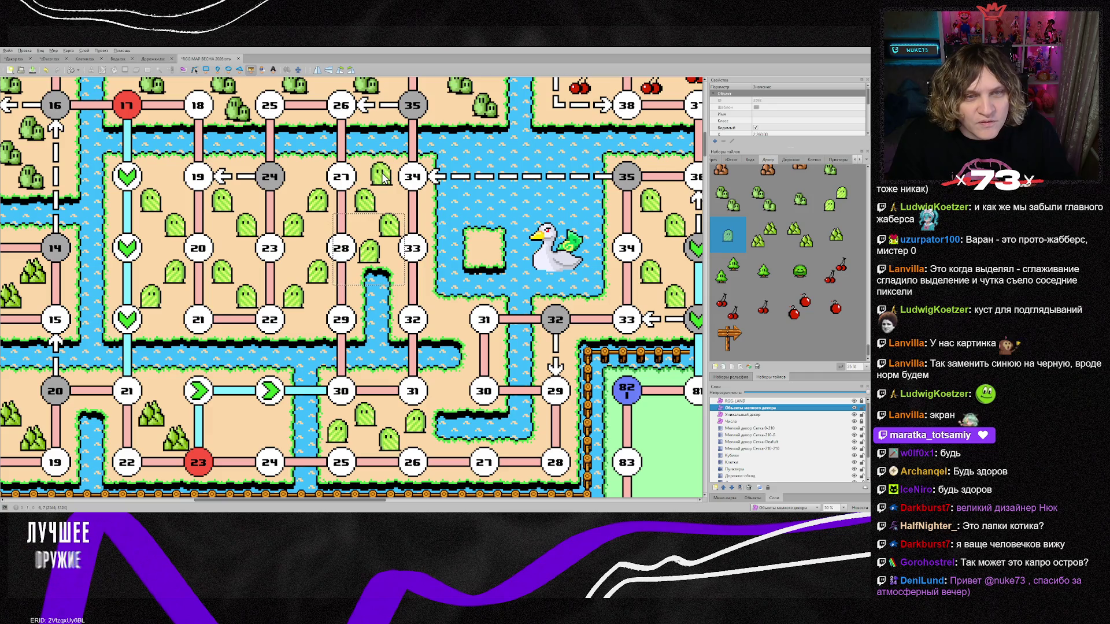
{"action": "left_click", "coordinate": [301, 179]}
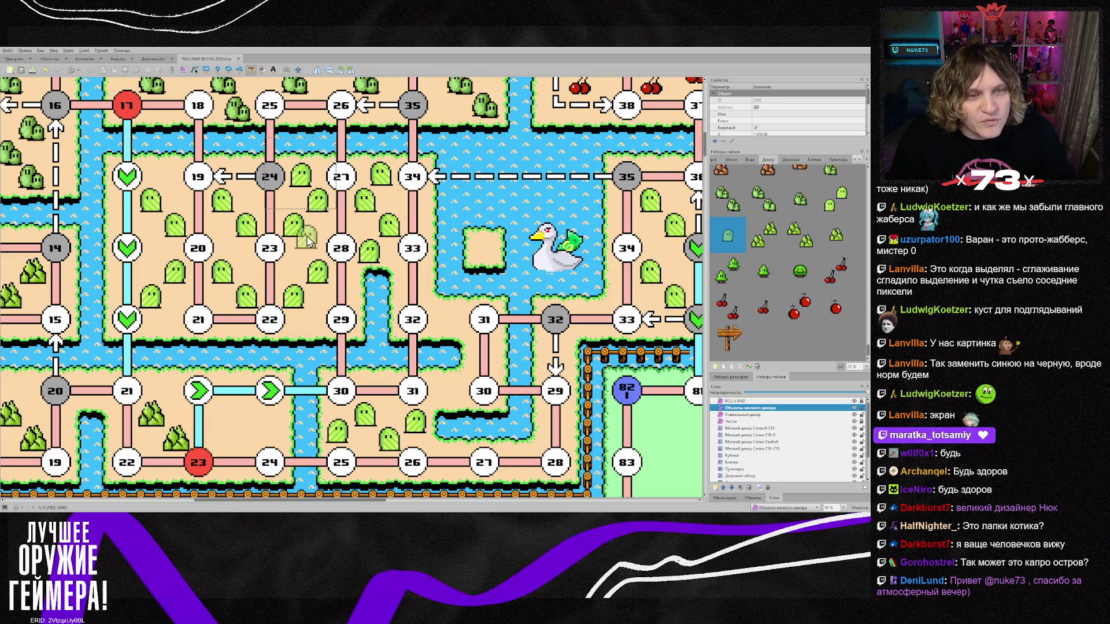
{"action": "left_click", "coordinate": [314, 326]}
{"action": "left_click", "coordinate": [168, 326]}
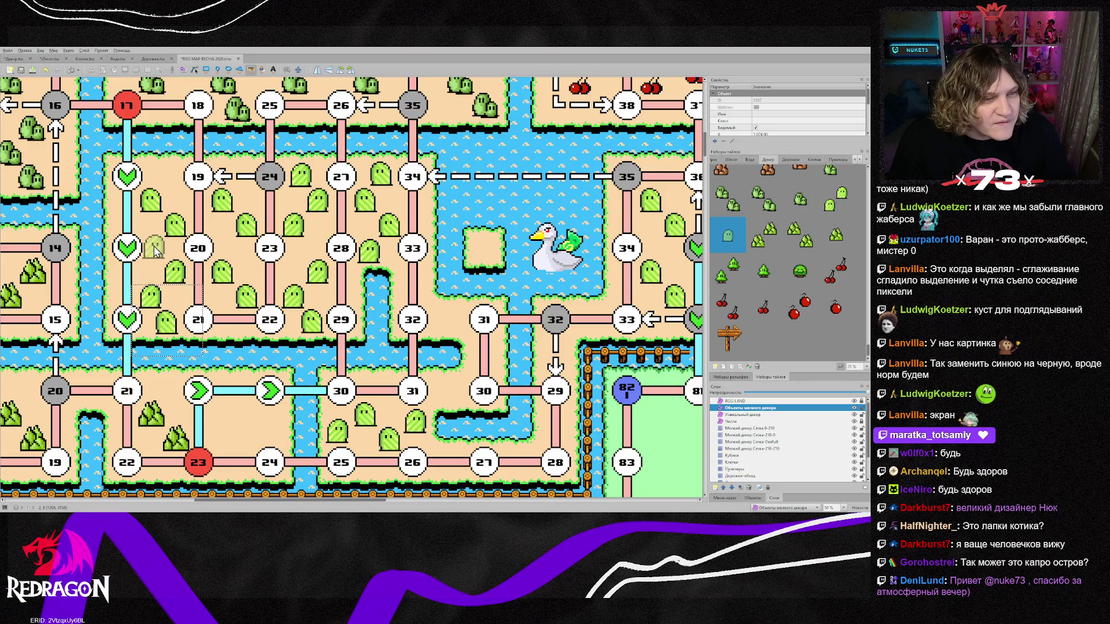
{"action": "left_click", "coordinate": [166, 175]}
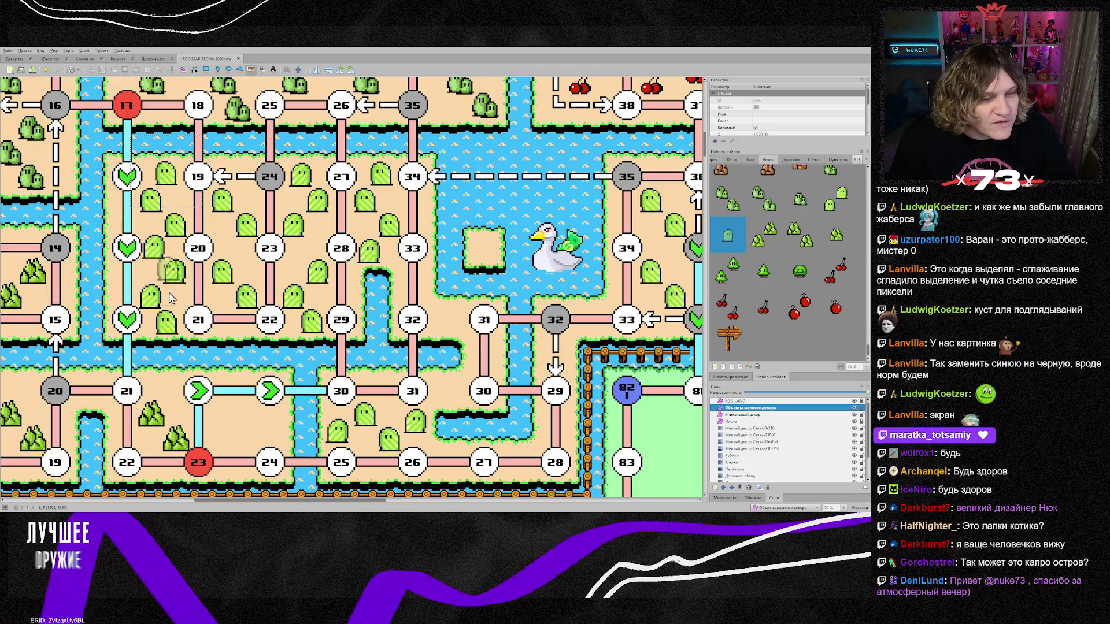
{"action": "left_click", "coordinate": [767, 251]}
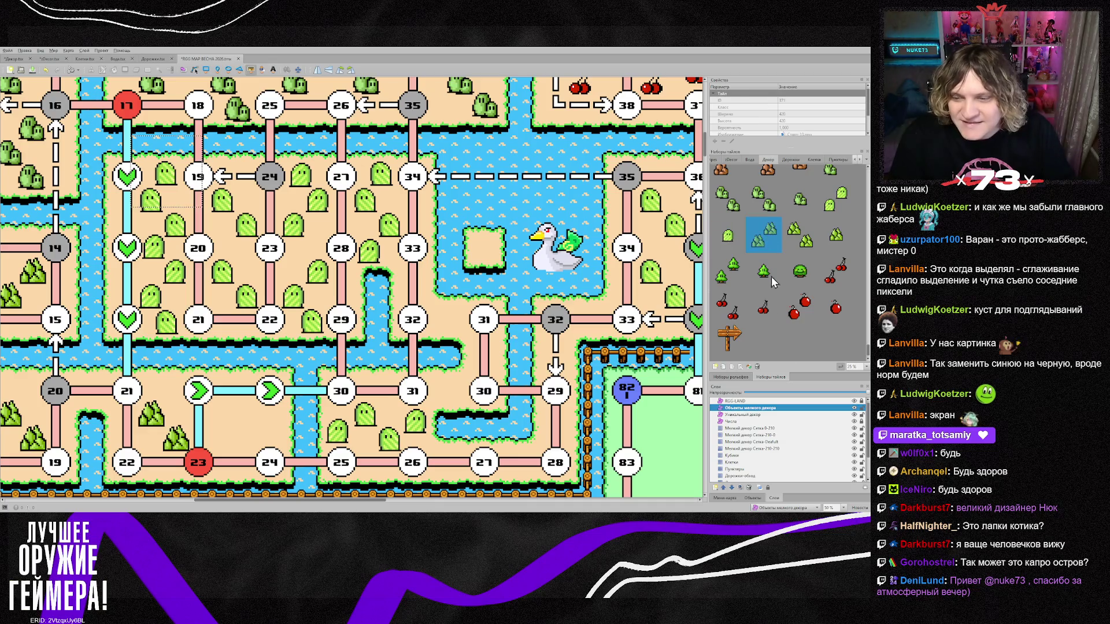
Stamp a two-bush cluster near node 23 and a pointed mountain bush near node 21.
{"action": "left_click", "coordinate": [752, 449]}
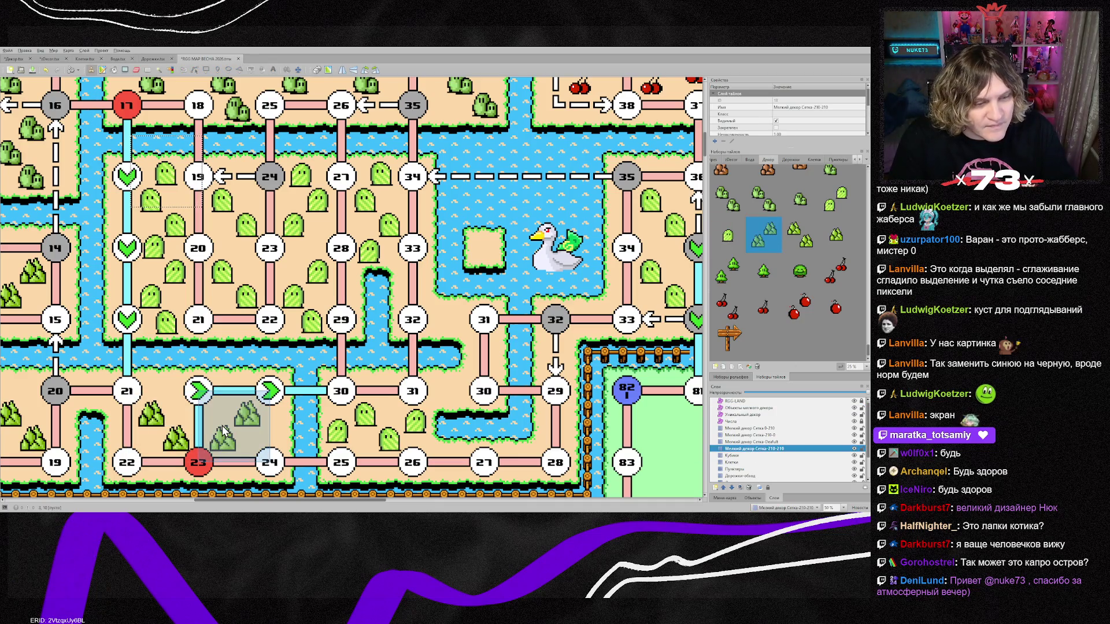
{"action": "left_click", "coordinate": [250, 458]}
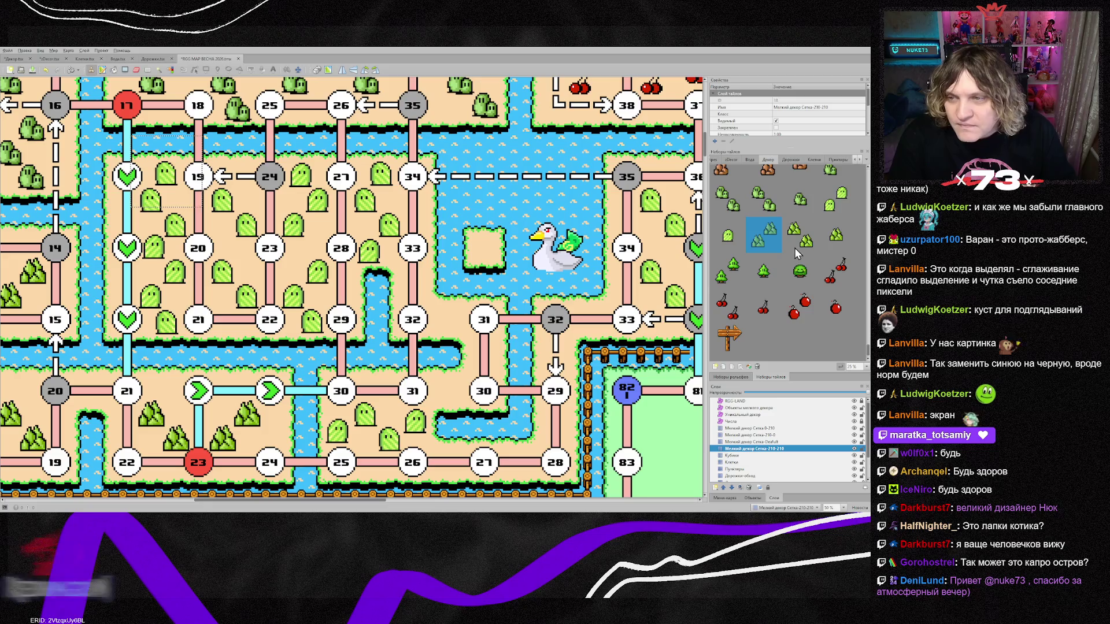
{"action": "left_click", "coordinate": [833, 245]}
{"action": "left_click", "coordinate": [751, 408]}
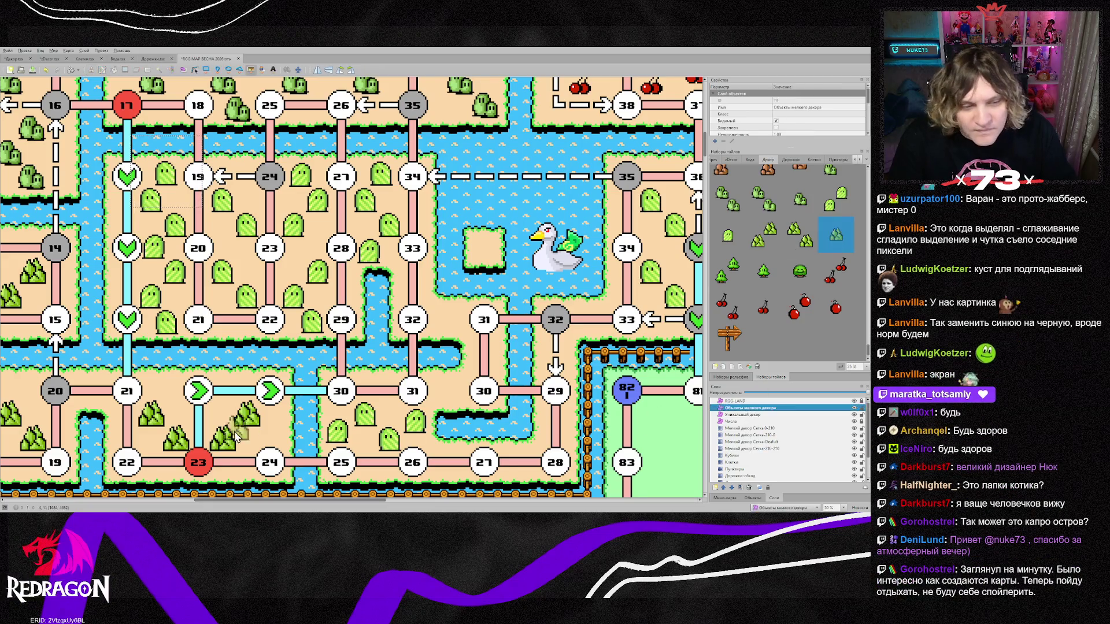
{"action": "left_click", "coordinate": [166, 387]}
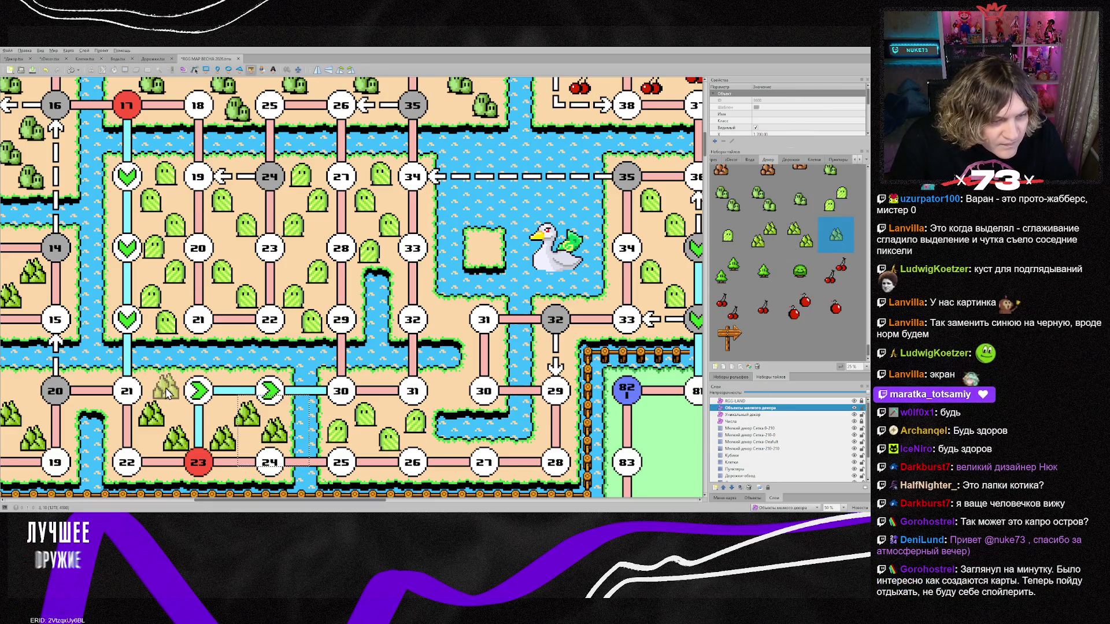
{"action": "left_click_drag", "start_coordinate": [366, 501], "coordinate": [287, 500]}
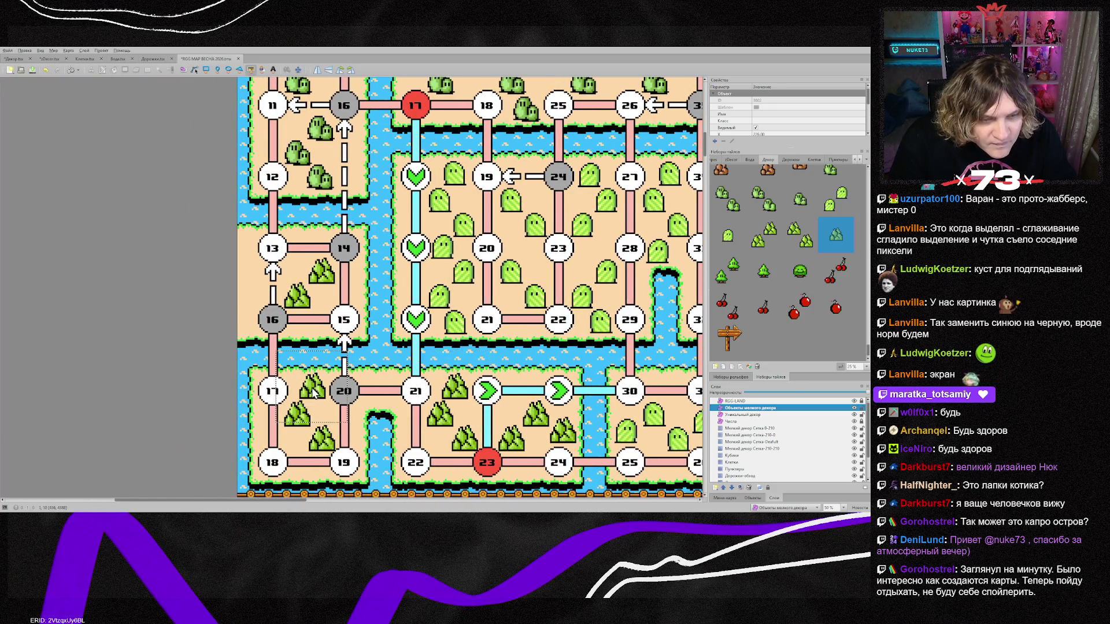
Zoom out and pan to view the decorated sand squares between nodes 17 and 48.
{"action": "scroll", "coordinate": [320, 297], "scroll_direction": "up", "scroll_amount": 3}
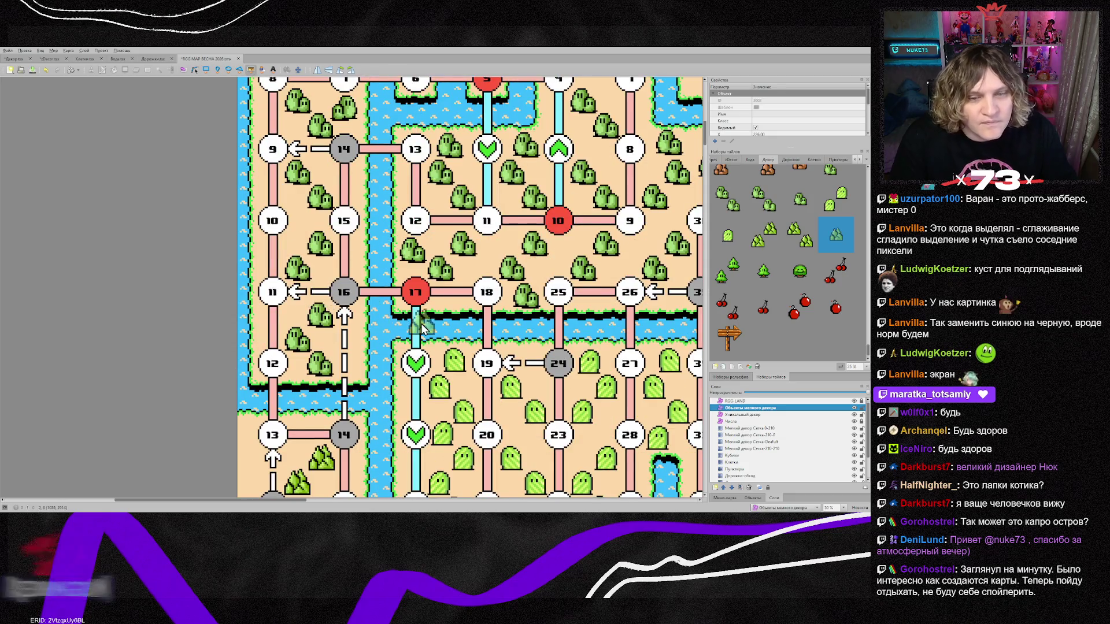
{"action": "scroll", "coordinate": [590, 324], "scroll_direction": "down", "scroll_amount": 2}
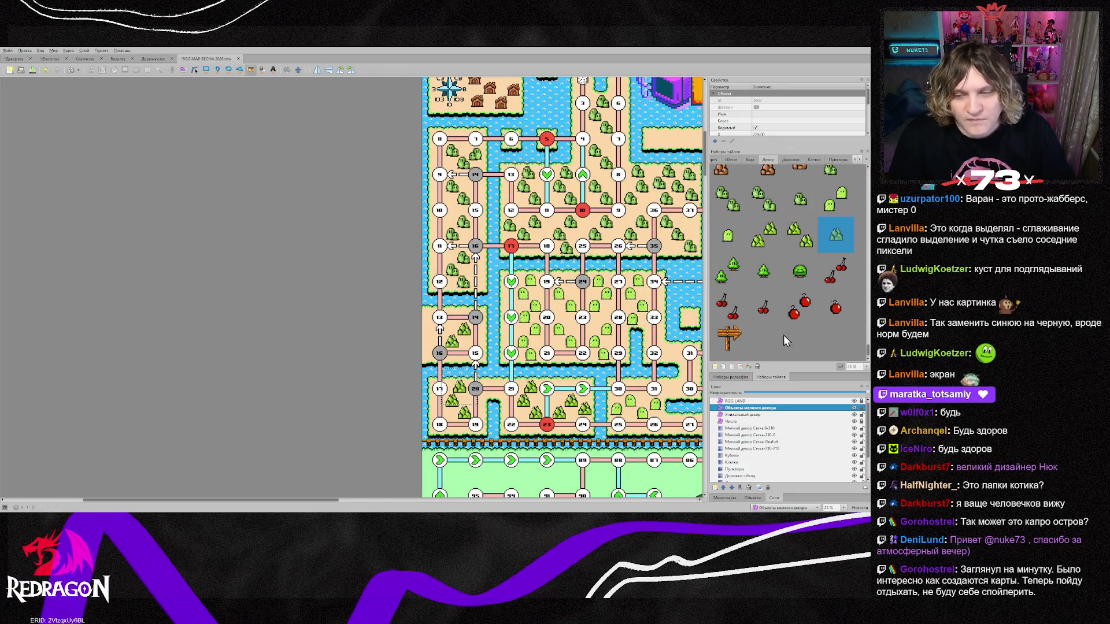
{"action": "left_click", "coordinate": [752, 449]}
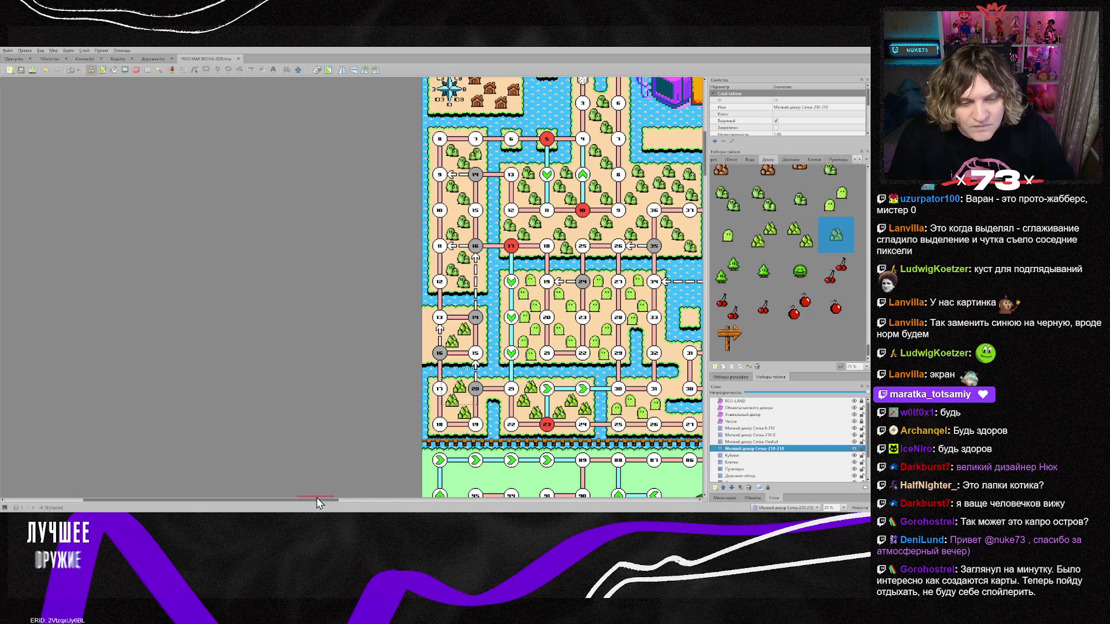
{"action": "left_click_drag", "start_coordinate": [327, 507], "coordinate": [465, 507]}
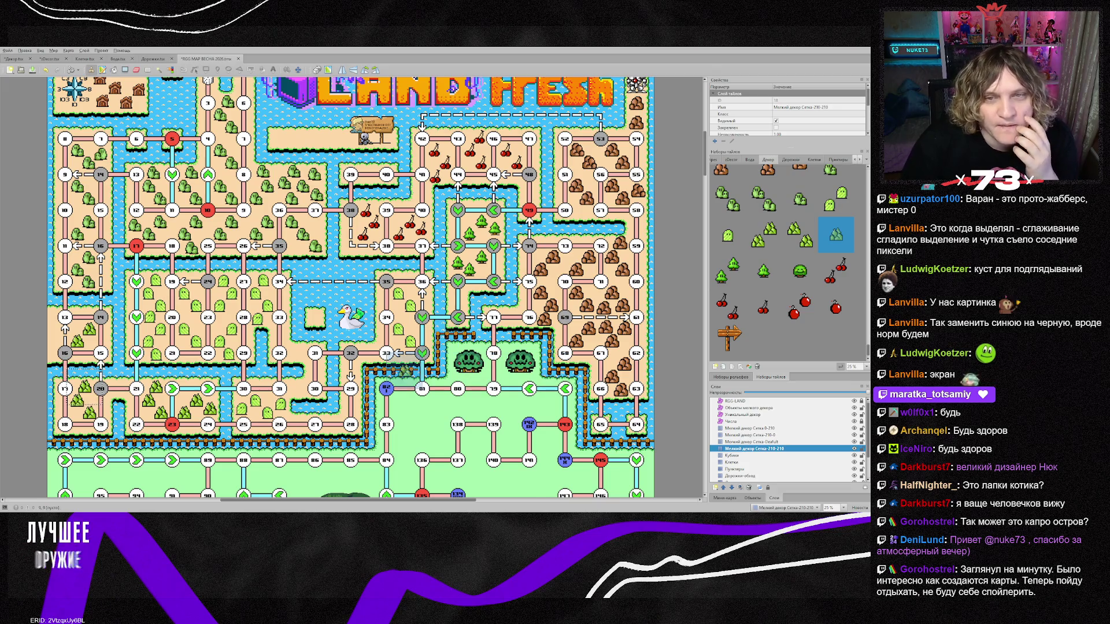
{"action": "scroll", "coordinate": [404, 370], "scroll_direction": "up", "scroll_amount": 2}
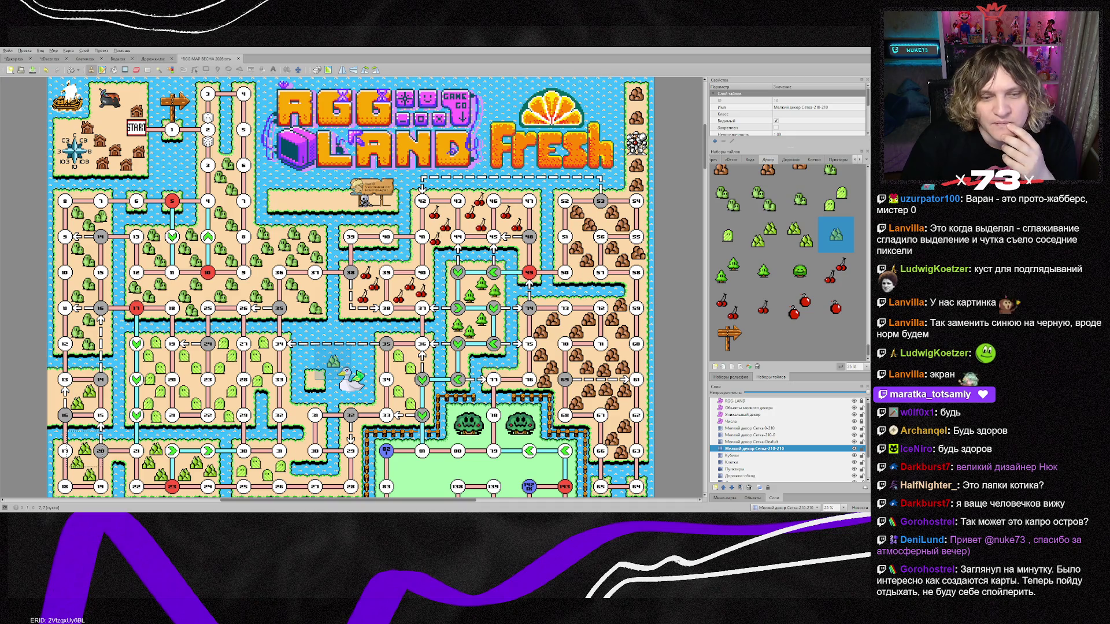
{"action": "scroll", "coordinate": [786, 260], "scroll_direction": "down", "scroll_amount": 5}
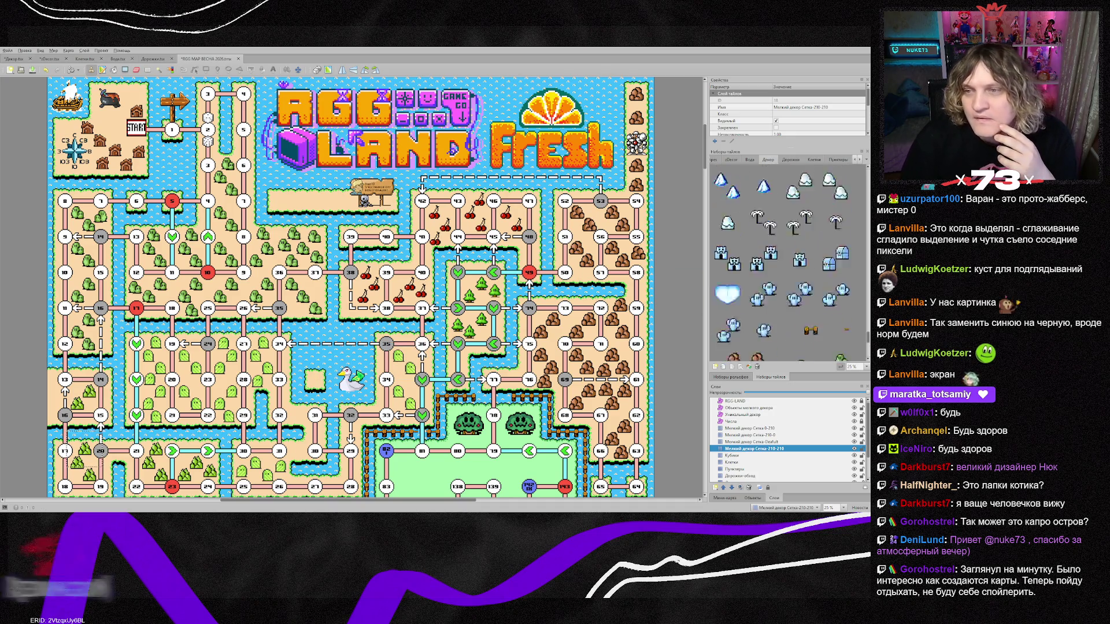
{"action": "left_click", "coordinate": [752, 407]}
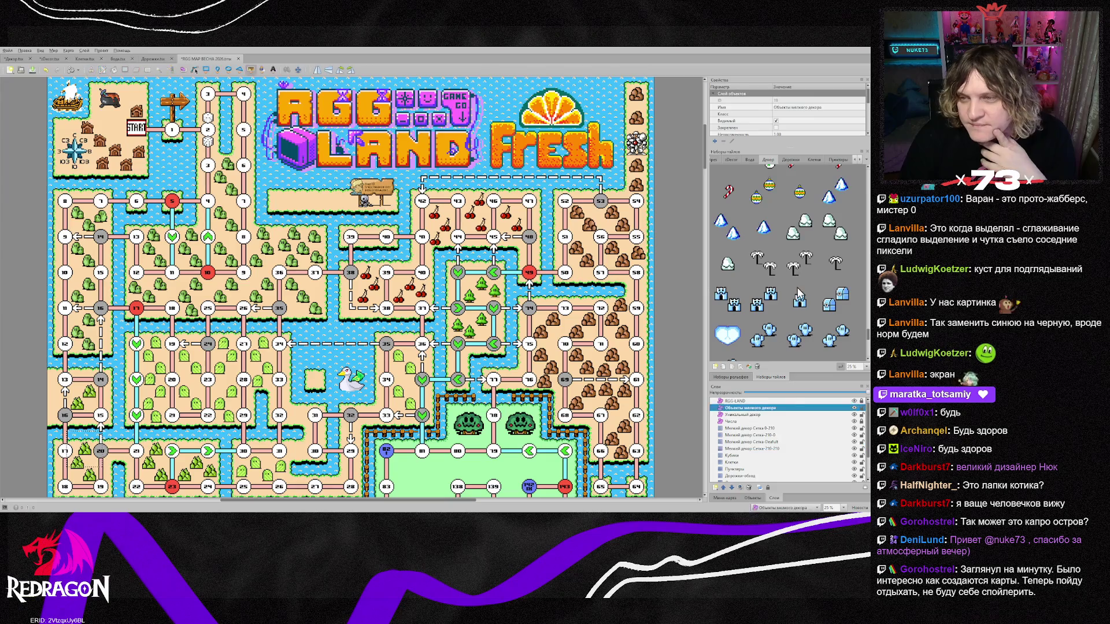
{"action": "scroll", "coordinate": [799, 293], "scroll_direction": "up", "scroll_amount": 3}
{"action": "scroll", "coordinate": [799, 294], "scroll_direction": "up", "scroll_amount": 4}
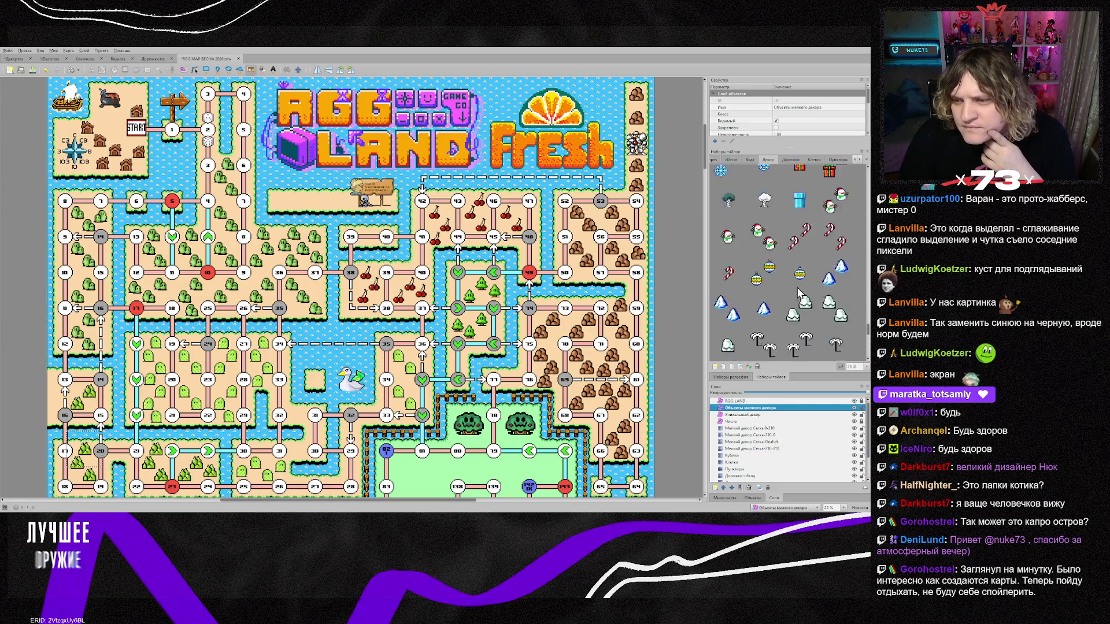
{"action": "scroll", "coordinate": [795, 293], "scroll_direction": "up", "scroll_amount": 4}
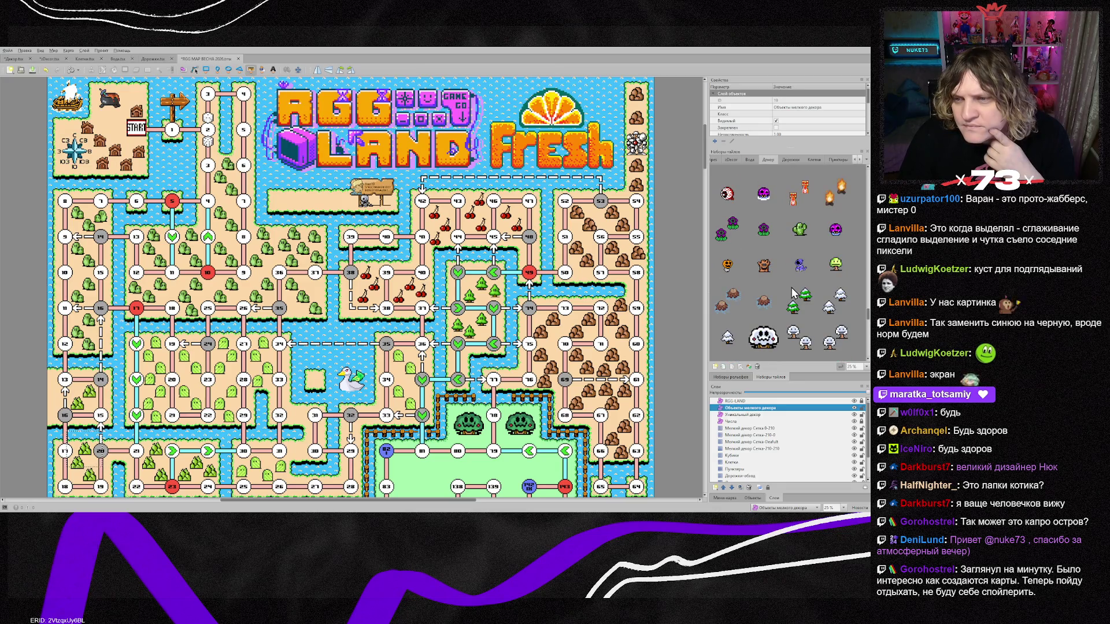
{"action": "scroll", "coordinate": [794, 294], "scroll_direction": "up", "scroll_amount": 4}
{"action": "scroll", "coordinate": [794, 293], "scroll_direction": "up", "scroll_amount": 10}
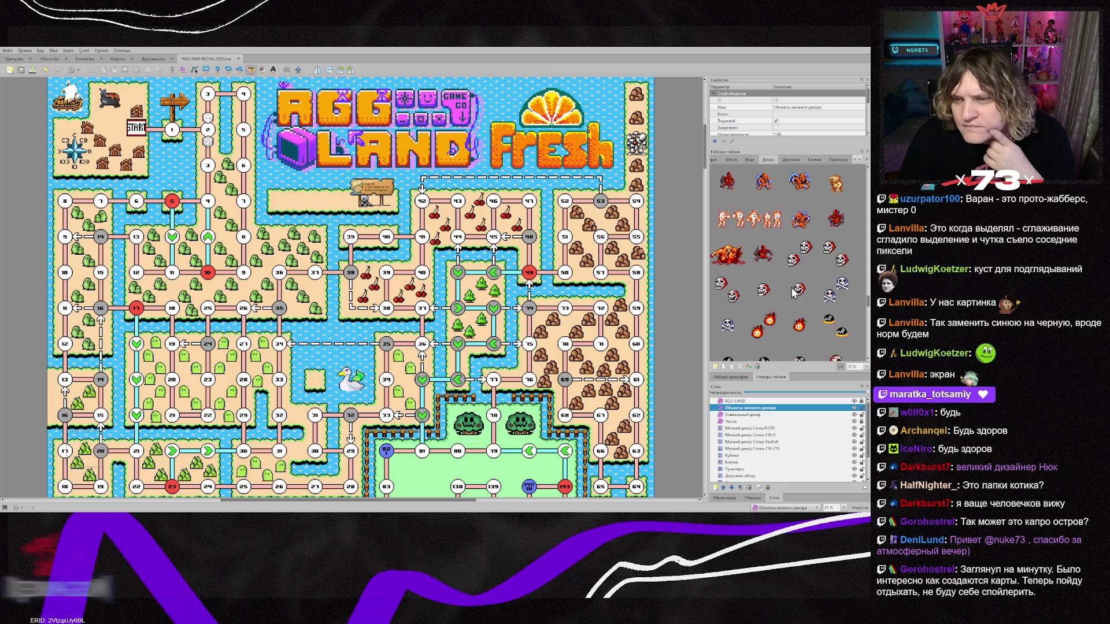
{"action": "scroll", "coordinate": [793, 293], "scroll_direction": "up", "scroll_amount": 10}
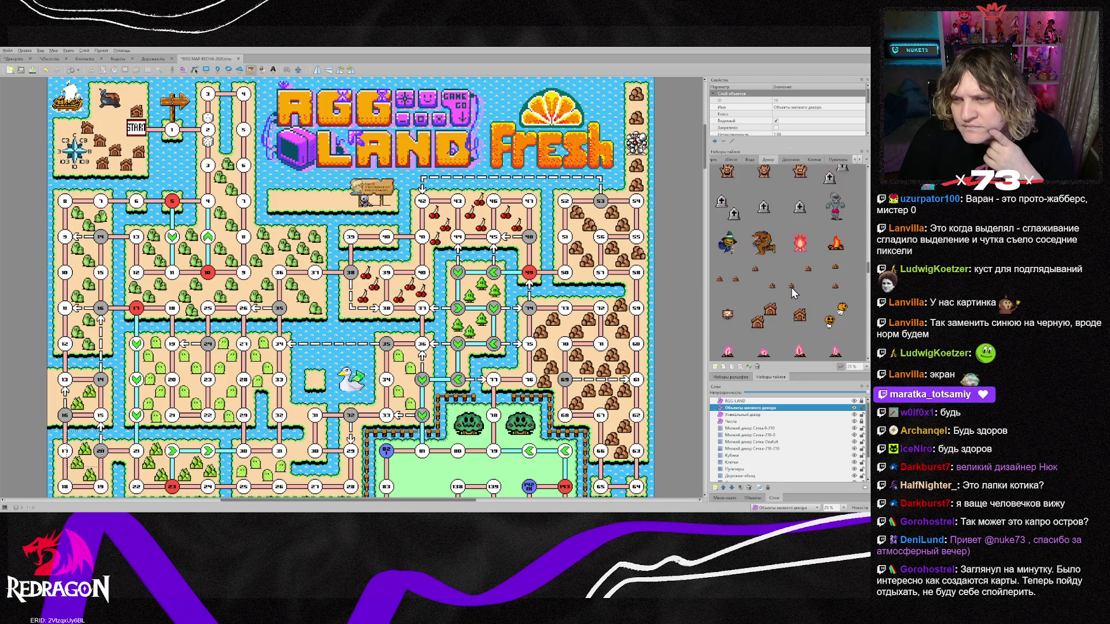
{"action": "scroll", "coordinate": [794, 294], "scroll_direction": "up", "scroll_amount": 10}
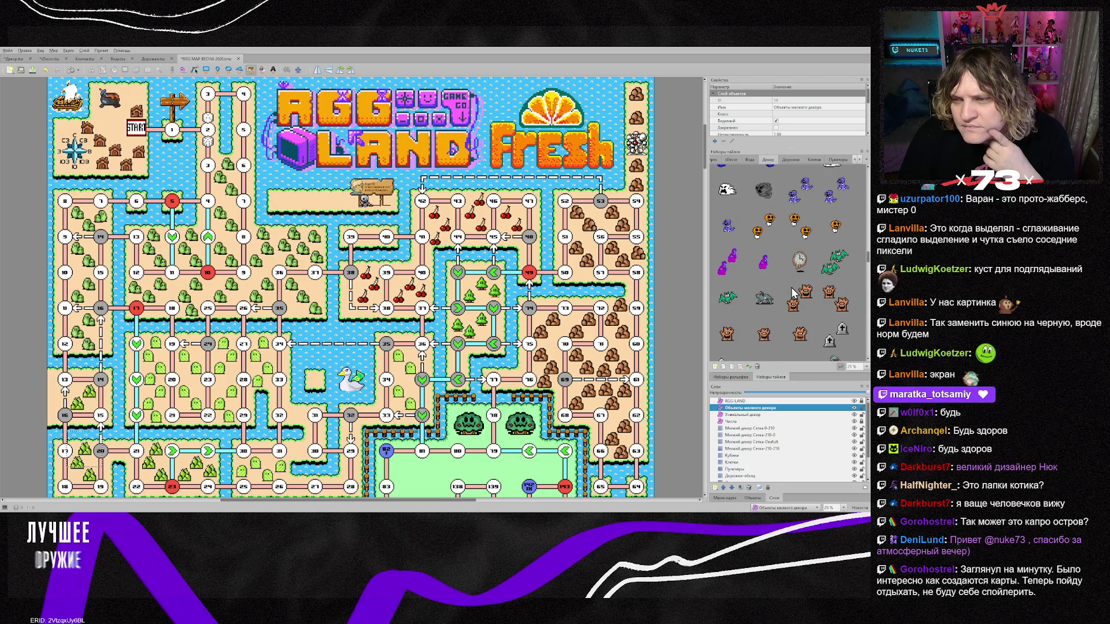
{"action": "scroll", "coordinate": [794, 293], "scroll_direction": "up", "scroll_amount": 10}
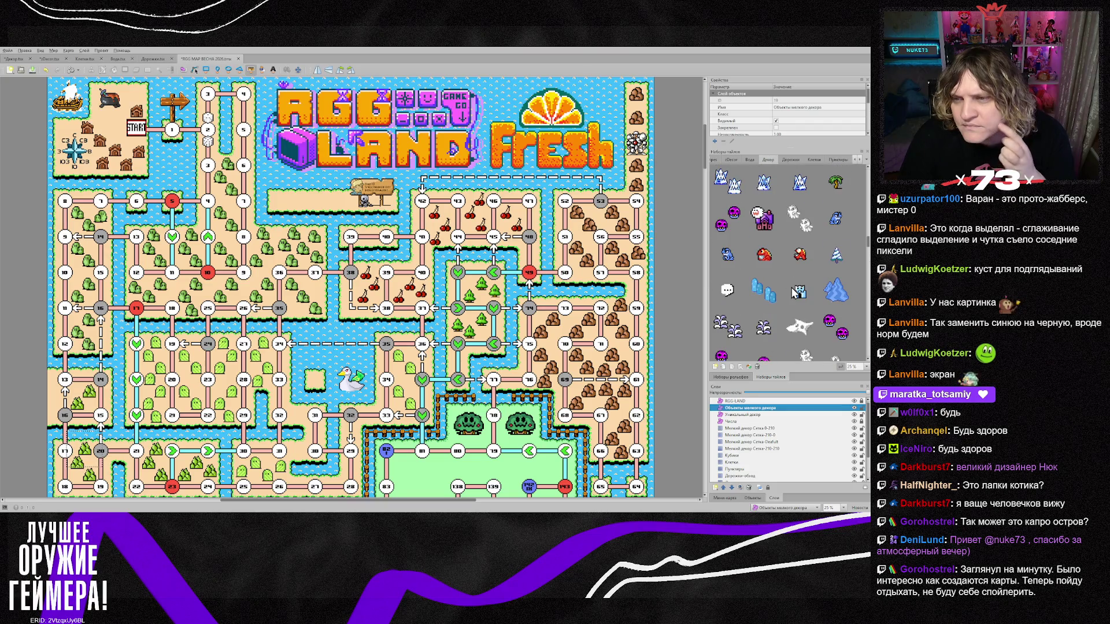
{"action": "scroll", "coordinate": [792, 294], "scroll_direction": "up", "scroll_amount": 5}
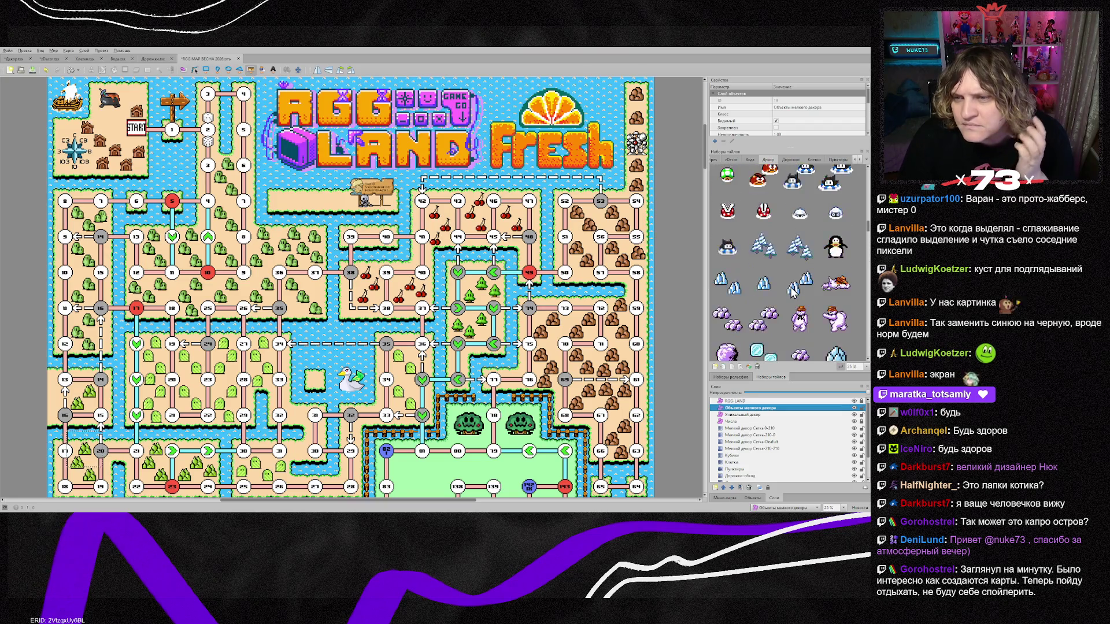
{"action": "scroll", "coordinate": [787, 294], "scroll_direction": "up", "scroll_amount": 5}
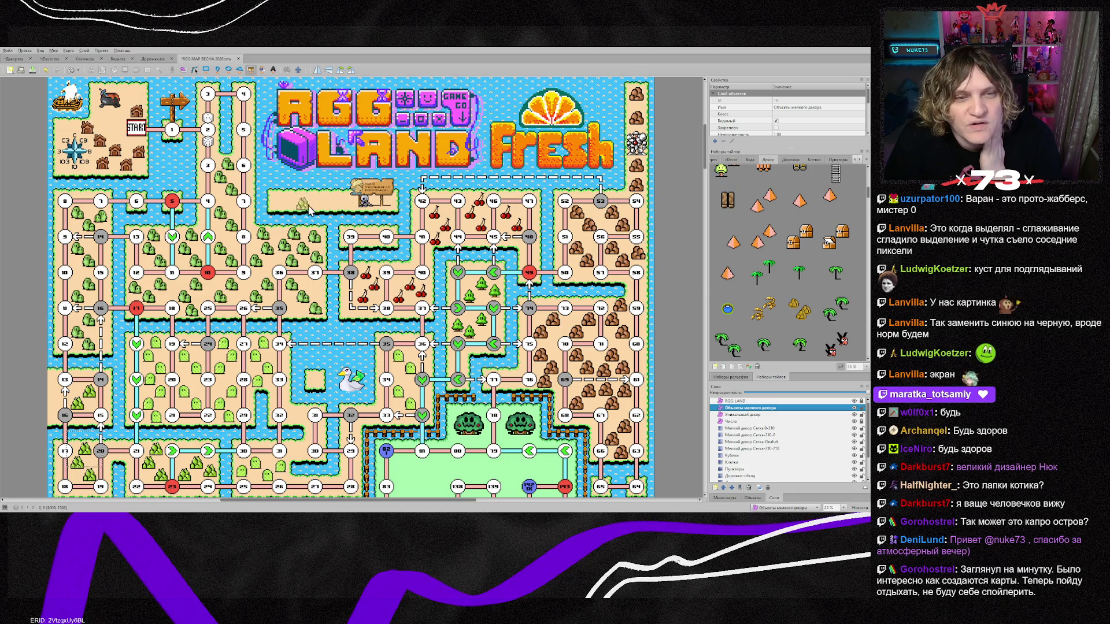
{"action": "scroll", "coordinate": [766, 272], "scroll_direction": "down", "scroll_amount": 4}
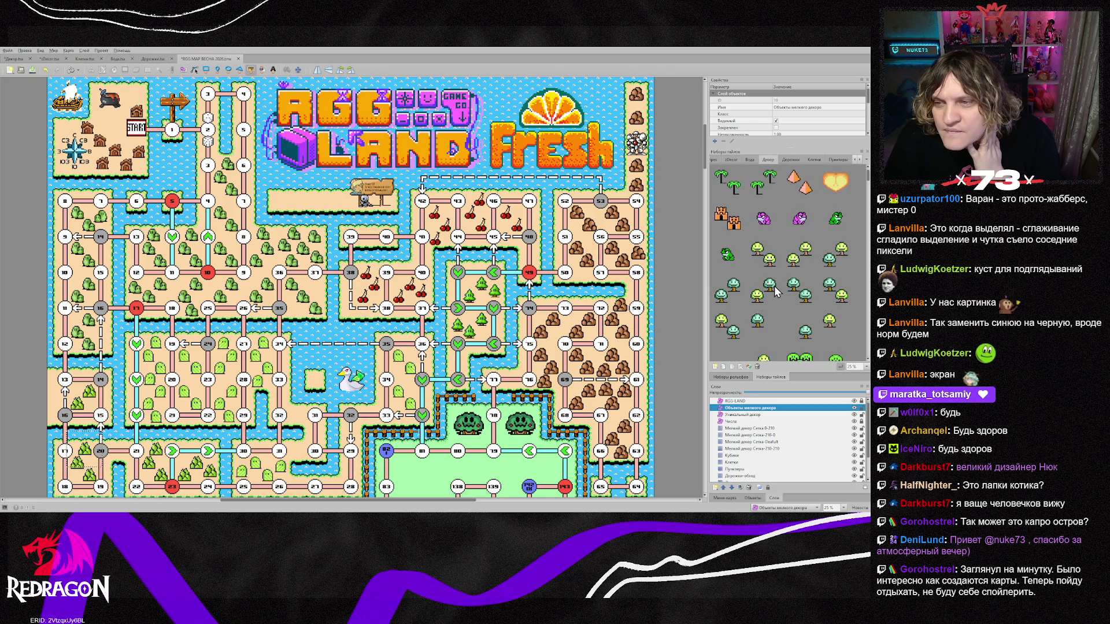
Stamp the frog tile into the pond beside the duck on the Default small-decor layer.
{"action": "left_click", "coordinate": [835, 219]}
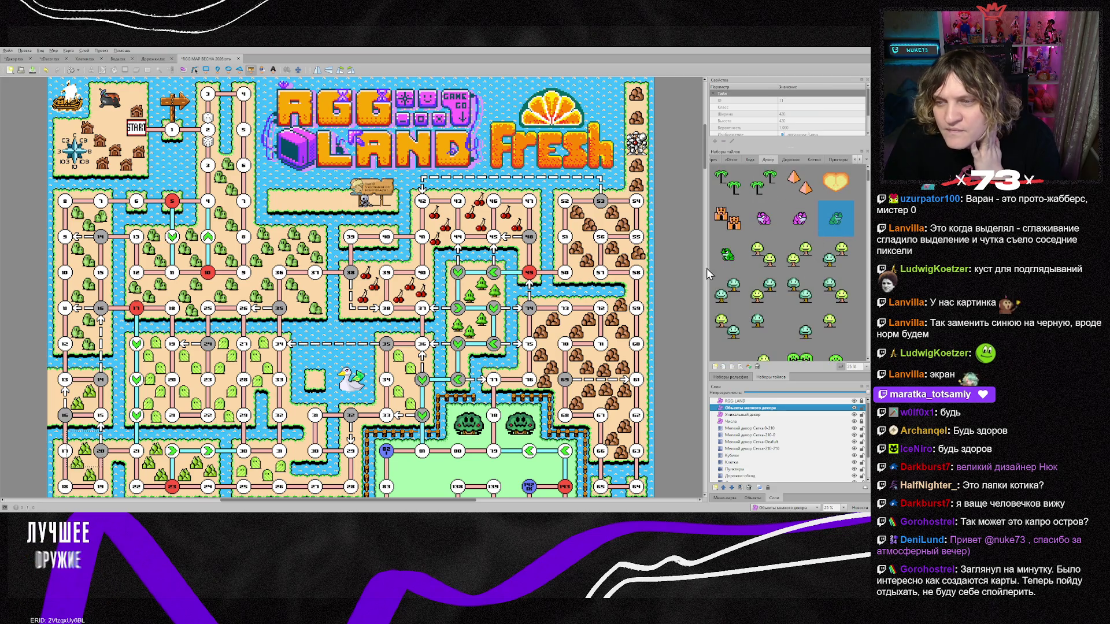
{"action": "left_click", "coordinate": [760, 448]}
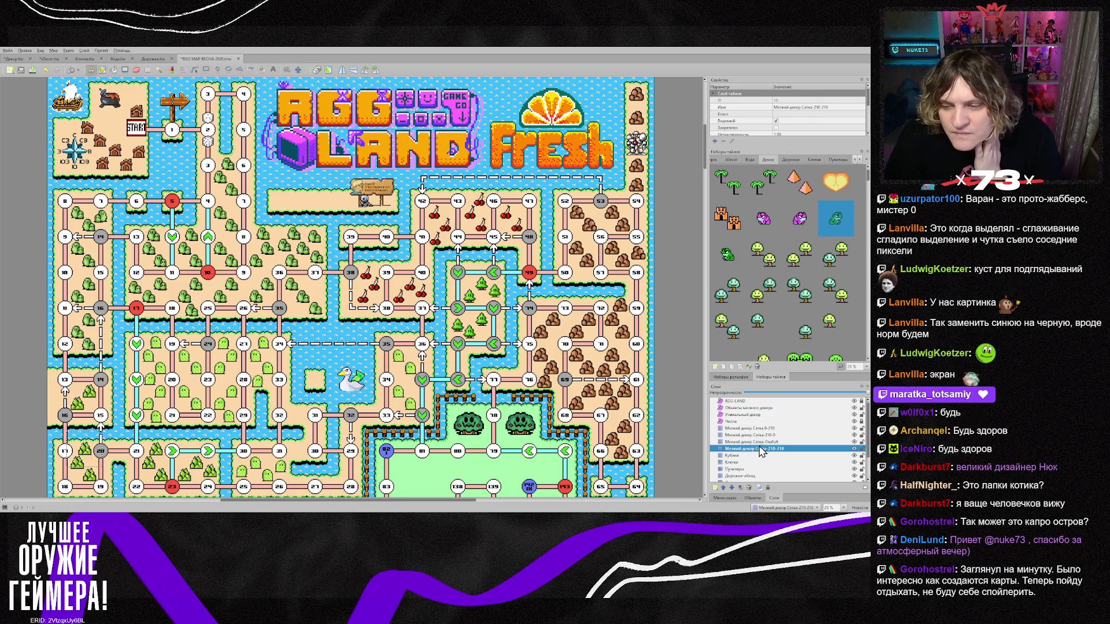
{"action": "left_click", "coordinate": [728, 442]}
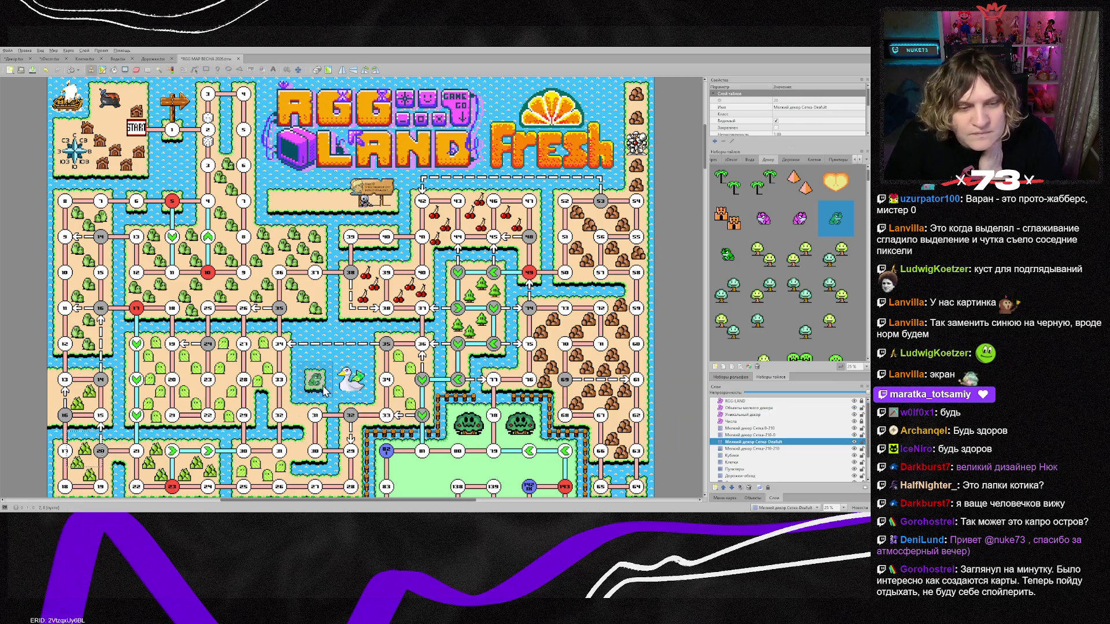
{"action": "left_click", "coordinate": [321, 389]}
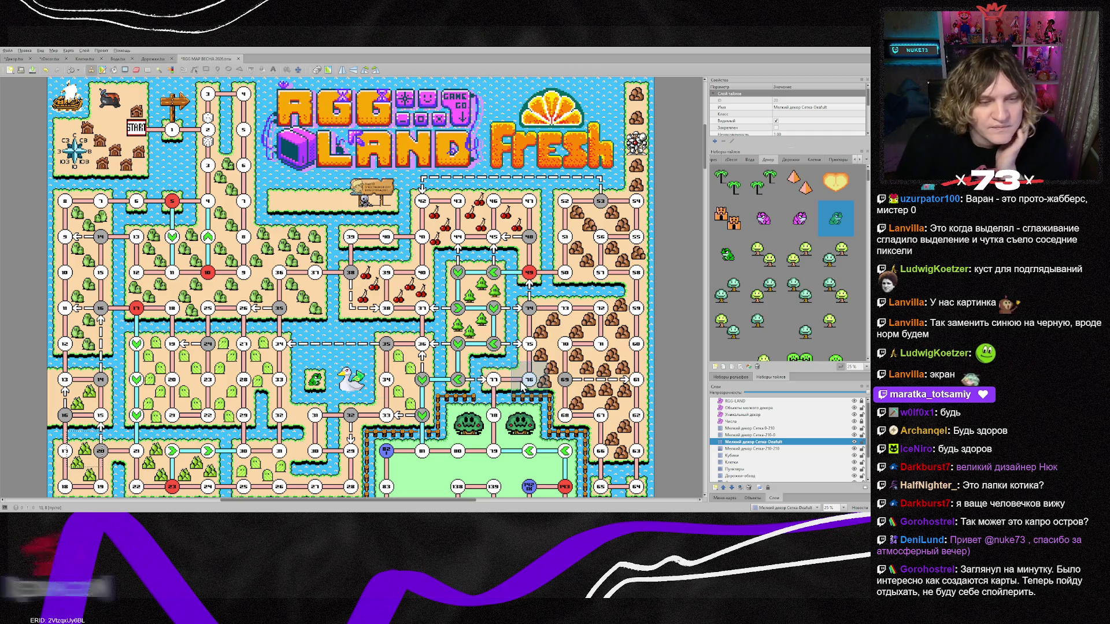
{"action": "scroll", "coordinate": [519, 364], "scroll_direction": "down", "scroll_amount": 2}
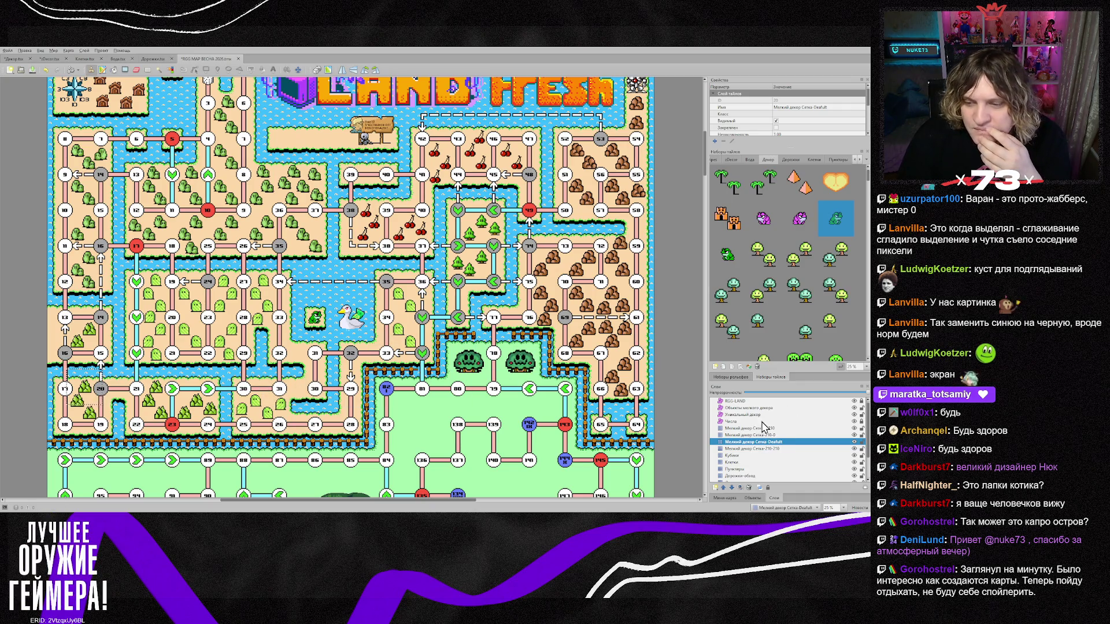
Reactivate the 'Объекты мелкого декора' layer and browse down the Декор tileset.
{"action": "left_click", "coordinate": [752, 408]}
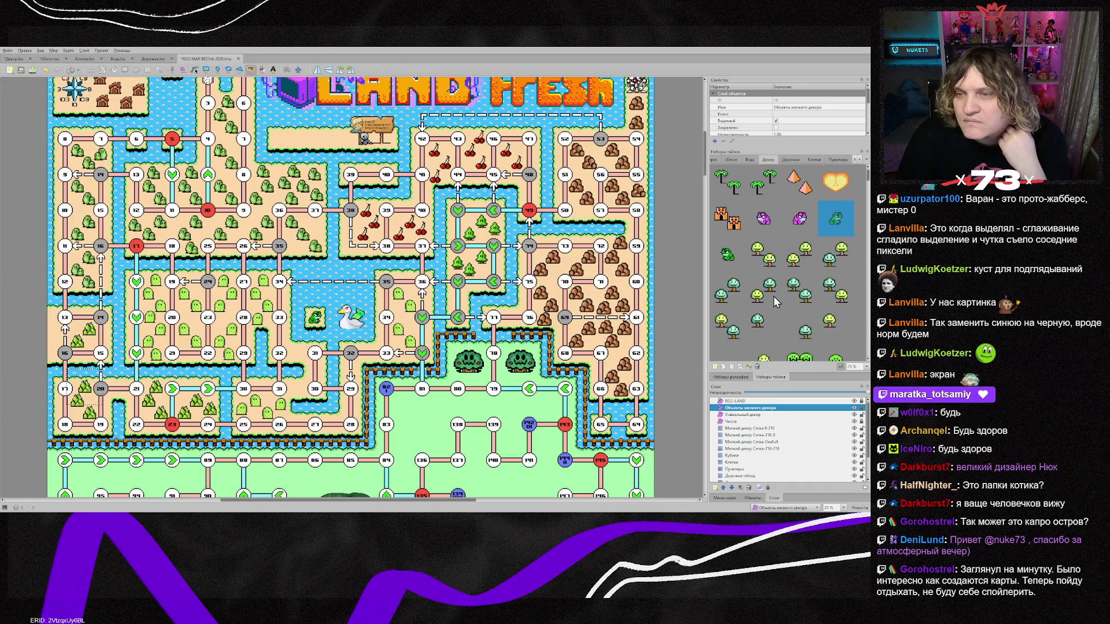
{"action": "scroll", "coordinate": [770, 297], "scroll_direction": "down", "scroll_amount": 5}
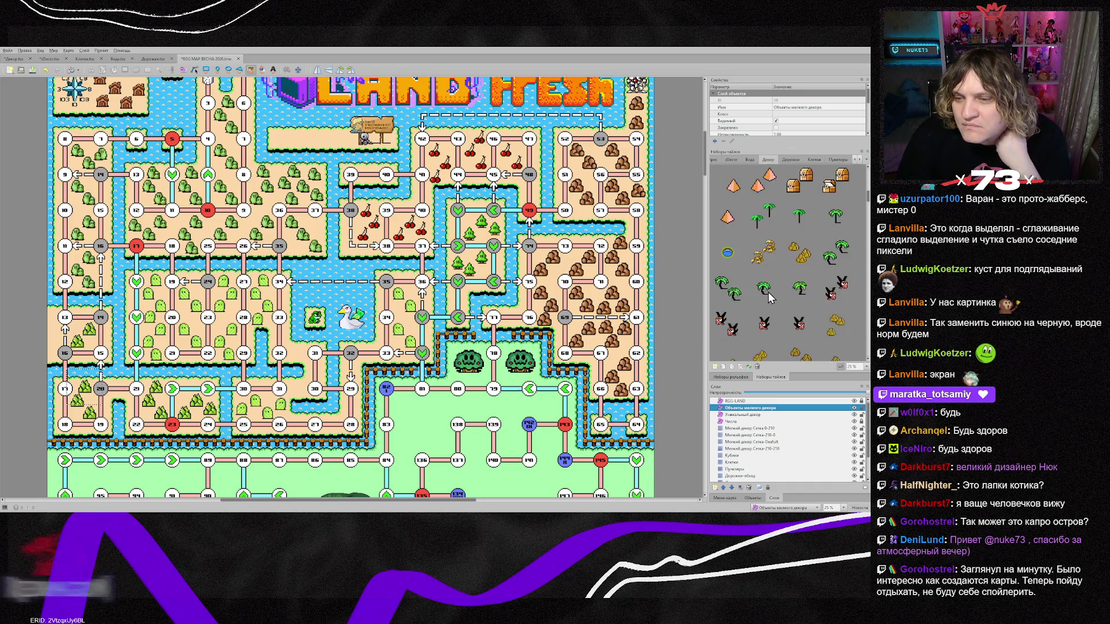
{"action": "scroll", "coordinate": [766, 298], "scroll_direction": "down", "scroll_amount": 3}
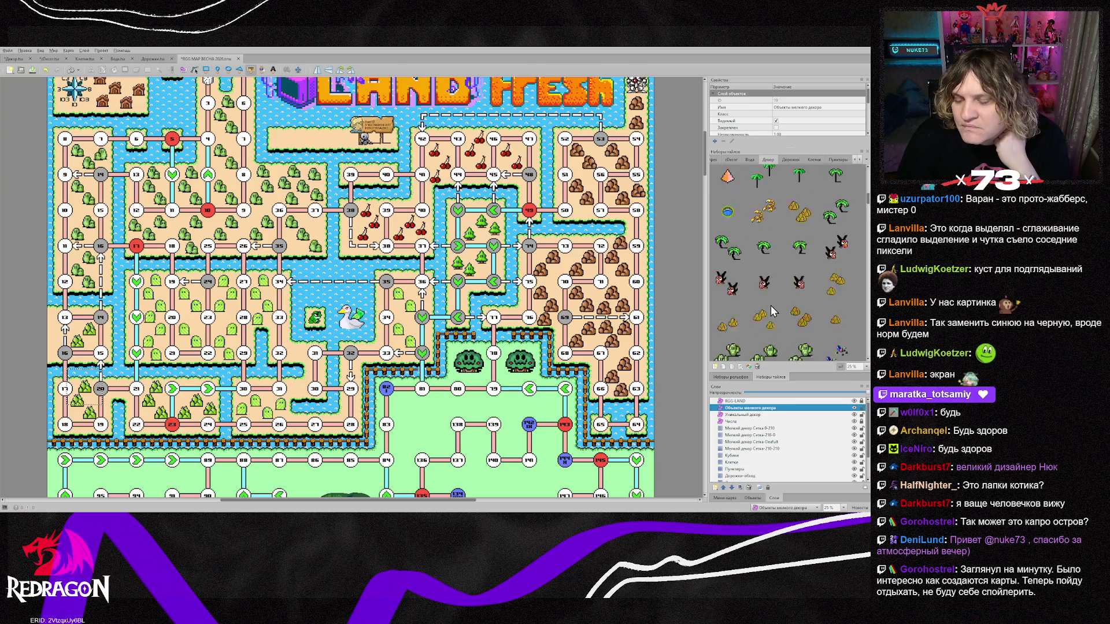
{"action": "scroll", "coordinate": [774, 289], "scroll_direction": "down", "scroll_amount": 3}
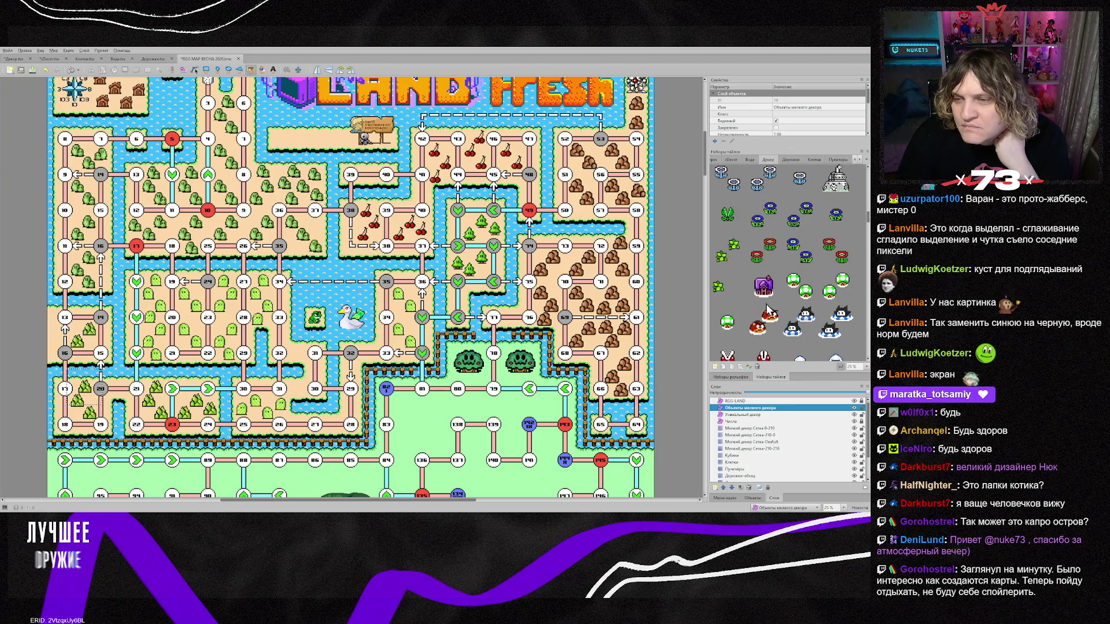
{"action": "scroll", "coordinate": [801, 256], "scroll_direction": "down", "scroll_amount": 2}
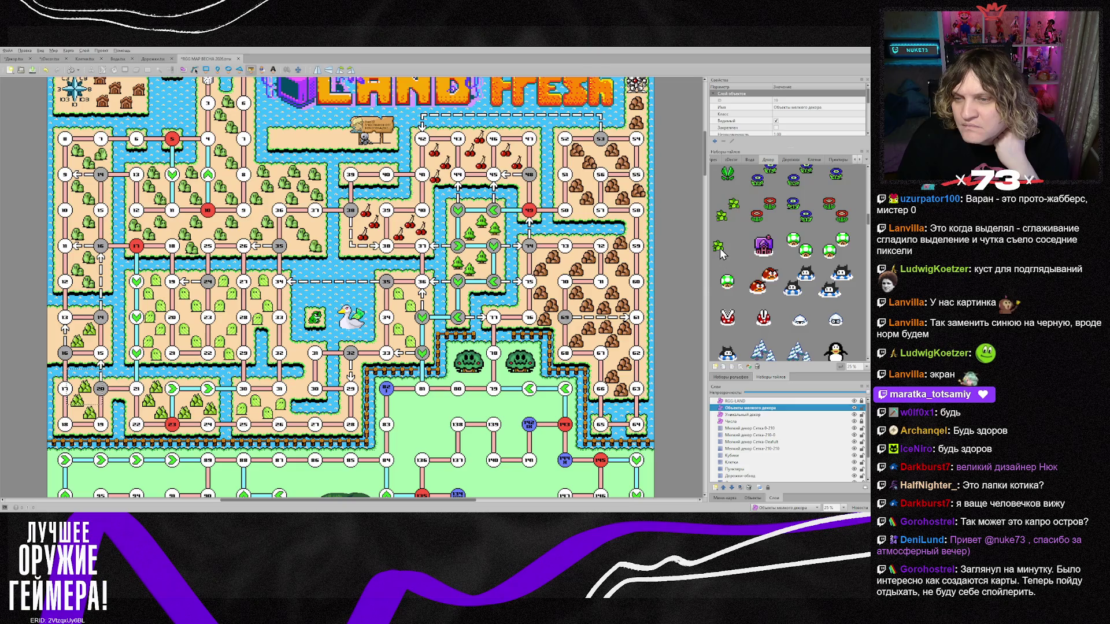
Place two red flowers, one above the other, on the sand left of the pond.
{"action": "scroll", "coordinate": [751, 246], "scroll_direction": "up", "scroll_amount": 4}
{"action": "left_click", "coordinate": [836, 183]}
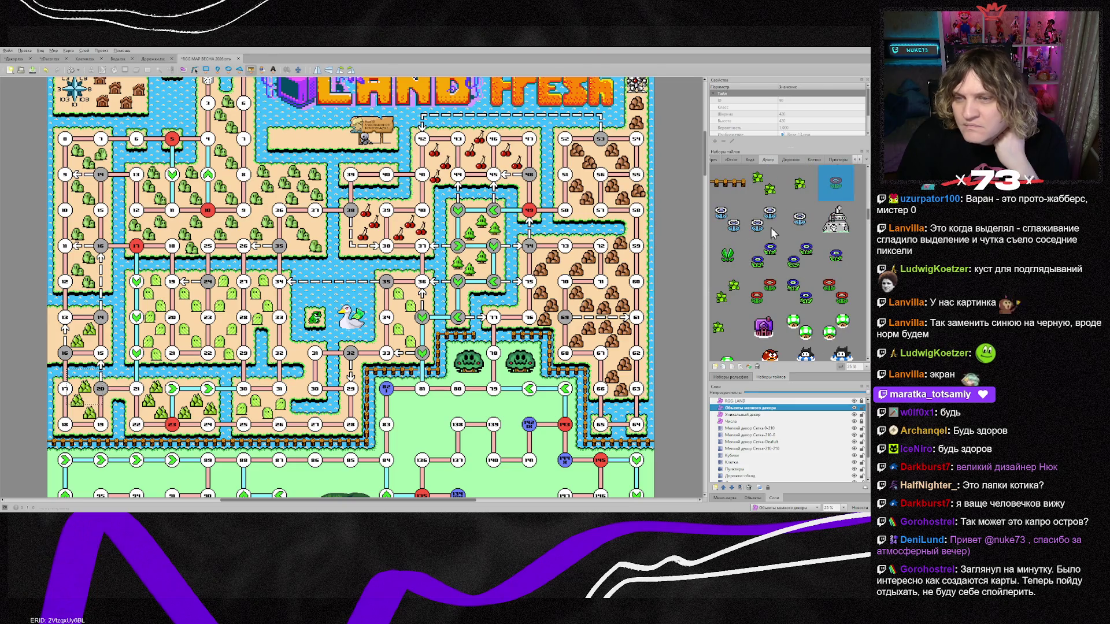
{"action": "left_click", "coordinate": [299, 356]}
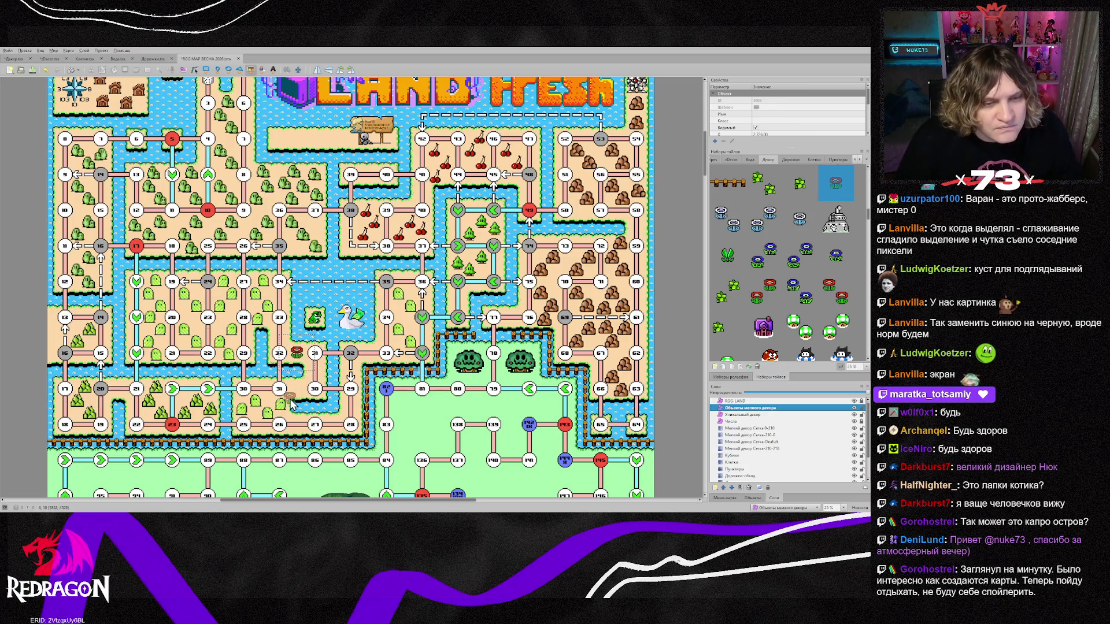
{"action": "scroll", "coordinate": [291, 403], "scroll_direction": "up", "scroll_amount": 3}
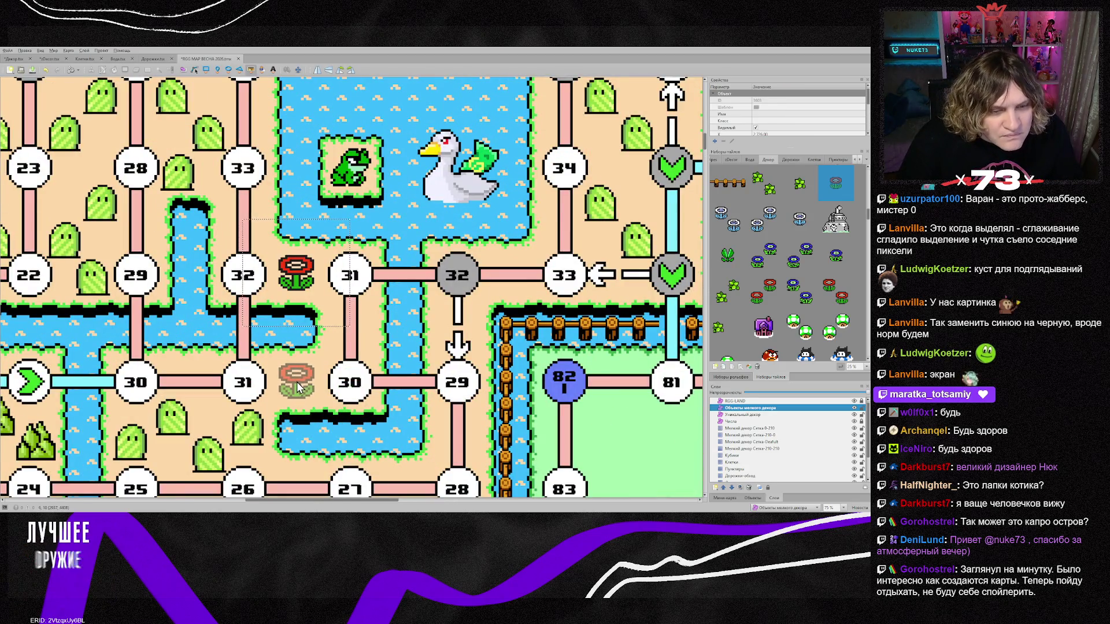
{"action": "left_click", "coordinate": [297, 382]}
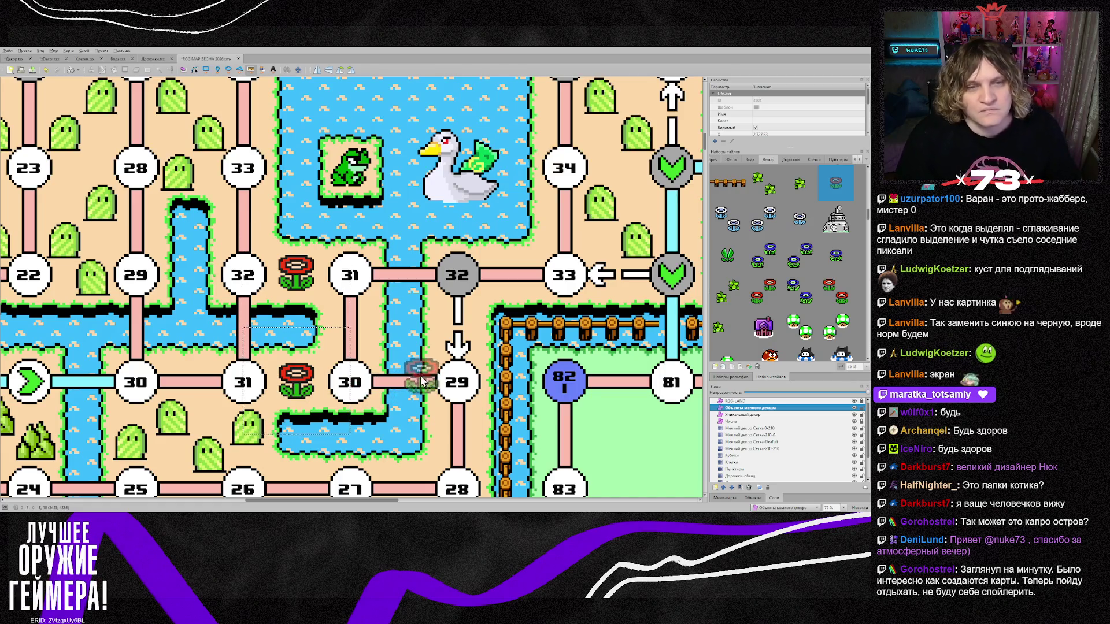
{"action": "scroll", "coordinate": [424, 379], "scroll_direction": "down", "scroll_amount": 2}
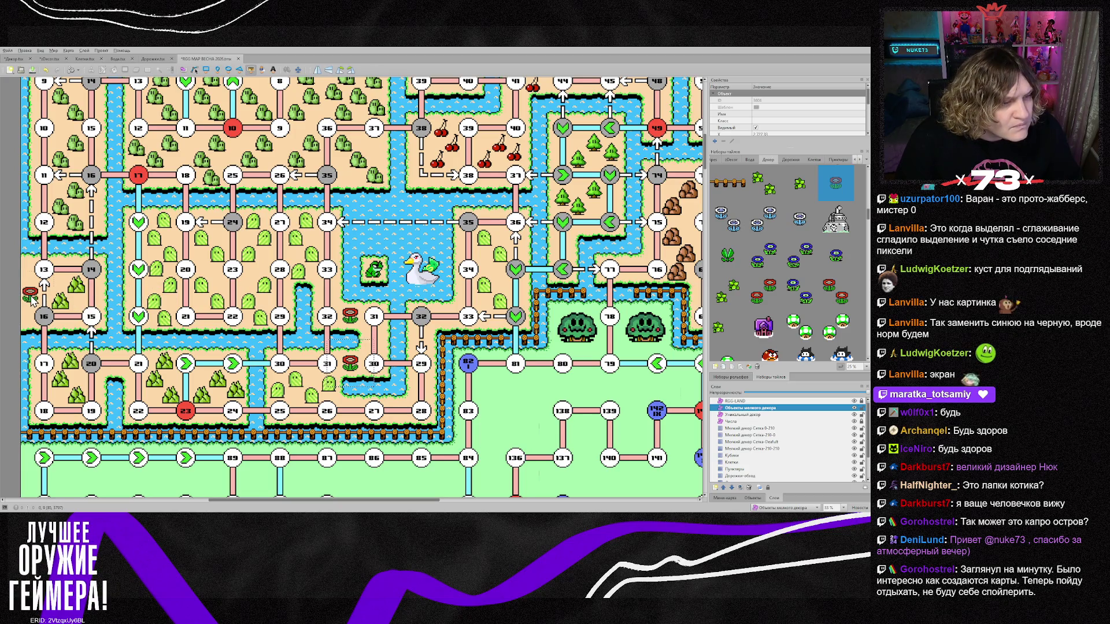
{"action": "scroll", "coordinate": [131, 293], "scroll_direction": "up", "scroll_amount": 5}
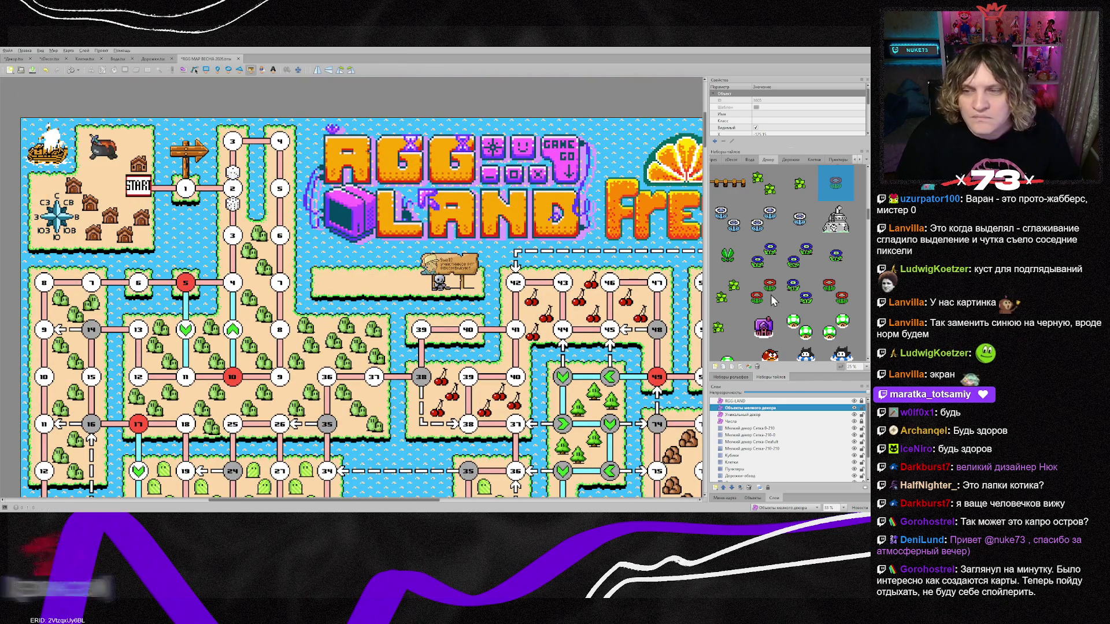
Select a 2×2 block of snowy cat tiles and activate the Сетка-210-210 small-decor layer.
{"action": "scroll", "coordinate": [821, 326], "scroll_direction": "down", "scroll_amount": 3}
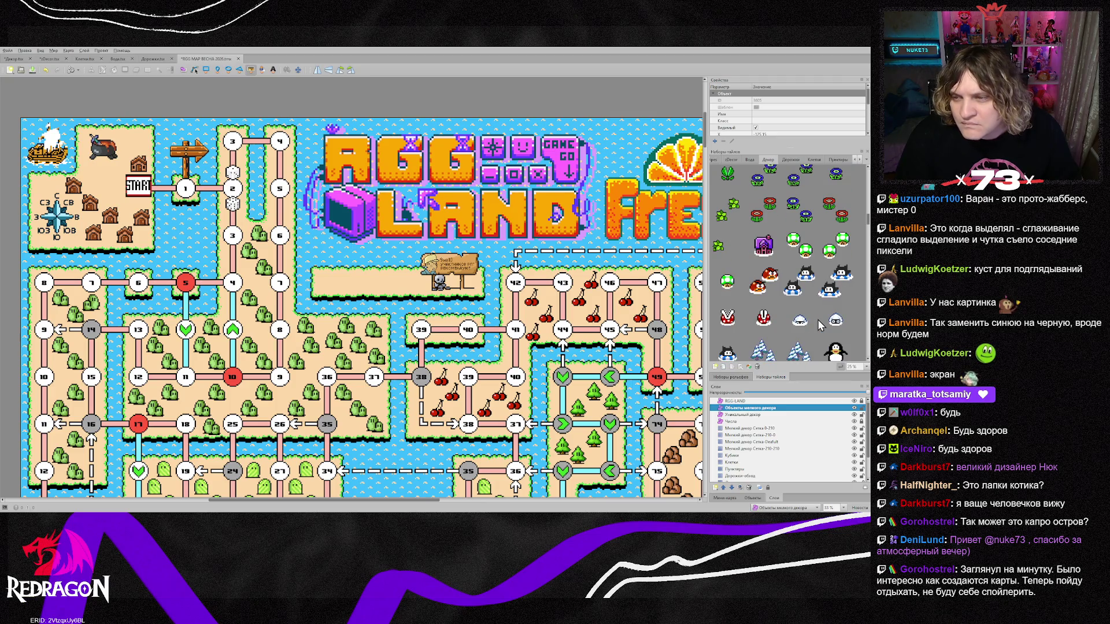
{"action": "scroll", "coordinate": [821, 325], "scroll_direction": "down", "scroll_amount": 1}
{"action": "scroll", "coordinate": [564, 379], "scroll_direction": "down", "scroll_amount": 2}
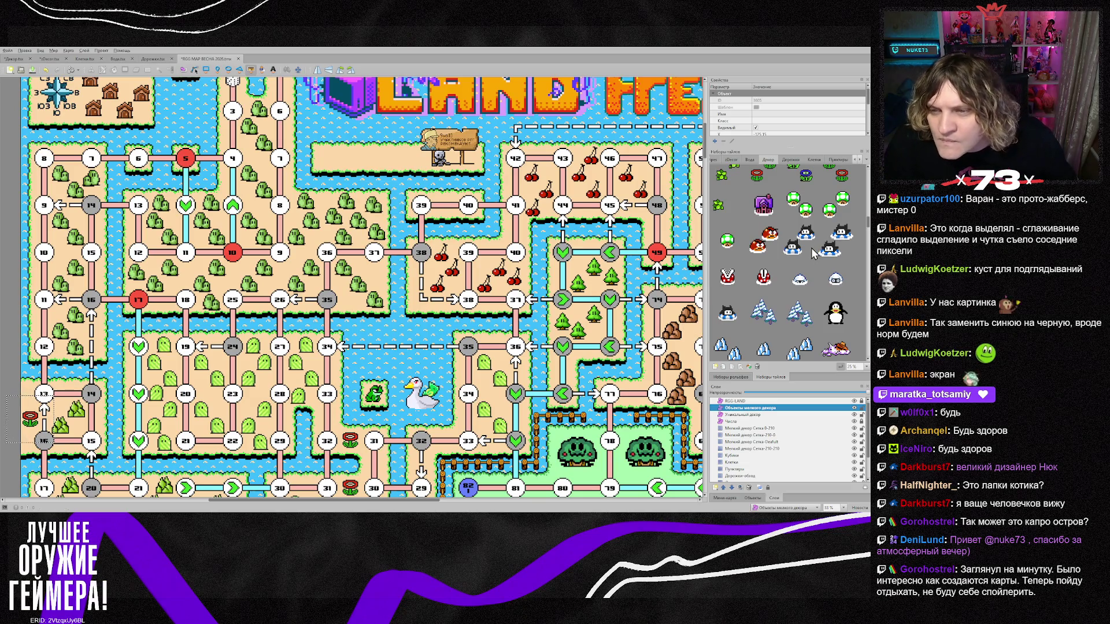
{"action": "left_click_drag", "start_coordinate": [797, 250], "coordinate": [812, 231]}
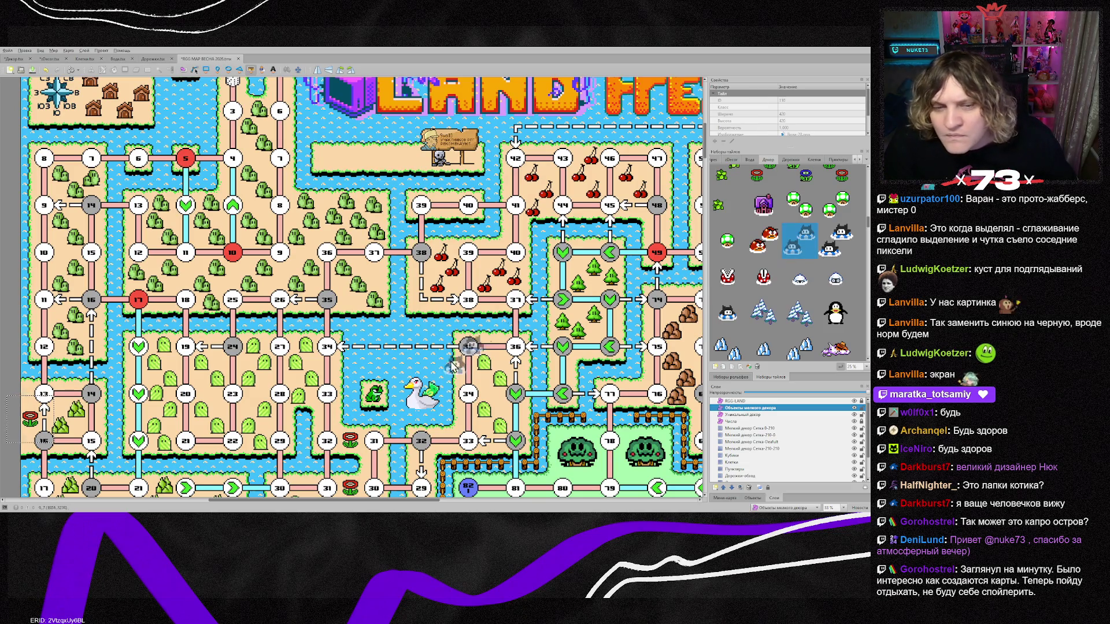
{"action": "left_click", "coordinate": [758, 449]}
{"action": "scroll", "coordinate": [379, 180], "scroll_direction": "up", "scroll_amount": 2}
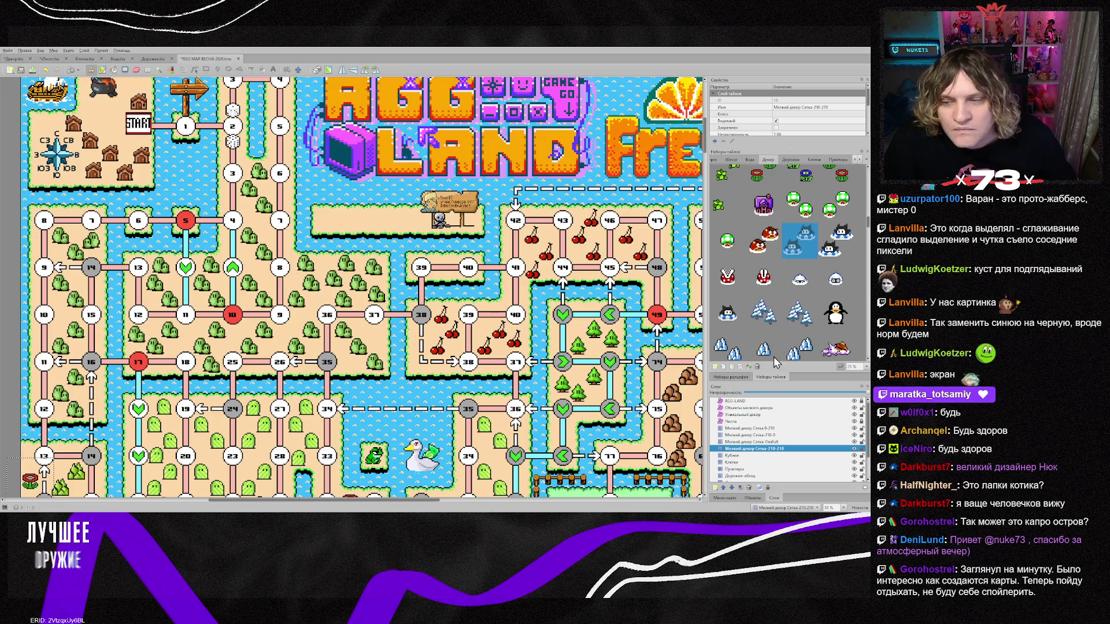
{"action": "key", "text": "ctrl+Page_Up"}
Stamp cat blocks onto the sand strip by the signpost on the offset small-decor grid layers.
{"action": "left_click", "coordinate": [318, 218]}
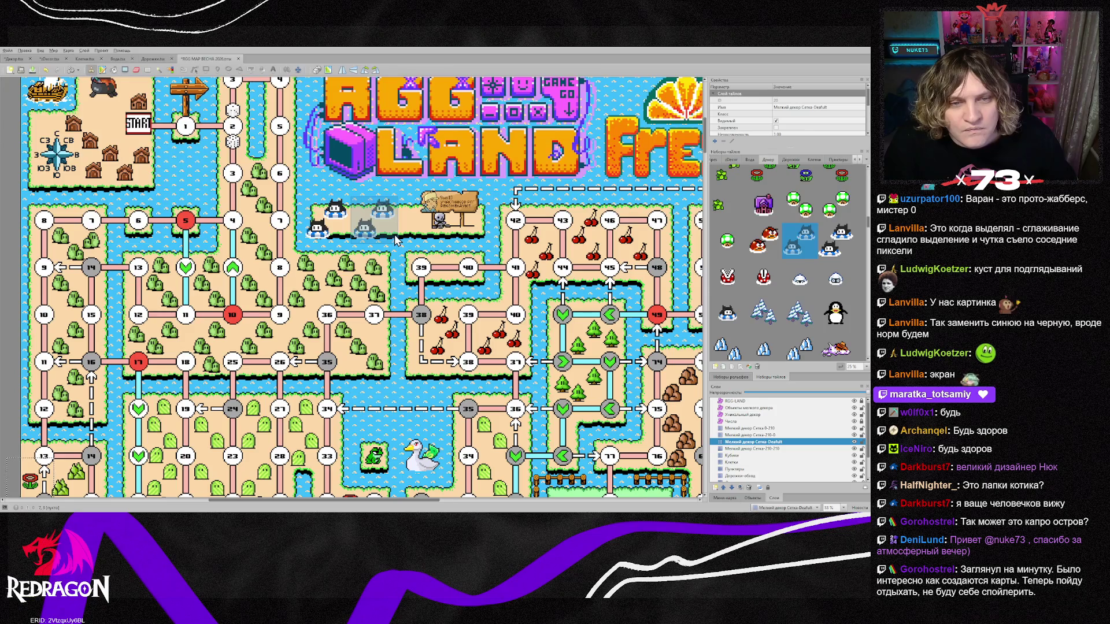
{"action": "key", "text": "ctrl+Page_Up"}
{"action": "key", "text": "ctrl+Page_Up"}
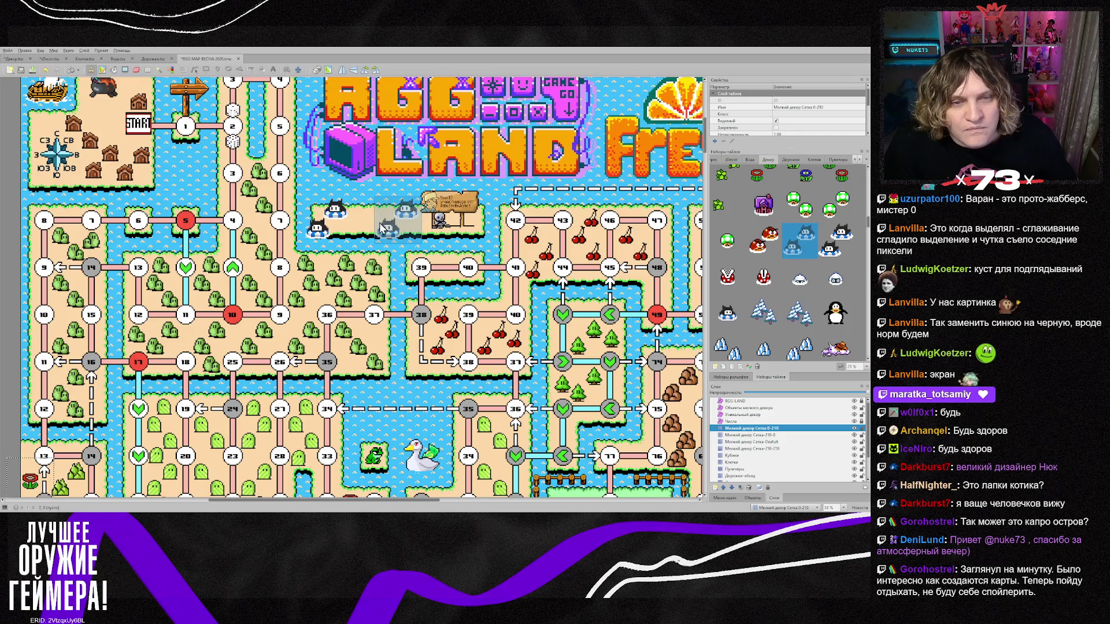
{"action": "key", "text": "ctrl+Page_Down"}
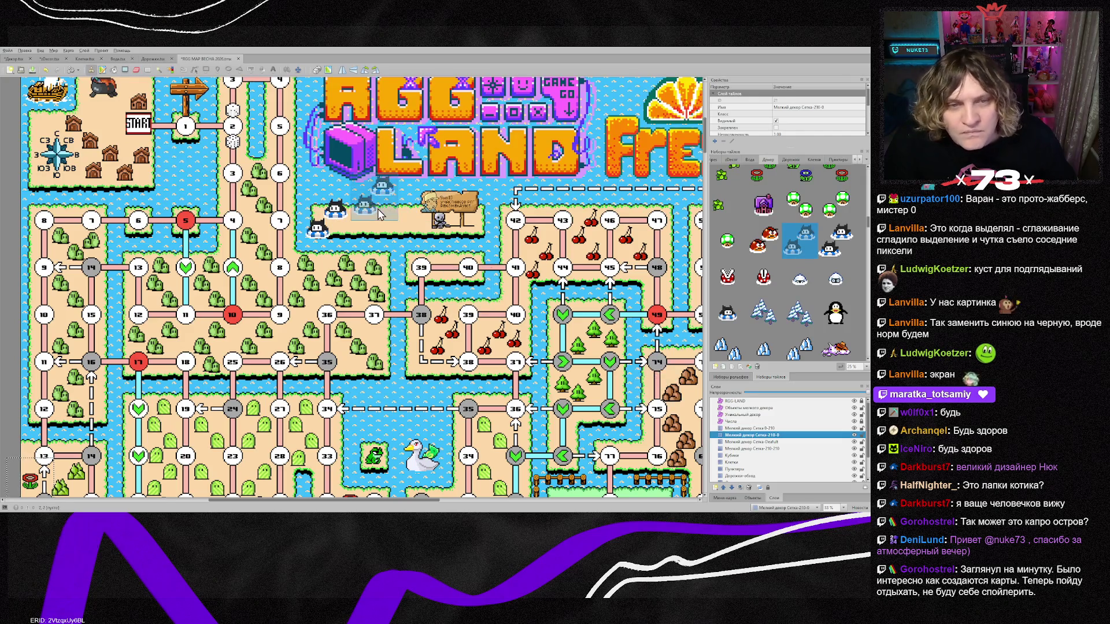
{"action": "left_click", "coordinate": [380, 215]}
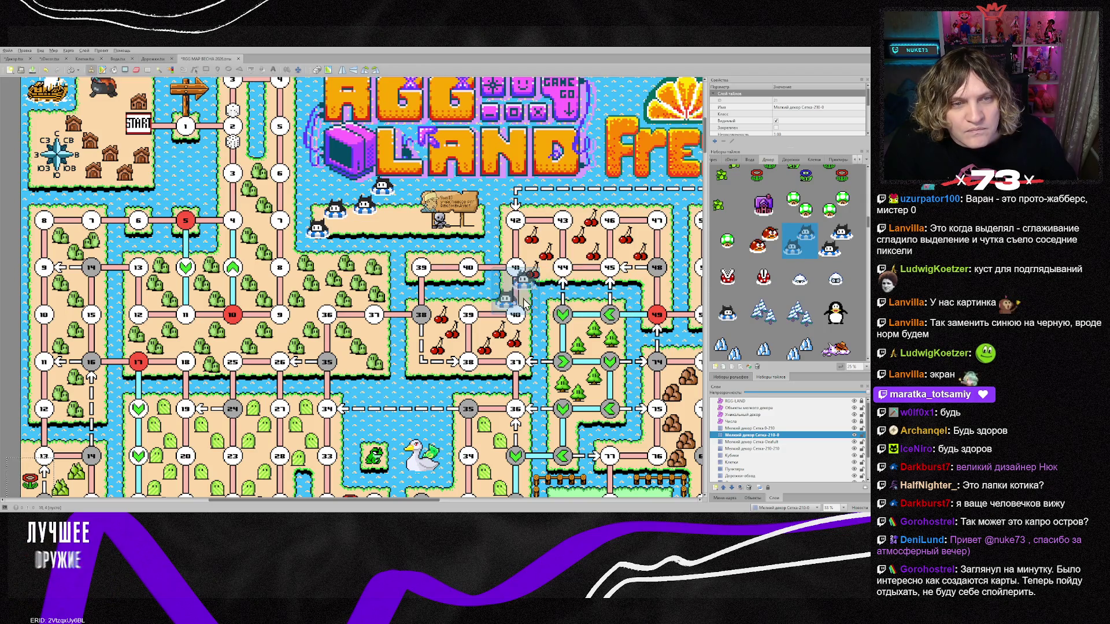
{"action": "left_click", "coordinate": [757, 449]}
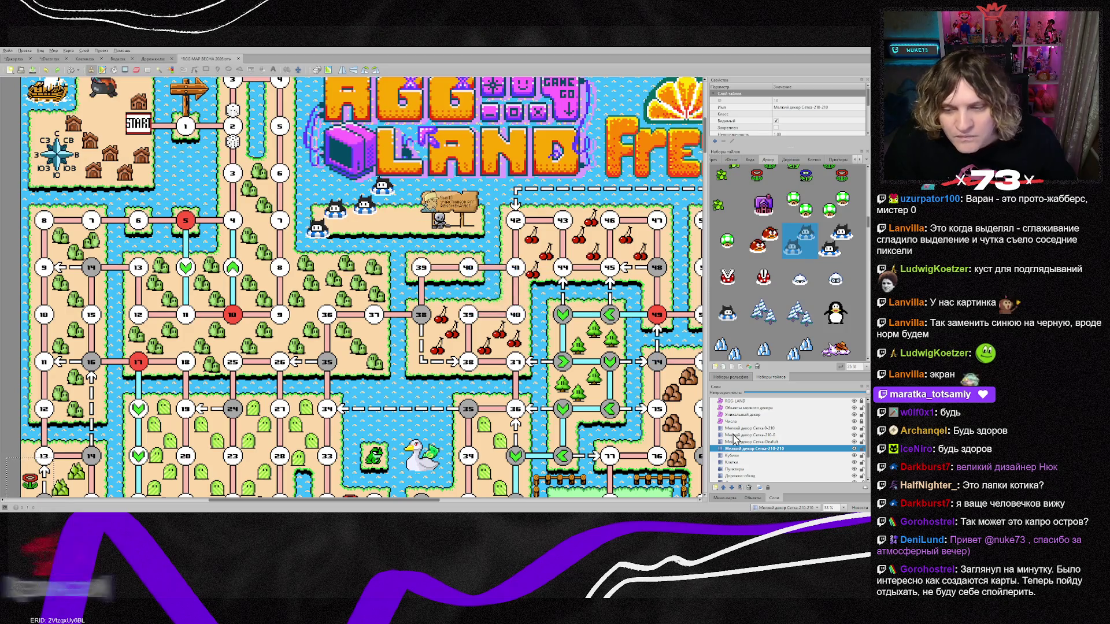
{"action": "left_click", "coordinate": [757, 435]}
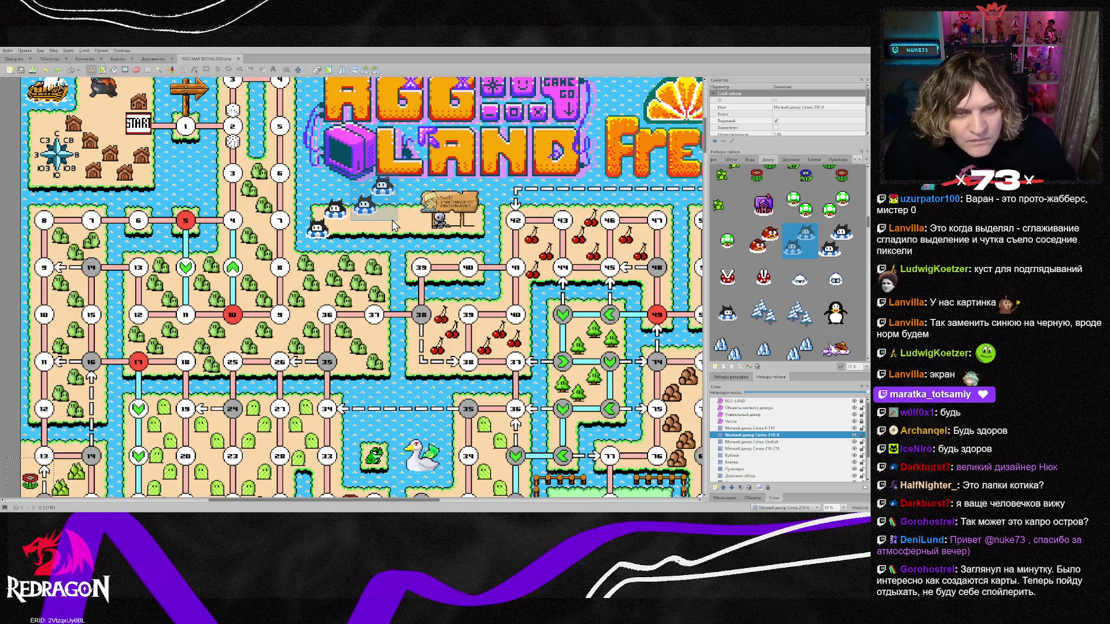
Stamp a black cat beside the signpost island on the Сетка 0-210 layer.
{"action": "key", "text": "ctrl+Page_Up"}
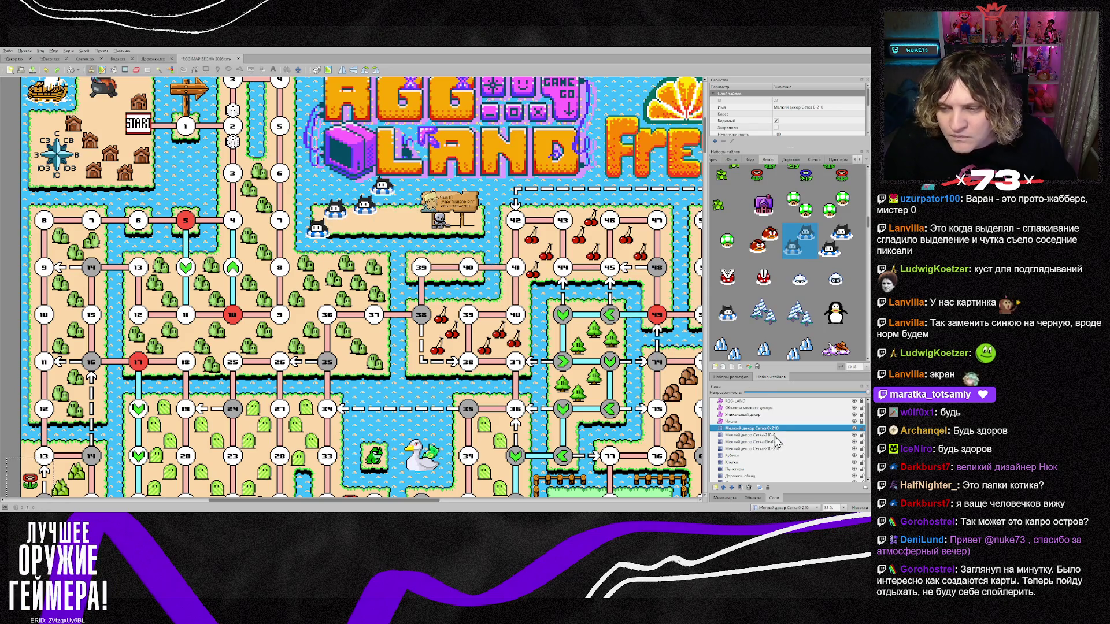
{"action": "left_click", "coordinate": [734, 318]}
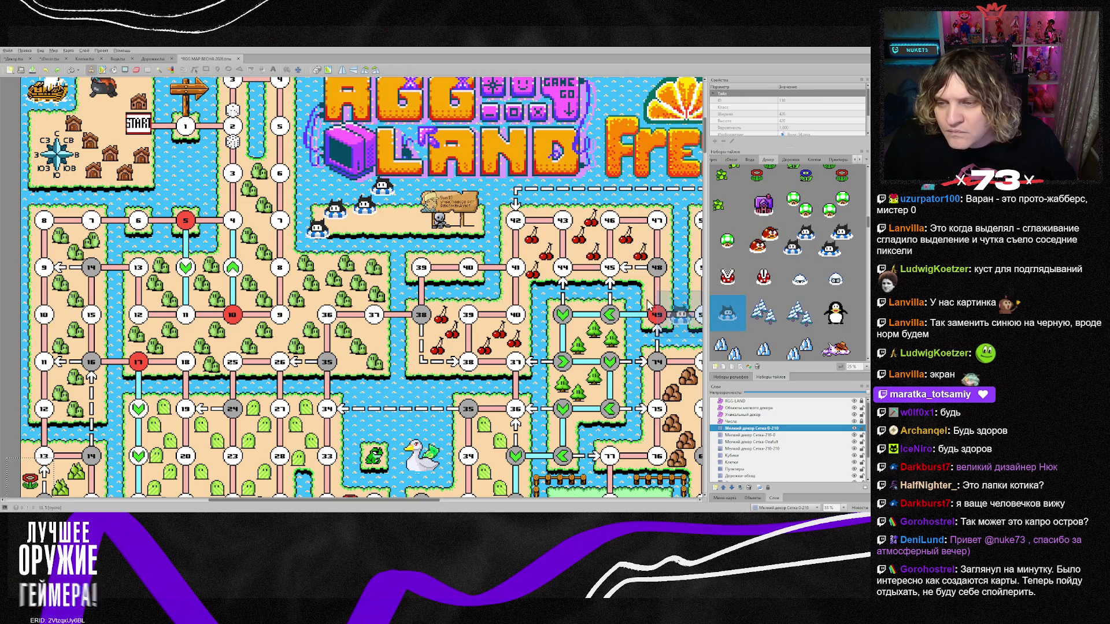
{"action": "left_click", "coordinate": [392, 237]}
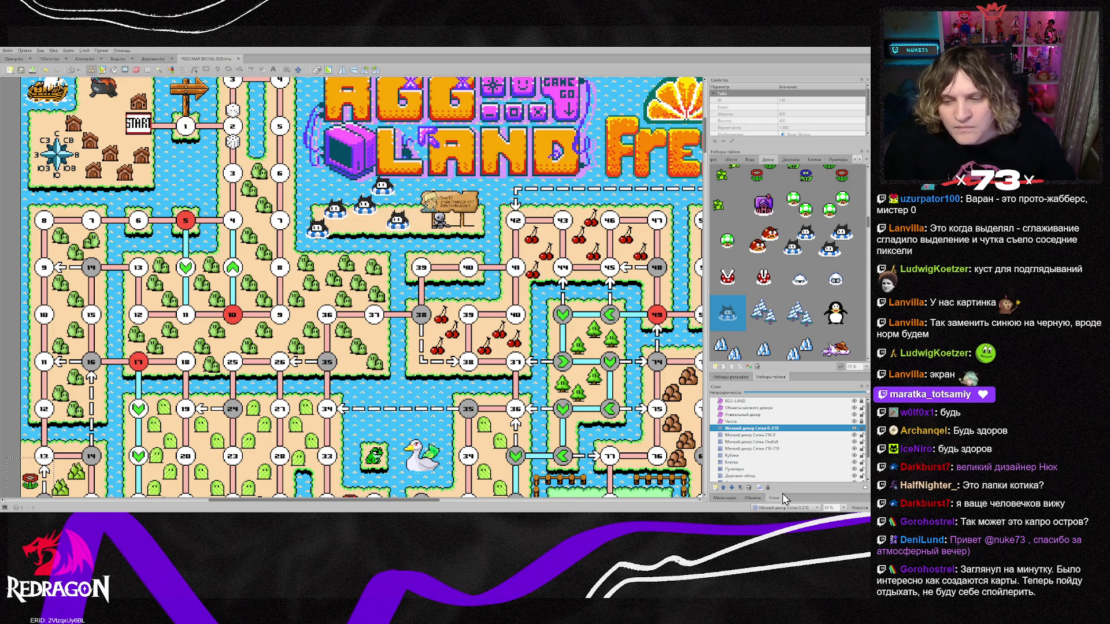
{"action": "scroll", "coordinate": [753, 472], "scroll_direction": "down", "scroll_amount": 2}
{"action": "left_click", "coordinate": [733, 462]}
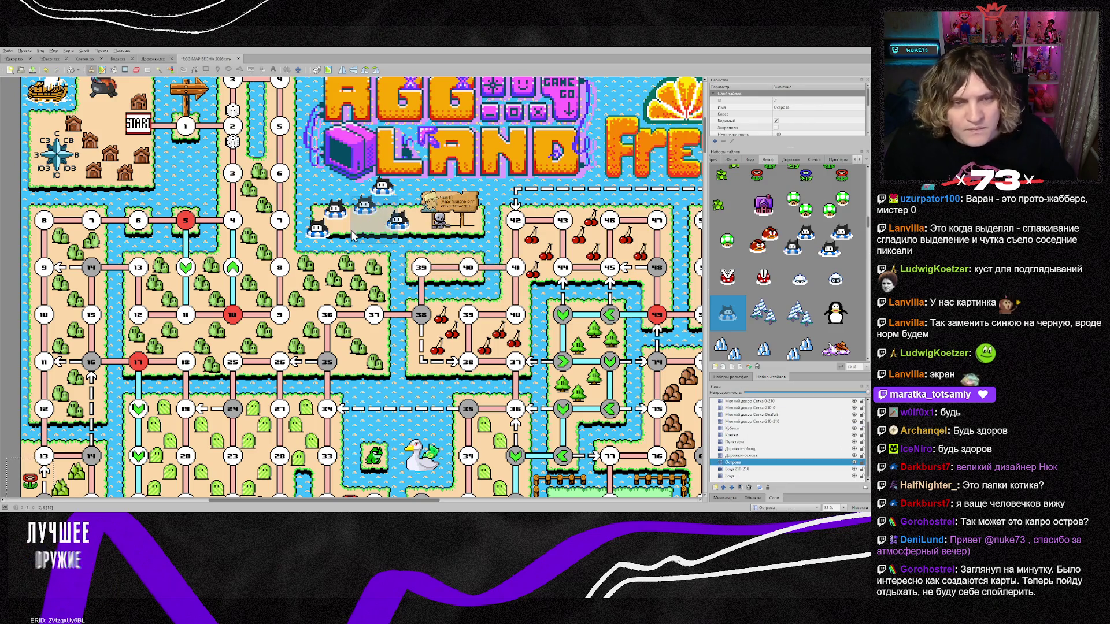
Paint water over the island sand under the left cats and the rightmost cat.
{"action": "right_click", "coordinate": [373, 225]}
{"action": "left_click_drag", "start_coordinate": [319, 232], "coordinate": [354, 234]}
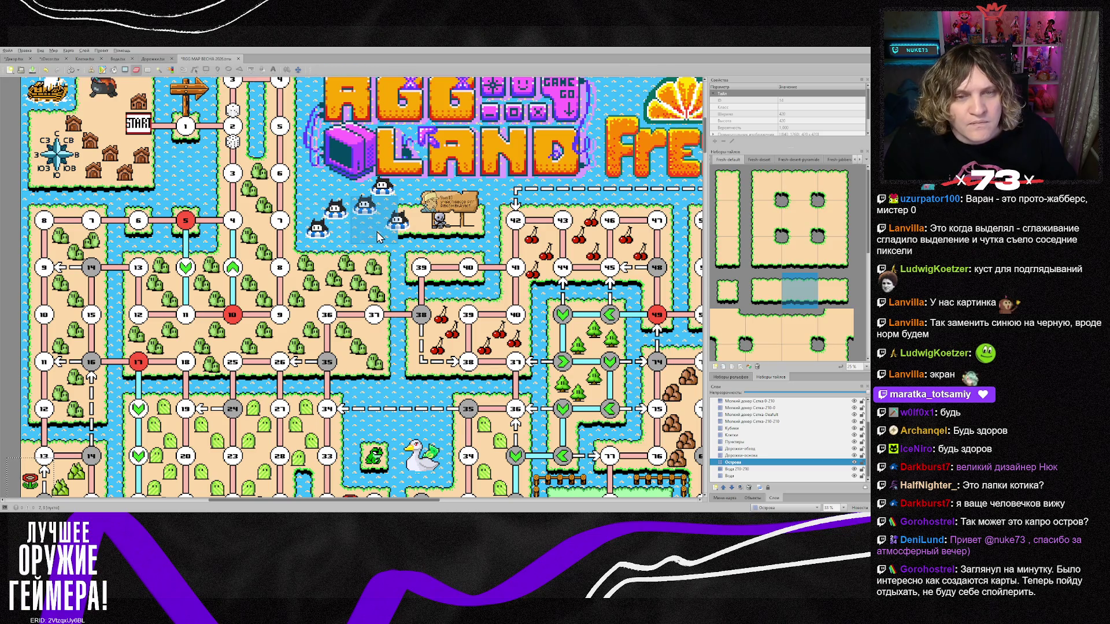
{"action": "left_click", "coordinate": [439, 249]}
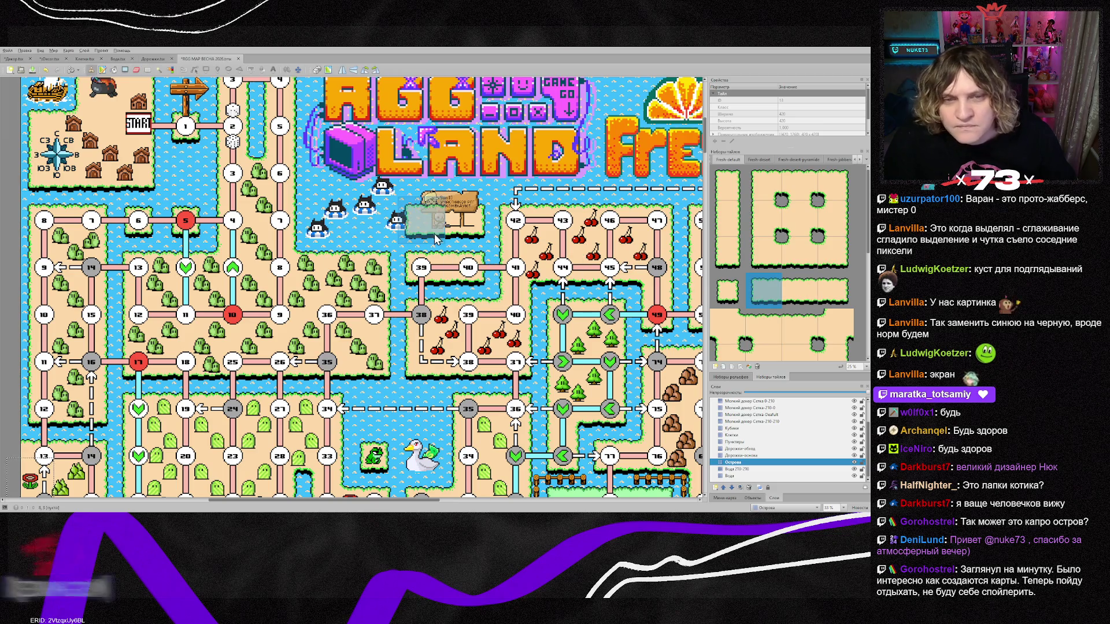
Return to the Сетка 0-210 small-decor layer and sample the cat tile from the map.
{"action": "right_click", "coordinate": [381, 282]}
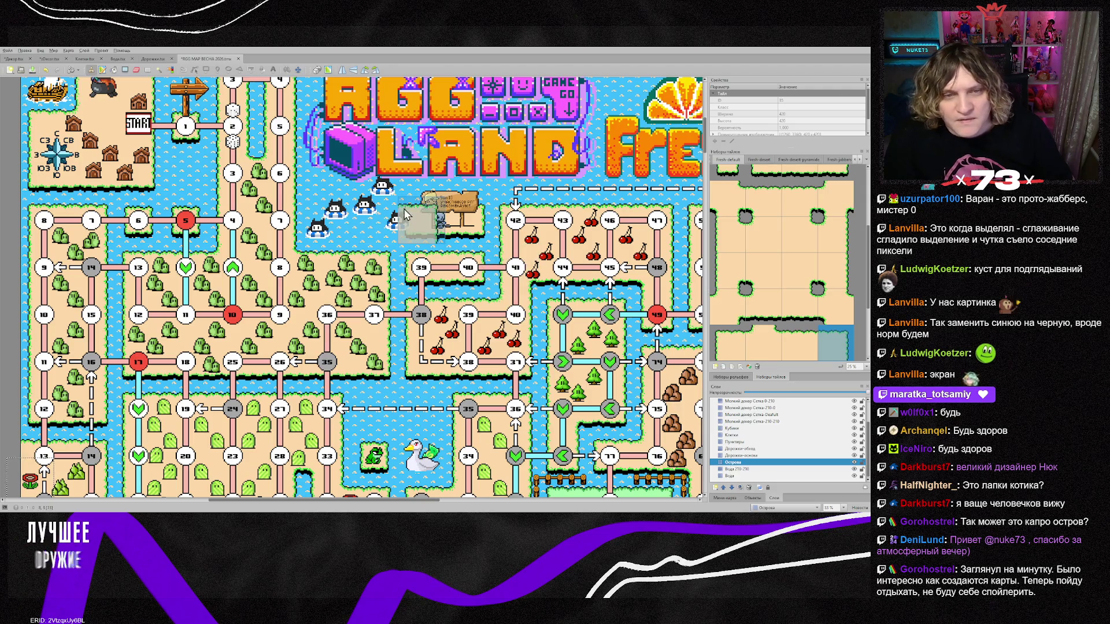
{"action": "scroll", "coordinate": [763, 437], "scroll_direction": "up", "scroll_amount": 1}
{"action": "left_click", "coordinate": [757, 428]}
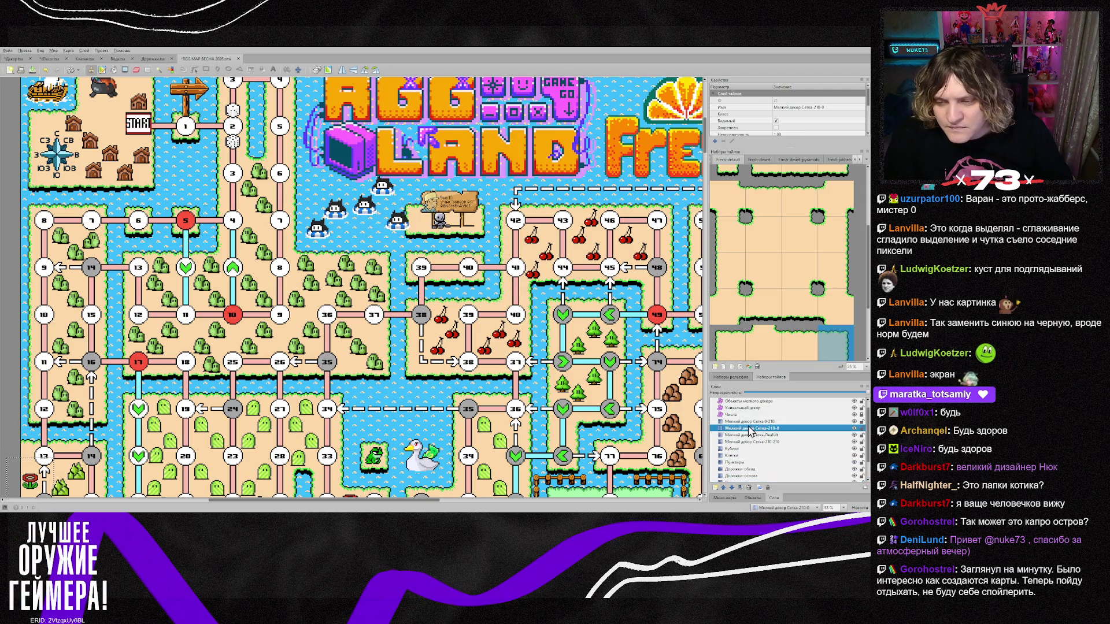
{"action": "left_click", "coordinate": [746, 442]}
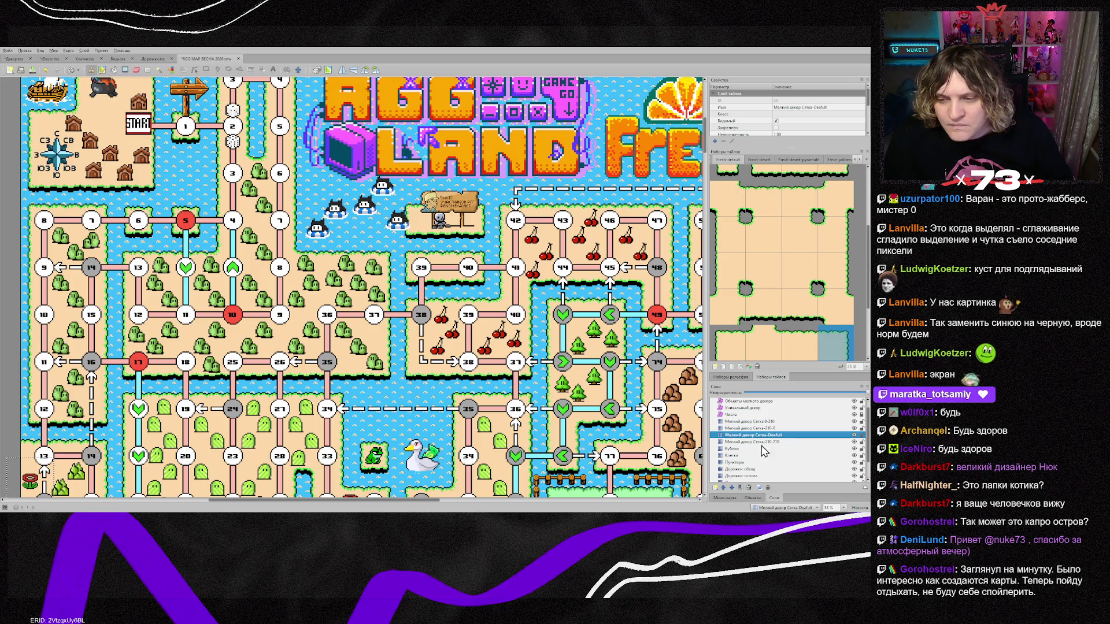
{"action": "key", "text": "ctrl+Page_Up"}
{"action": "key", "text": "ctrl+Page_Up"}
{"action": "key", "text": "ctrl+Page_Up"}
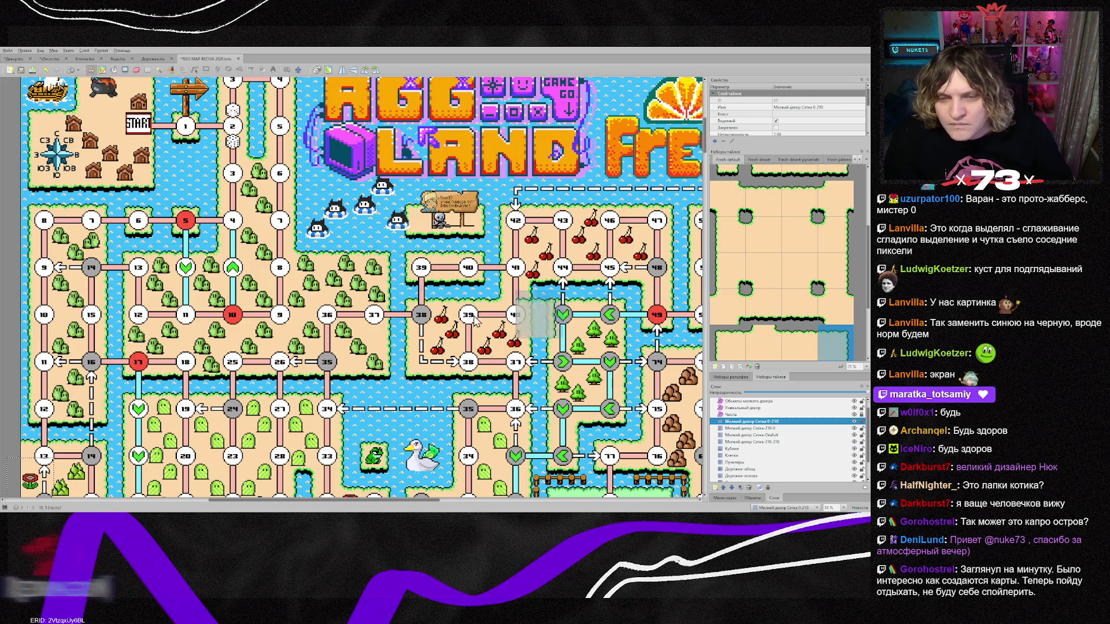
{"action": "right_click", "coordinate": [391, 230]}
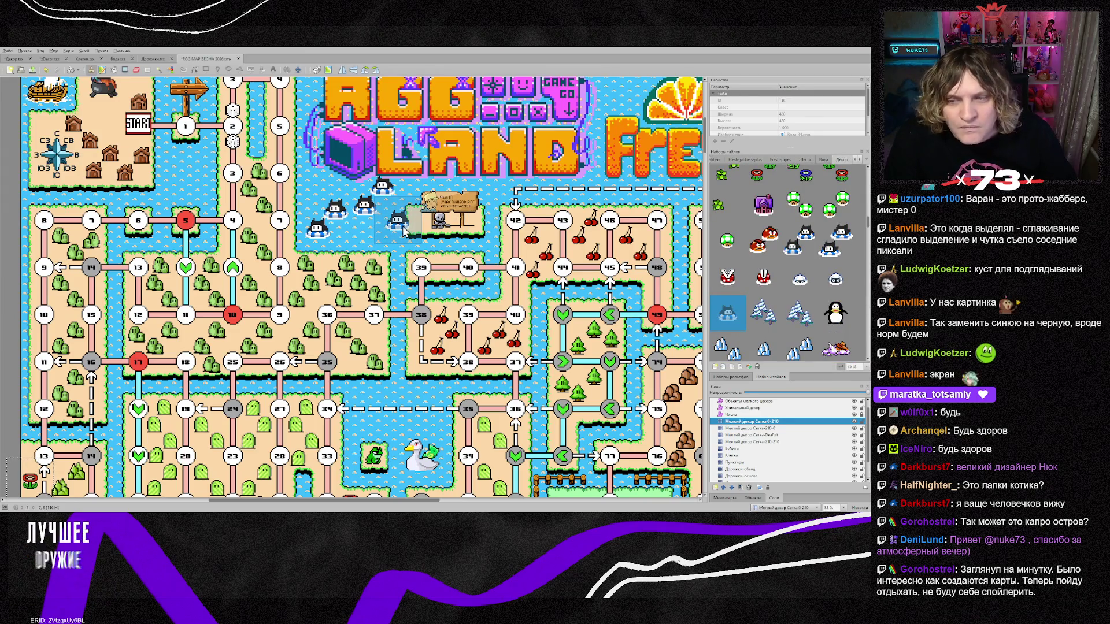
Place a cat object beside the signpost on the 'Объекты мелкого декора' layer.
{"action": "key", "text": "e"}
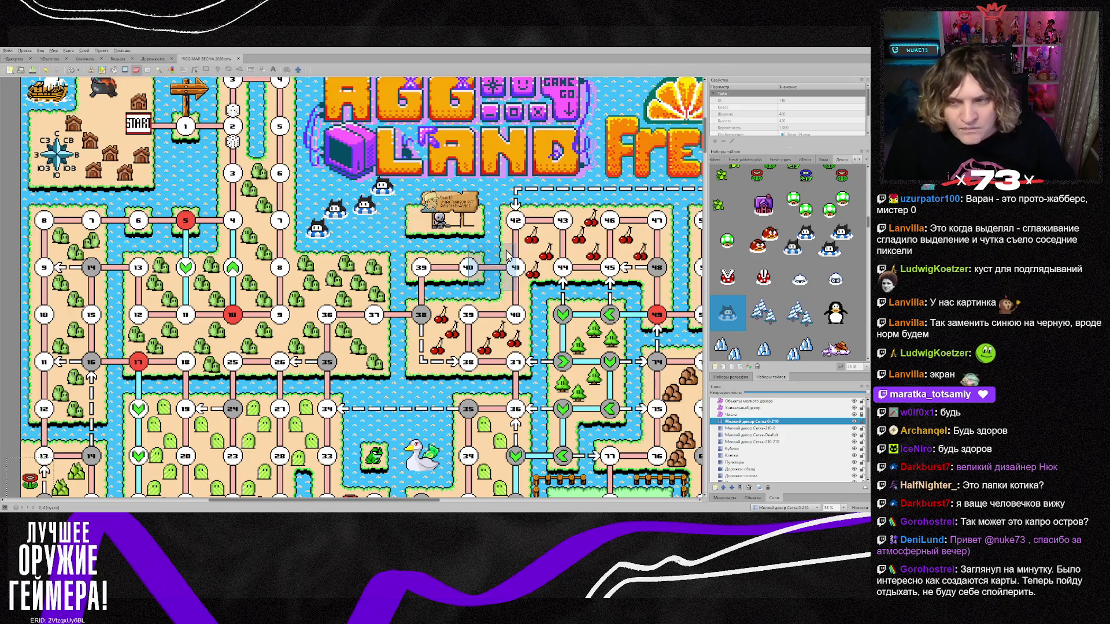
{"action": "left_click", "coordinate": [760, 401]}
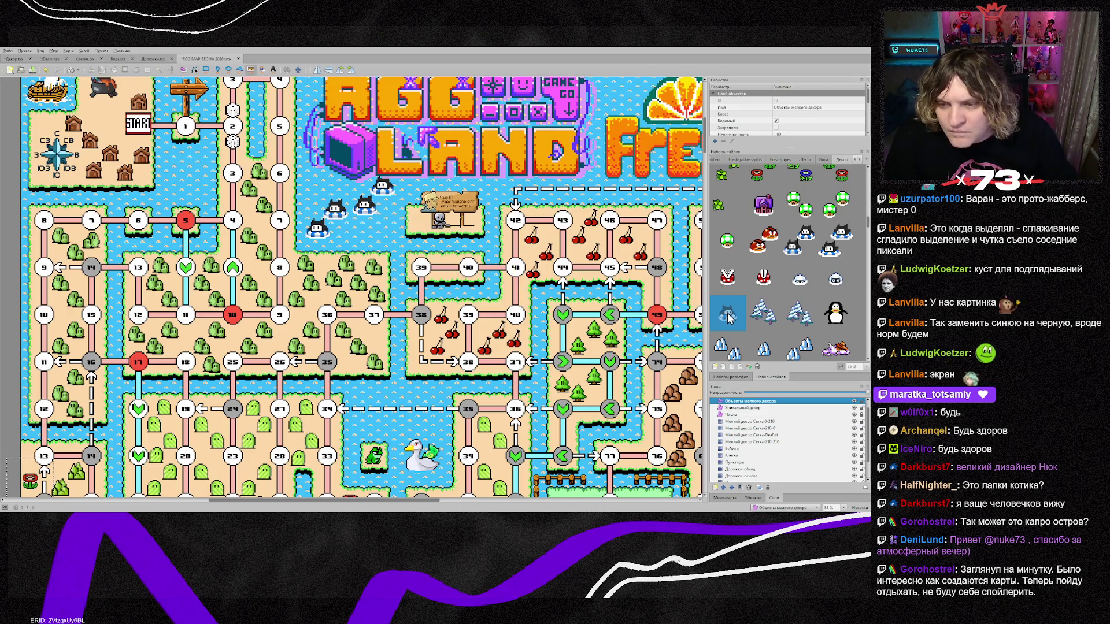
{"action": "left_click", "coordinate": [386, 233]}
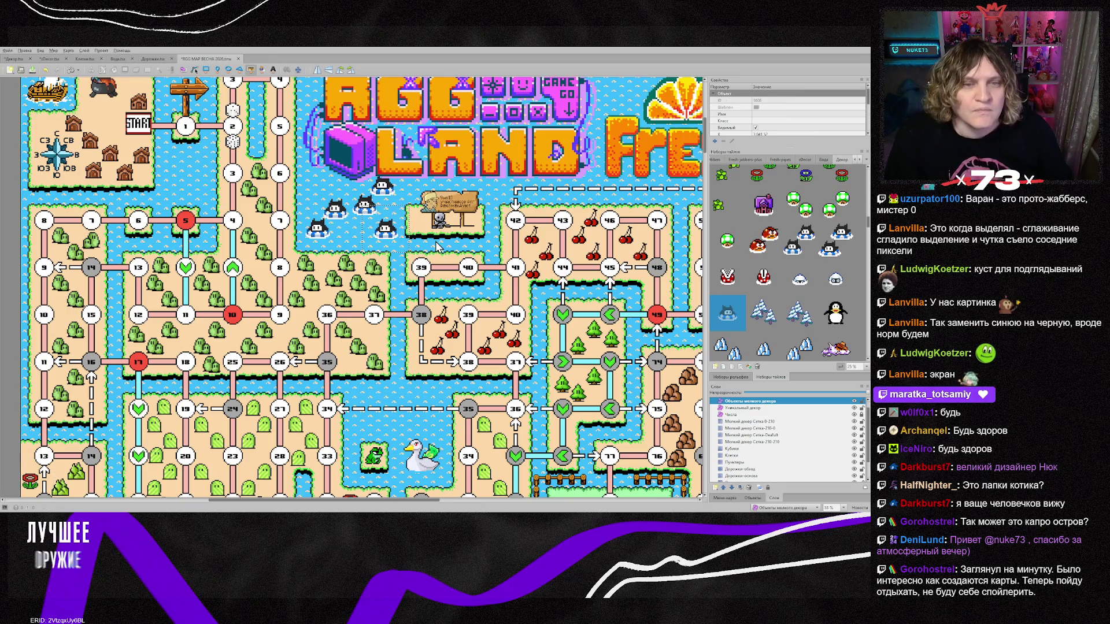
{"action": "key", "text": "Escape"}
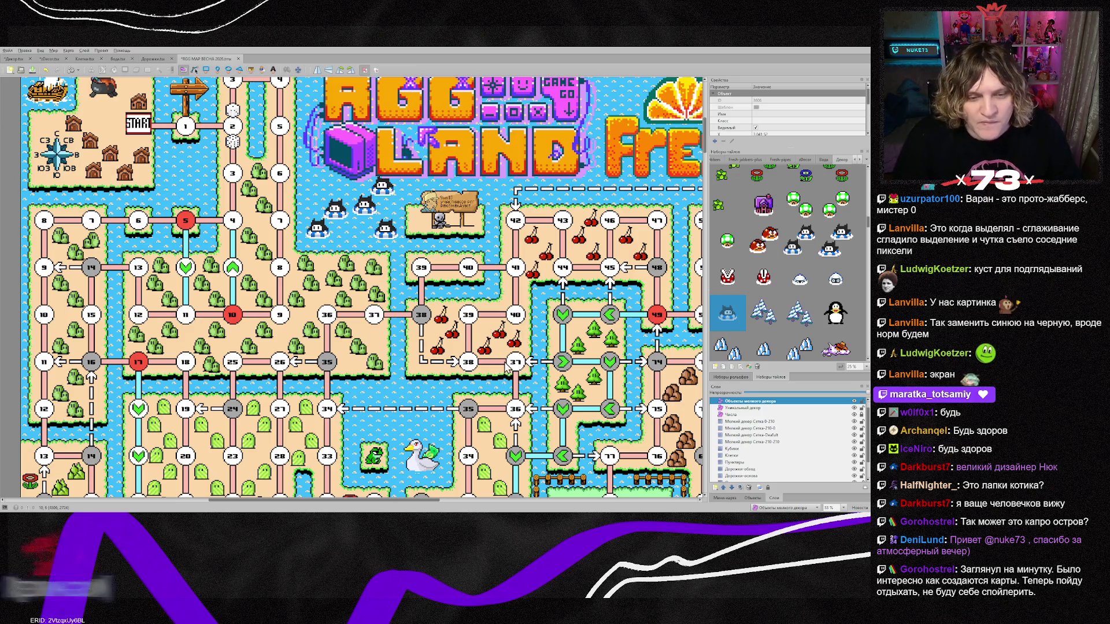
Insert a cat-cloud object in the water near START.
{"action": "scroll", "coordinate": [519, 361], "scroll_direction": "up", "scroll_amount": 2}
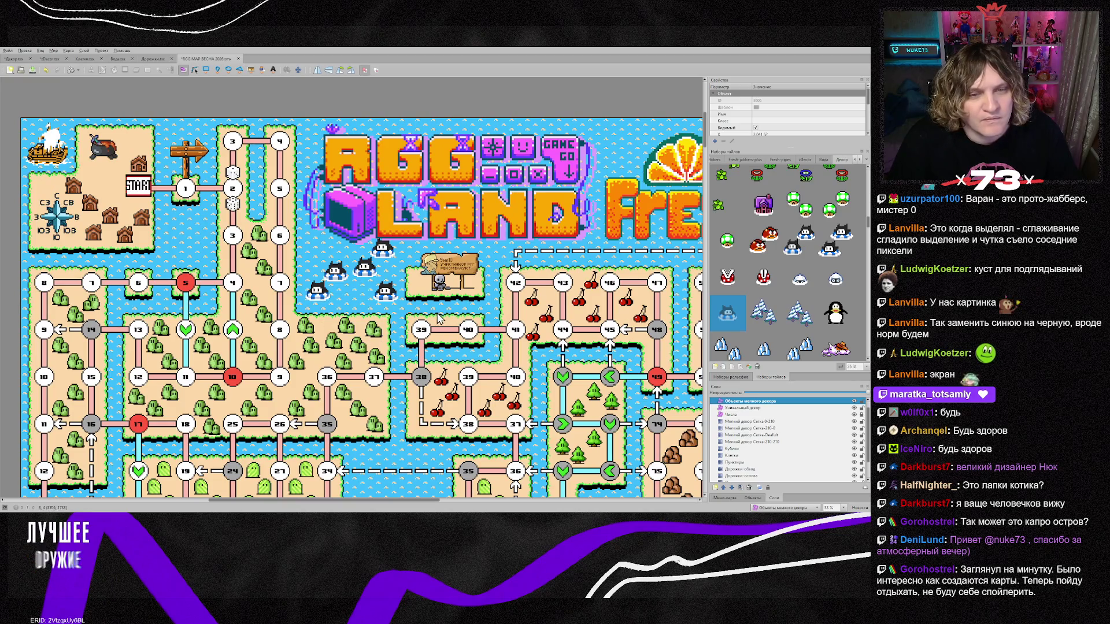
{"action": "left_click", "coordinate": [732, 322]}
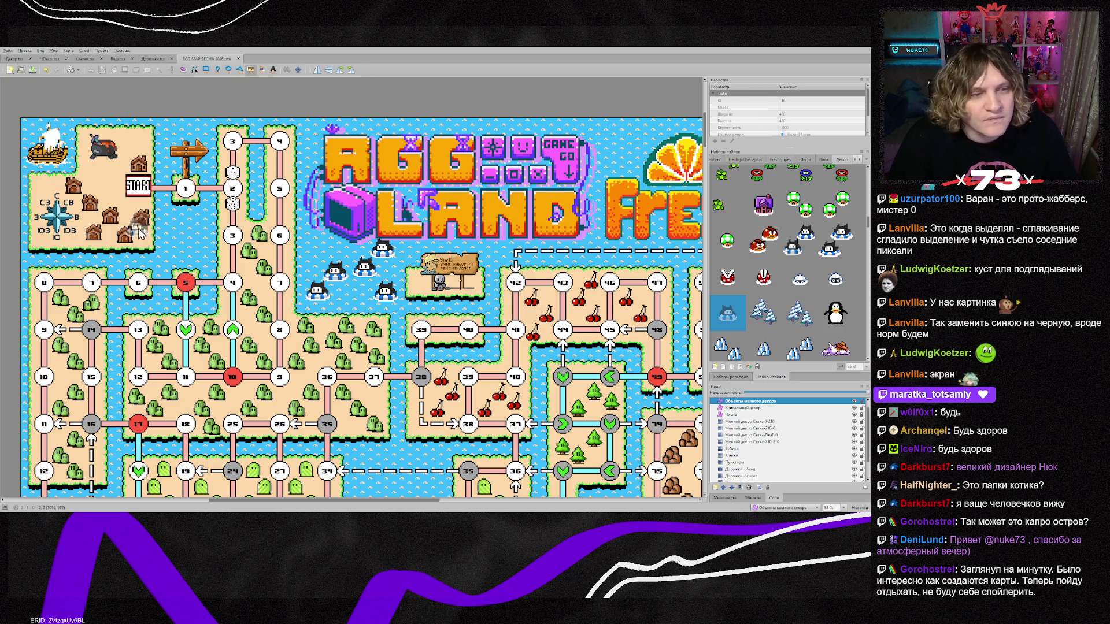
{"action": "left_click", "coordinate": [186, 242]}
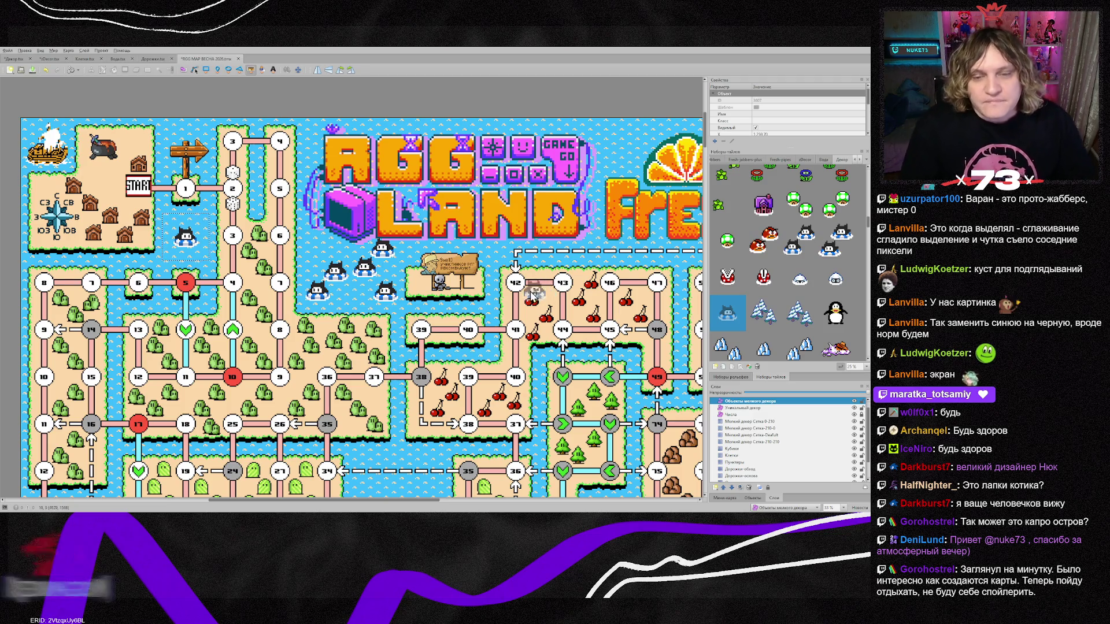
{"action": "key", "text": "Escape"}
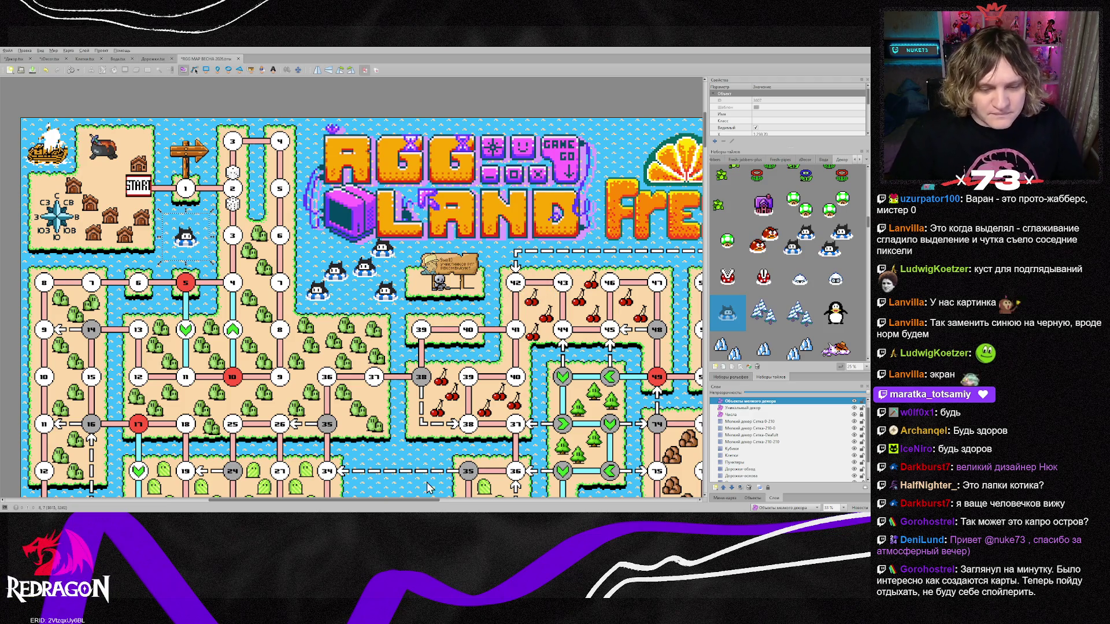
{"action": "scroll", "coordinate": [430, 450], "scroll_direction": "down", "scroll_amount": 3}
{"action": "scroll", "coordinate": [429, 450], "scroll_direction": "down", "scroll_amount": 2}
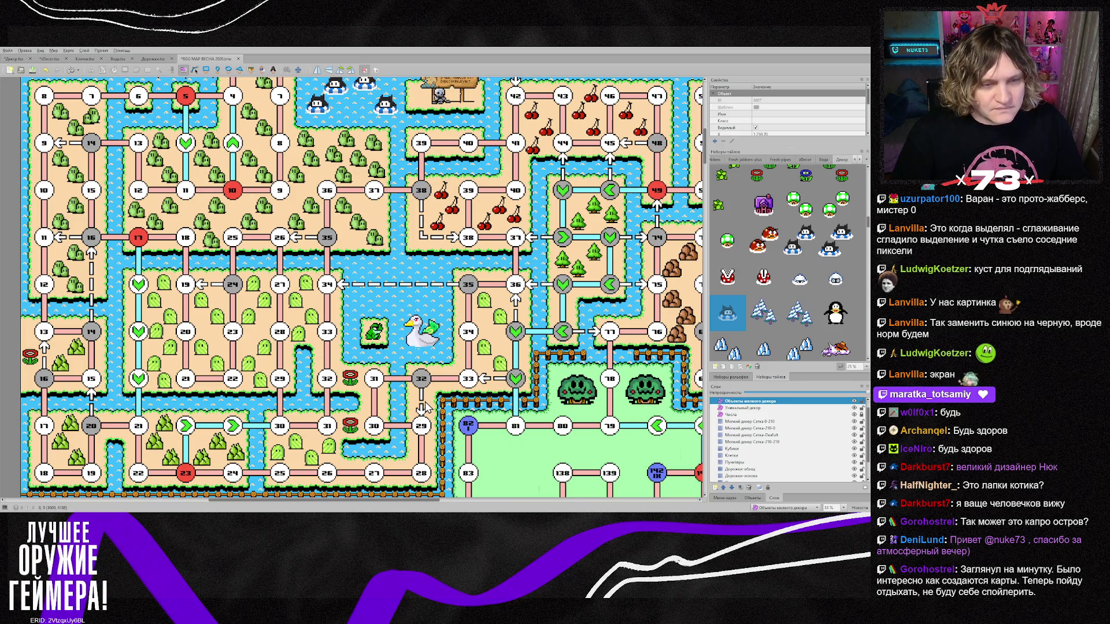
{"action": "scroll", "coordinate": [425, 408], "scroll_direction": "up", "scroll_amount": 4}
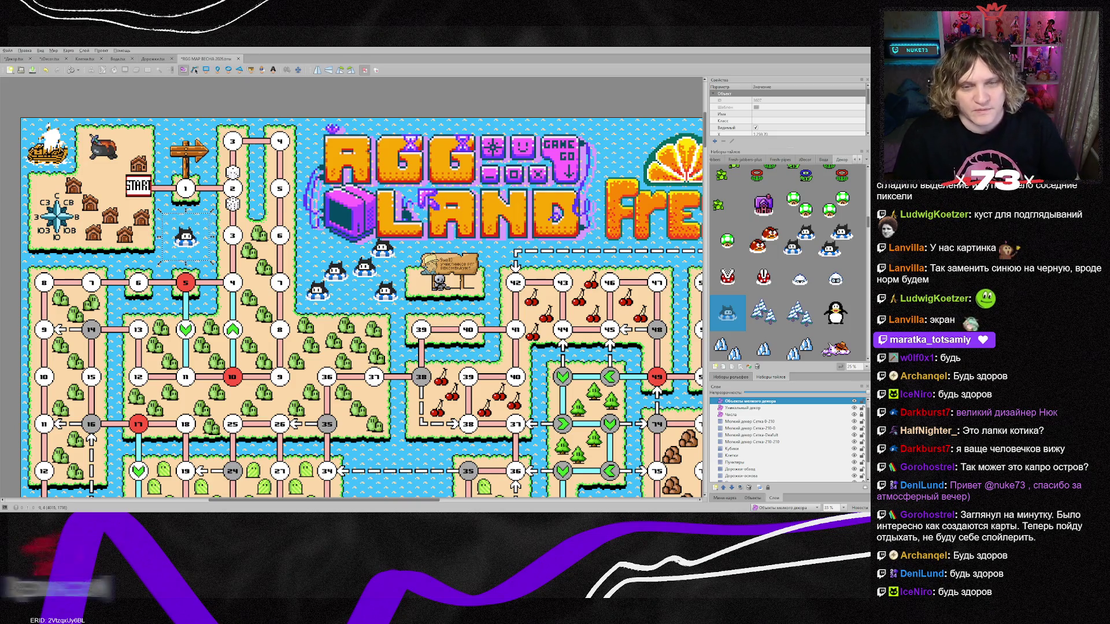
{"action": "scroll", "coordinate": [470, 315], "scroll_direction": "down", "scroll_amount": 1}
{"action": "scroll", "coordinate": [416, 290], "scroll_direction": "down", "scroll_amount": 2}
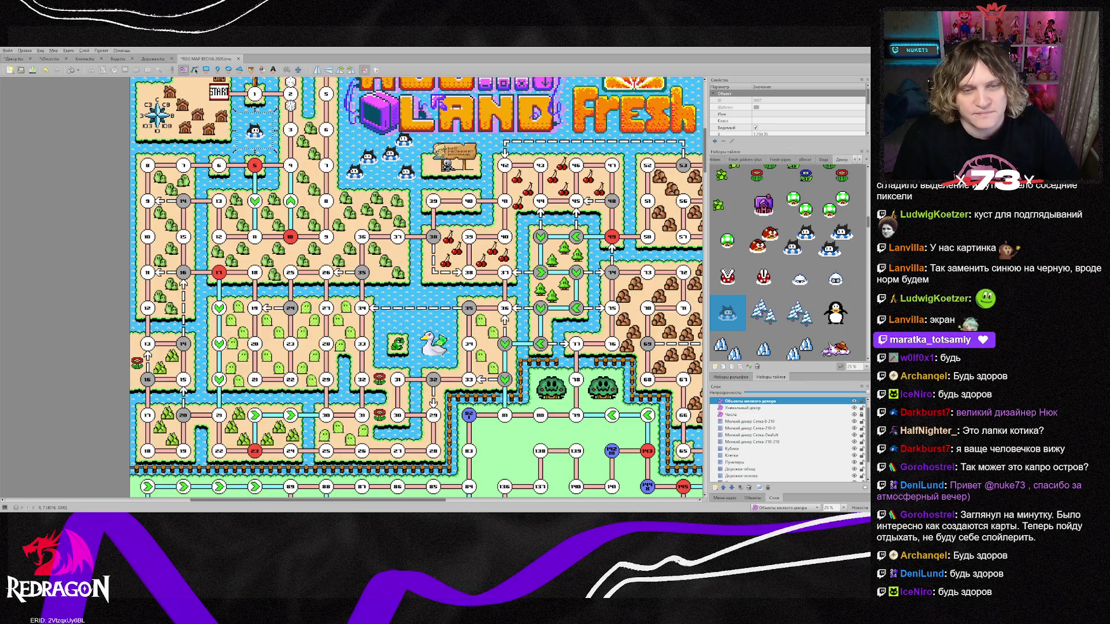
{"action": "scroll", "coordinate": [416, 289], "scroll_direction": "up", "scroll_amount": 1}
{"action": "scroll", "coordinate": [417, 289], "scroll_direction": "down", "scroll_amount": 1}
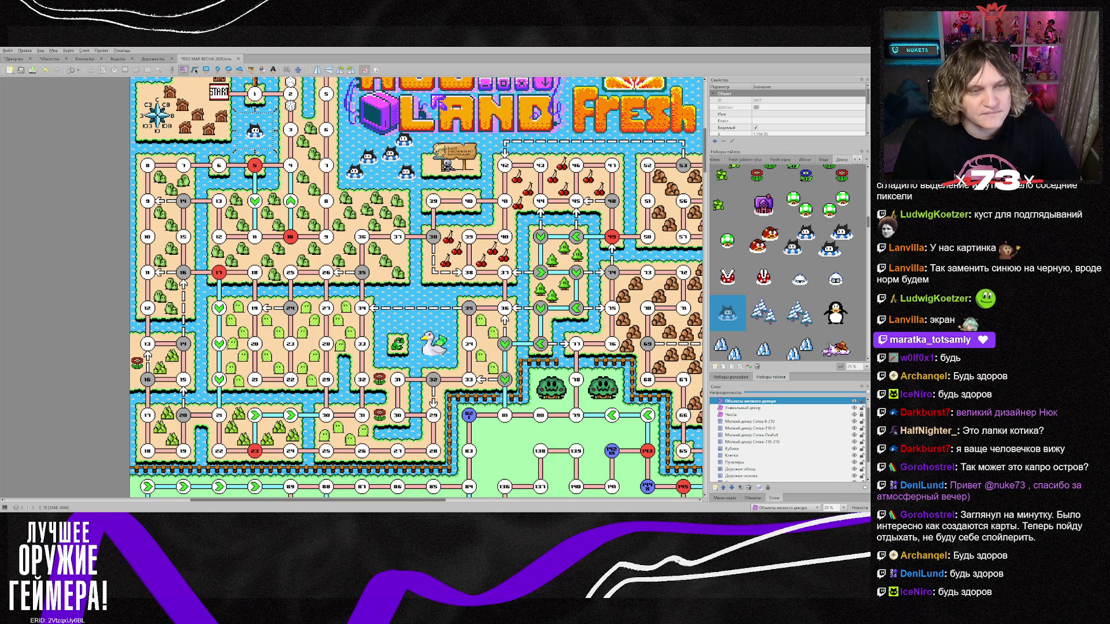
{"action": "scroll", "coordinate": [416, 289], "scroll_direction": "up", "scroll_amount": 1}
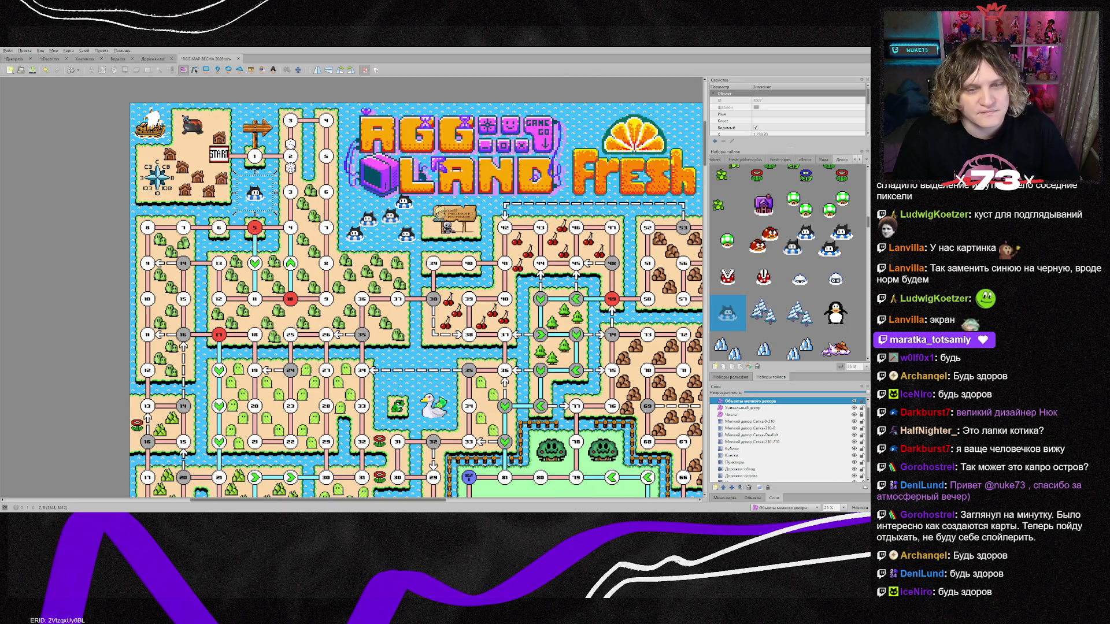
{"action": "scroll", "coordinate": [485, 507], "scroll_direction": "right", "scroll_amount": 2}
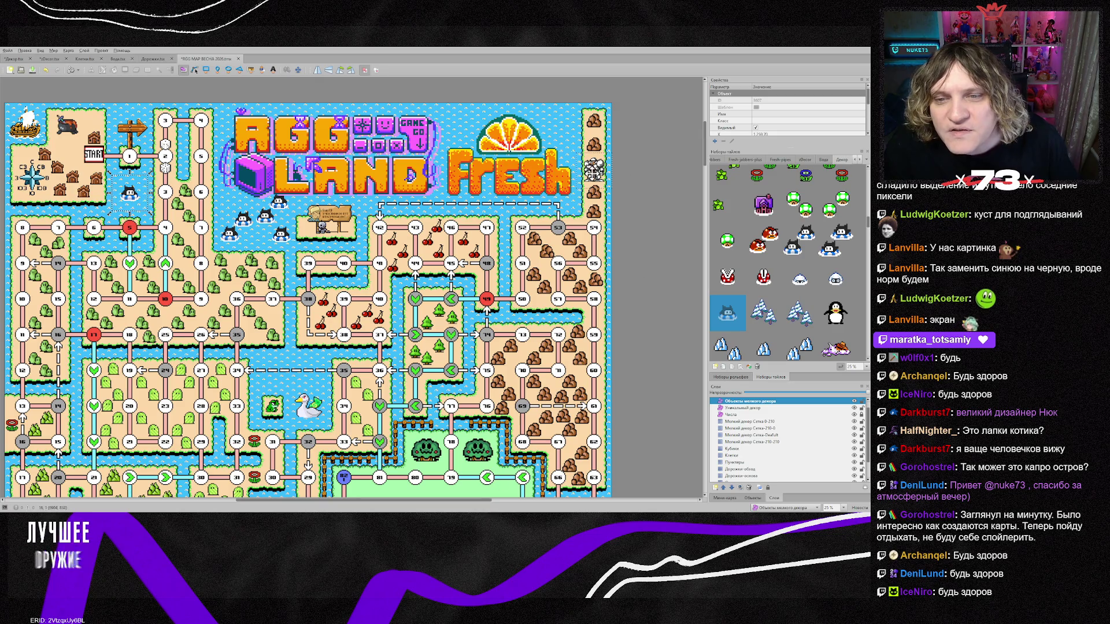
{"action": "left_click", "coordinate": [594, 169]}
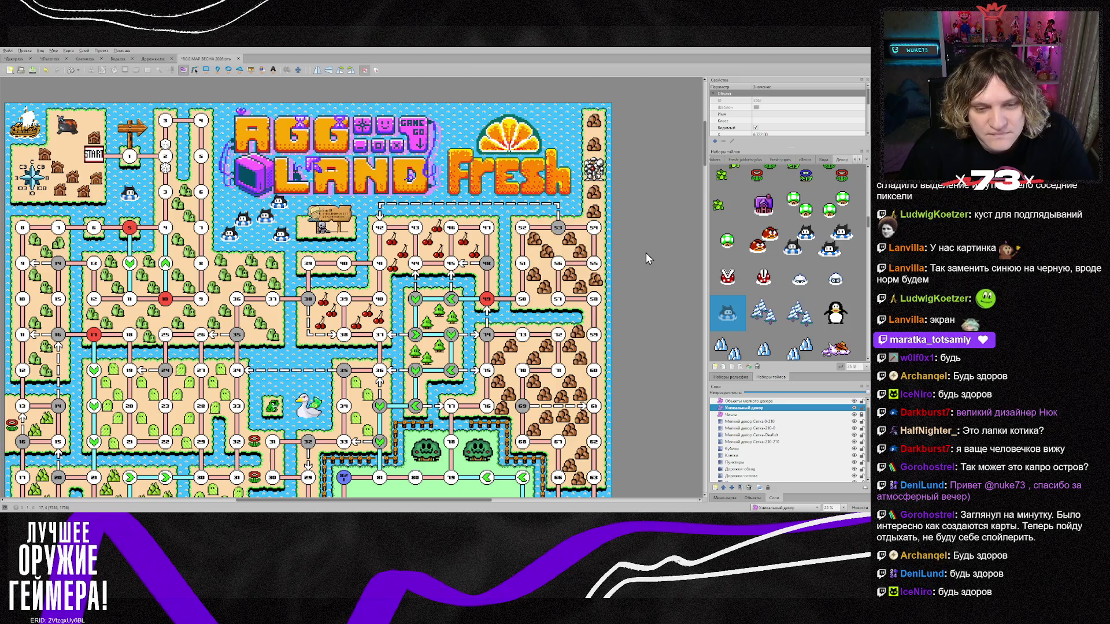
{"action": "scroll", "coordinate": [647, 254], "scroll_direction": "down", "scroll_amount": 3}
{"action": "scroll", "coordinate": [647, 252], "scroll_direction": "down", "scroll_amount": 3}
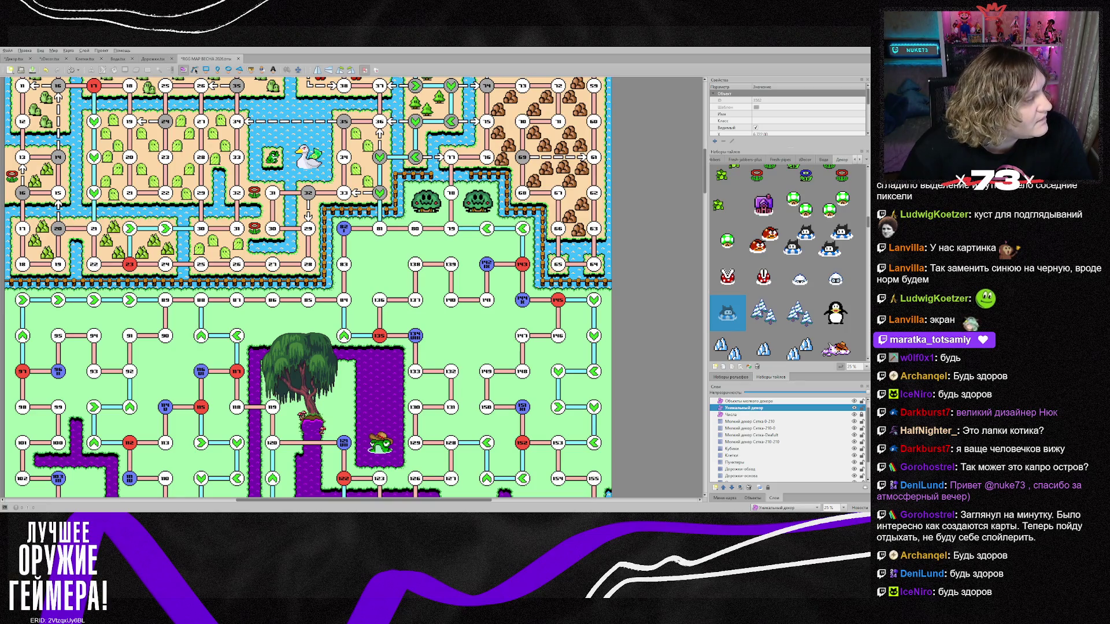
Select the two-apples tile, found below the bushes and cherries in the tileset.
{"action": "scroll", "coordinate": [308, 287], "scroll_direction": "down", "scroll_amount": 3}
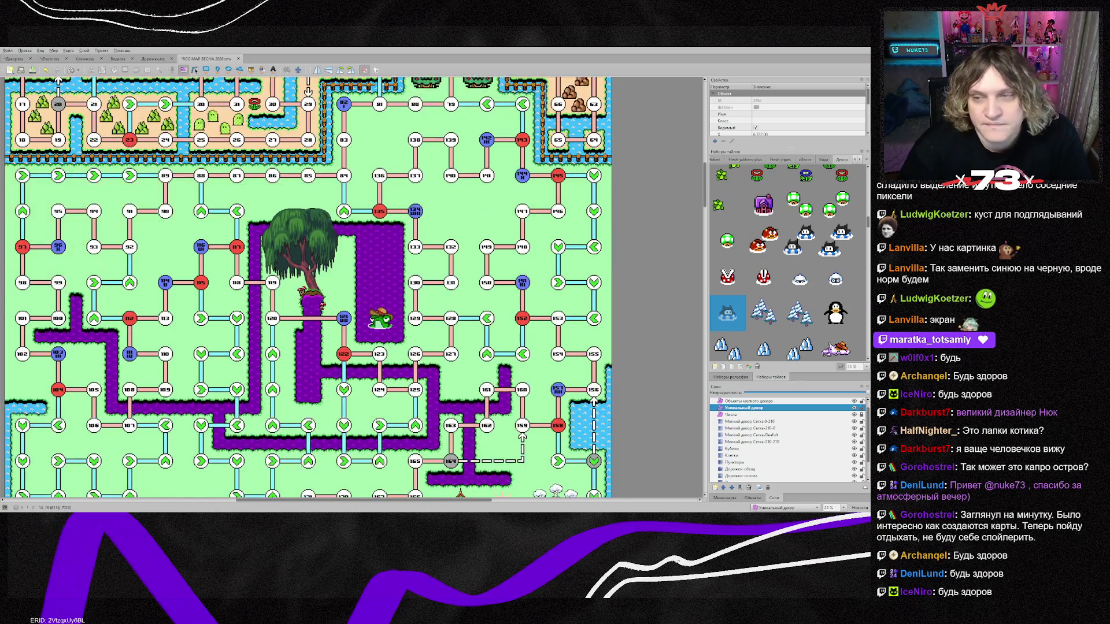
{"action": "scroll", "coordinate": [787, 260], "scroll_direction": "up", "scroll_amount": 5}
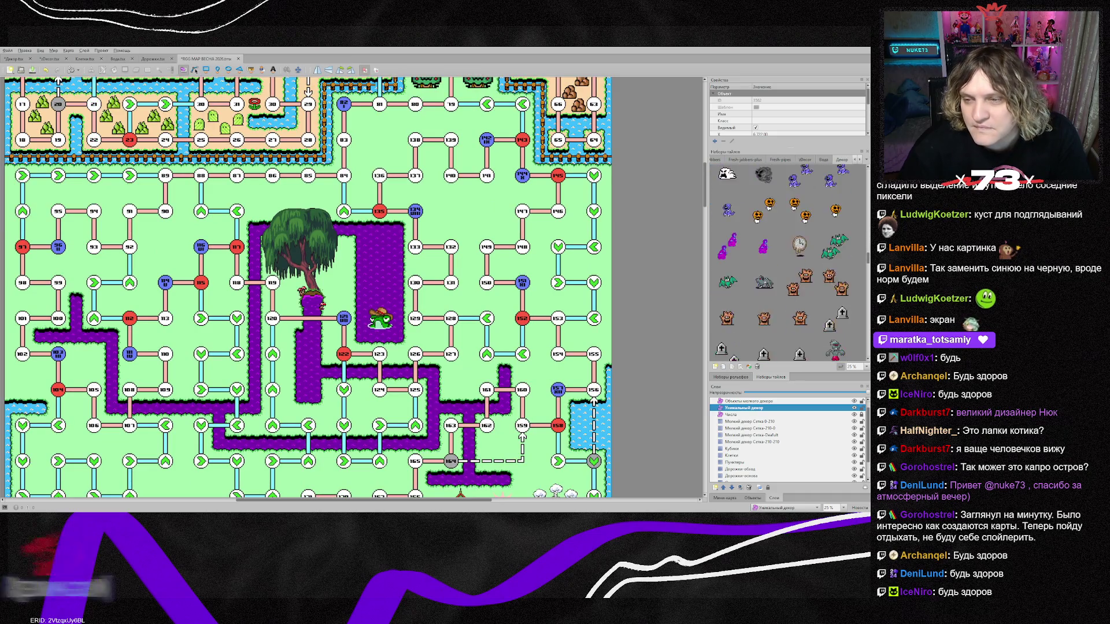
{"action": "scroll", "coordinate": [786, 260], "scroll_direction": "down", "scroll_amount": 5}
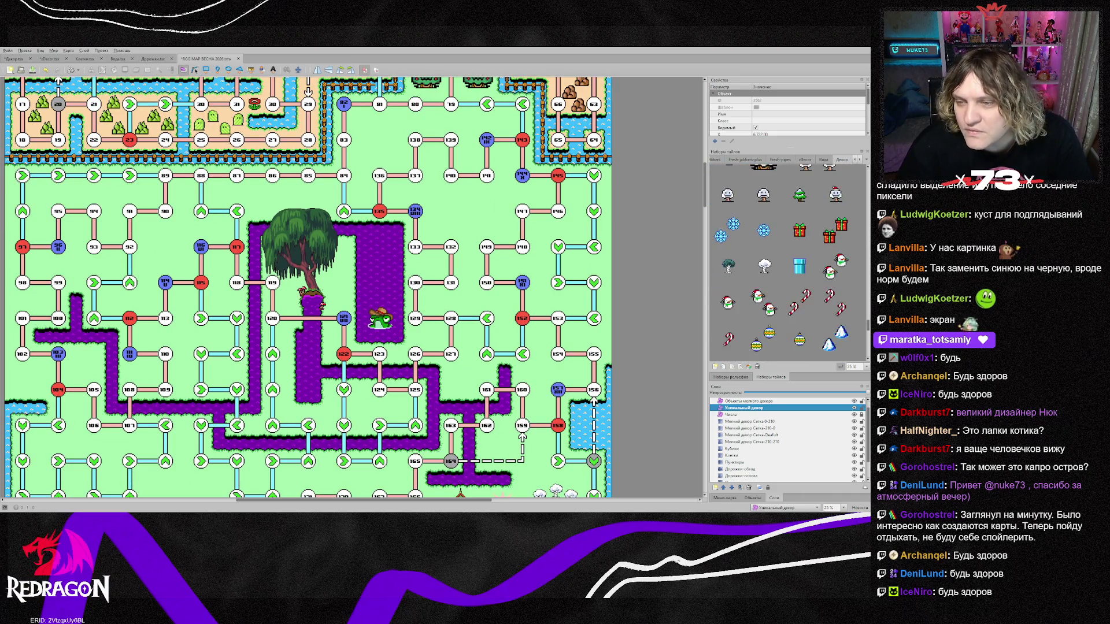
{"action": "scroll", "coordinate": [779, 263], "scroll_direction": "down", "scroll_amount": 3}
{"action": "scroll", "coordinate": [779, 263], "scroll_direction": "up", "scroll_amount": 5}
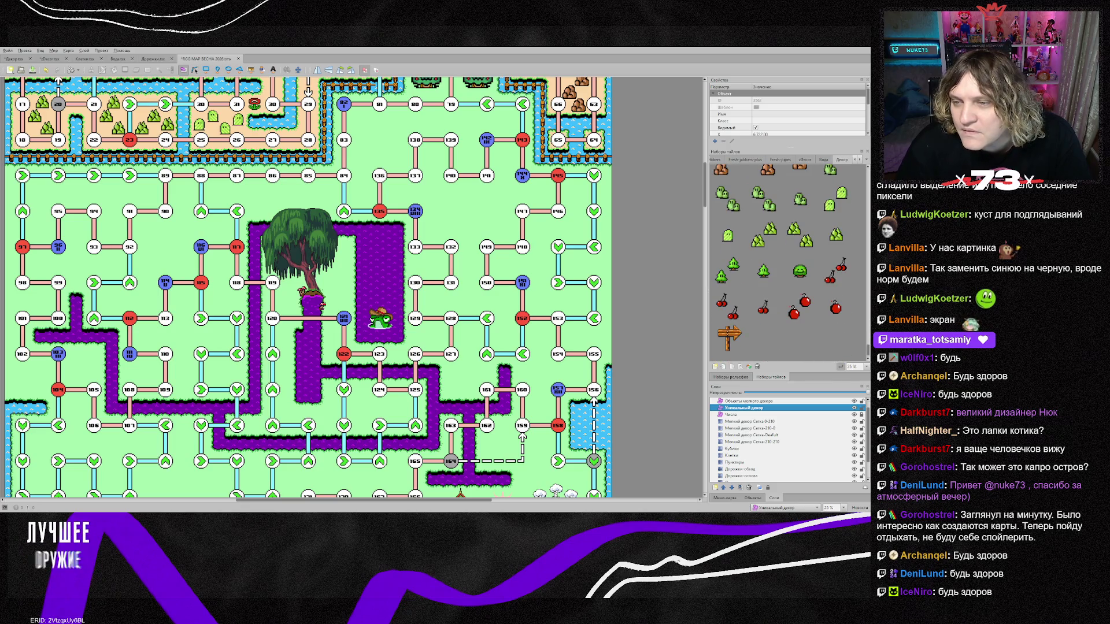
{"action": "scroll", "coordinate": [786, 263], "scroll_direction": "down", "scroll_amount": 5}
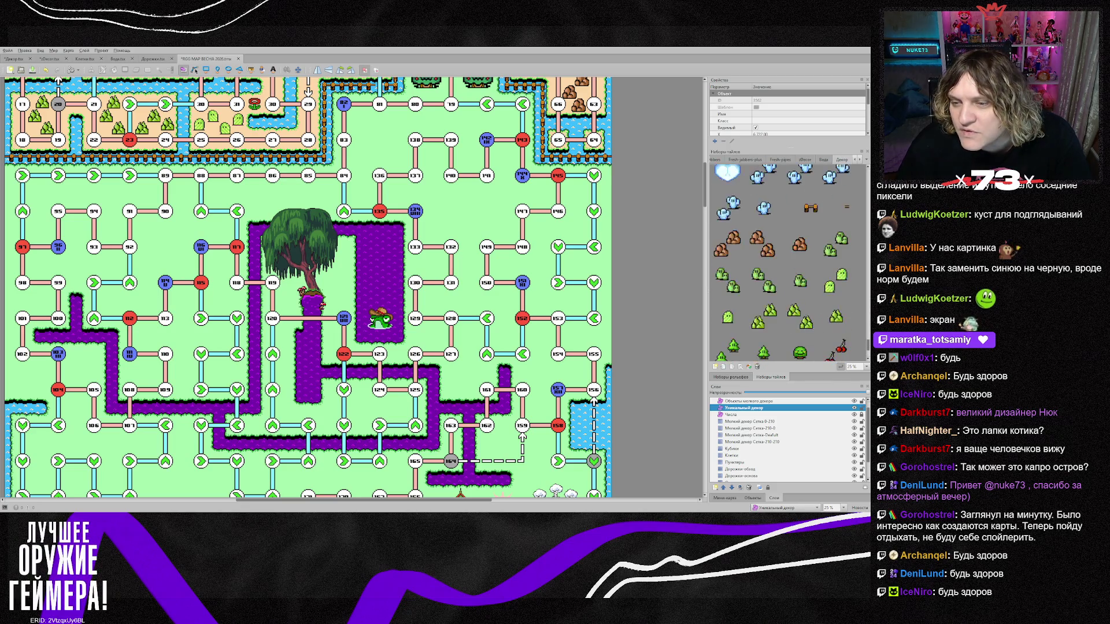
{"action": "left_click", "coordinate": [799, 307]}
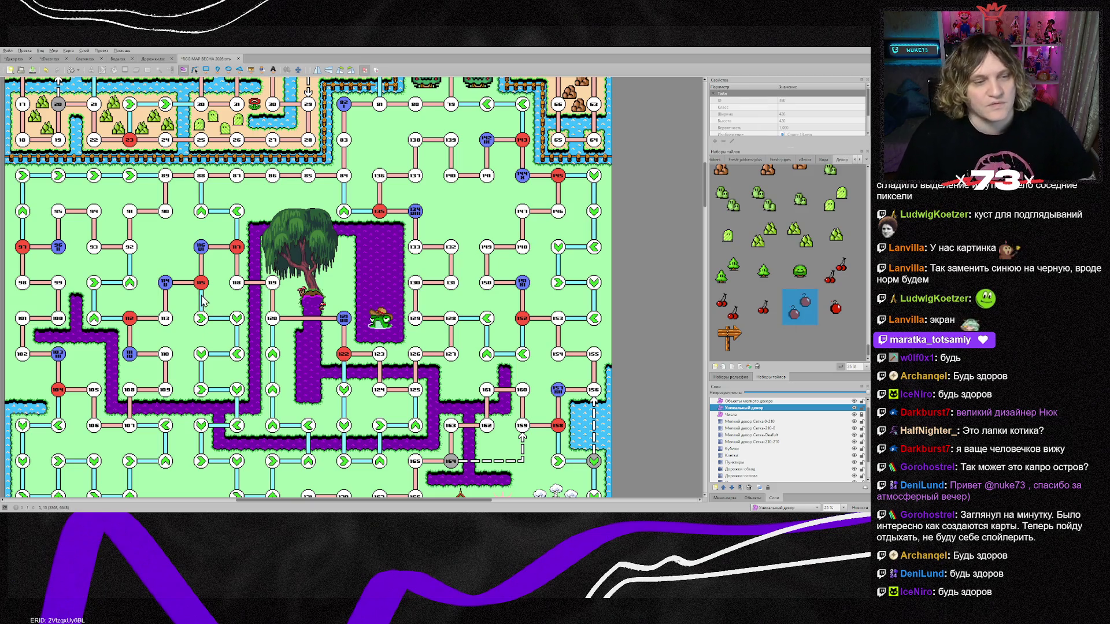
Stamp apple tiles on the small-decor tile layer around nodes 110 and 112–115.
{"action": "left_click", "coordinate": [762, 443]}
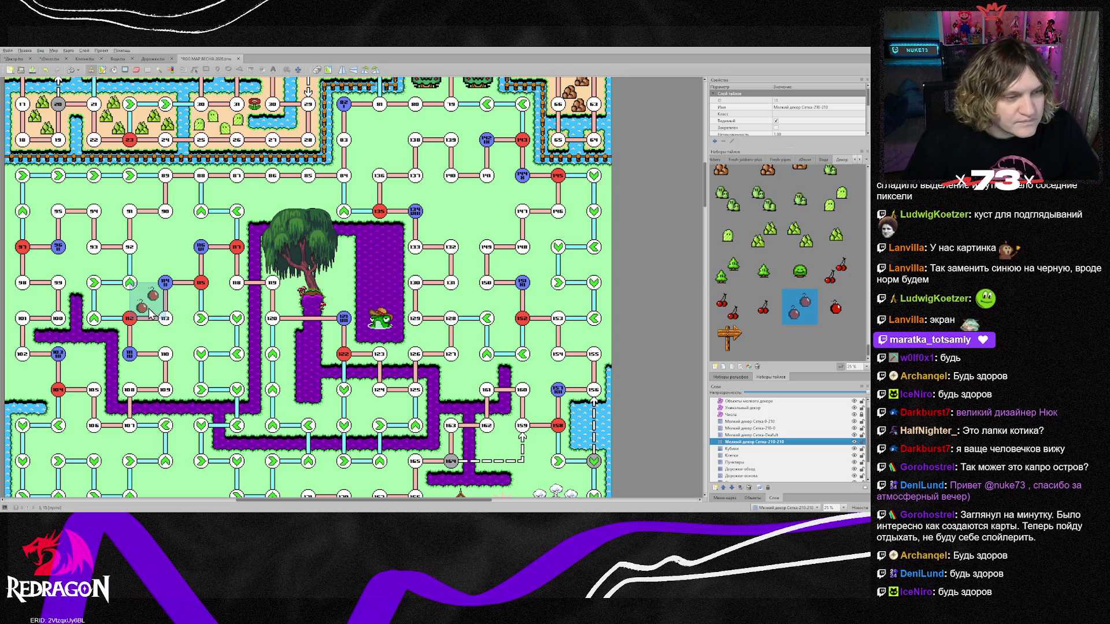
{"action": "left_click", "coordinate": [178, 312]}
{"action": "left_click", "coordinate": [182, 342]}
{"action": "left_click", "coordinate": [146, 341]}
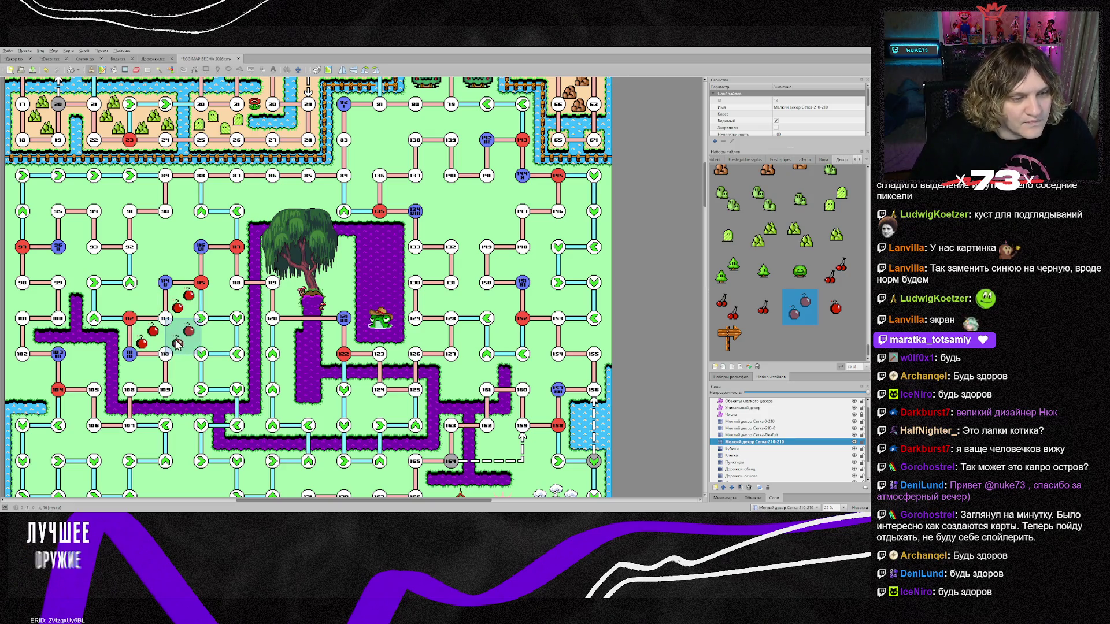
{"action": "left_click", "coordinate": [219, 341]}
{"action": "left_click", "coordinate": [182, 376]}
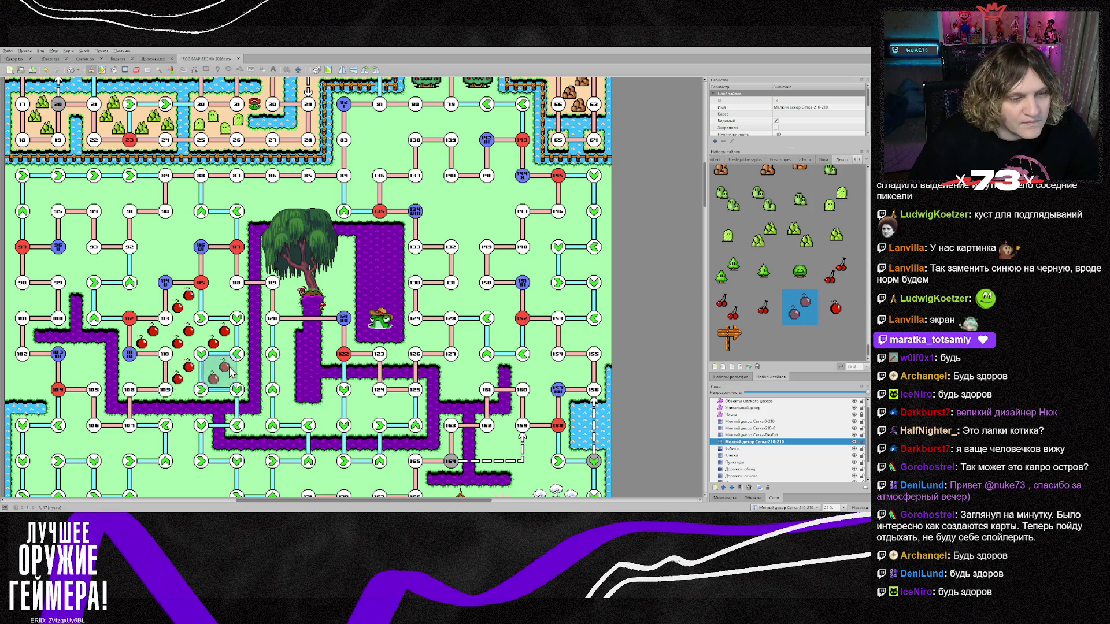
Place single-apple objects on the small-decor object layer around node 113, toward node 115.
{"action": "left_click", "coordinate": [836, 309]}
{"action": "left_click", "coordinate": [753, 401]}
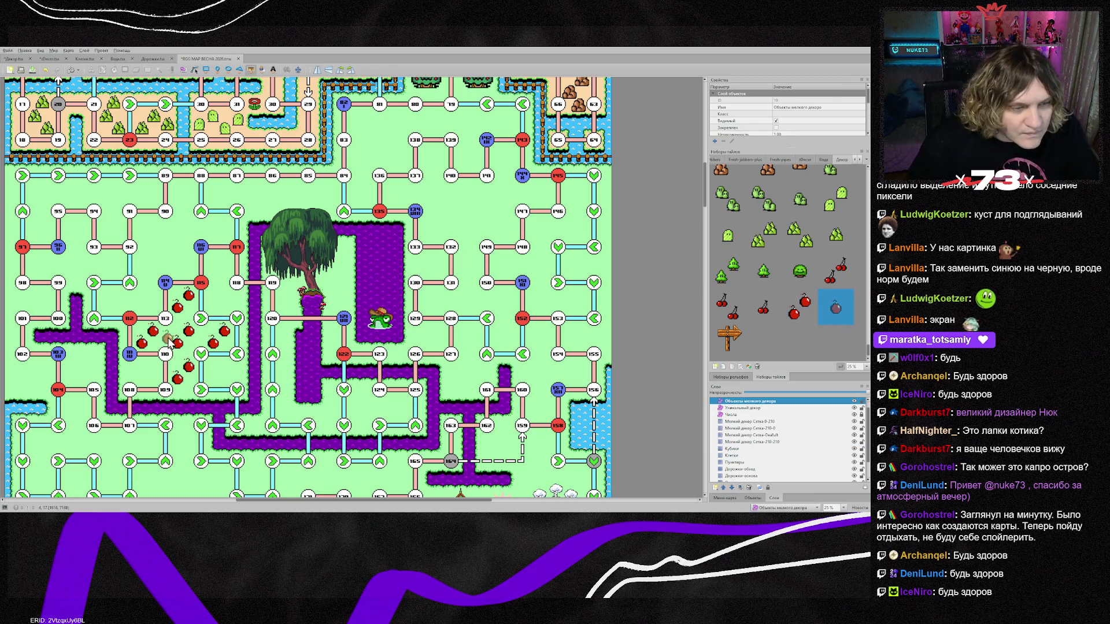
{"action": "scroll", "coordinate": [169, 341], "scroll_direction": "up", "scroll_amount": 2}
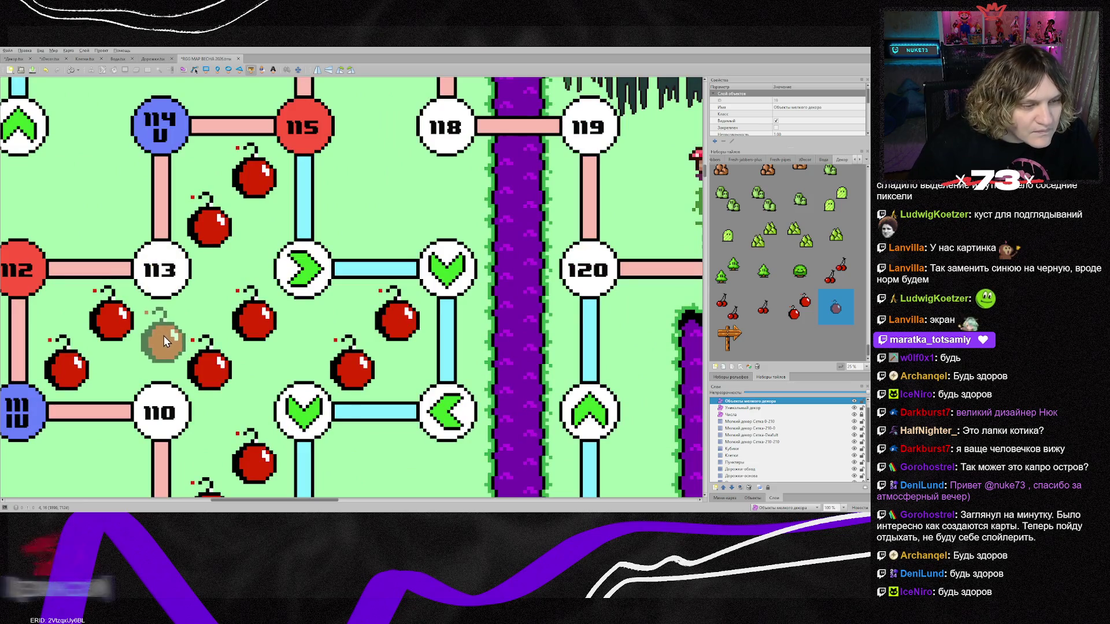
{"action": "left_click", "coordinate": [164, 337]}
{"action": "left_click", "coordinate": [307, 339]}
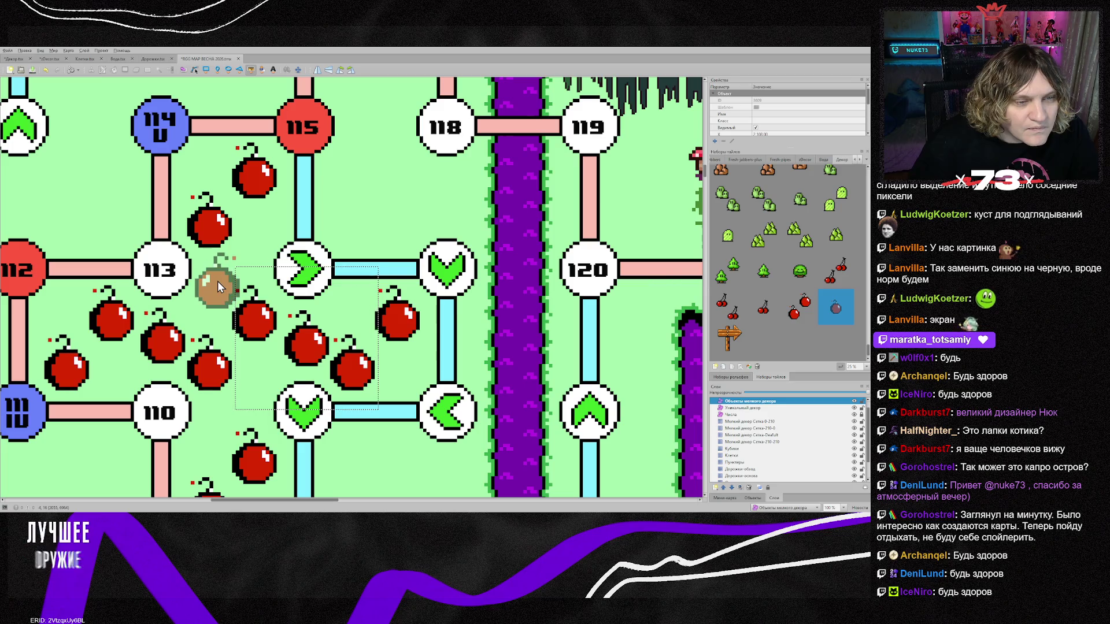
{"action": "left_click", "coordinate": [217, 280]}
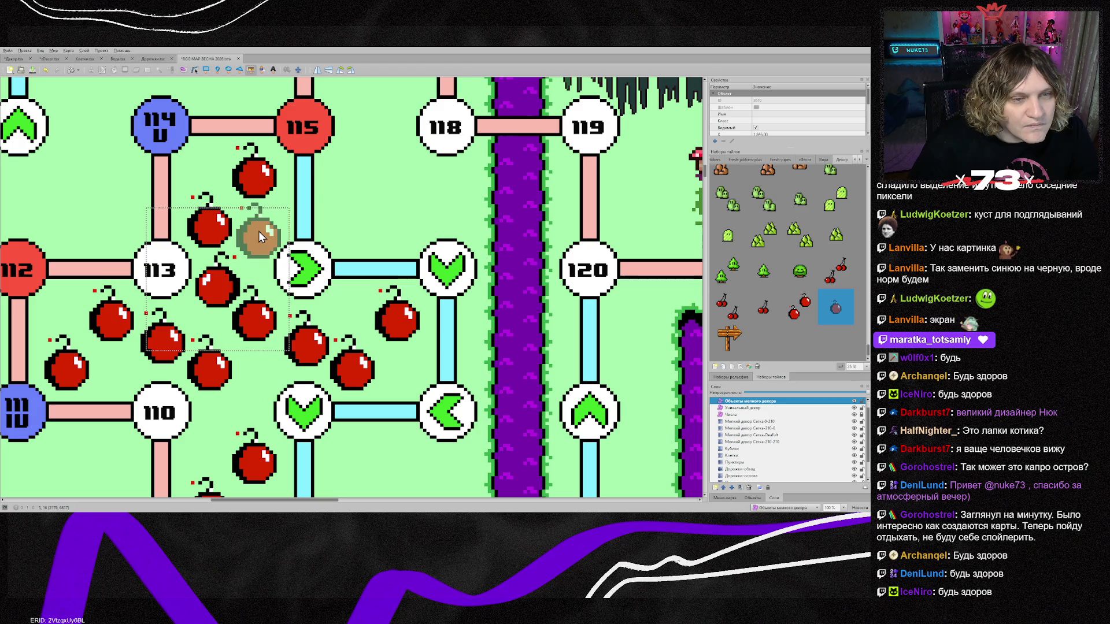
{"action": "left_click", "coordinate": [258, 231]}
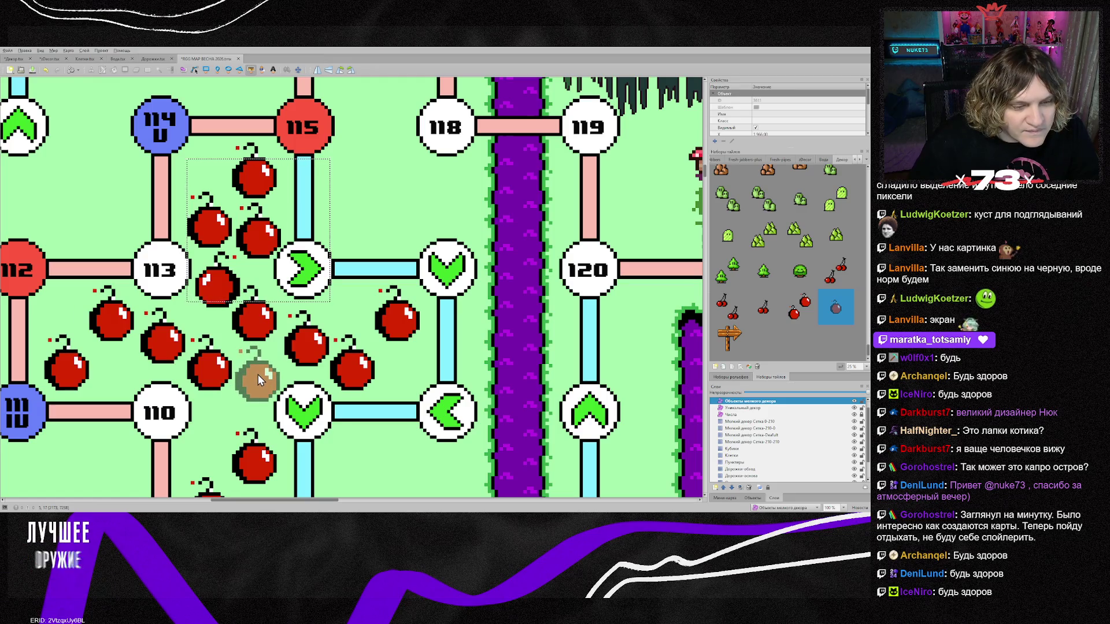
Add more single-apple objects near nodes 109, 110 and 112.
{"action": "left_click", "coordinate": [258, 375]}
{"action": "scroll", "coordinate": [220, 418], "scroll_direction": "down", "scroll_amount": 3}
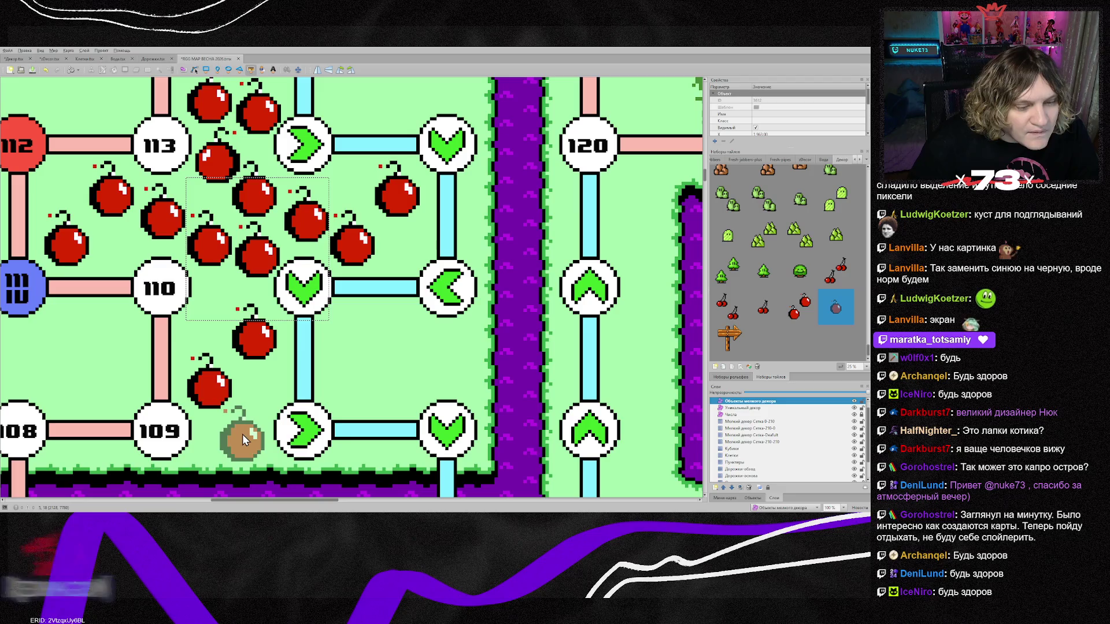
{"action": "left_click", "coordinate": [245, 430]}
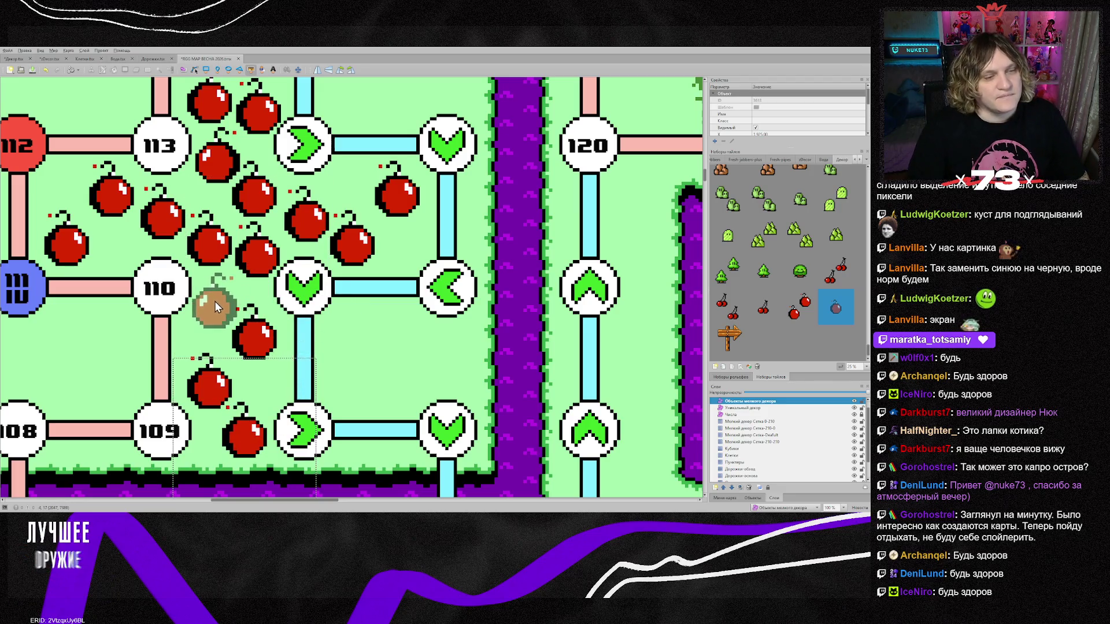
{"action": "left_click", "coordinate": [210, 307]}
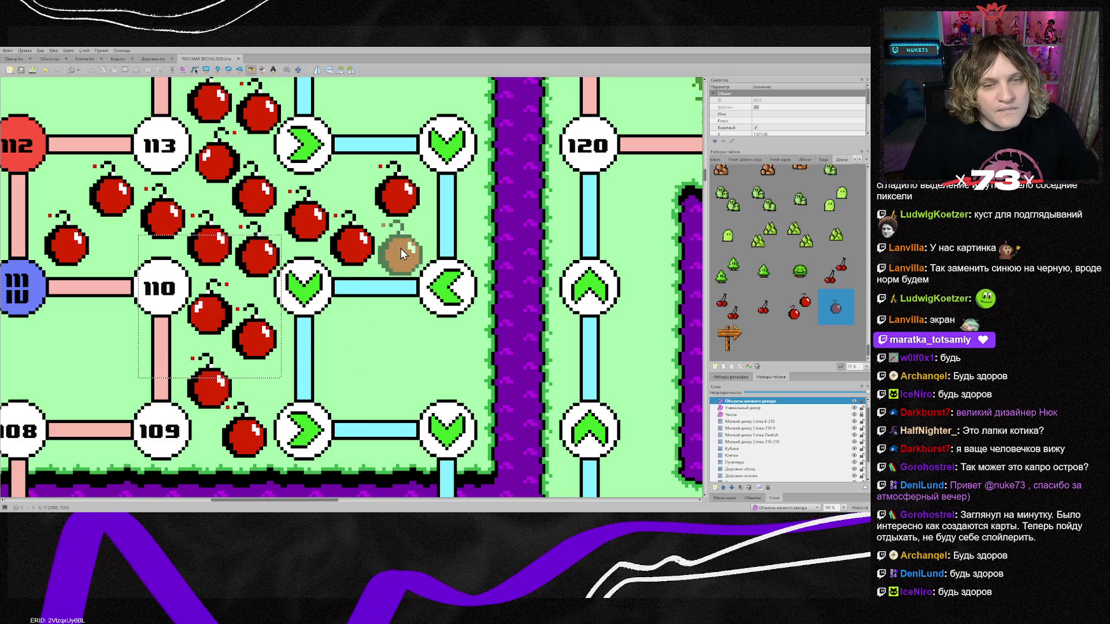
{"action": "left_click", "coordinate": [400, 248]}
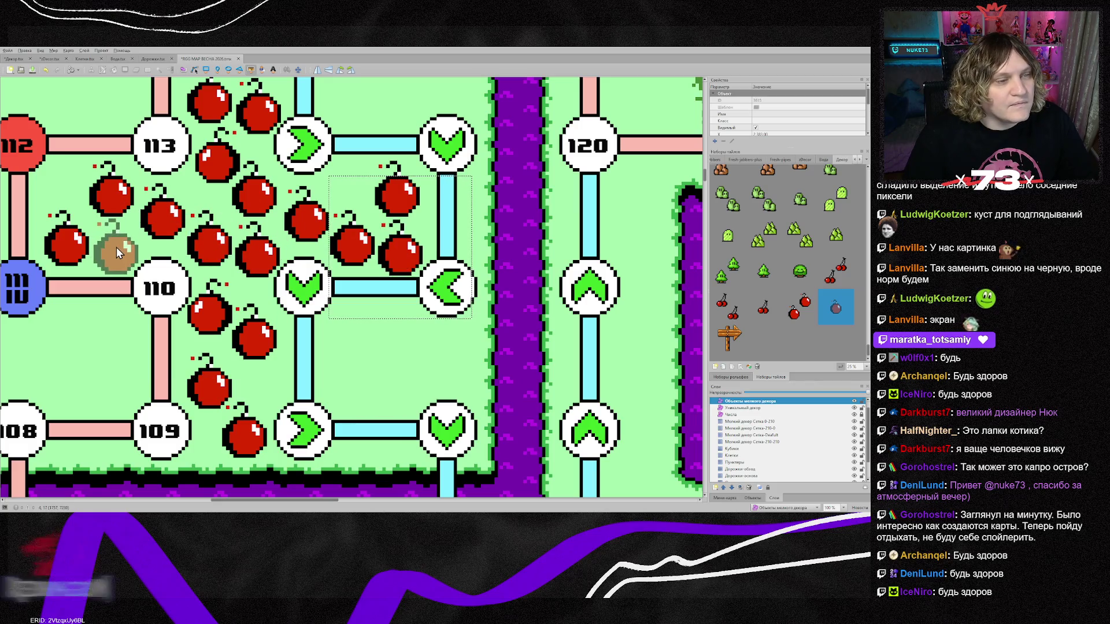
{"action": "left_click", "coordinate": [116, 247]}
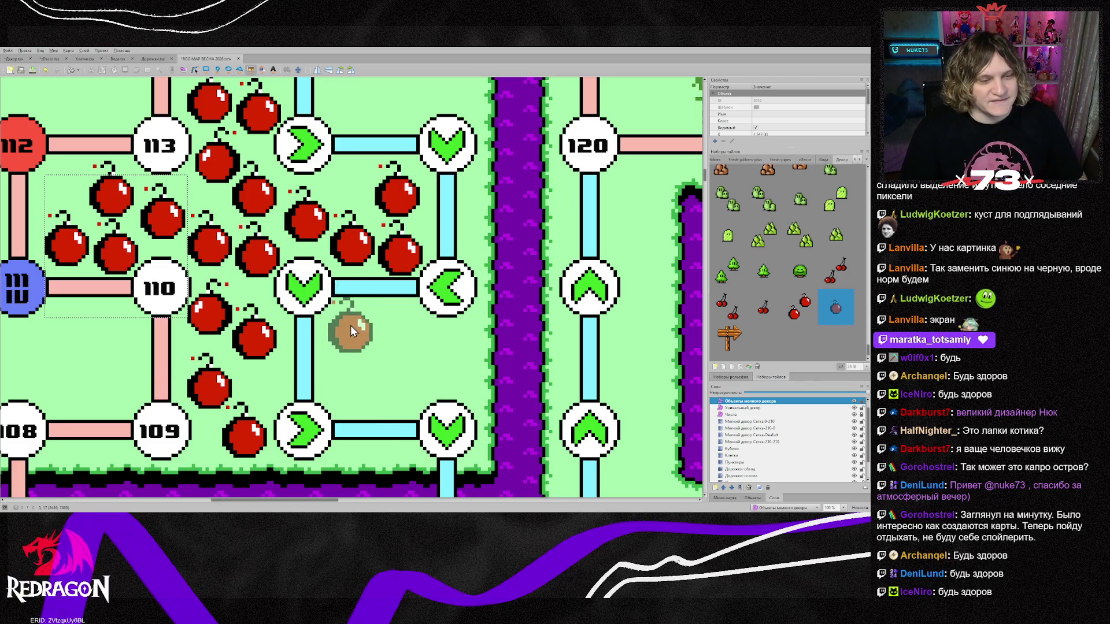
{"action": "scroll", "coordinate": [351, 327], "scroll_direction": "down", "scroll_amount": 4}
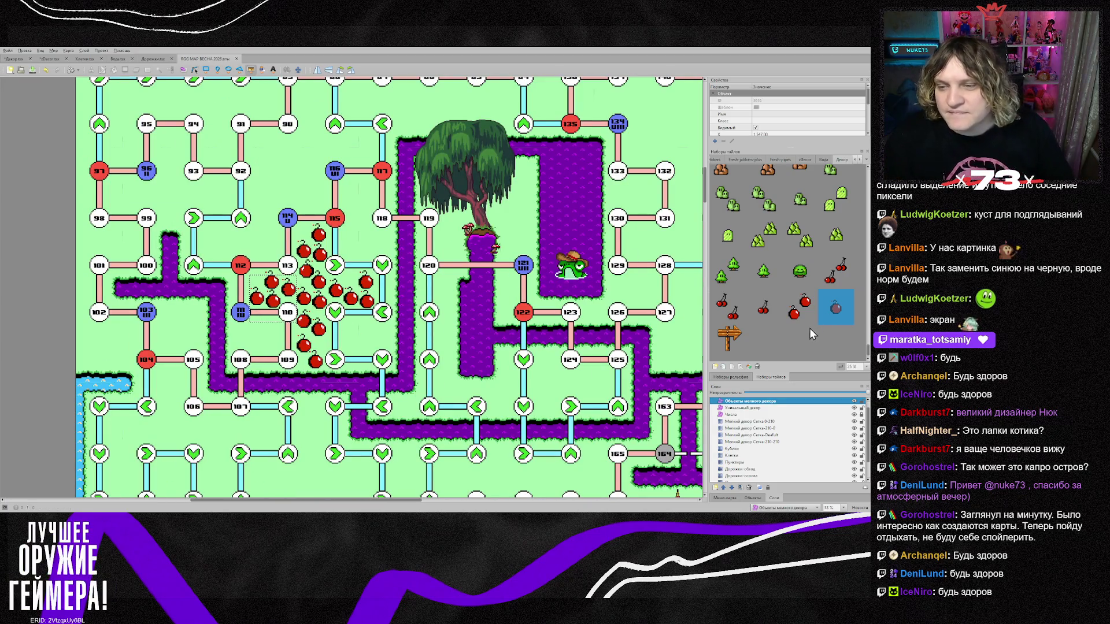
Stamp small round trees on the small-decor tile layer near nodes 88–92 and 117.
{"action": "scroll", "coordinate": [809, 332], "scroll_direction": "down", "scroll_amount": 5}
{"action": "scroll", "coordinate": [791, 310], "scroll_direction": "down", "scroll_amount": 4}
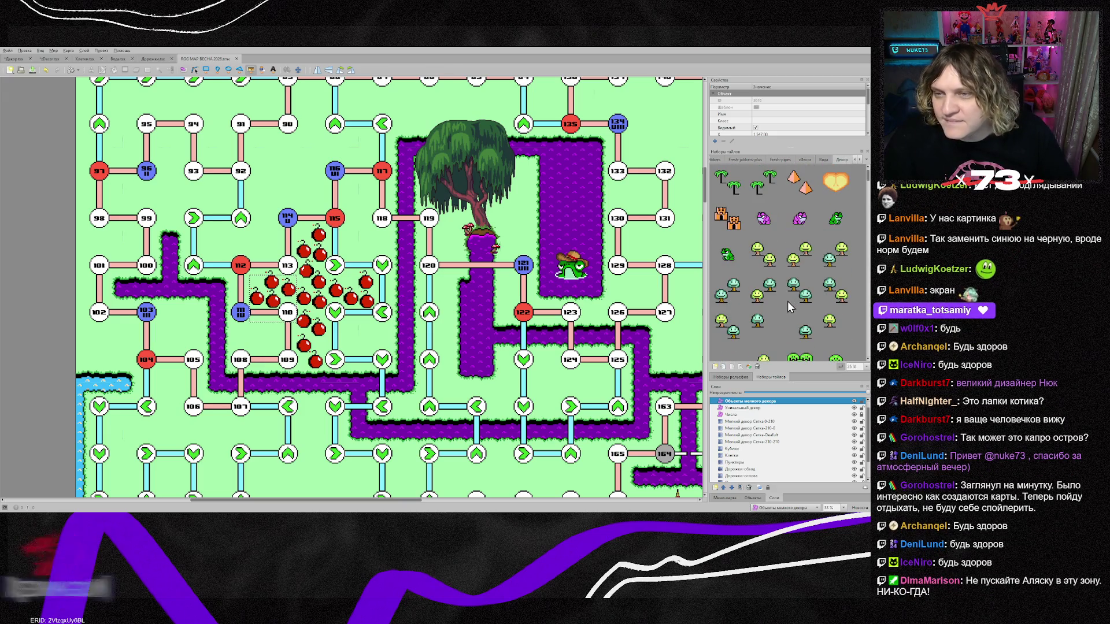
{"action": "left_click", "coordinate": [766, 264]}
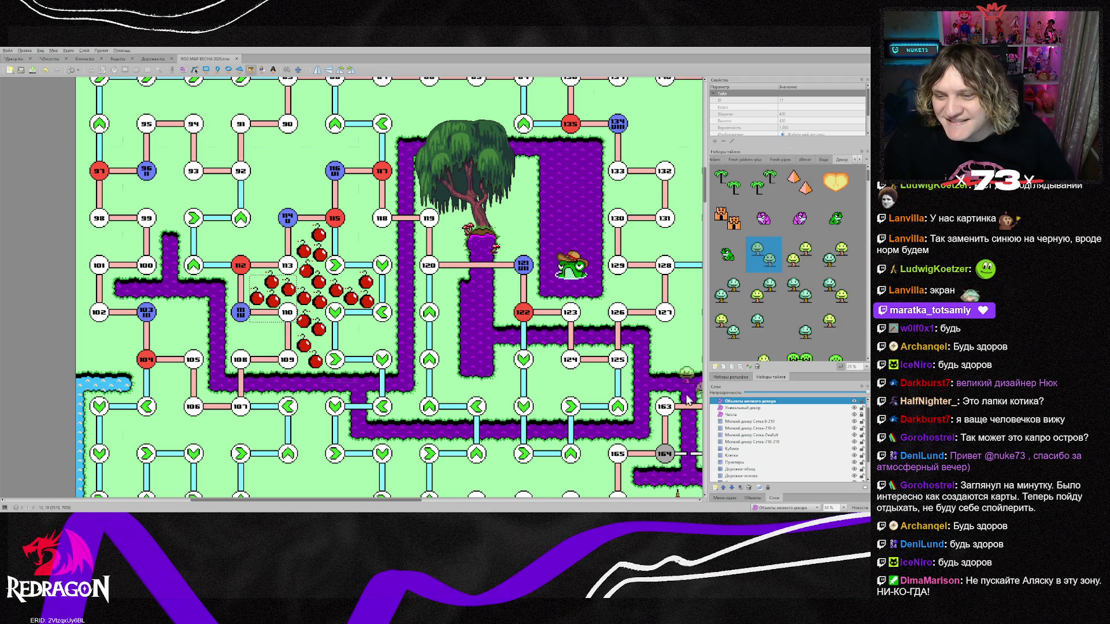
{"action": "left_click_drag", "start_coordinate": [403, 502], "coordinate": [443, 502]}
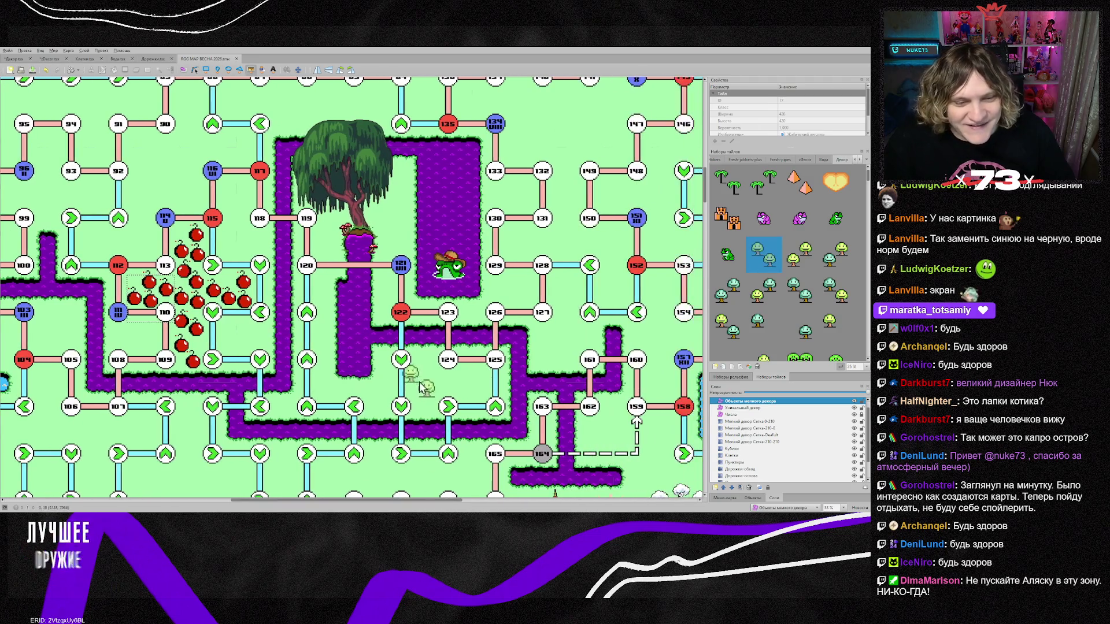
{"action": "left_click", "coordinate": [757, 442]}
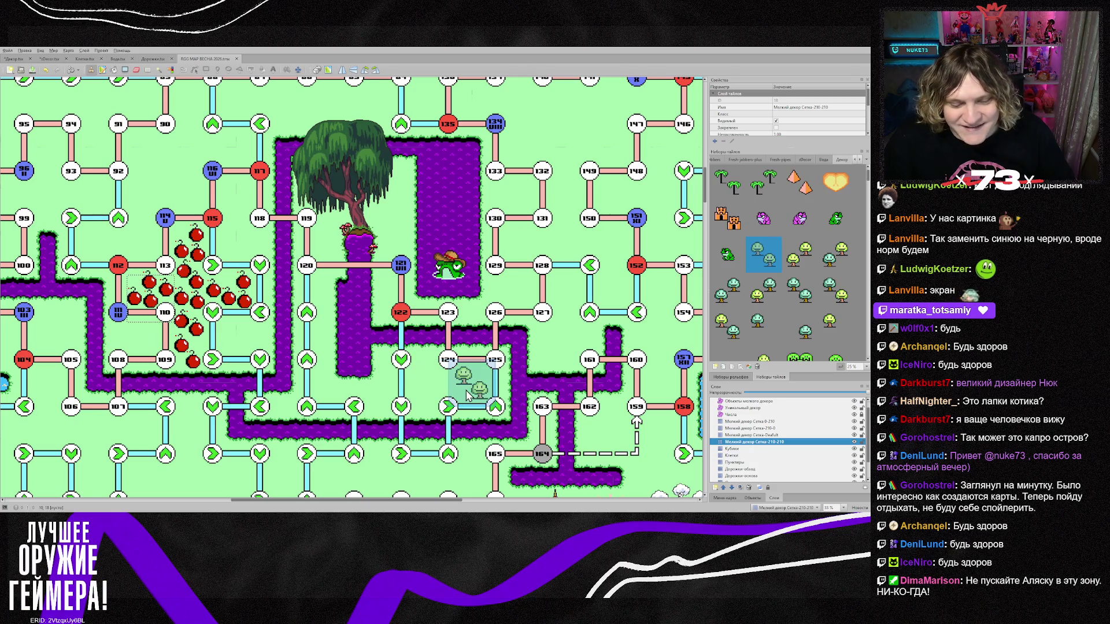
{"action": "scroll", "coordinate": [287, 338], "scroll_direction": "up", "scroll_amount": 3}
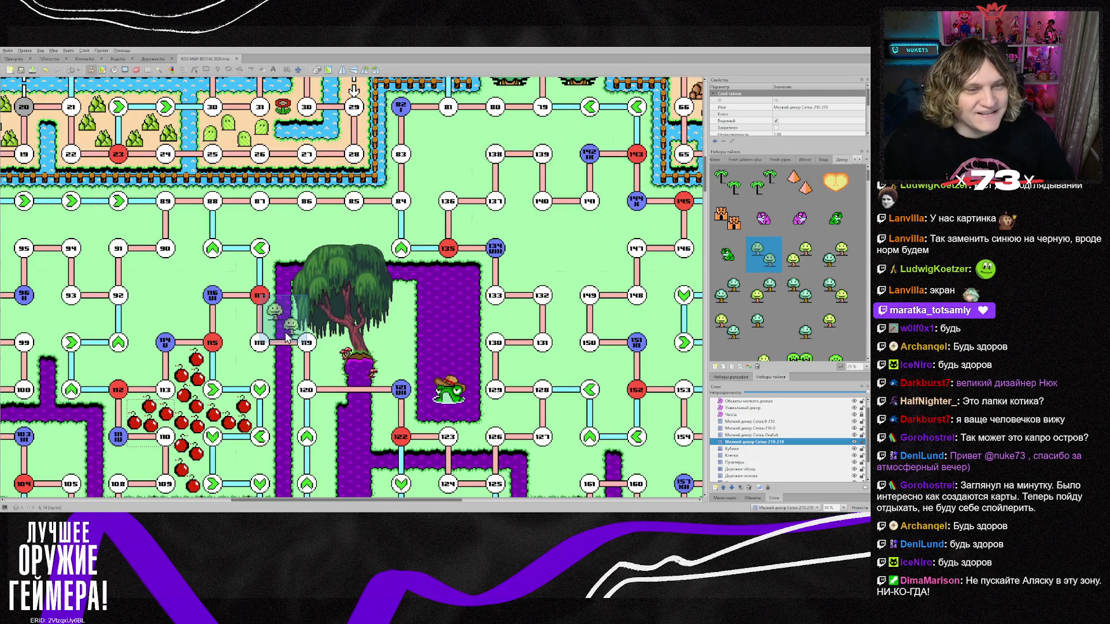
{"action": "left_click", "coordinate": [247, 274]}
{"action": "left_click", "coordinate": [154, 228]}
{"action": "left_click", "coordinate": [155, 275]}
{"action": "left_click", "coordinate": [202, 228]}
{"action": "left_click", "coordinate": [202, 275]}
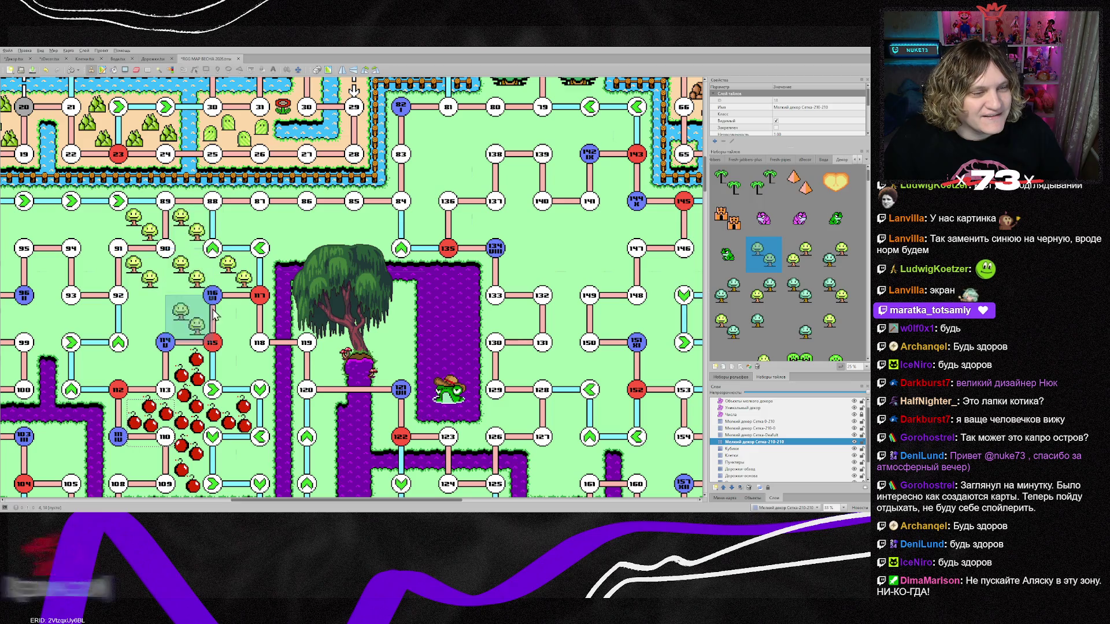
Paint rows of small trees across the grass, including around nodes 98–105 and 112.
{"action": "scroll", "coordinate": [346, 501], "scroll_direction": "left", "scroll_amount": 3}
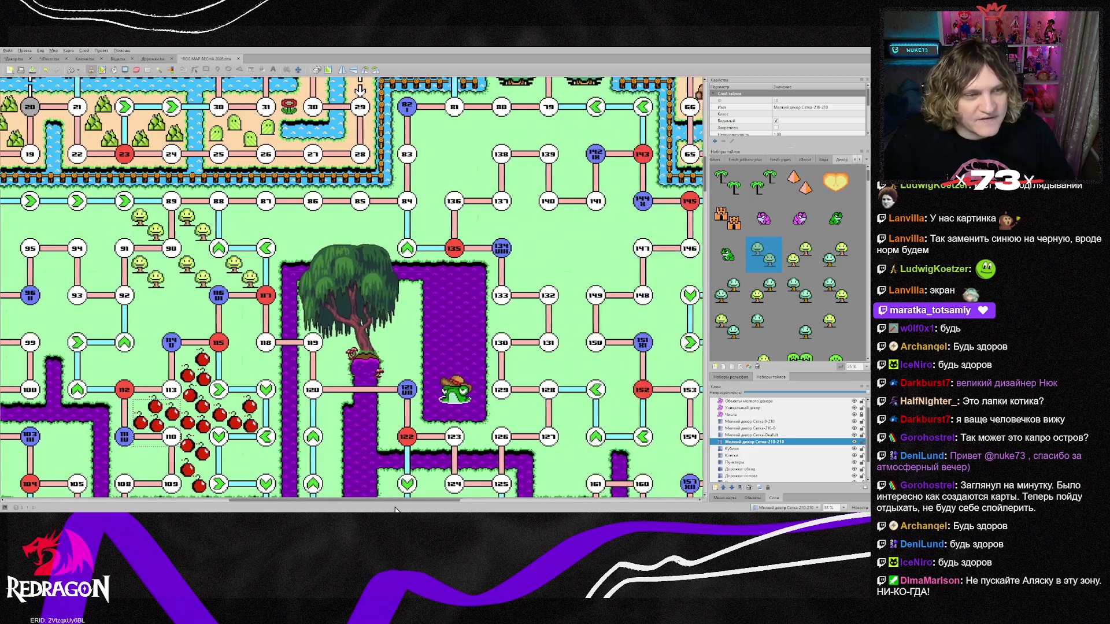
{"action": "scroll", "coordinate": [126, 296], "scroll_direction": "down", "scroll_amount": 1}
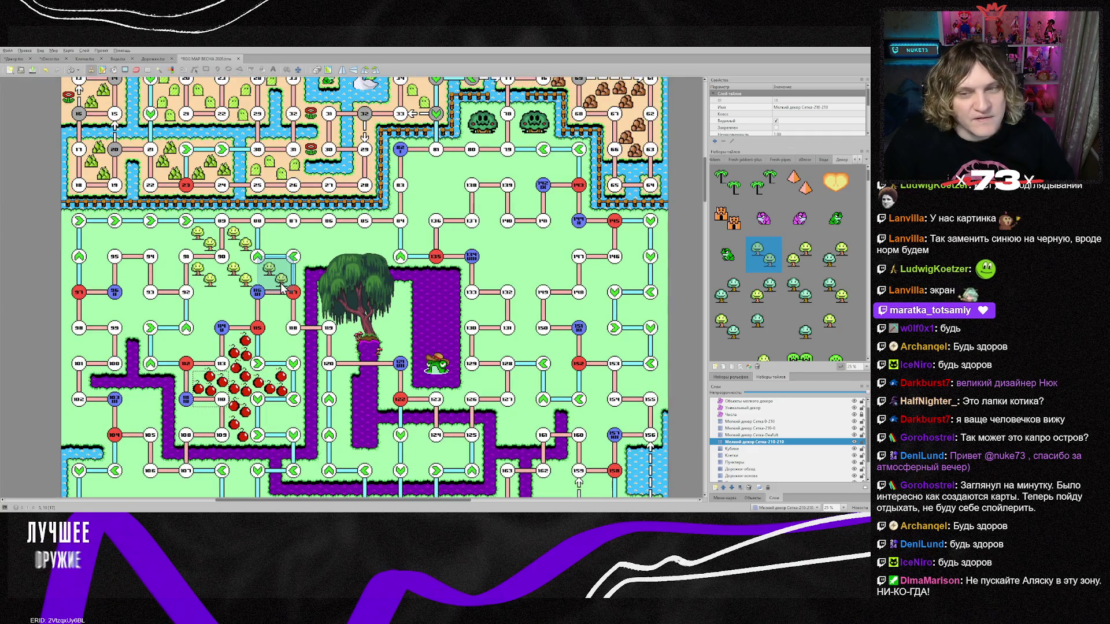
{"action": "mouse_move", "coordinate": [234, 250]}
{"action": "left_mouse_down"}
{"action": "mouse_move", "coordinate": [609, 246]}
{"action": "mouse_move", "coordinate": [572, 210]}
{"action": "mouse_move", "coordinate": [466, 209]}
{"action": "mouse_move", "coordinate": [422, 174]}
{"action": "mouse_move", "coordinate": [527, 168]}
{"action": "mouse_move", "coordinate": [569, 248]}
{"action": "mouse_move", "coordinate": [633, 312]}
{"action": "mouse_move", "coordinate": [492, 312]}
{"action": "mouse_move", "coordinate": [596, 347]}
{"action": "mouse_move", "coordinate": [626, 374]}
{"action": "mouse_move", "coordinate": [491, 385]}
{"action": "mouse_move", "coordinate": [523, 419]}
{"action": "mouse_move", "coordinate": [595, 422]}
{"action": "left_mouse_up"}
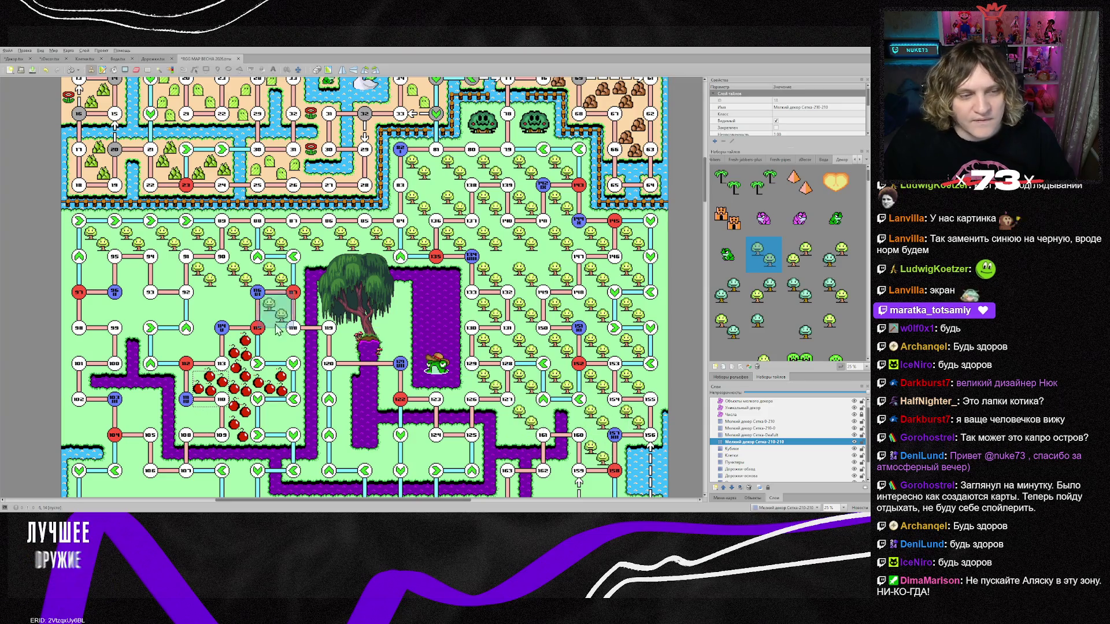
{"action": "mouse_move", "coordinate": [152, 292]}
{"action": "left_mouse_down"}
{"action": "mouse_move", "coordinate": [116, 363]}
{"action": "mouse_move", "coordinate": [222, 360]}
{"action": "left_mouse_up"}
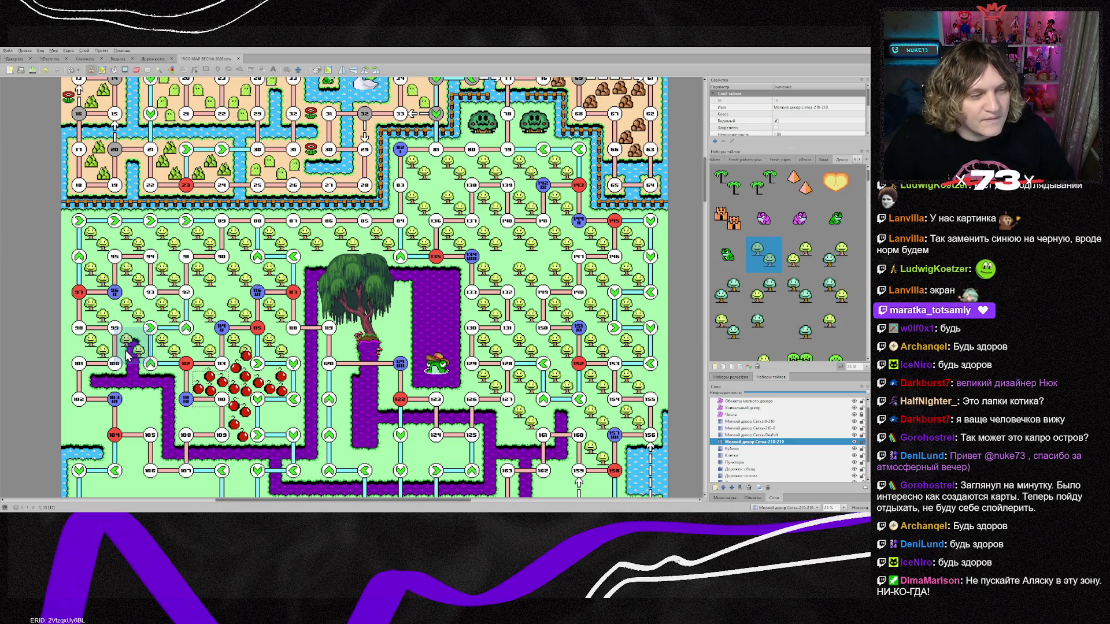
{"action": "mouse_move", "coordinate": [99, 414]}
{"action": "left_mouse_down"}
{"action": "mouse_move", "coordinate": [130, 421]}
{"action": "mouse_move", "coordinate": [136, 454]}
{"action": "left_mouse_up"}
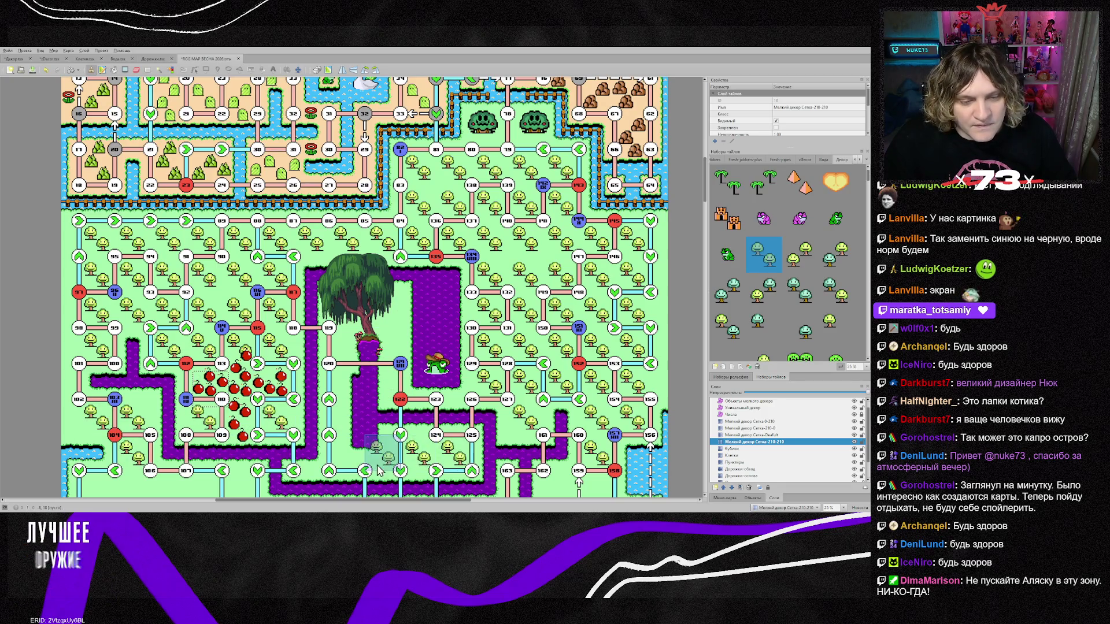
{"action": "scroll", "coordinate": [422, 460], "scroll_direction": "down", "scroll_amount": 3}
{"action": "left_click_drag", "start_coordinate": [67, 401], "coordinate": [441, 408]}
{"action": "left_click", "coordinate": [384, 435]}
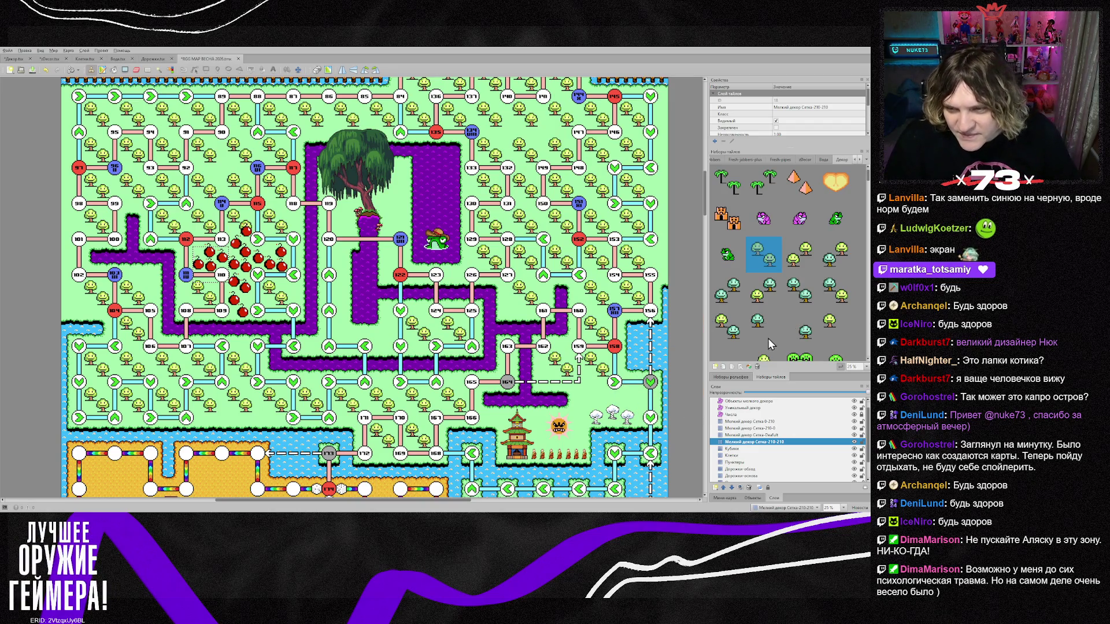
Delete the pale white tree objects near the pagoda on the Объекты мелкого декора layer.
{"action": "left_click", "coordinate": [751, 402]}
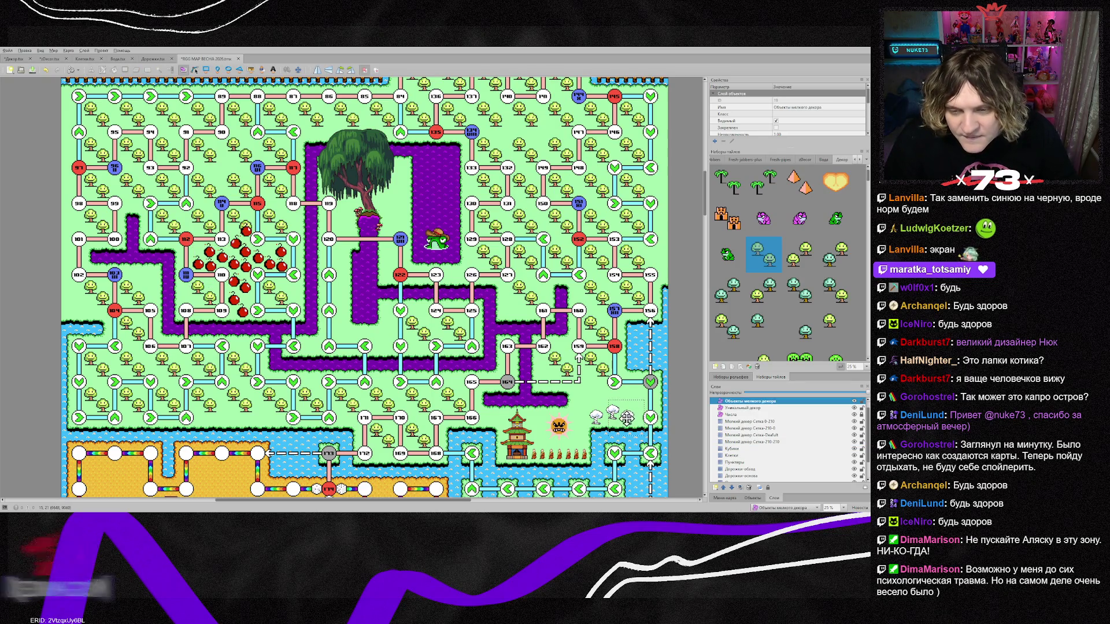
{"action": "left_click", "coordinate": [610, 416]}
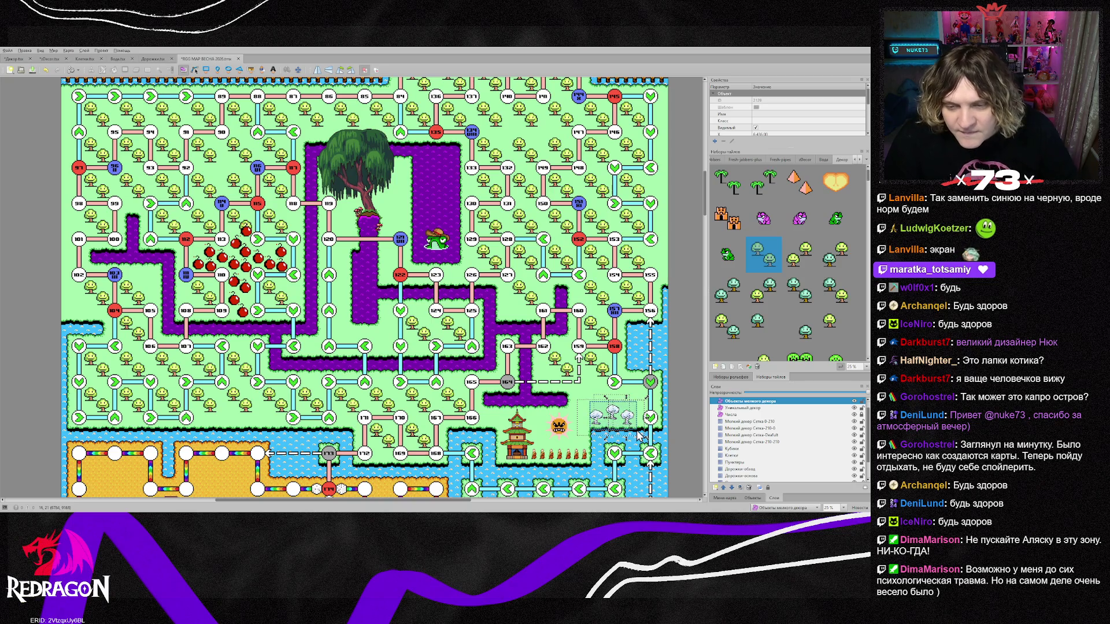
{"action": "key", "text": "Delete"}
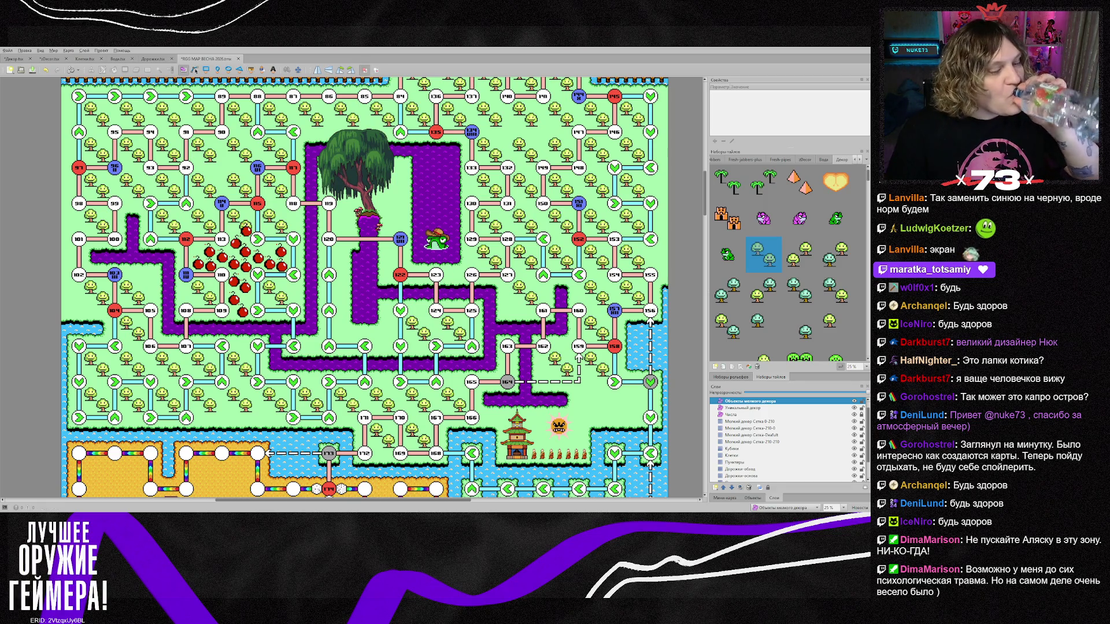
Switch over to Photoshop to view the robot sprite.
{"action": "key", "text": "alt+Tab"}
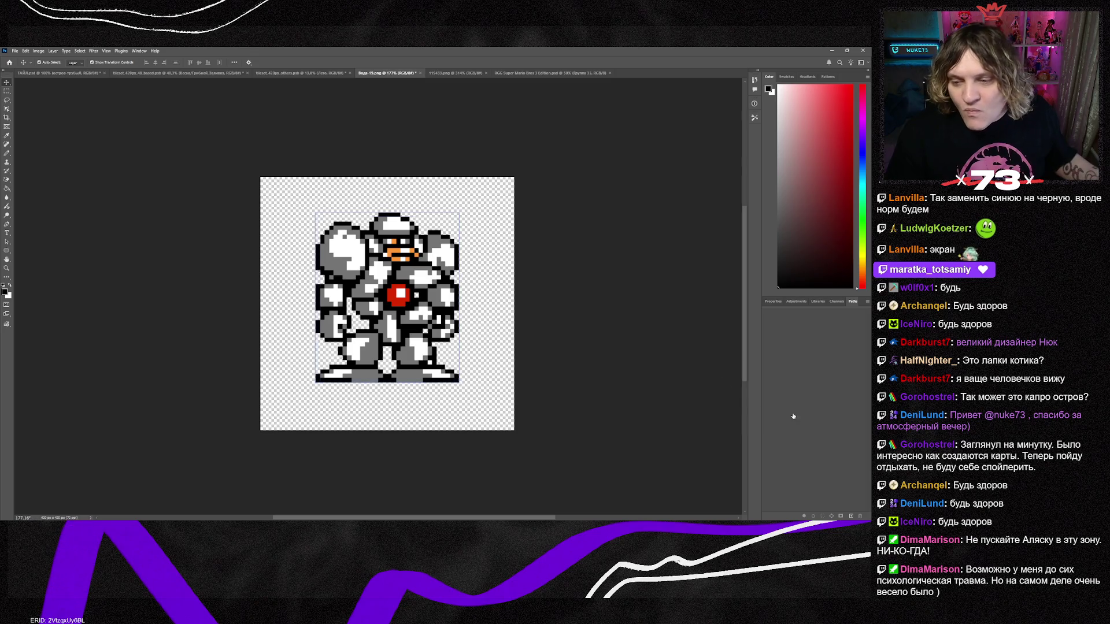
Cycle through the open robot sprite documents, close them, and return to Tiled.
{"action": "scroll", "coordinate": [314, 321], "scroll_direction": "up", "scroll_amount": 2}
{"action": "key", "text": "ctrl+v"}
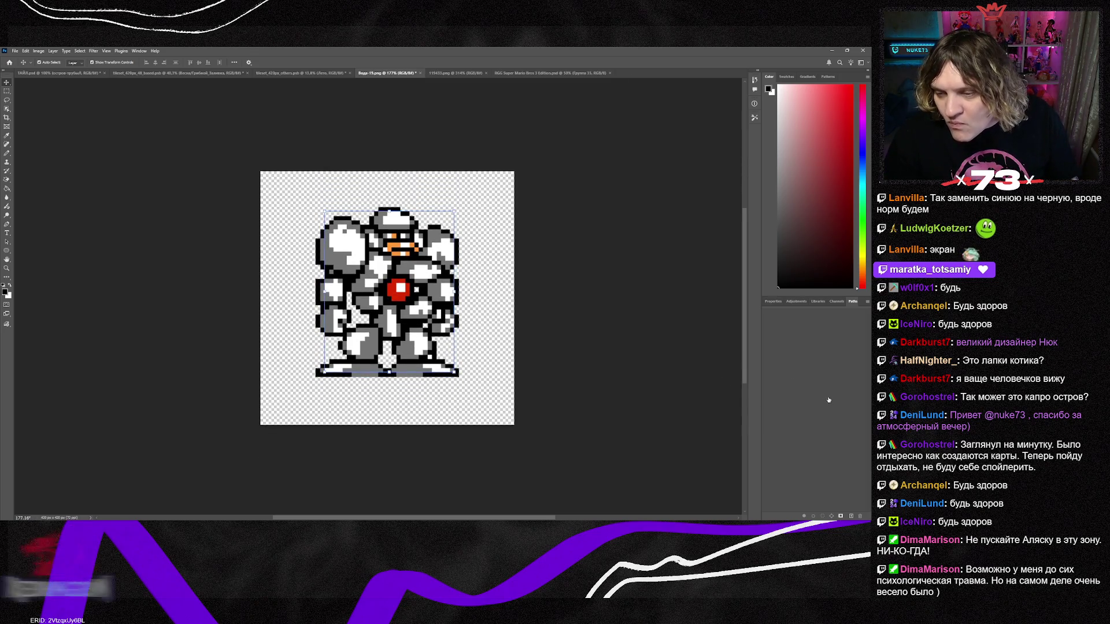
{"action": "key", "text": "ctrl+z"}
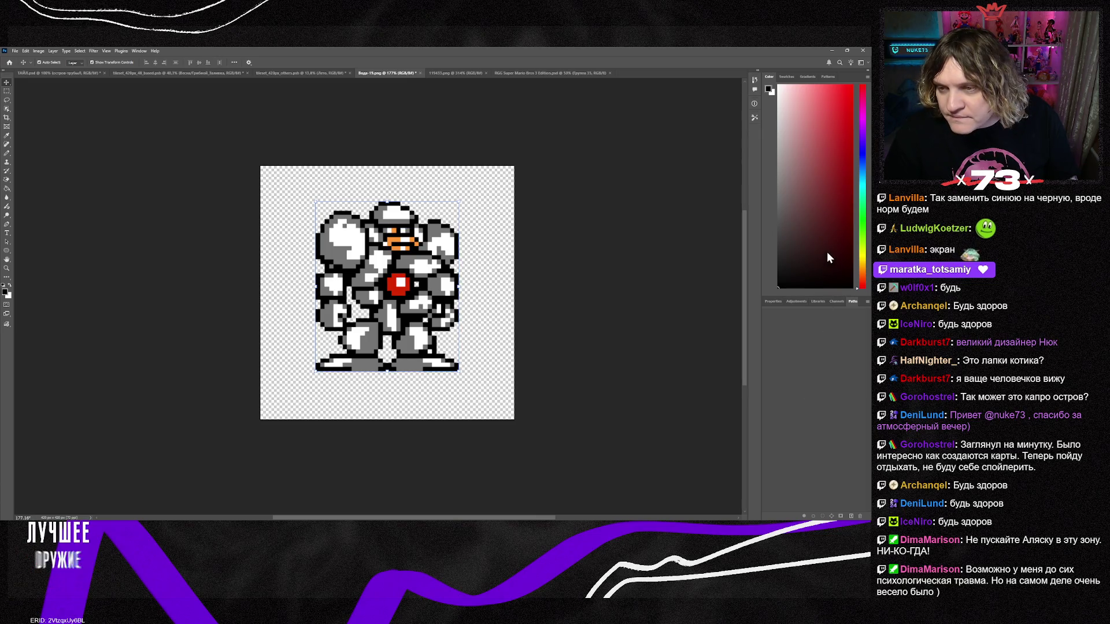
{"action": "key", "text": "ctrl+z"}
{"action": "key", "text": "alt+Tab"}
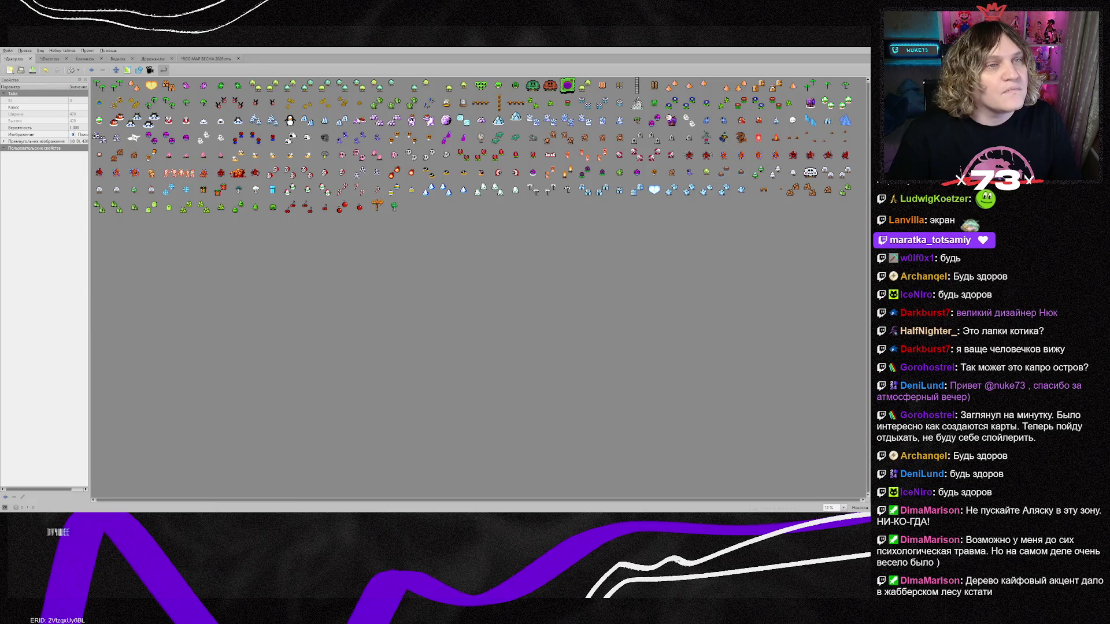
Place four dark green trees on the level map right of the sun, below node 159.
{"action": "left_click", "coordinate": [205, 58]}
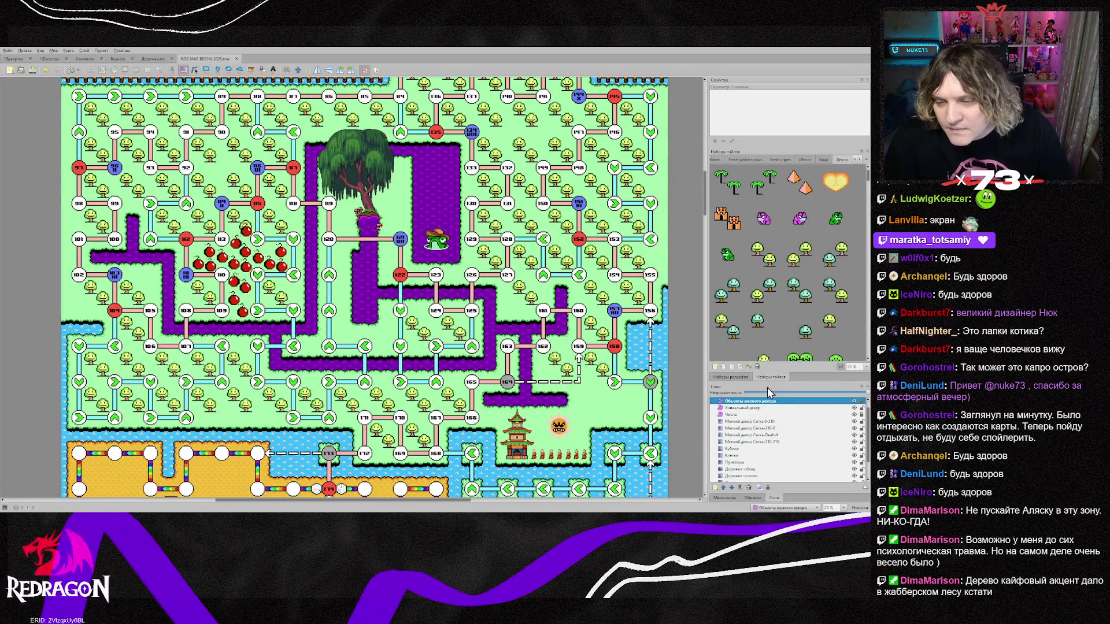
{"action": "scroll", "coordinate": [765, 318], "scroll_direction": "down", "scroll_amount": 5}
{"action": "left_click", "coordinate": [764, 346]}
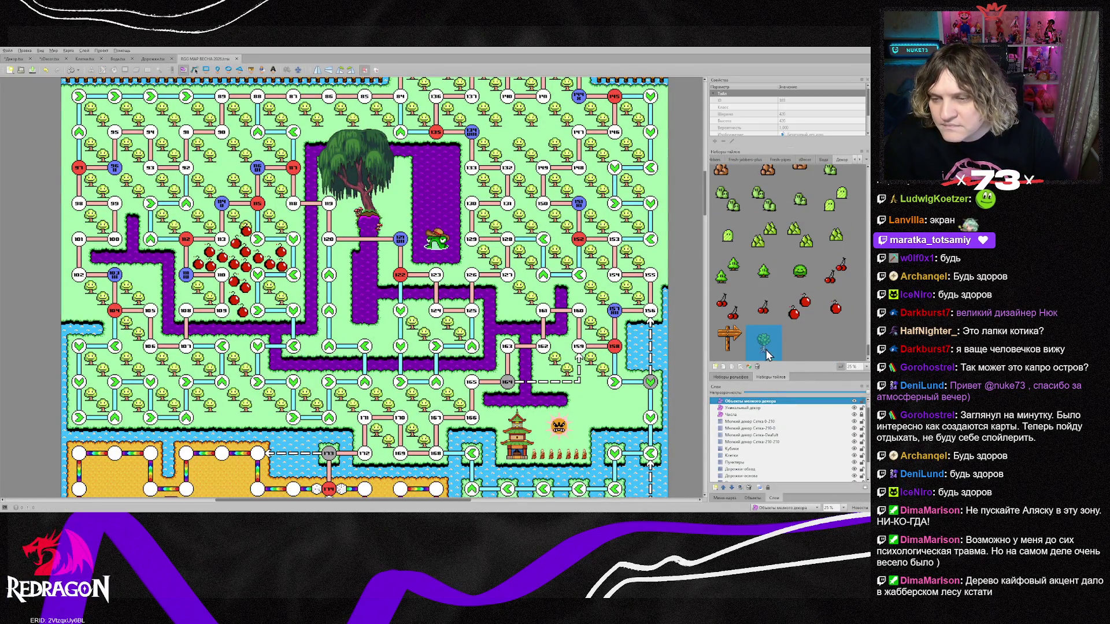
{"action": "left_click", "coordinate": [587, 419]}
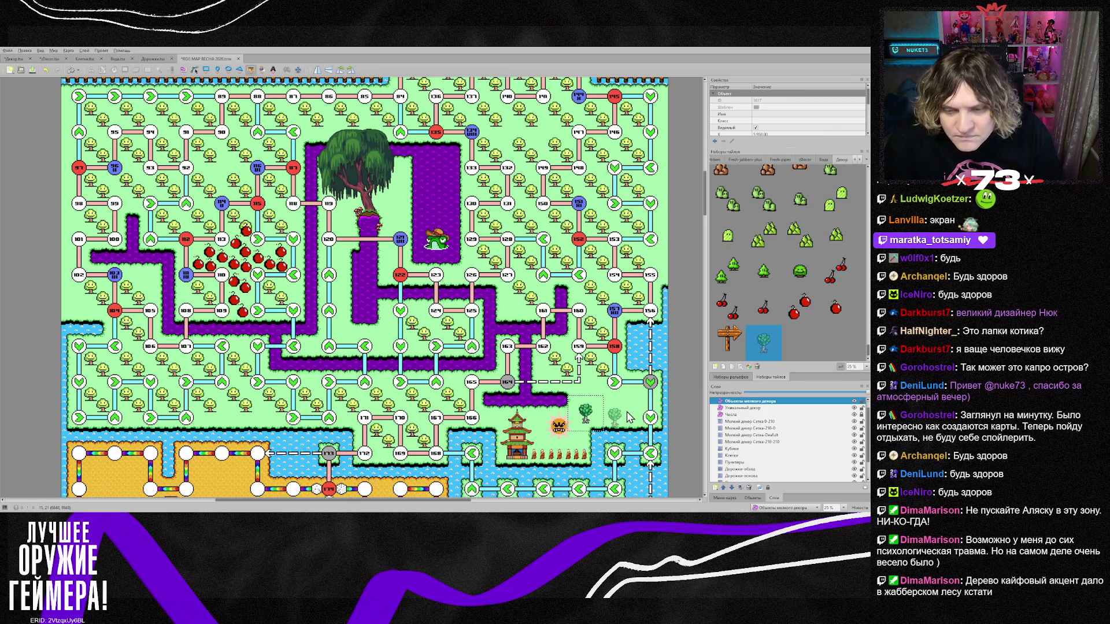
{"action": "scroll", "coordinate": [629, 418], "scroll_direction": "up", "scroll_amount": 3}
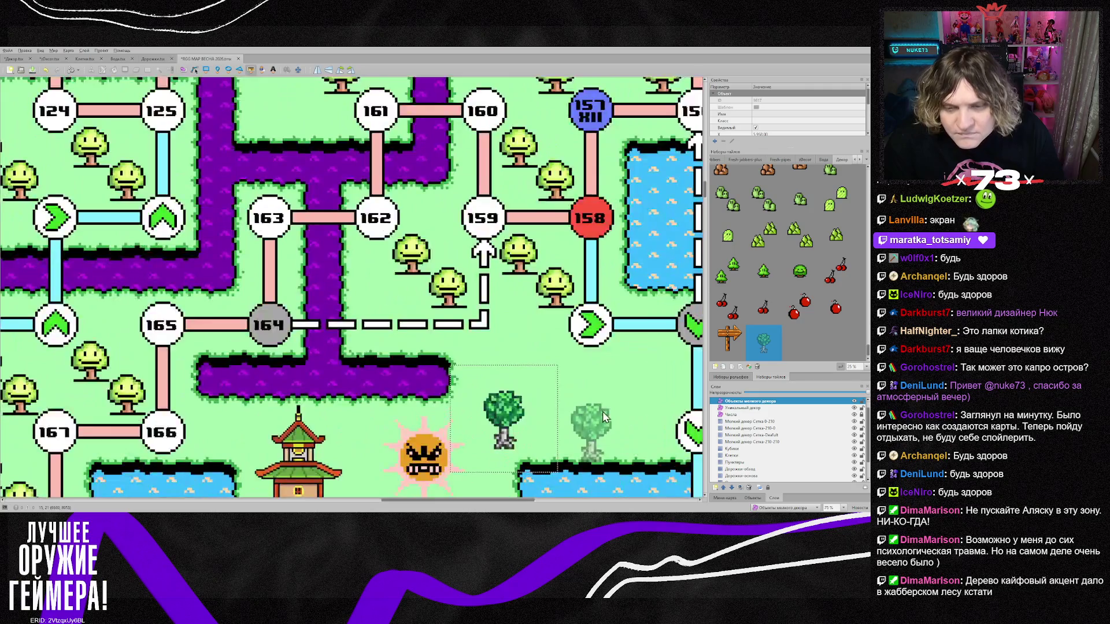
{"action": "left_click", "coordinate": [476, 364]}
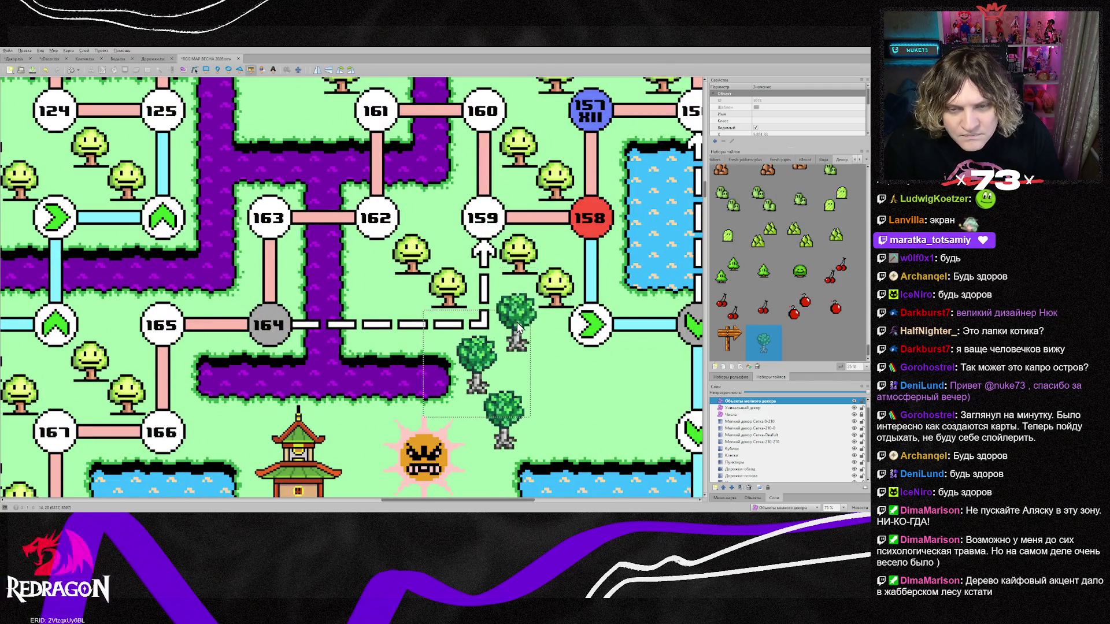
{"action": "left_click", "coordinate": [519, 328]}
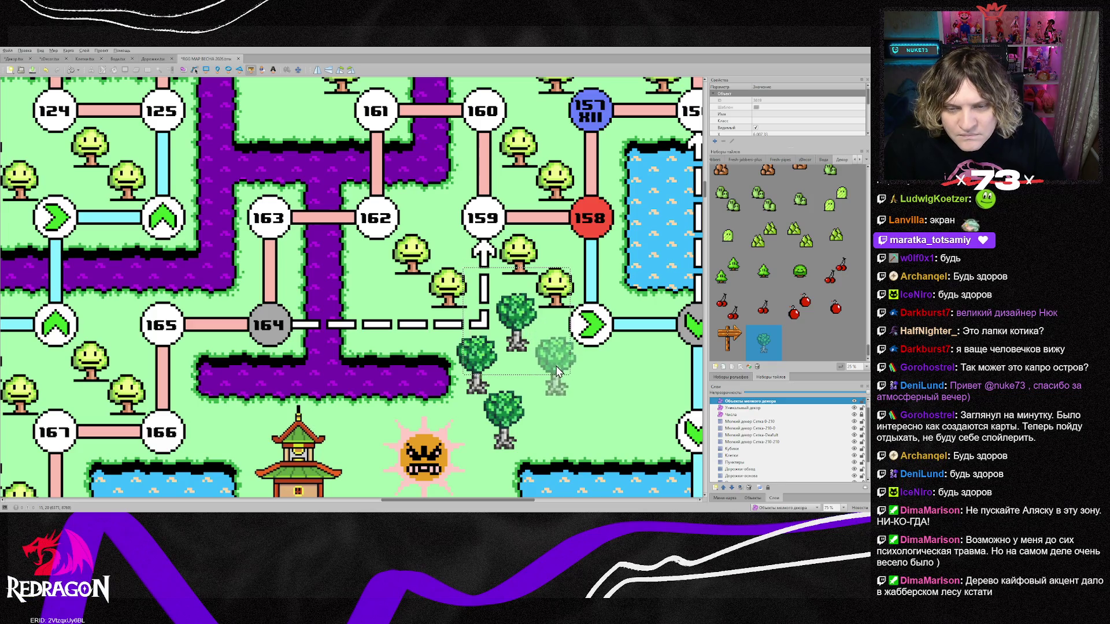
{"action": "left_click", "coordinate": [543, 392]}
Reposition the lower tree, shift the sun creature up-left, and nudge the rightmost tree left.
{"action": "key", "text": "s"}
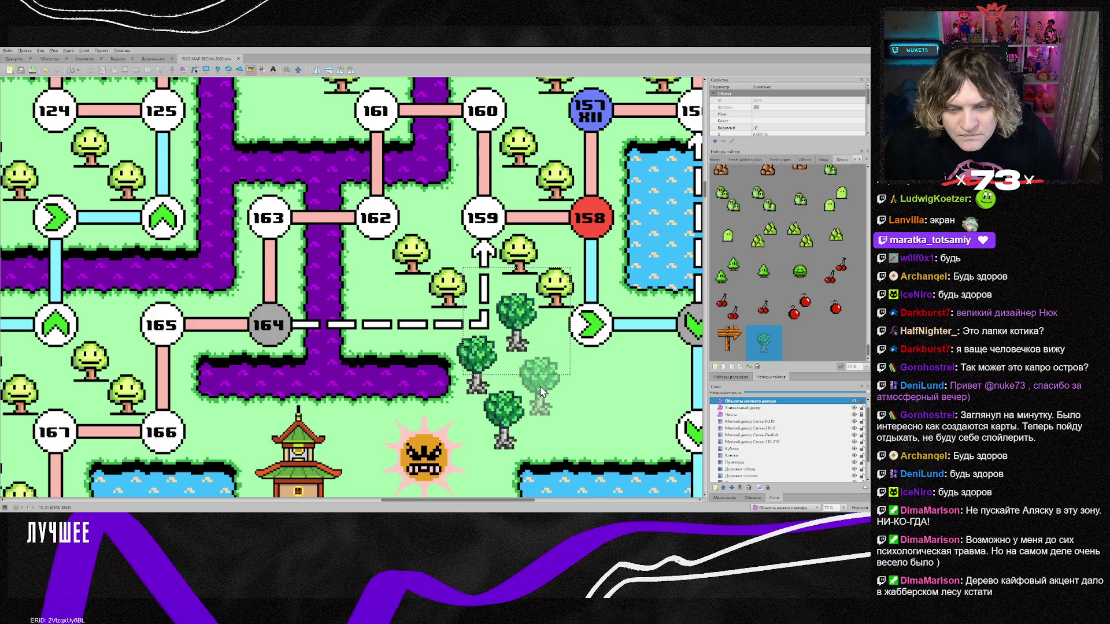
{"action": "left_click", "coordinate": [504, 422]}
{"action": "left_click_drag", "start_coordinate": [505, 418], "coordinate": [492, 430]}
{"action": "scroll", "coordinate": [466, 455], "scroll_direction": "down", "scroll_amount": 3}
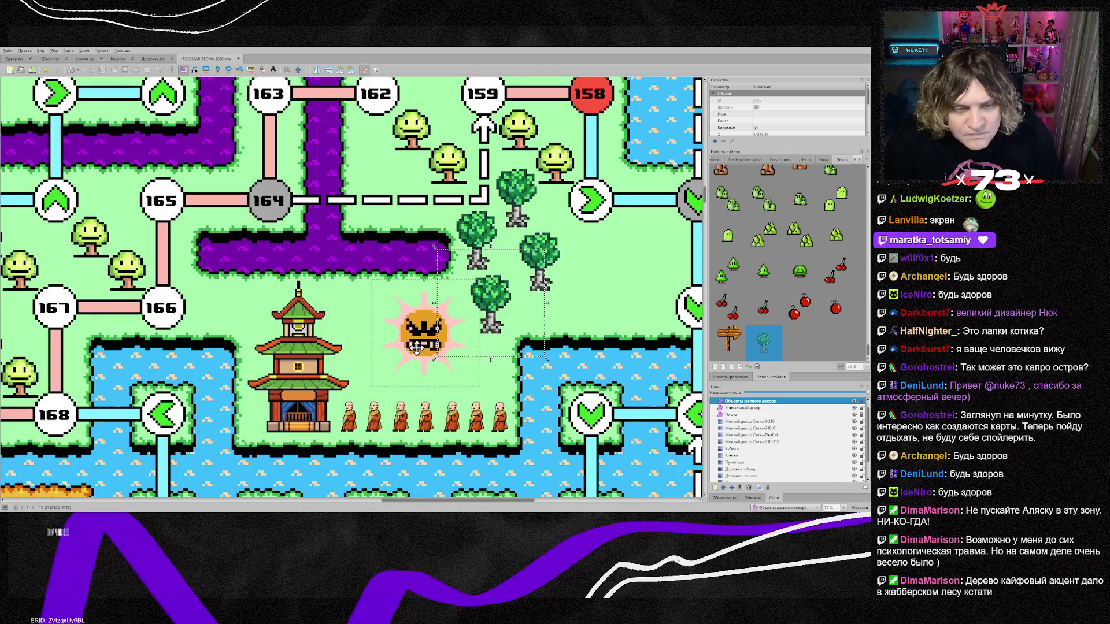
{"action": "left_click_drag", "start_coordinate": [421, 342], "coordinate": [405, 335]}
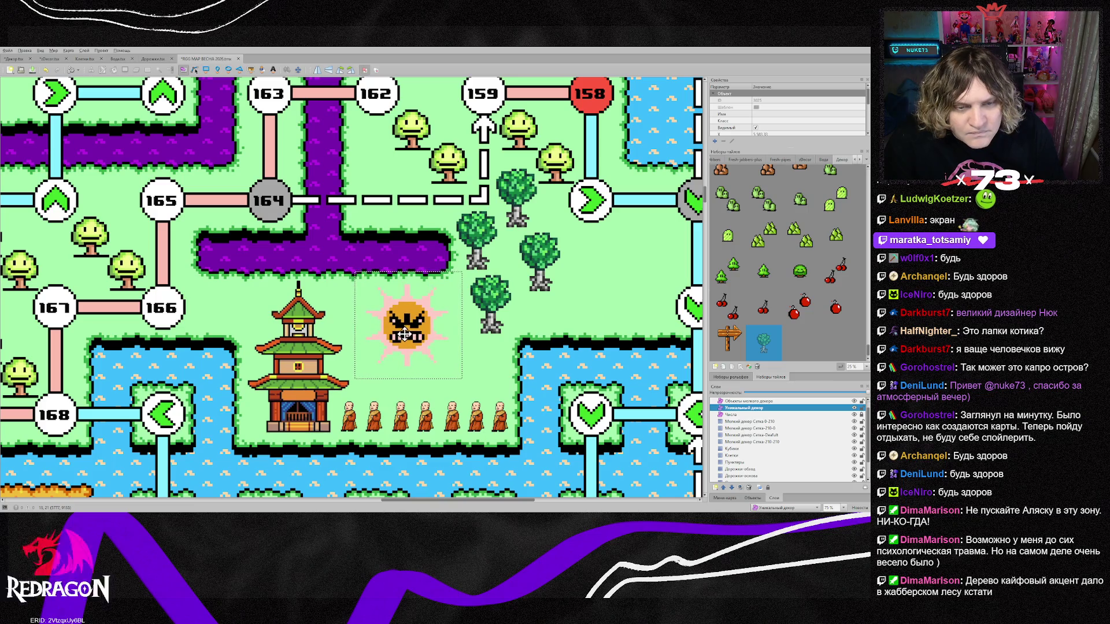
{"action": "left_click", "coordinate": [544, 292]}
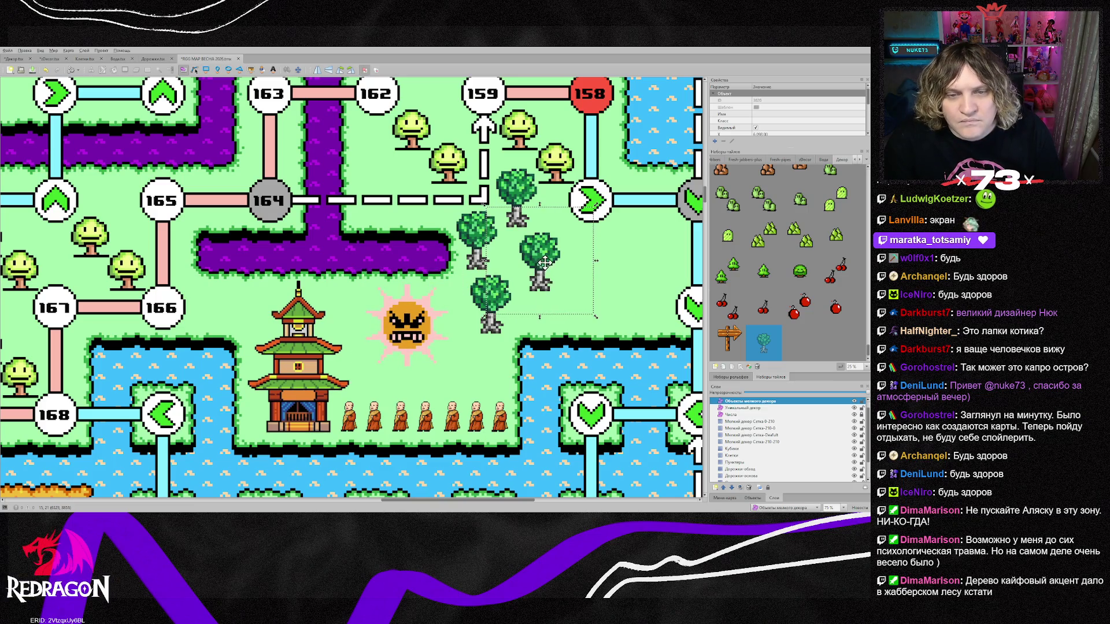
{"action": "left_click_drag", "start_coordinate": [545, 263], "coordinate": [533, 264]}
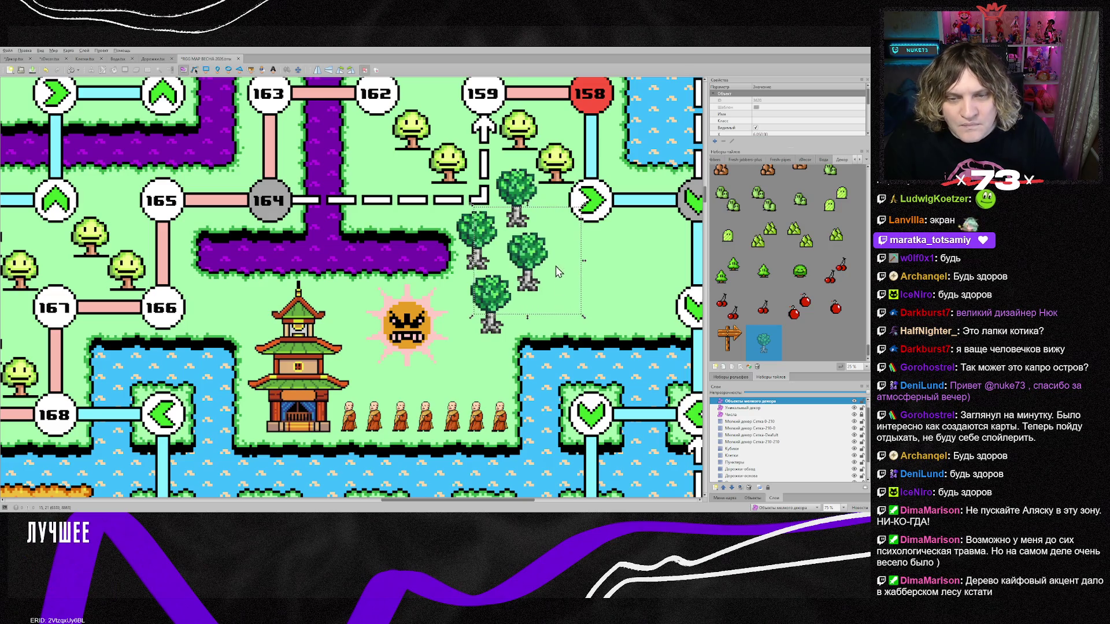
{"action": "left_click_drag", "start_coordinate": [568, 305], "coordinate": [563, 304]}
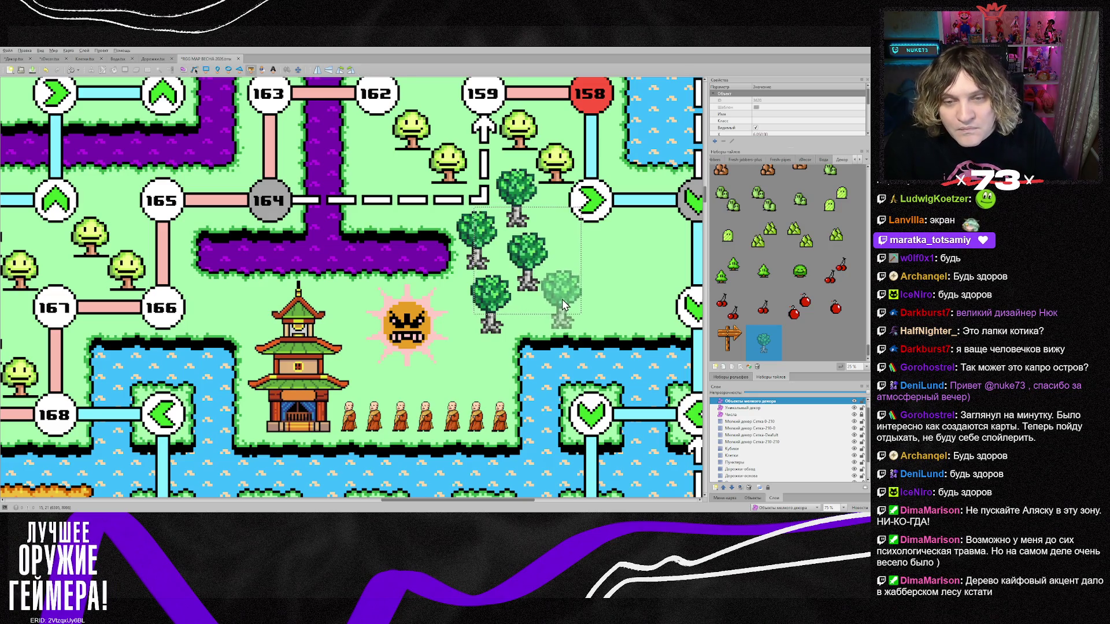
Extend the grove with six more trees toward the water edge, fitting one into the gap.
{"action": "left_click", "coordinate": [564, 305]}
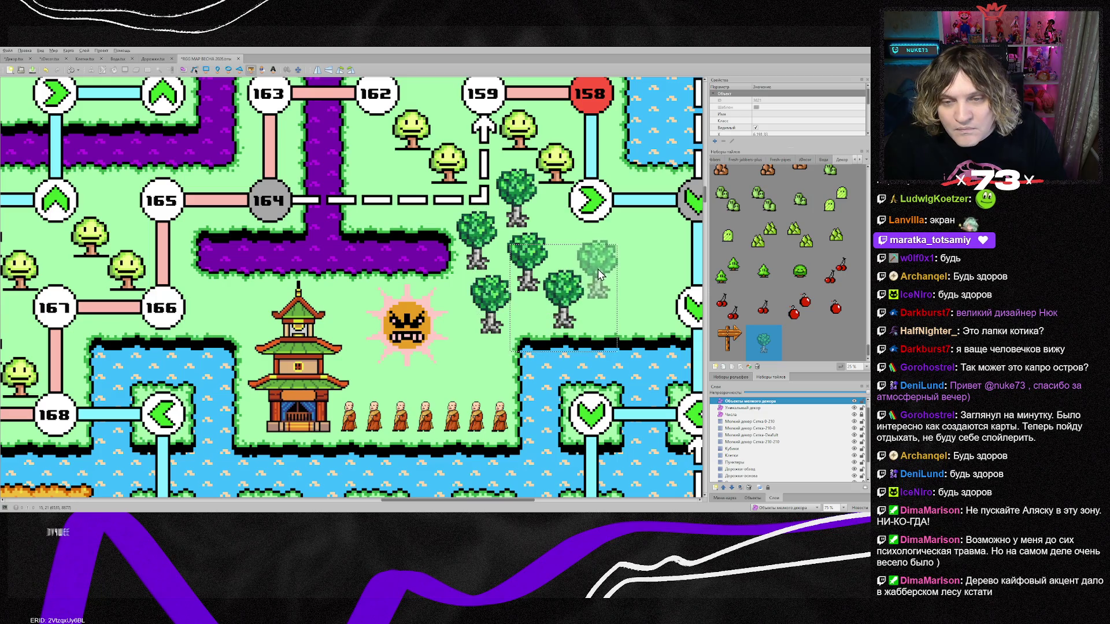
{"action": "left_click", "coordinate": [606, 285]}
{"action": "left_click", "coordinate": [644, 307]}
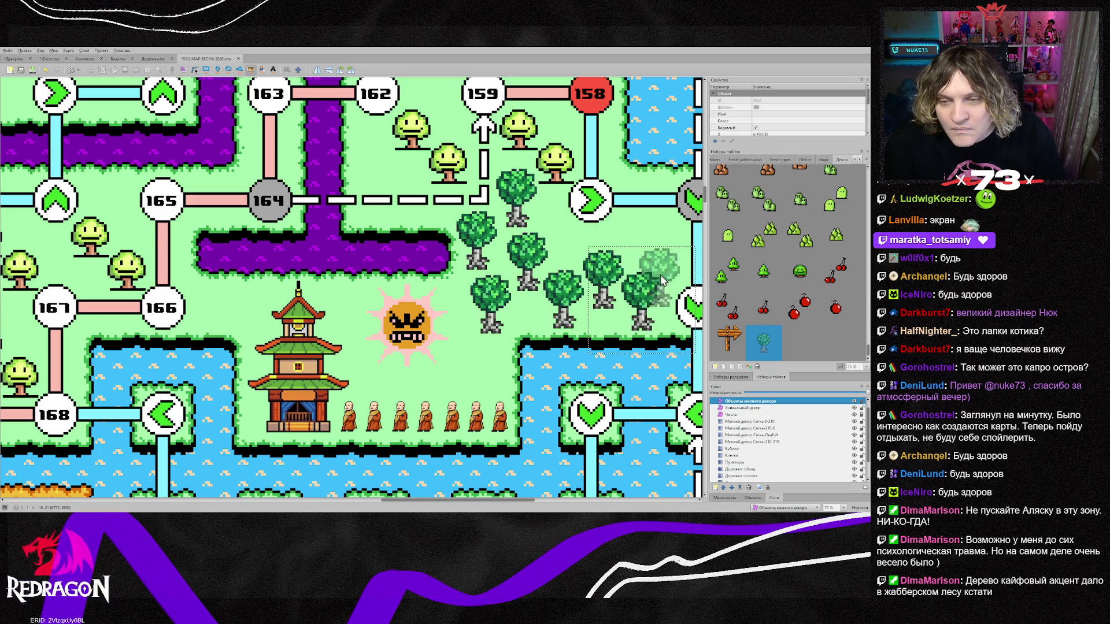
{"action": "left_click", "coordinate": [673, 255]}
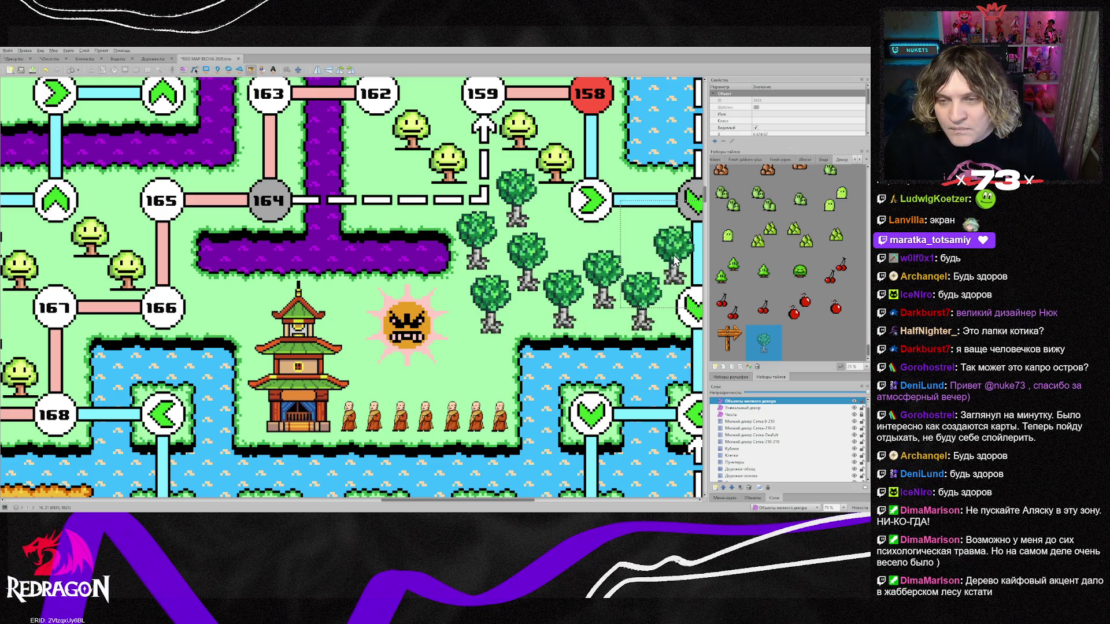
{"action": "left_click", "coordinate": [636, 237]}
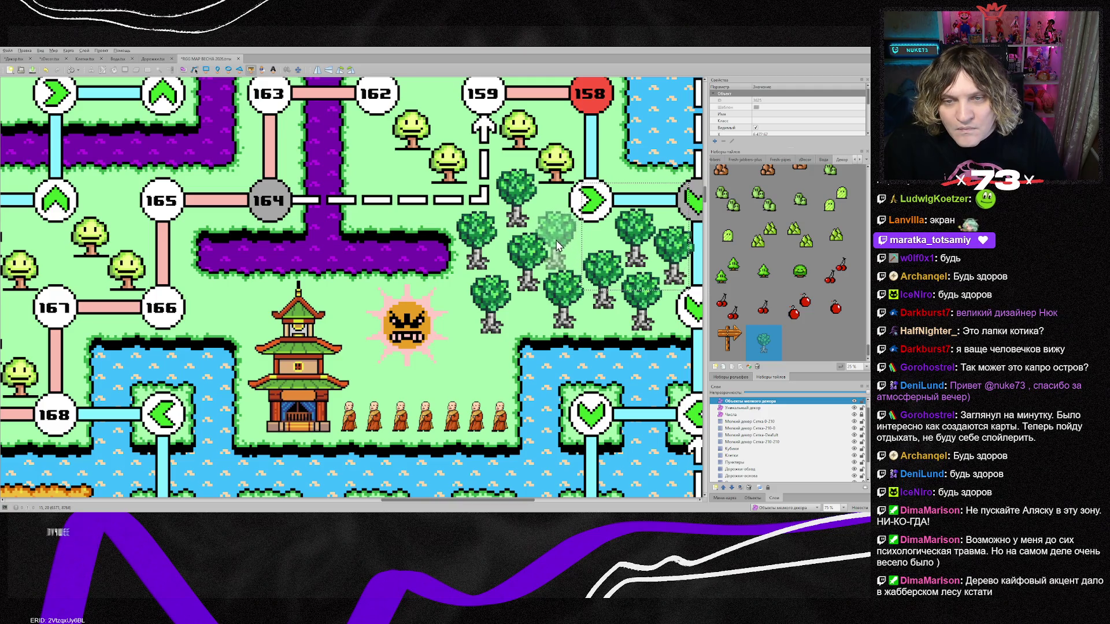
{"action": "left_click", "coordinate": [557, 238]}
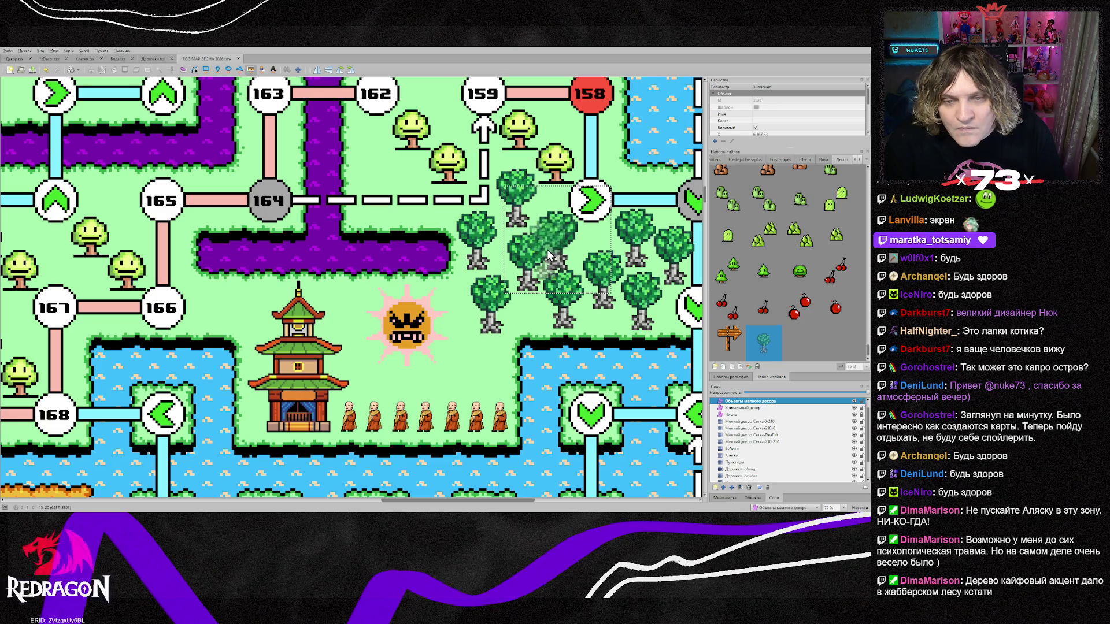
{"action": "key", "text": "s"}
{"action": "left_click_drag", "start_coordinate": [534, 256], "coordinate": [524, 267]}
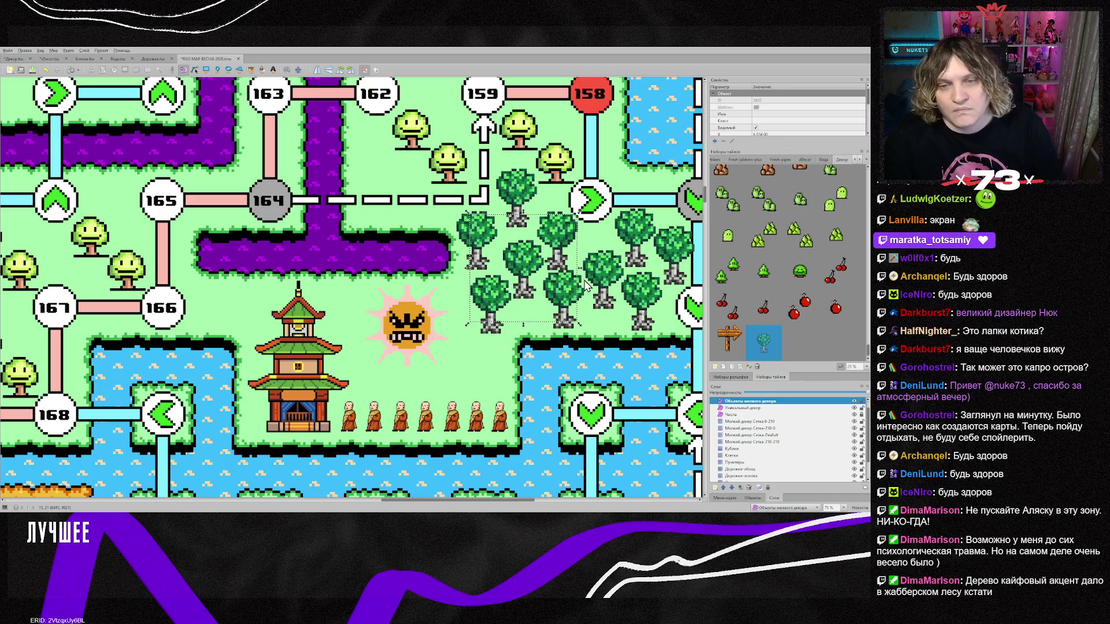
{"action": "scroll", "coordinate": [629, 322], "scroll_direction": "down", "scroll_amount": 2}
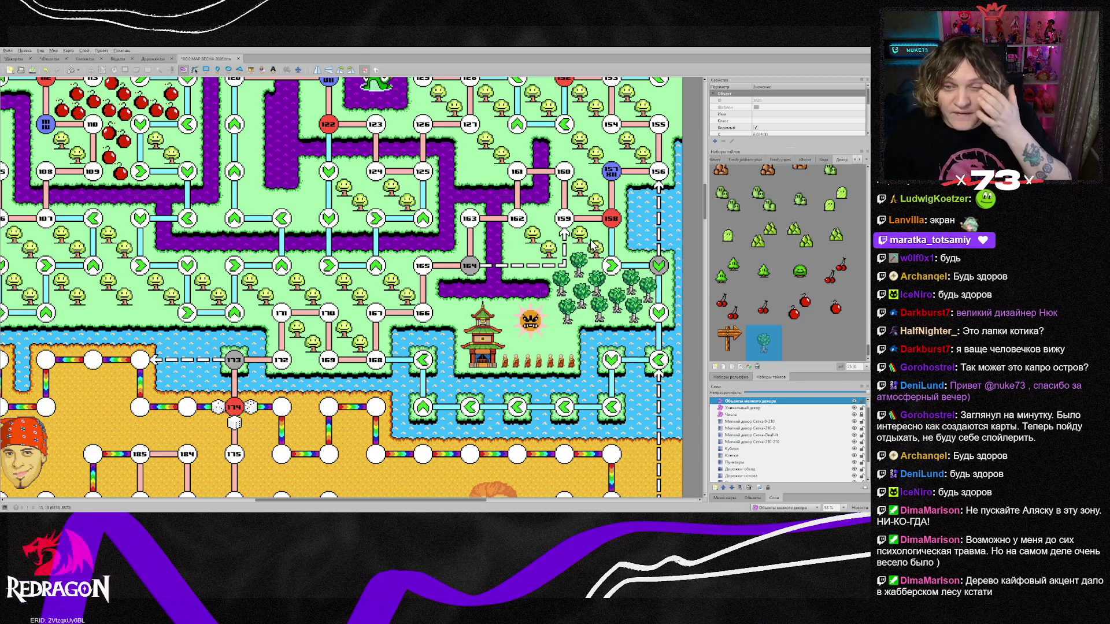
Make the Объекты мелкого декора objects layer the active layer.
{"action": "left_click", "coordinate": [776, 441]}
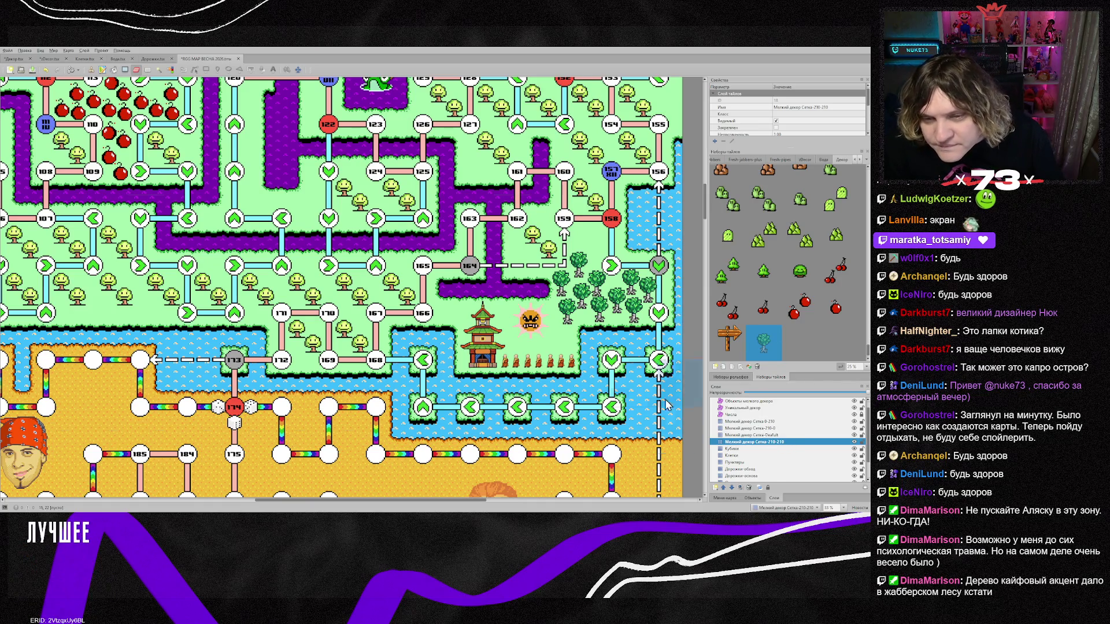
{"action": "scroll", "coordinate": [769, 422], "scroll_direction": "up", "scroll_amount": 1}
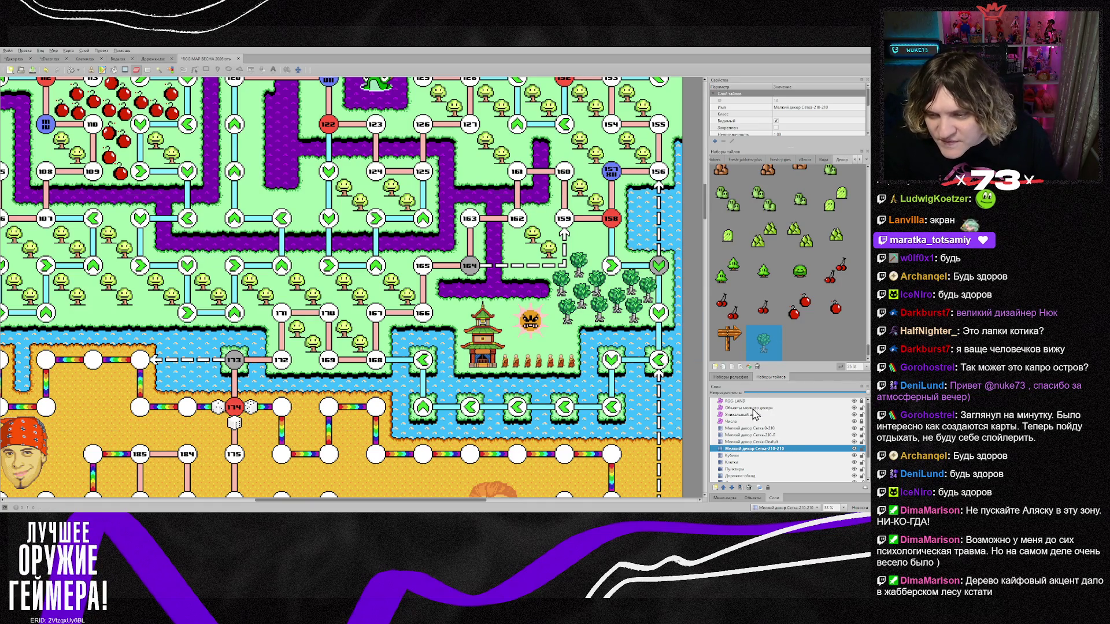
{"action": "left_click", "coordinate": [752, 403]}
{"action": "left_click", "coordinate": [753, 408]}
{"action": "scroll", "coordinate": [590, 298], "scroll_direction": "up", "scroll_amount": 3}
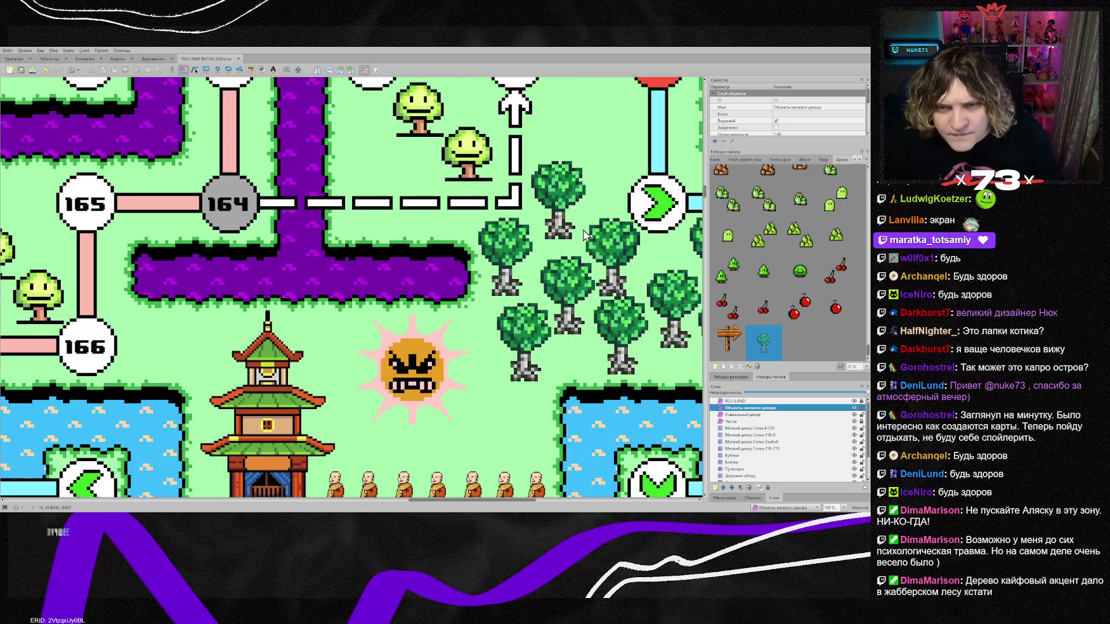
Add a tree at the forest's top, nudge it into place, and add another below node 159.
{"action": "left_click", "coordinate": [609, 173]}
{"action": "key", "text": "s"}
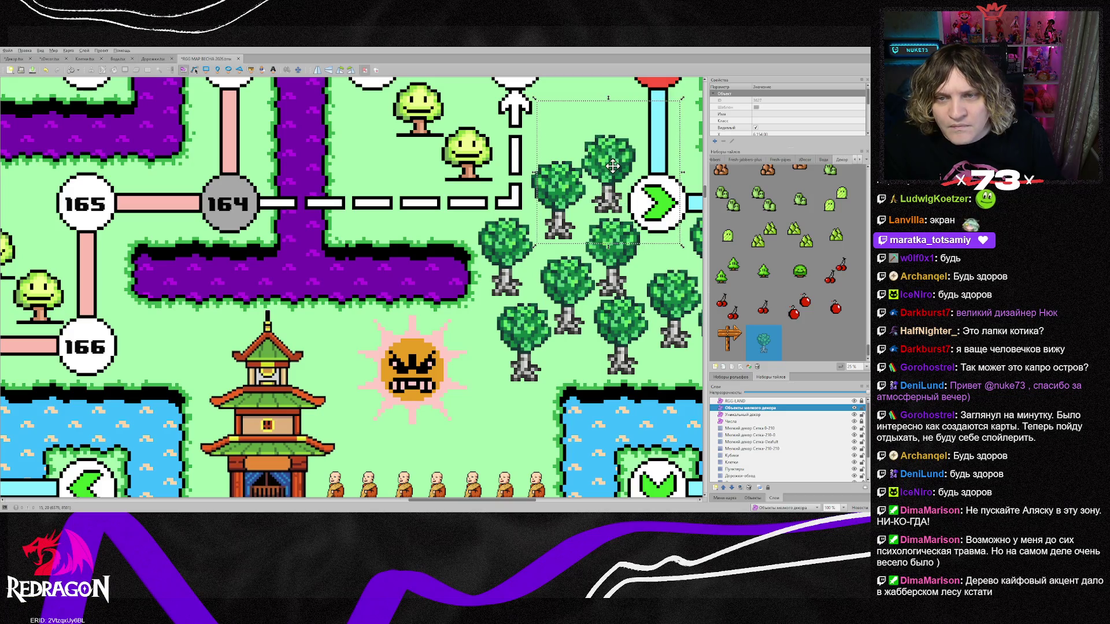
{"action": "left_click_drag", "start_coordinate": [615, 165], "coordinate": [617, 167]}
{"action": "scroll", "coordinate": [617, 166], "scroll_direction": "up", "scroll_amount": 3}
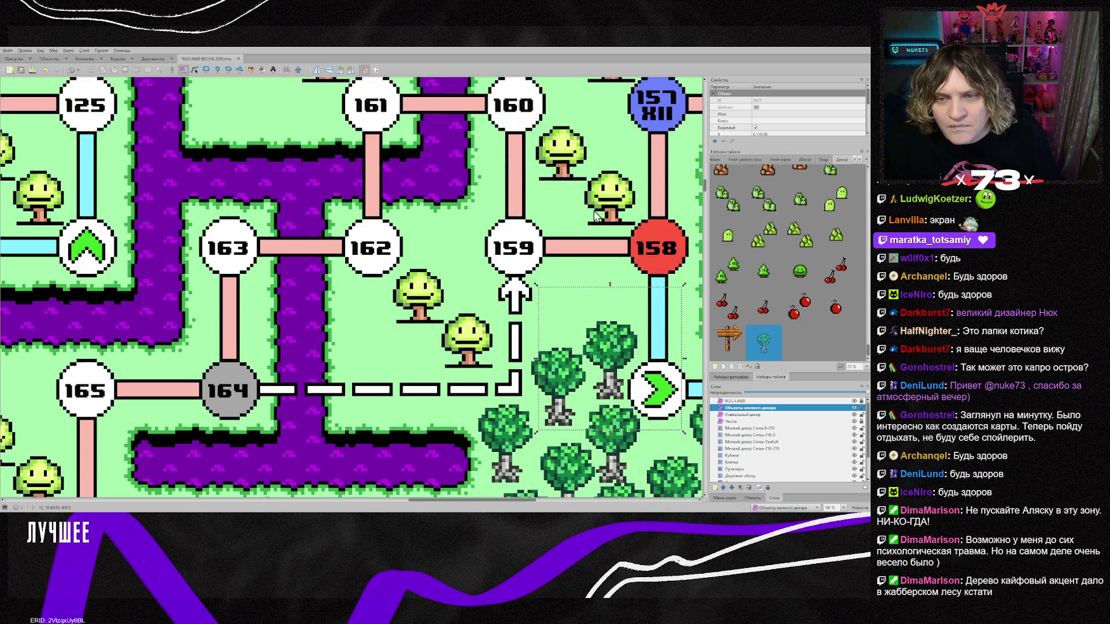
{"action": "key", "text": "t"}
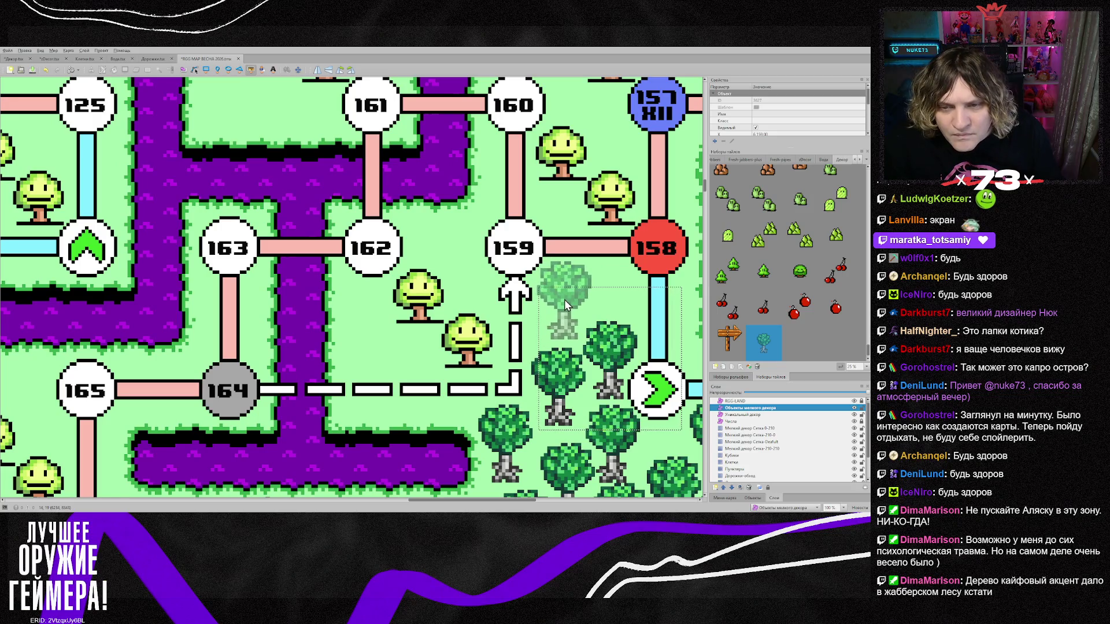
{"action": "left_click", "coordinate": [565, 299]}
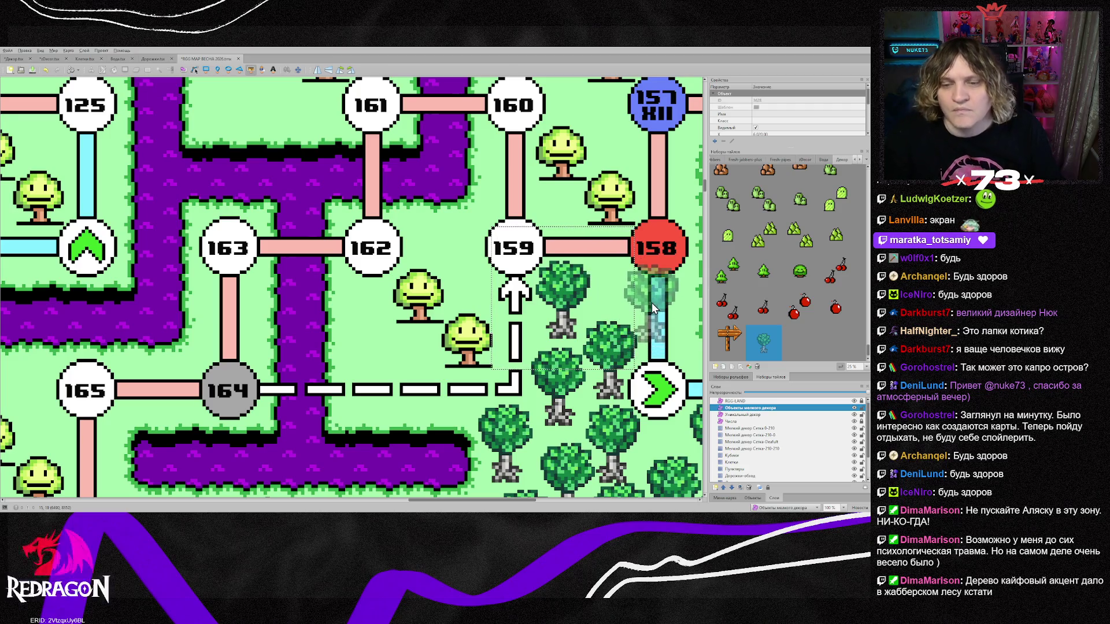
{"action": "scroll", "coordinate": [651, 303], "scroll_direction": "down", "scroll_amount": 3}
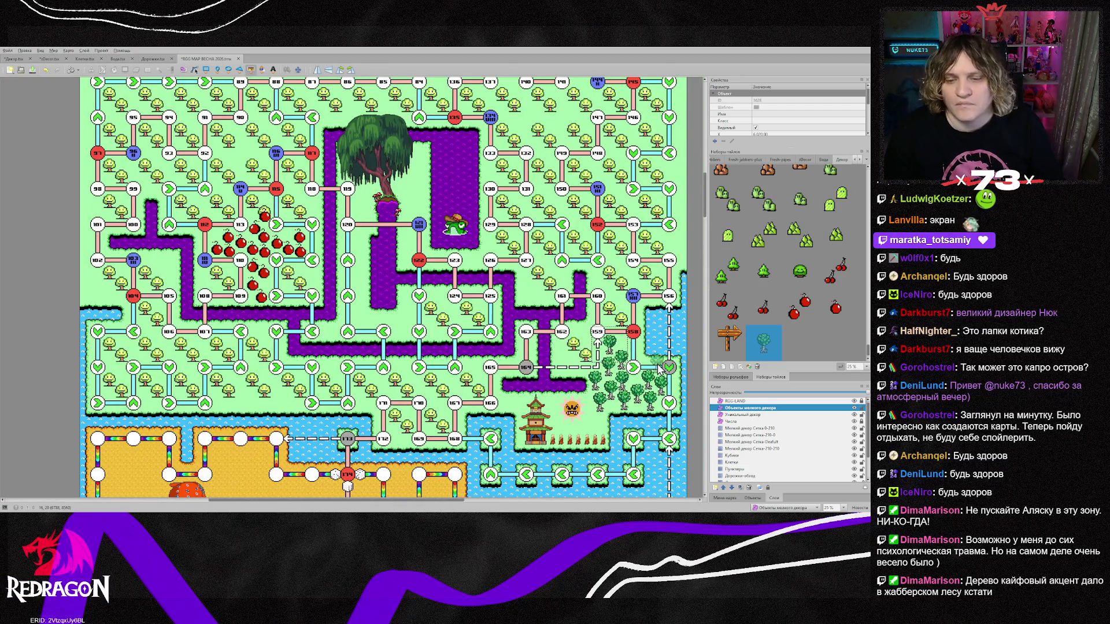
{"action": "scroll", "coordinate": [650, 361], "scroll_direction": "up", "scroll_amount": 2}
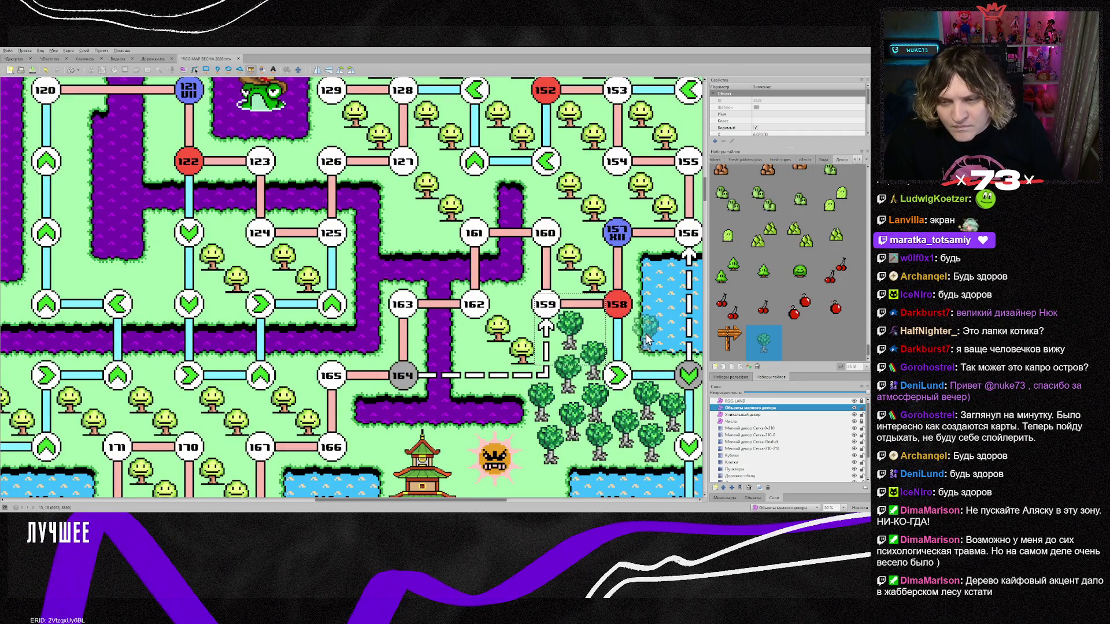
{"action": "scroll", "coordinate": [647, 335], "scroll_direction": "down", "scroll_amount": 2}
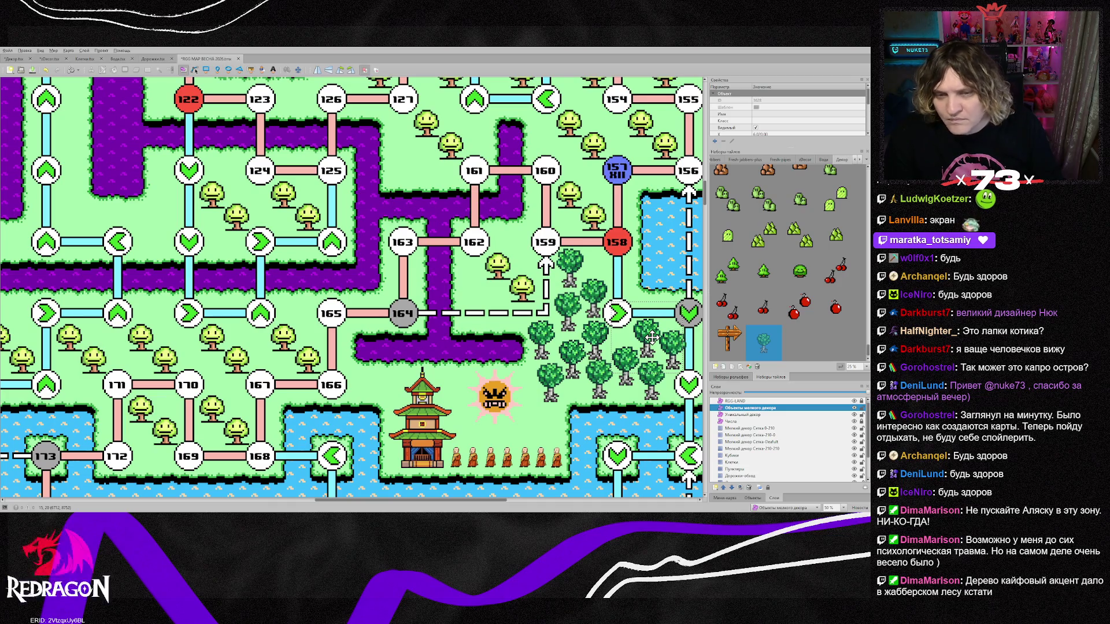
{"action": "scroll", "coordinate": [793, 299], "scroll_direction": "down", "scroll_amount": 5}
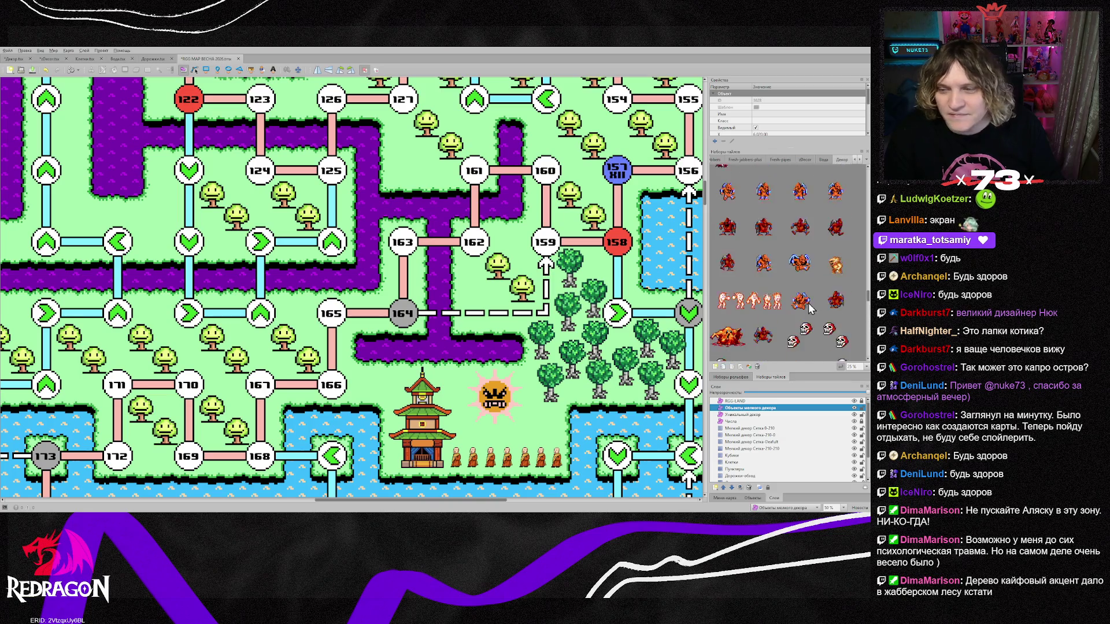
Select the teal tree tile and activate the 'Мелкий декор Сетка-210-210' tile layer.
{"action": "scroll", "coordinate": [822, 297], "scroll_direction": "down", "scroll_amount": 3}
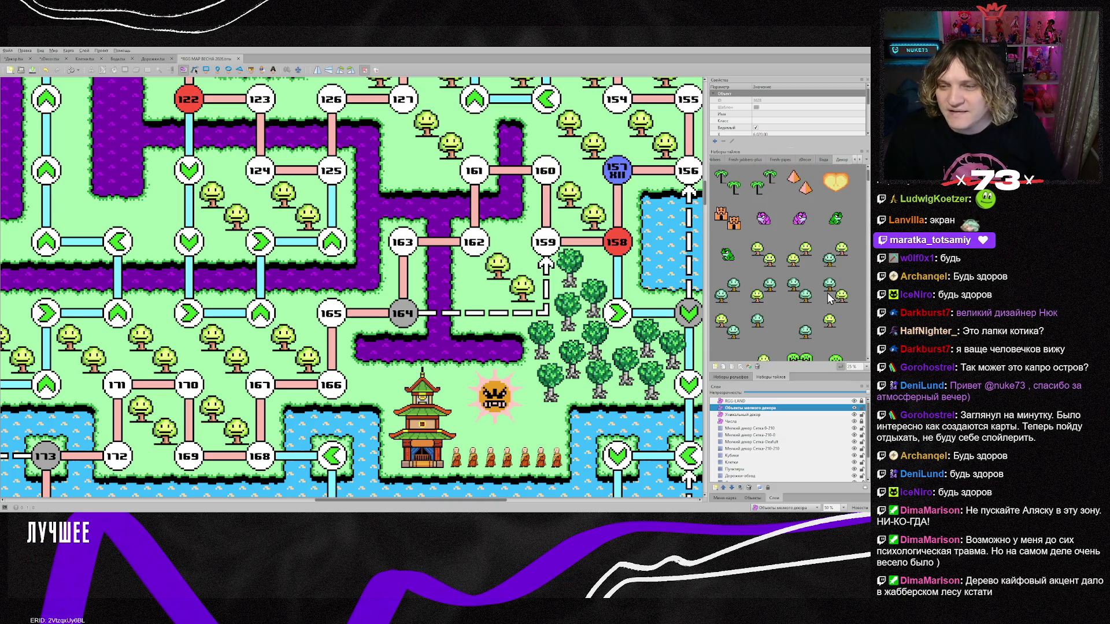
{"action": "scroll", "coordinate": [533, 346], "scroll_direction": "up", "scroll_amount": 3}
{"action": "scroll", "coordinate": [532, 346], "scroll_direction": "down", "scroll_amount": 5}
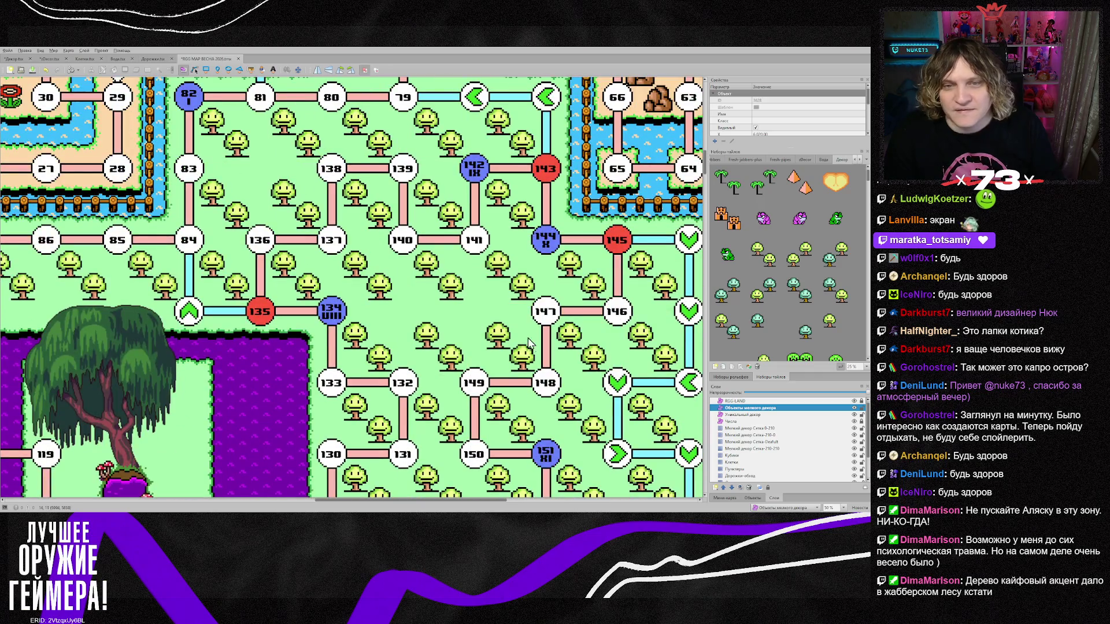
{"action": "scroll", "coordinate": [461, 356], "scroll_direction": "up", "scroll_amount": 3}
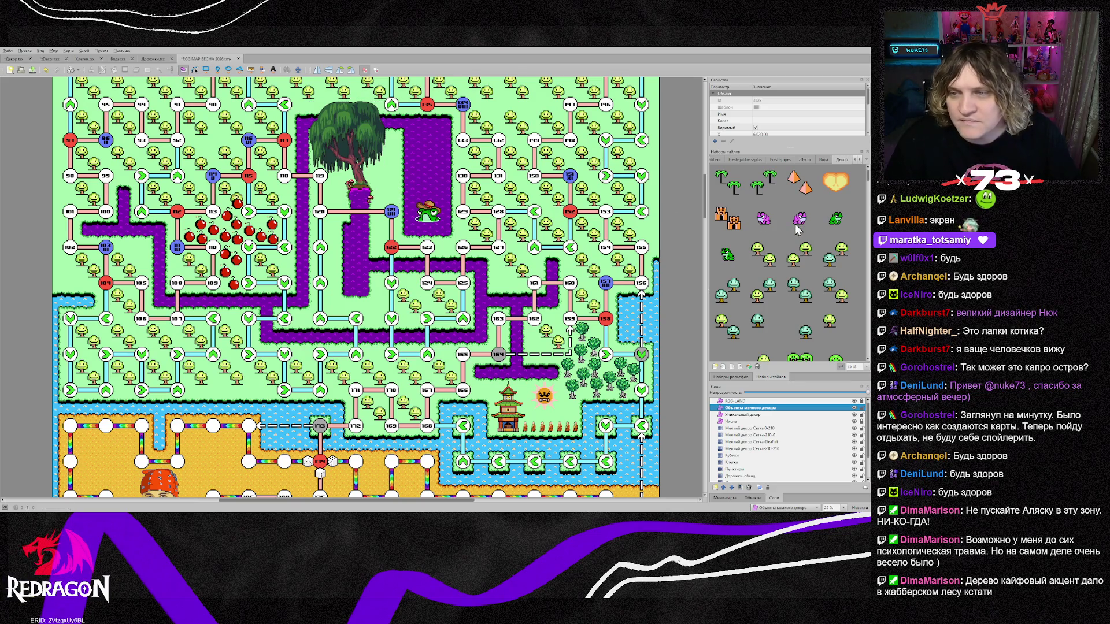
{"action": "left_click", "coordinate": [787, 265]}
{"action": "left_click", "coordinate": [758, 449]}
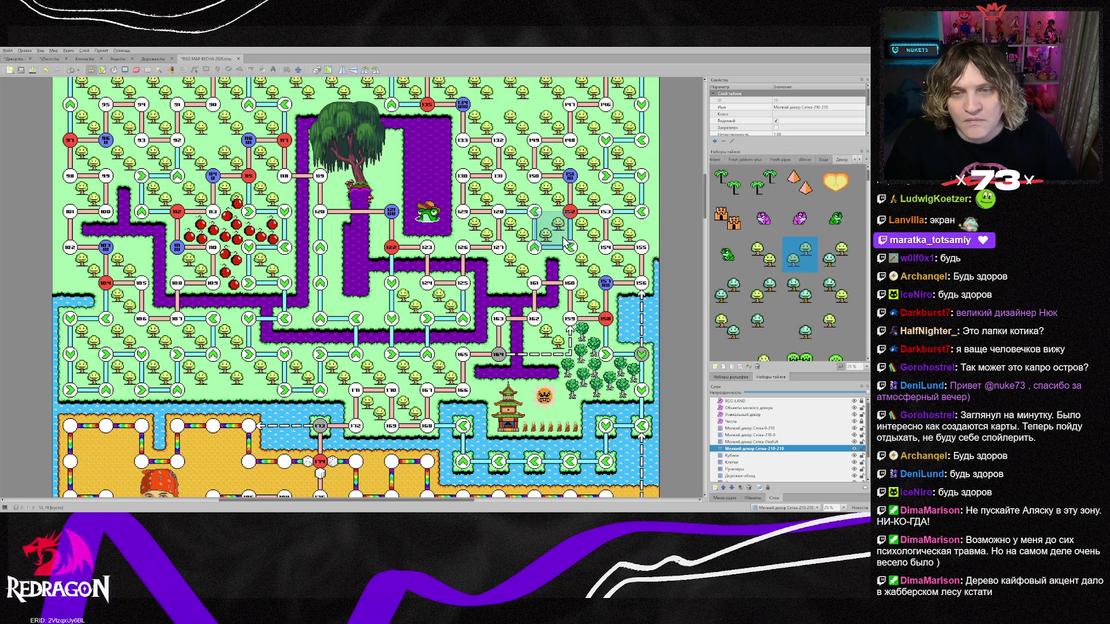
{"action": "scroll", "coordinate": [564, 242], "scroll_direction": "up", "scroll_amount": 2}
{"action": "scroll", "coordinate": [501, 303], "scroll_direction": "down", "scroll_amount": 1}
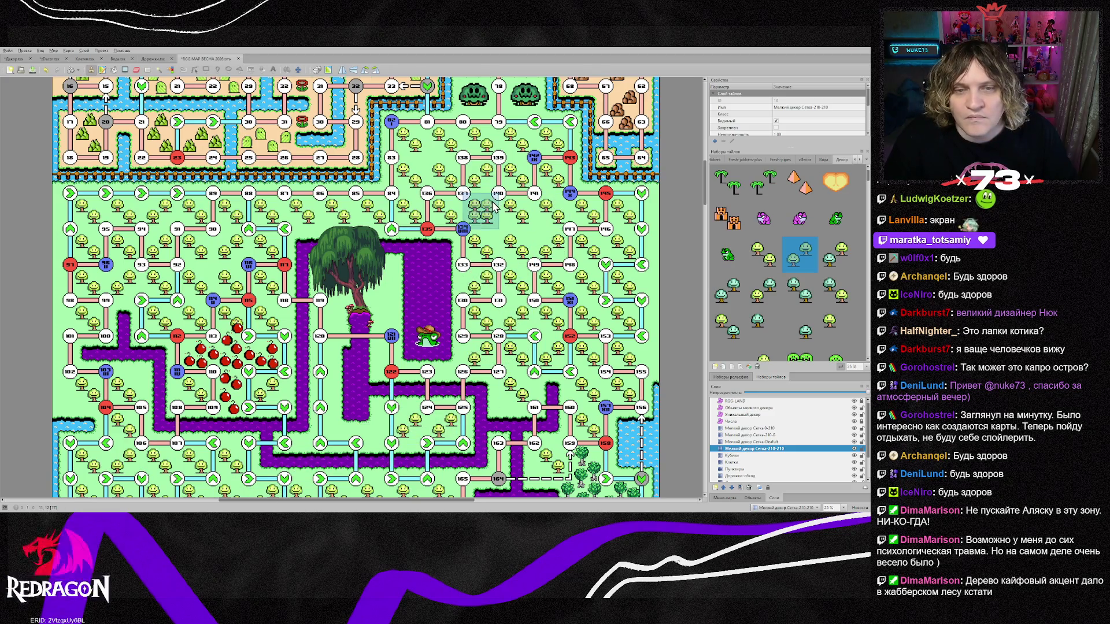
{"action": "scroll", "coordinate": [624, 457], "scroll_direction": "down", "scroll_amount": 3}
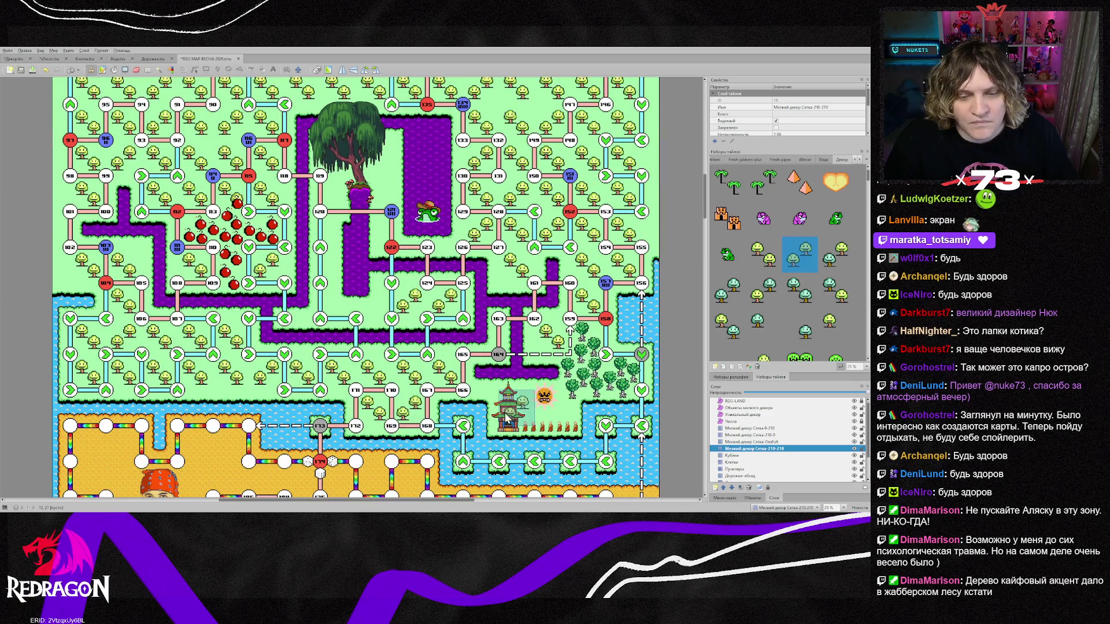
Stamp teal trees near nodes 90, 91, 116, 128–130, 149 and 150.
{"action": "left_click", "coordinate": [842, 259]}
{"action": "scroll", "coordinate": [194, 284], "scroll_direction": "up", "scroll_amount": 3}
{"action": "left_click", "coordinate": [189, 223]}
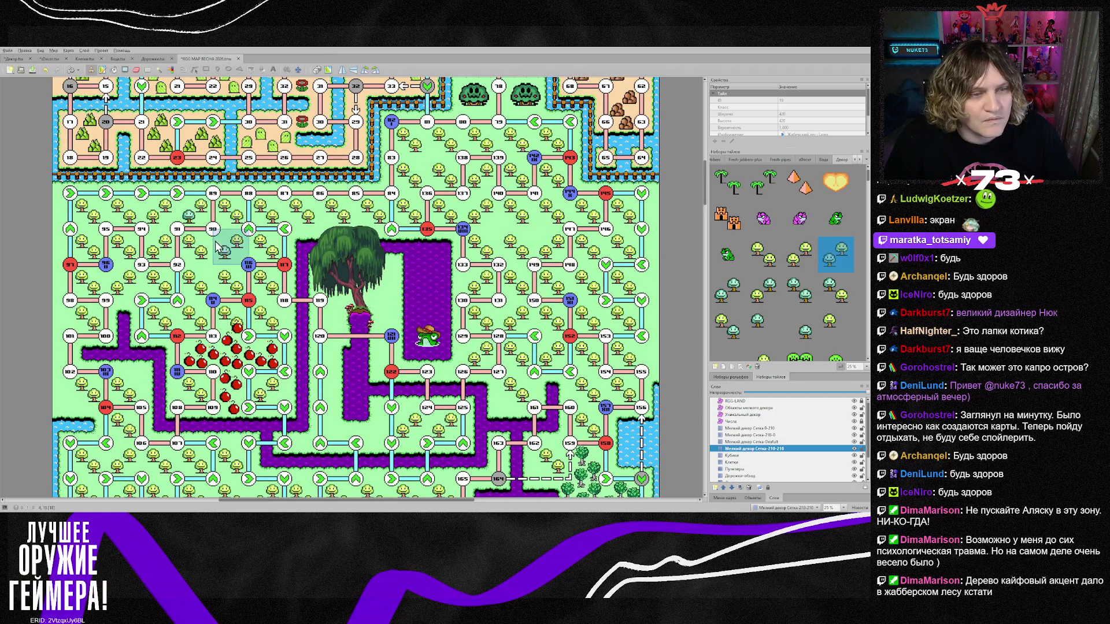
{"action": "left_click", "coordinate": [225, 259]}
{"action": "left_click", "coordinate": [260, 223]}
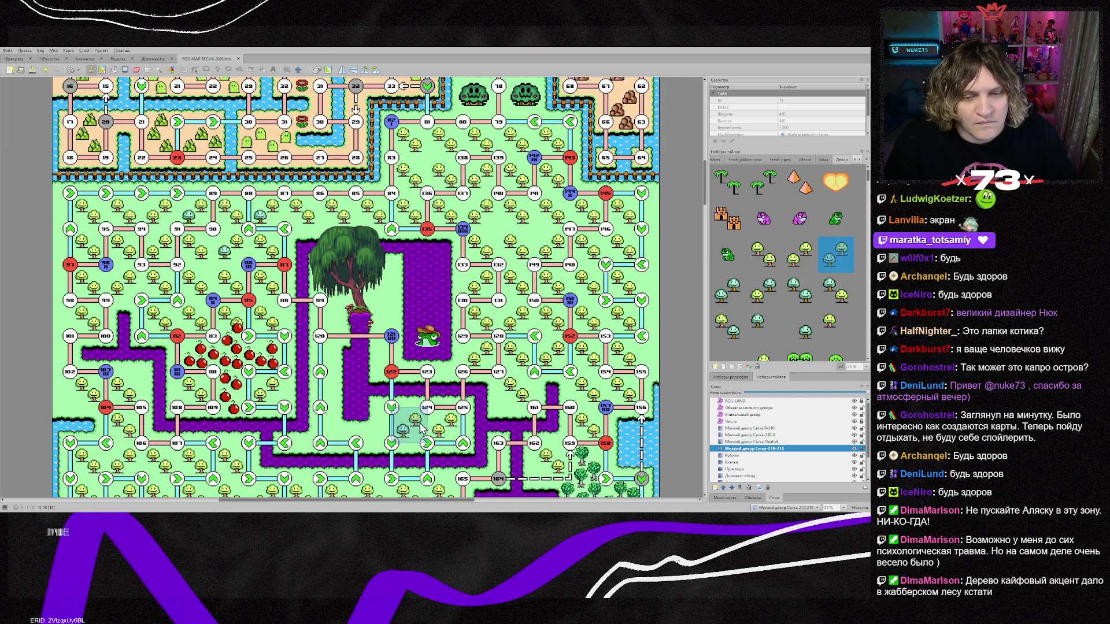
{"action": "left_click", "coordinate": [476, 324]}
{"action": "left_click", "coordinate": [547, 253]}
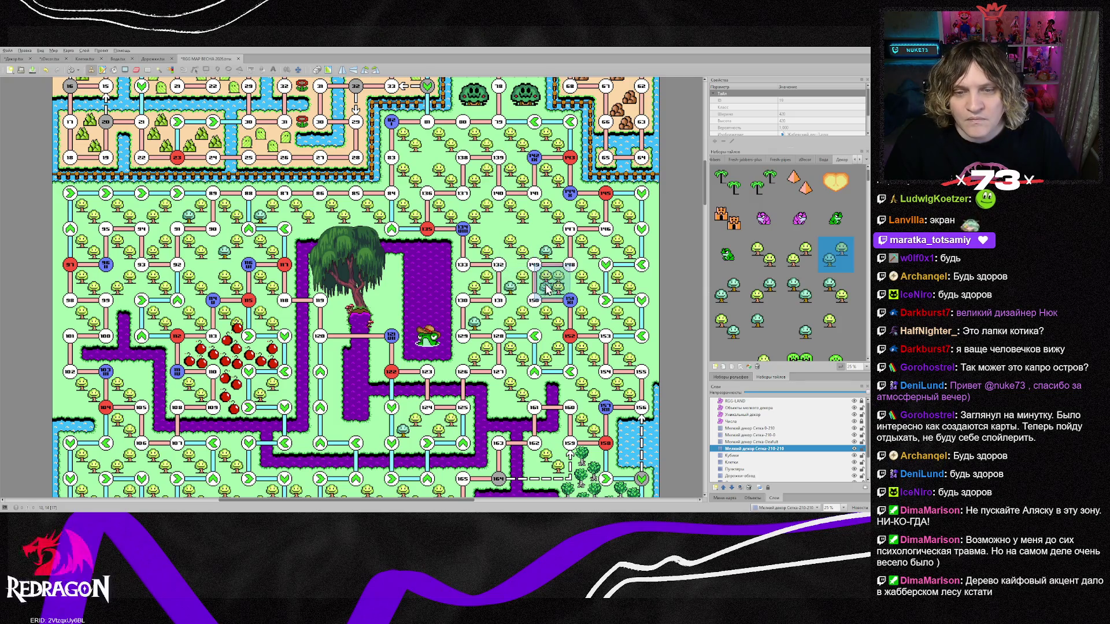
{"action": "left_click", "coordinate": [552, 283]}
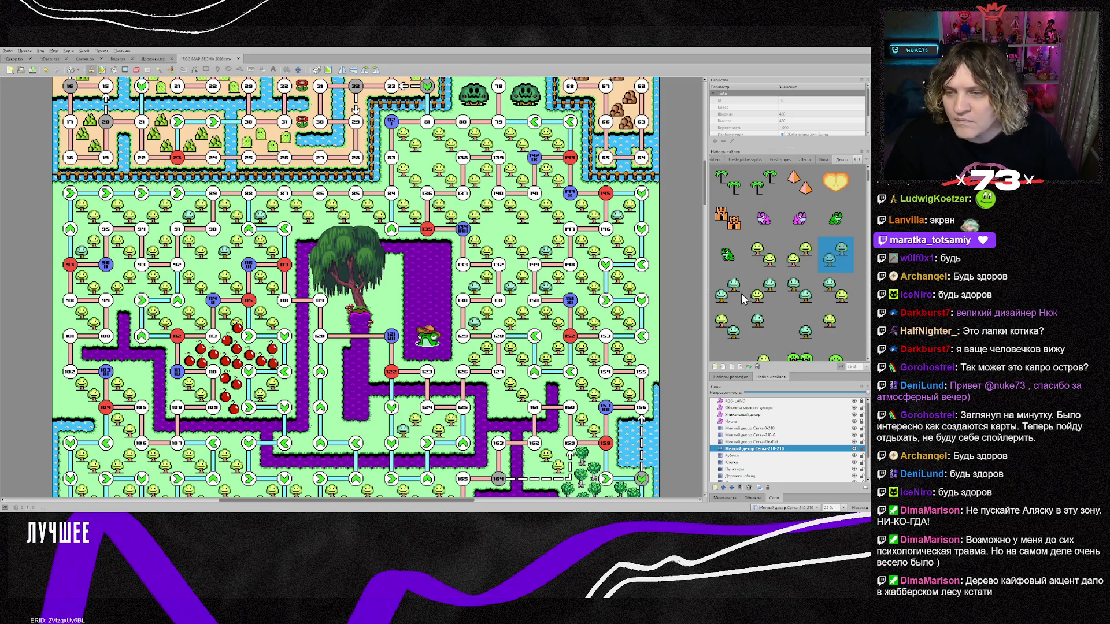
Pick several other teal tree variants from the tileset for further stamping.
{"action": "left_click", "coordinate": [764, 290]}
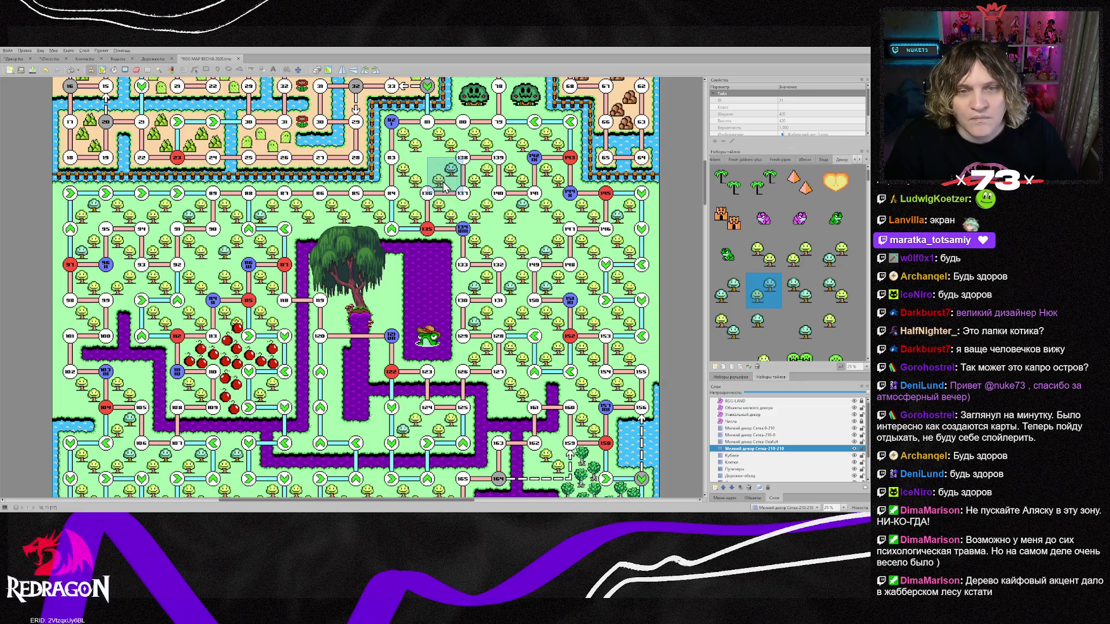
{"action": "left_click", "coordinate": [735, 301]}
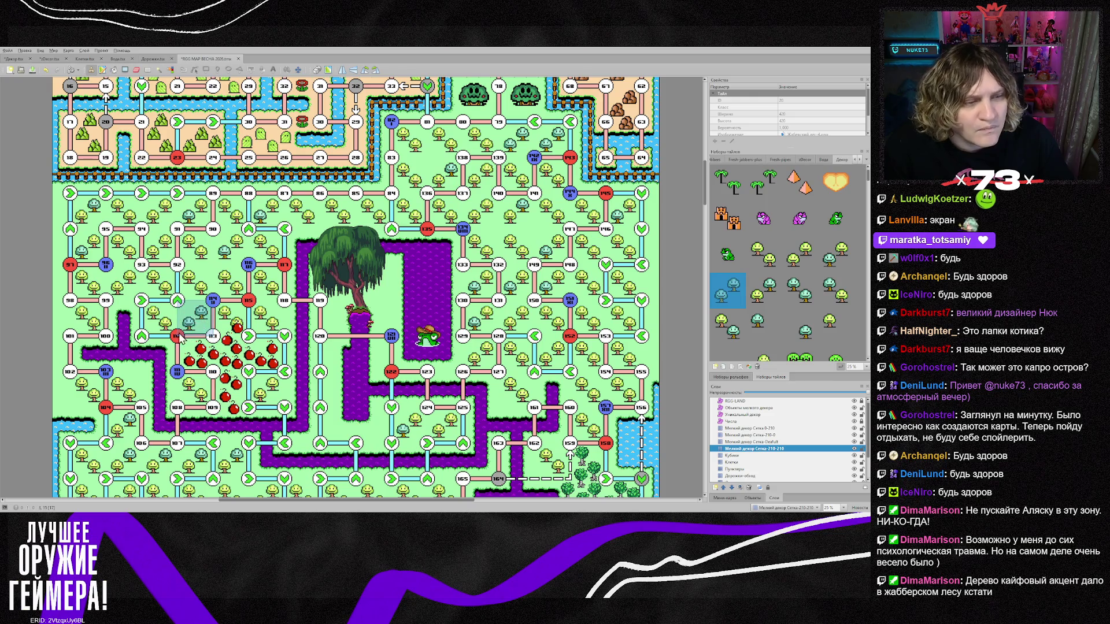
{"action": "scroll", "coordinate": [179, 456], "scroll_direction": "down", "scroll_amount": 2}
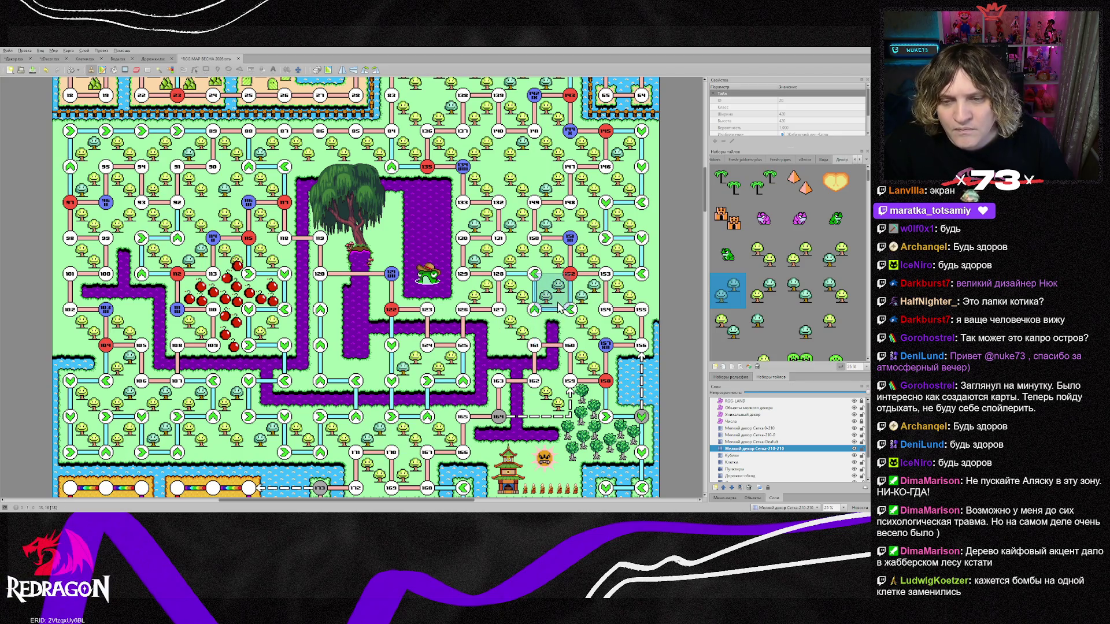
{"action": "left_click", "coordinate": [799, 292]}
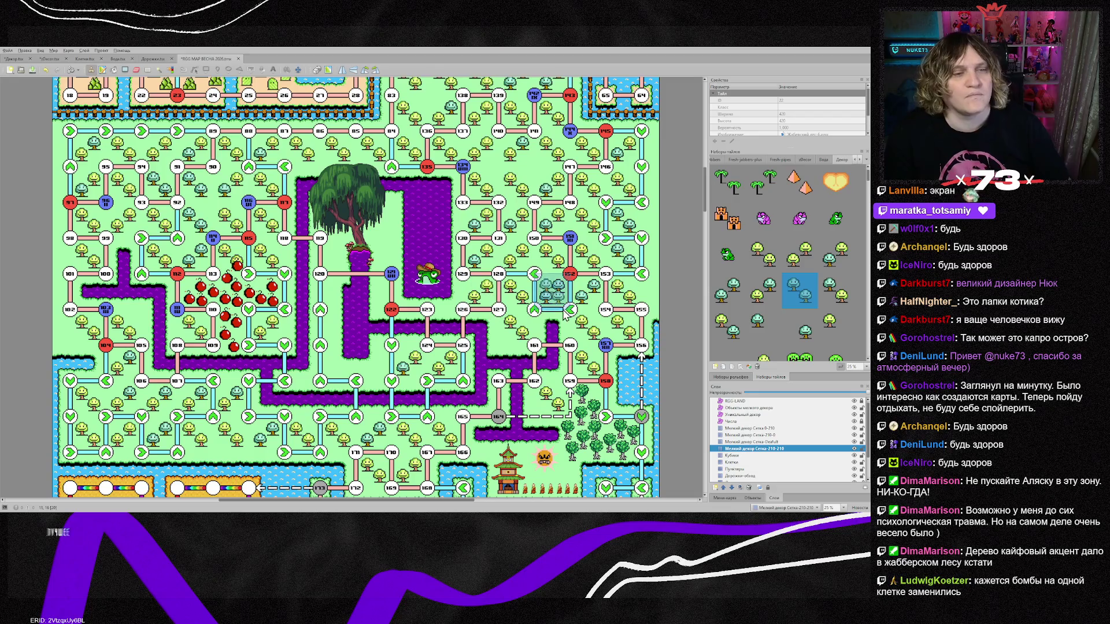
{"action": "left_click", "coordinate": [727, 327]}
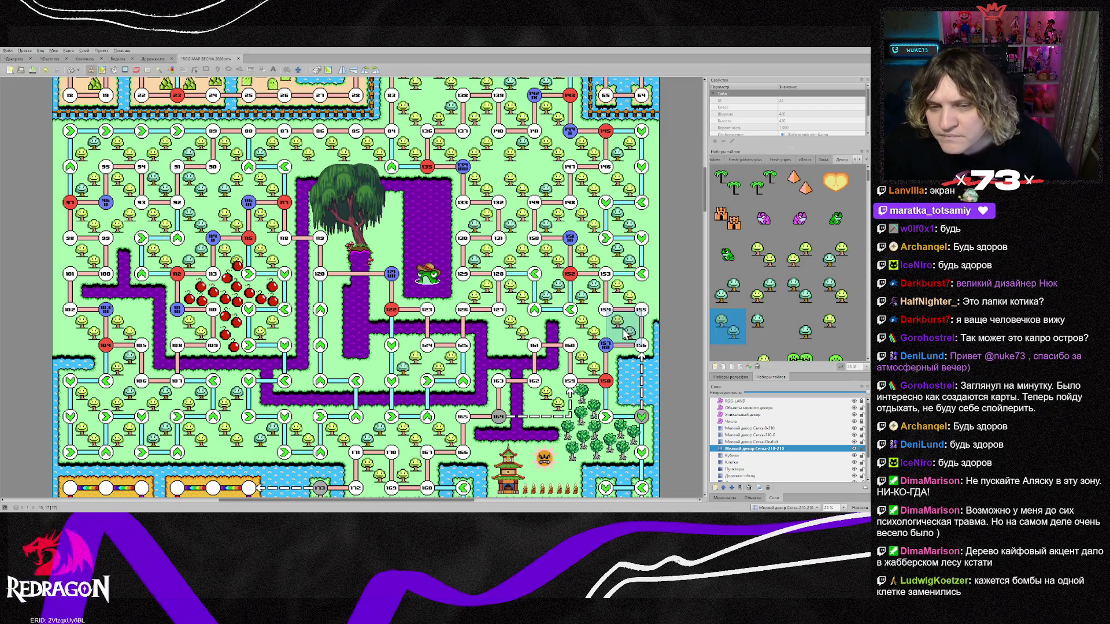
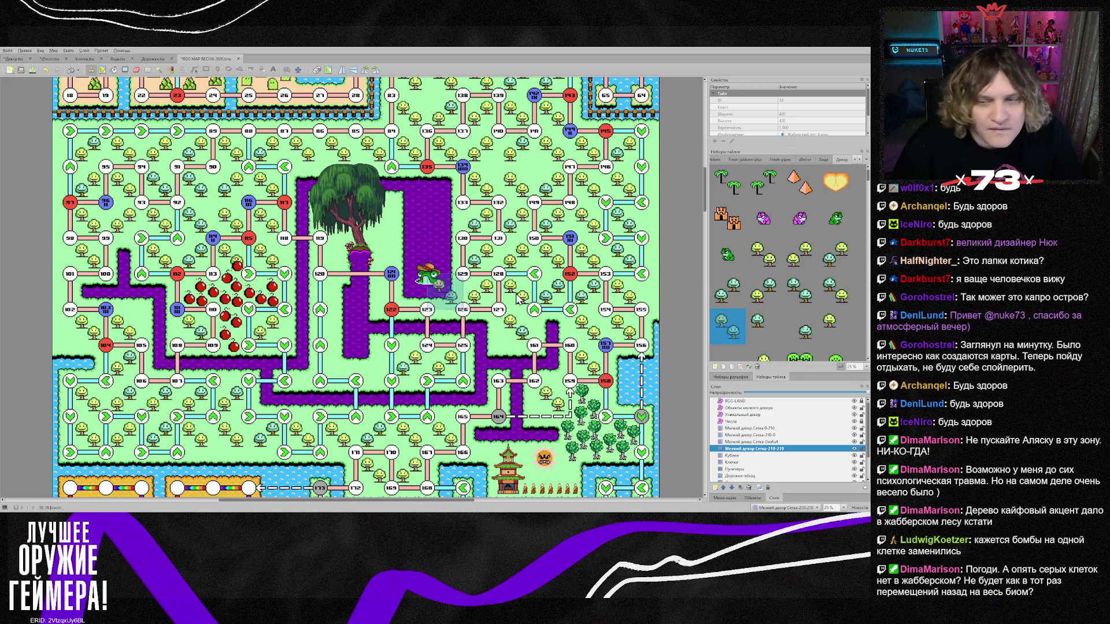
Stamp the bomb pair tile onto the map.
{"action": "scroll", "coordinate": [809, 336], "scroll_direction": "down", "scroll_amount": 10}
{"action": "scroll", "coordinate": [821, 335], "scroll_direction": "down", "scroll_amount": 5}
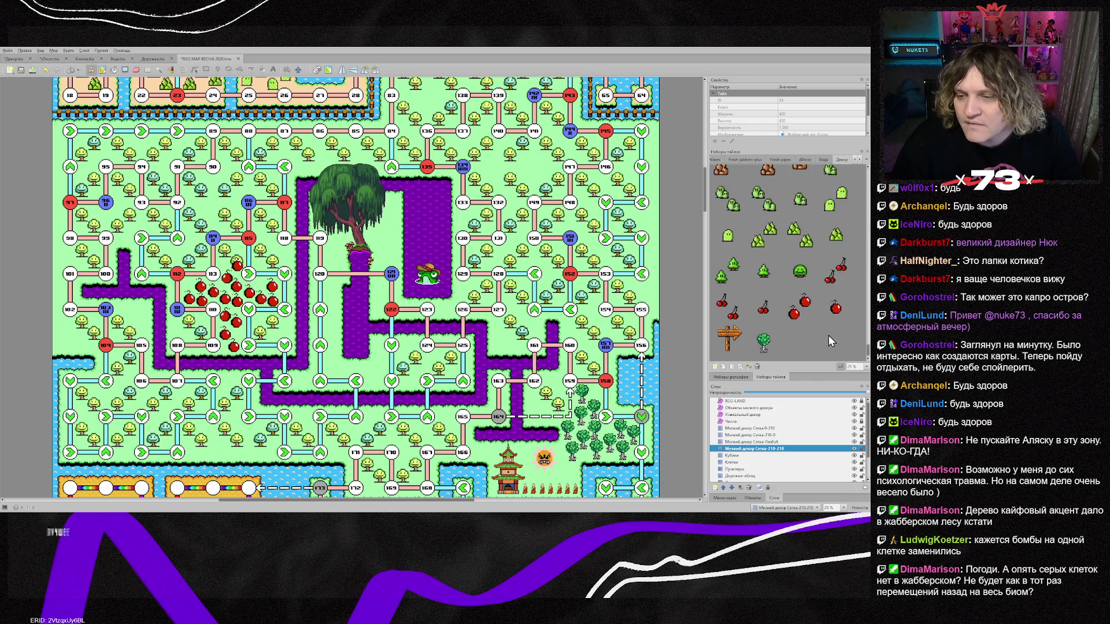
{"action": "left_click", "coordinate": [243, 261]}
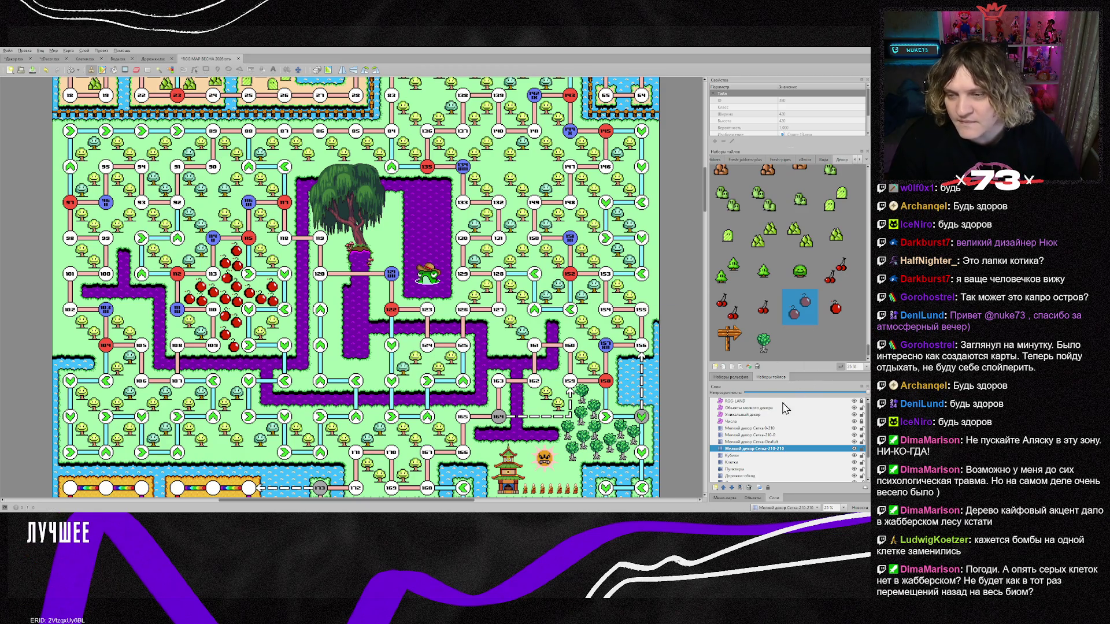
Stamp two tree clusters along the right-hand path and activate the Объекты мелкого декора layer.
{"action": "scroll", "coordinate": [868, 354], "scroll_direction": "up", "scroll_amount": 5}
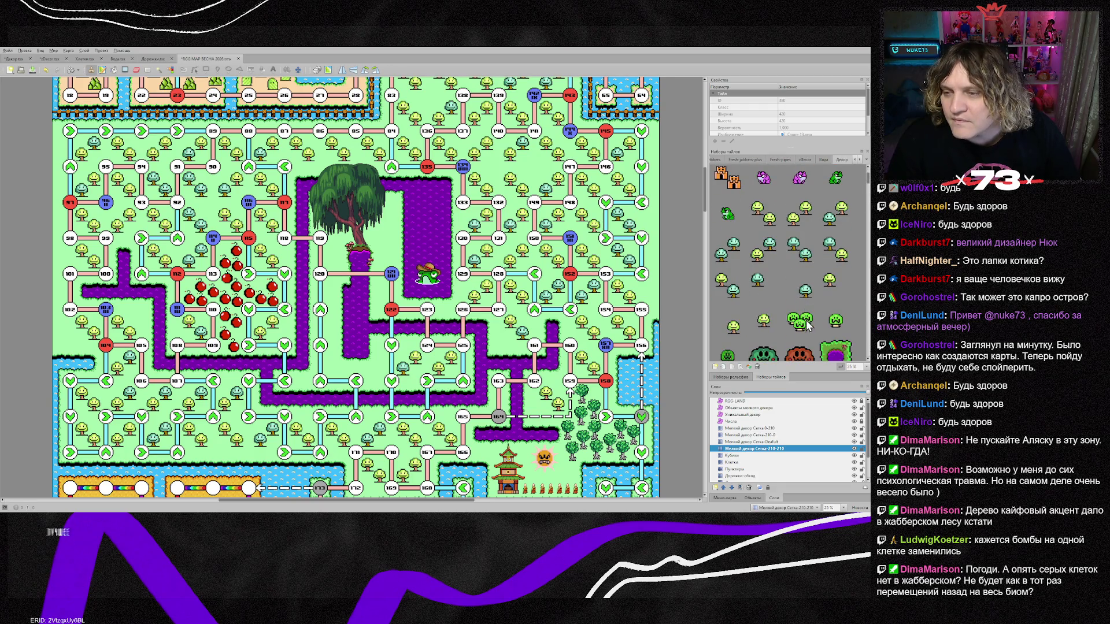
{"action": "left_click", "coordinate": [814, 327]}
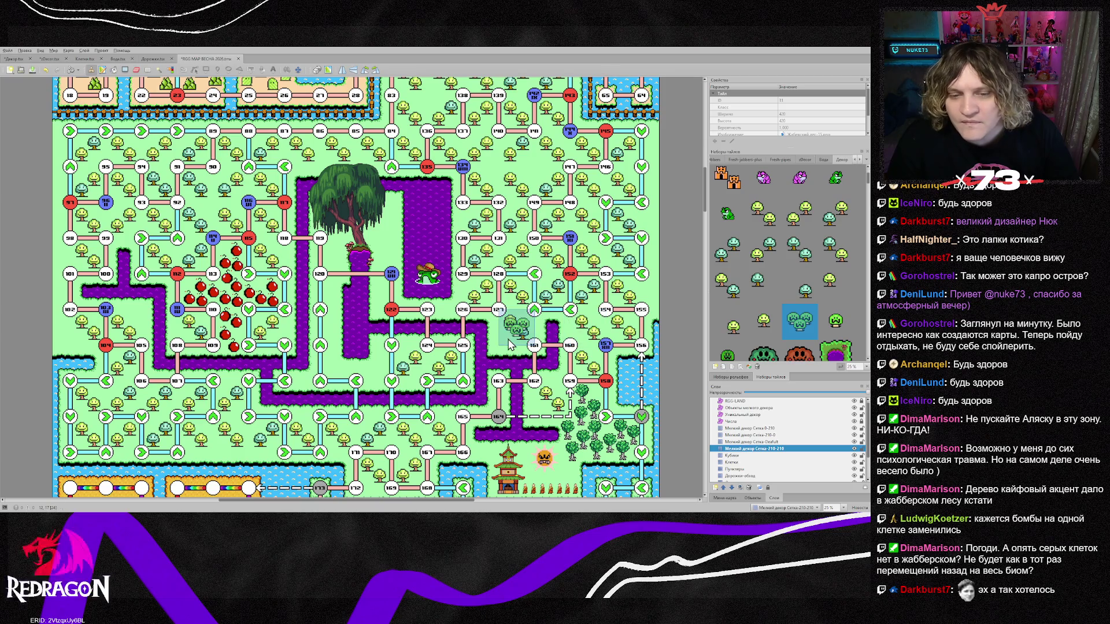
{"action": "scroll", "coordinate": [502, 393], "scroll_direction": "down", "scroll_amount": 3}
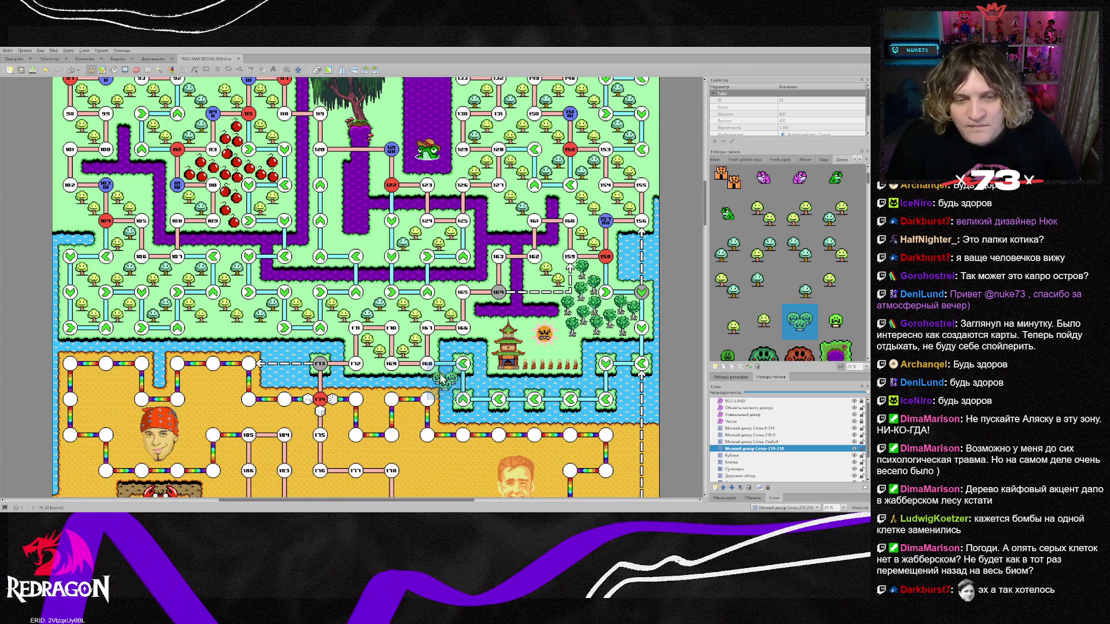
{"action": "scroll", "coordinate": [515, 364], "scroll_direction": "up", "scroll_amount": 3}
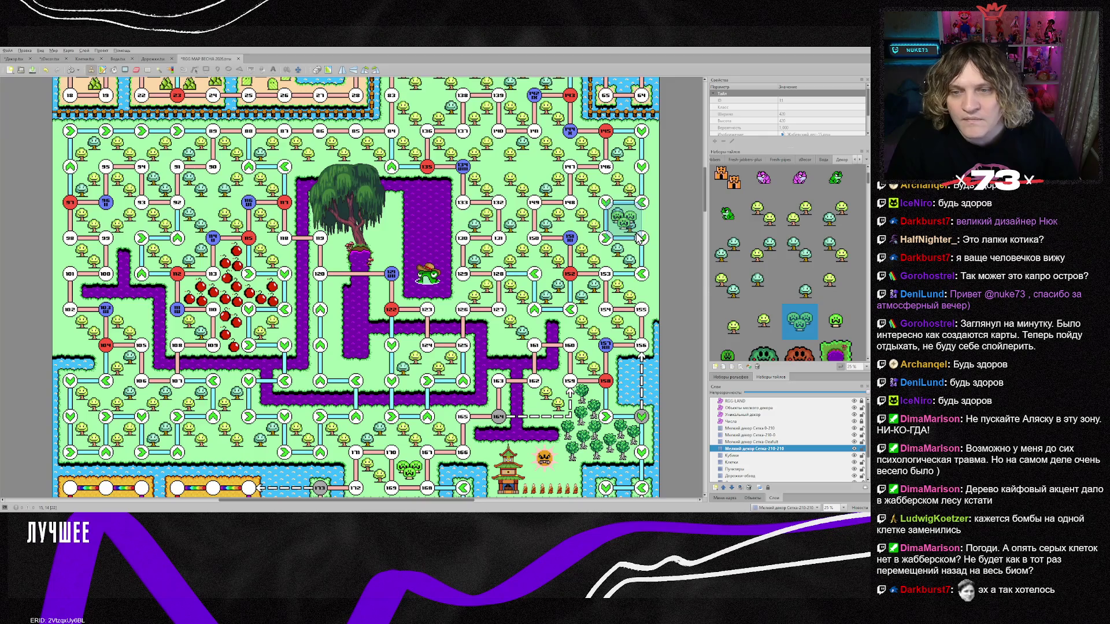
{"action": "left_click_drag", "start_coordinate": [639, 238], "coordinate": [636, 203]}
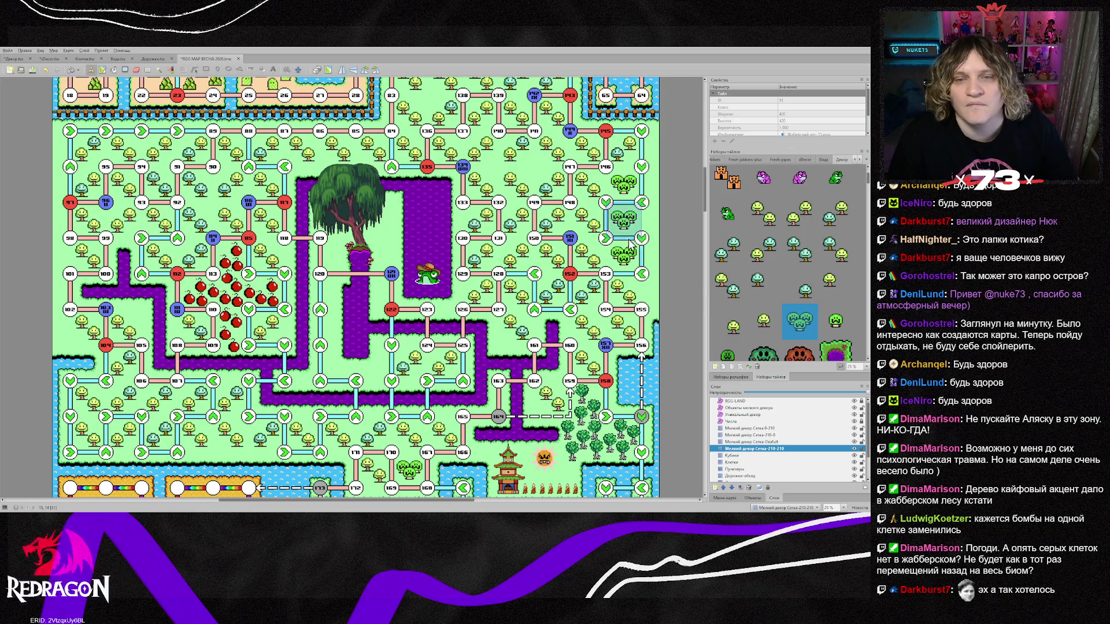
{"action": "scroll", "coordinate": [682, 303], "scroll_direction": "up", "scroll_amount": 2}
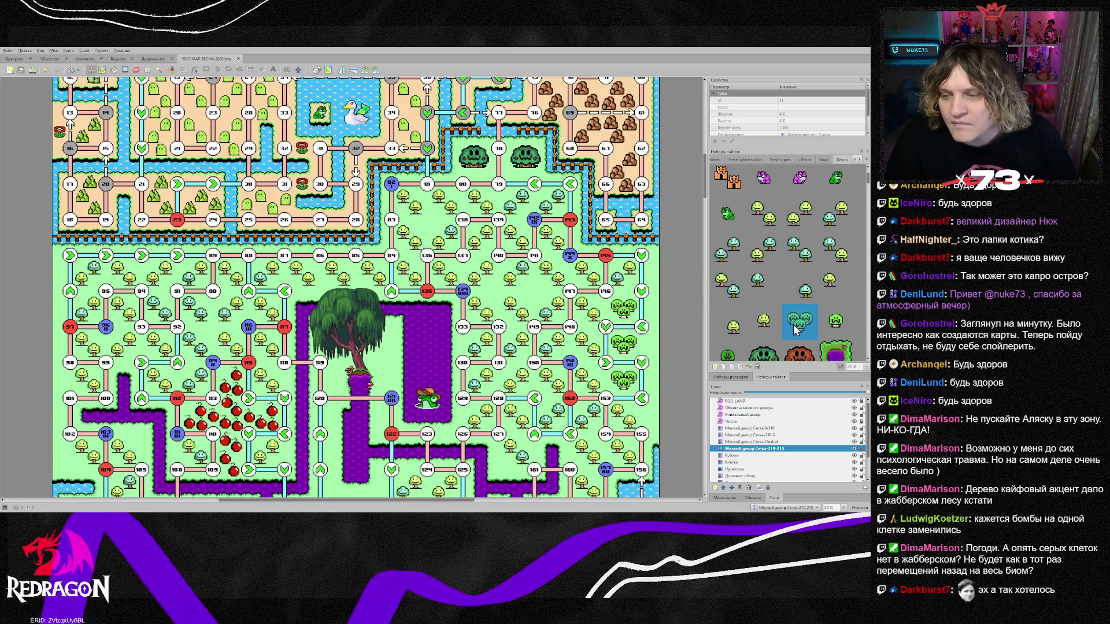
{"action": "left_click", "coordinate": [837, 322]}
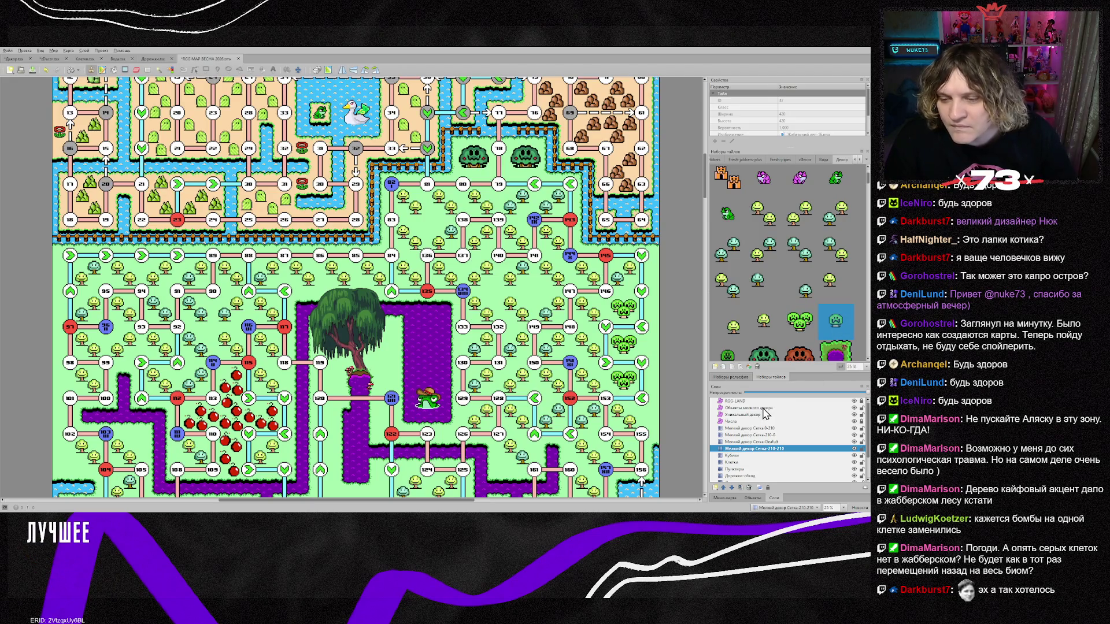
{"action": "scroll", "coordinate": [652, 298], "scroll_direction": "up", "scroll_amount": 3}
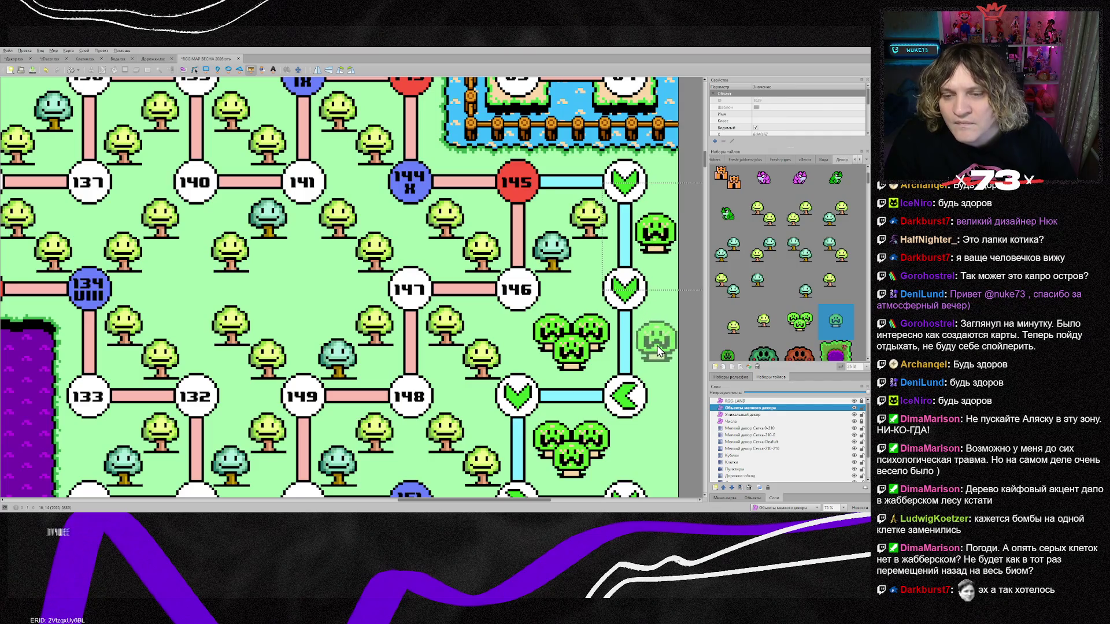
Place two tree objects beside the right-hand path, one near node 153.
{"action": "left_click", "coordinate": [657, 344]}
{"action": "scroll", "coordinate": [657, 344], "scroll_direction": "down", "scroll_amount": 3}
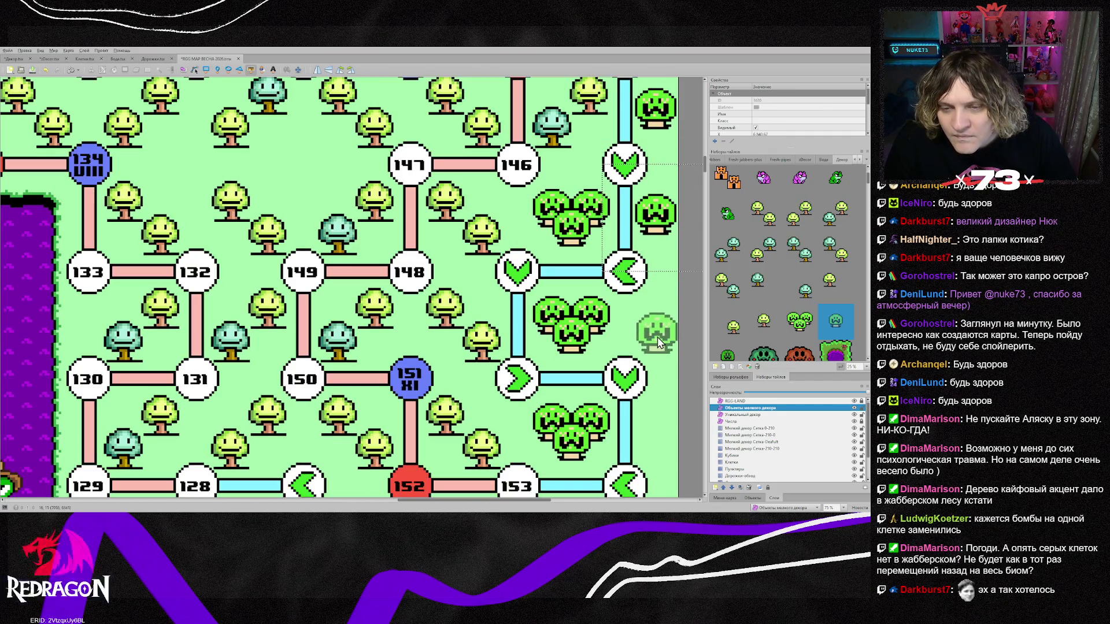
{"action": "scroll", "coordinate": [659, 370], "scroll_direction": "down", "scroll_amount": 3}
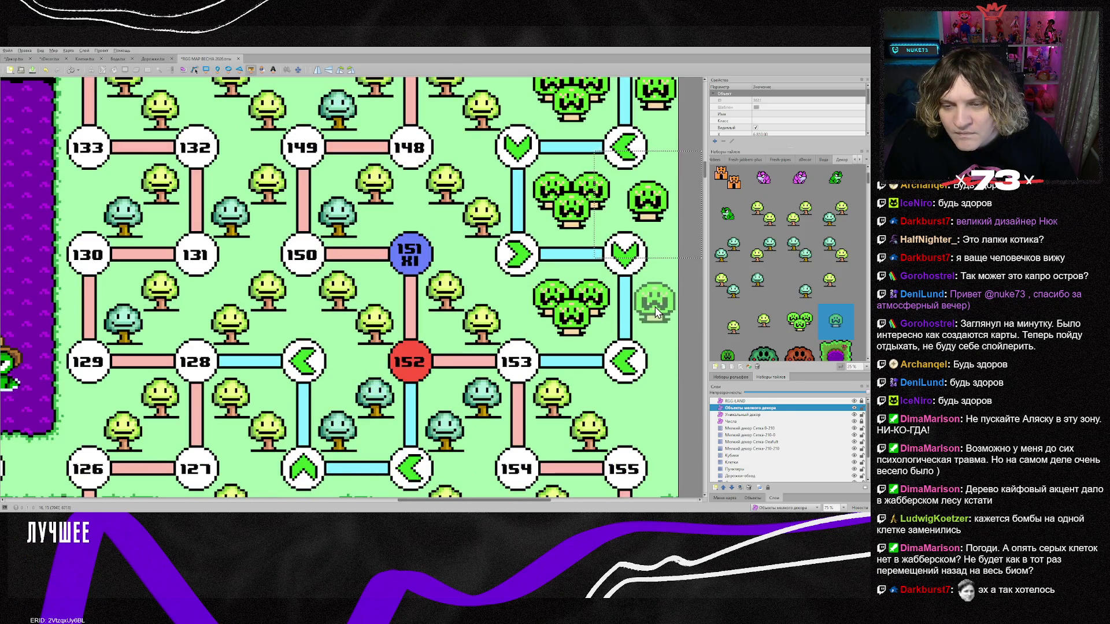
{"action": "left_click", "coordinate": [656, 320]}
{"action": "scroll", "coordinate": [655, 323], "scroll_direction": "down", "scroll_amount": 3}
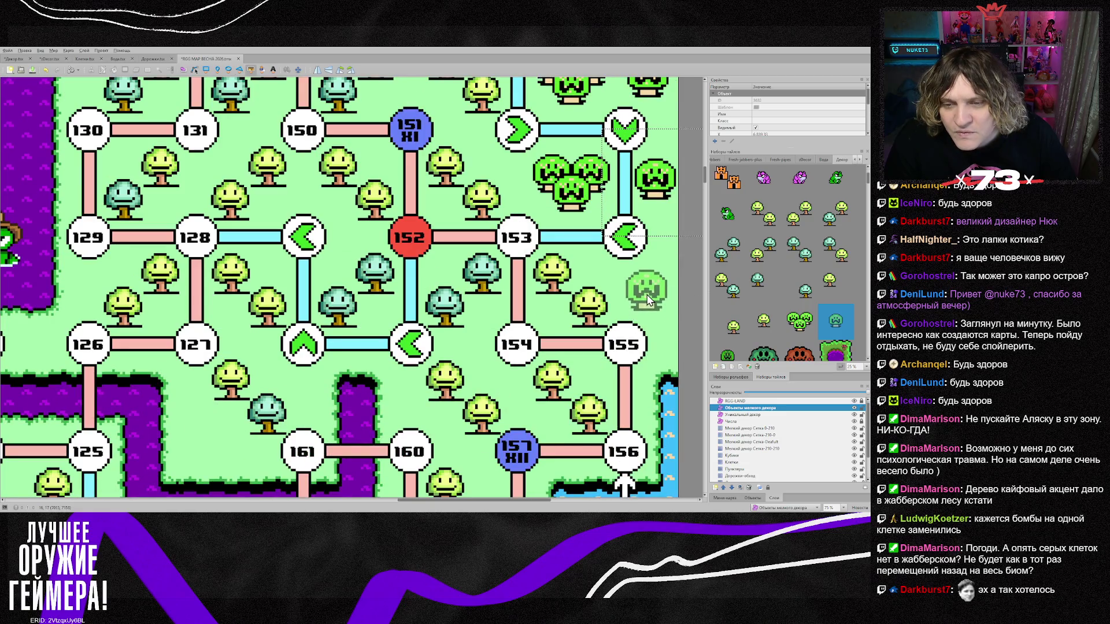
{"action": "scroll", "coordinate": [604, 376], "scroll_direction": "up", "scroll_amount": 8}
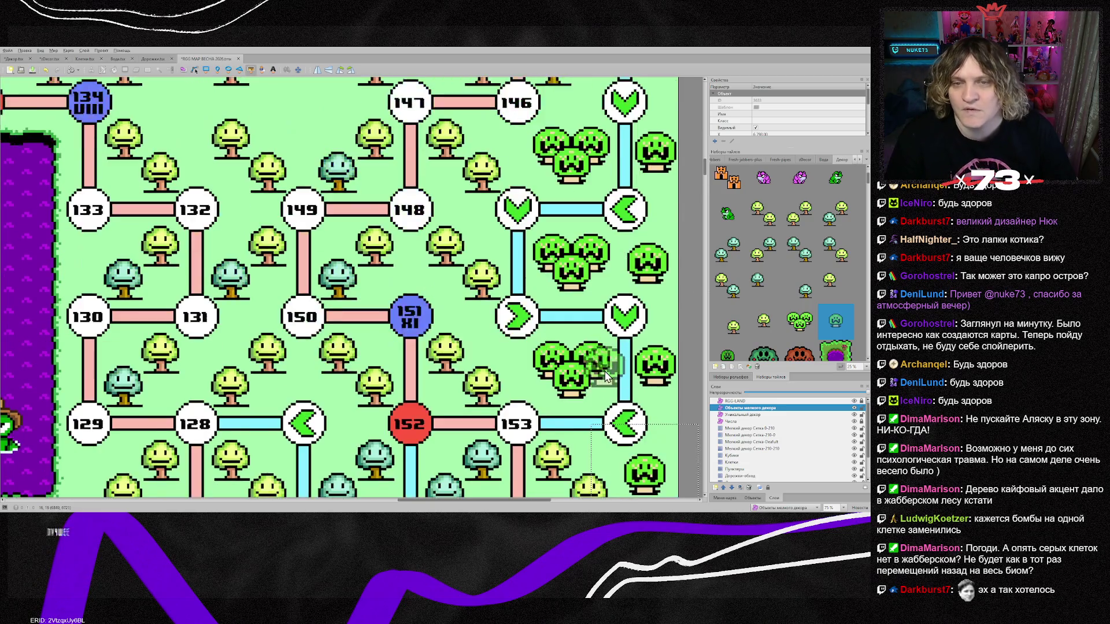
{"action": "scroll", "coordinate": [603, 375], "scroll_direction": "up", "scroll_amount": 2}
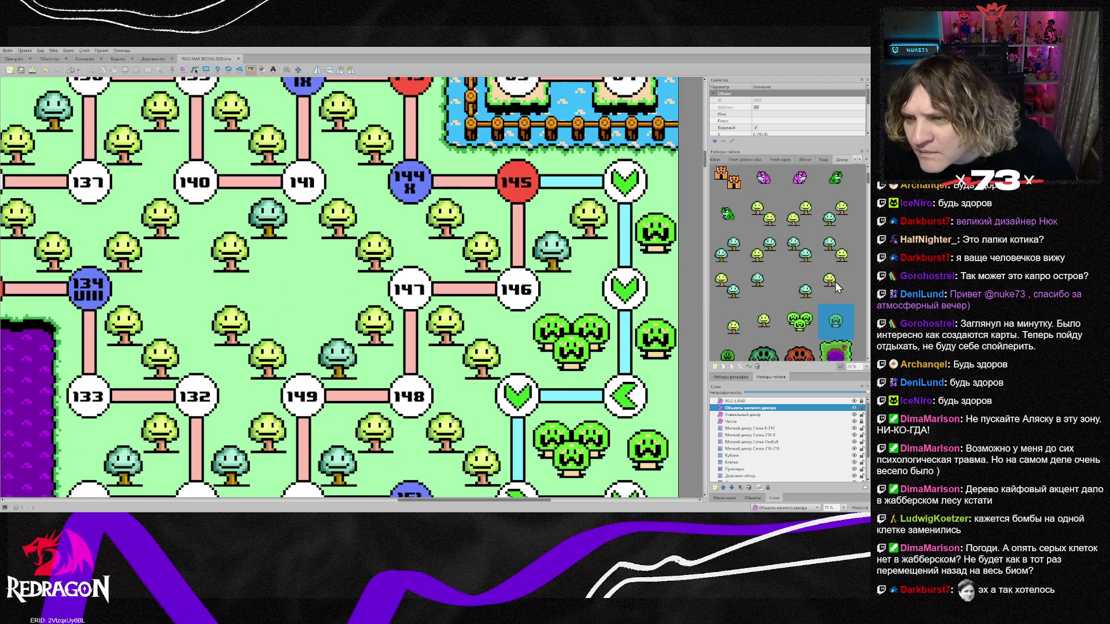
Choose the two-tree tile from the tileset for placing.
{"action": "left_click", "coordinate": [730, 325]}
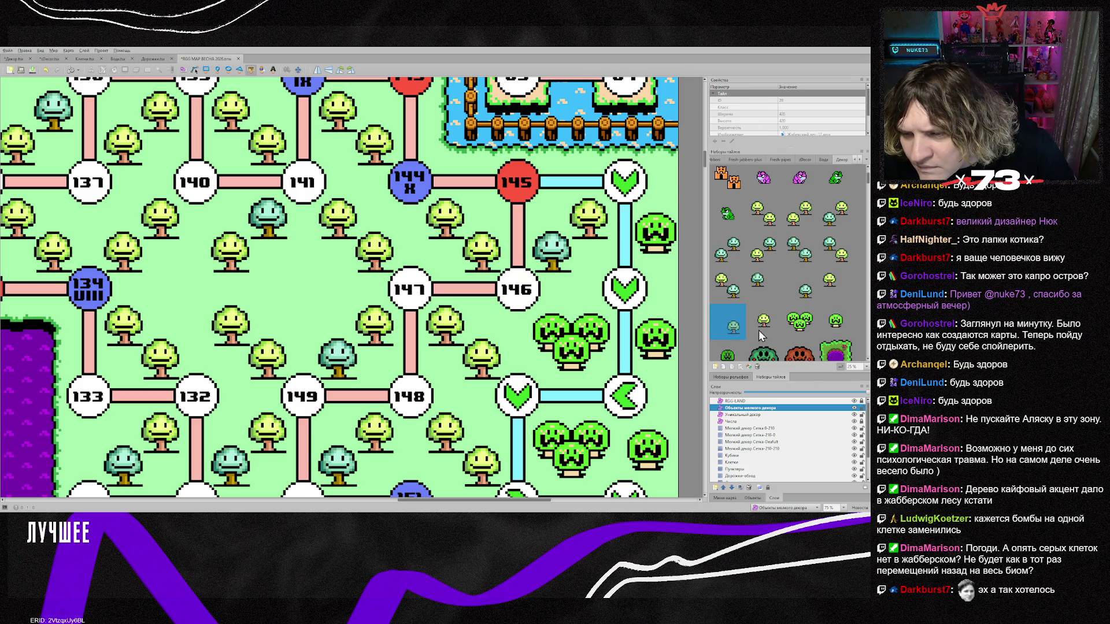
{"action": "left_click", "coordinate": [836, 287]}
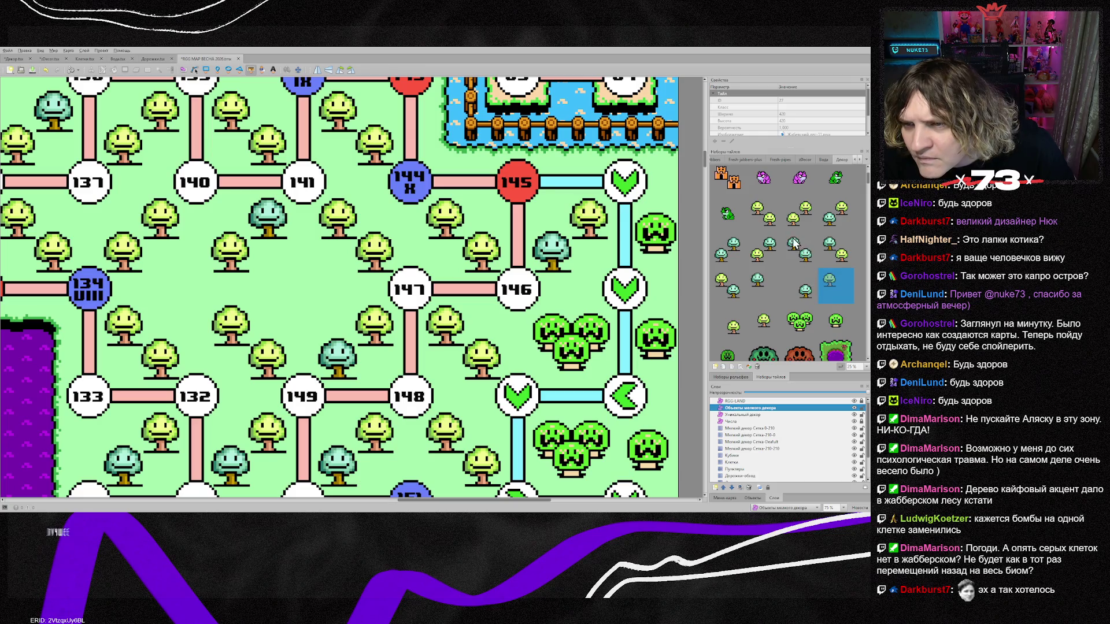
{"action": "scroll", "coordinate": [805, 251], "scroll_direction": "down", "scroll_amount": 1}
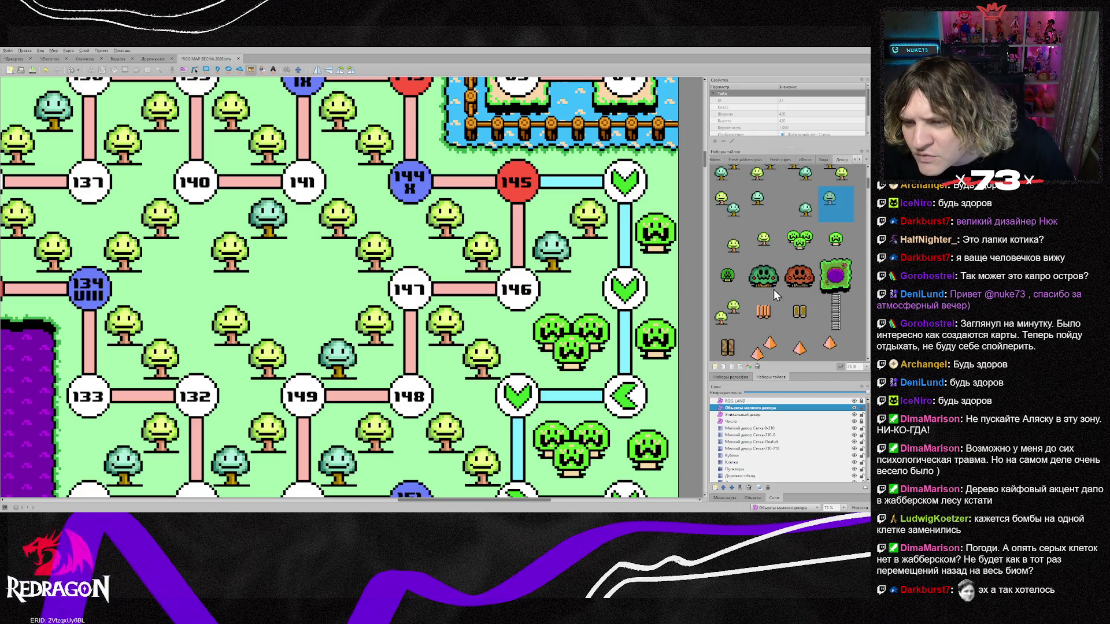
{"action": "left_click", "coordinate": [737, 318]}
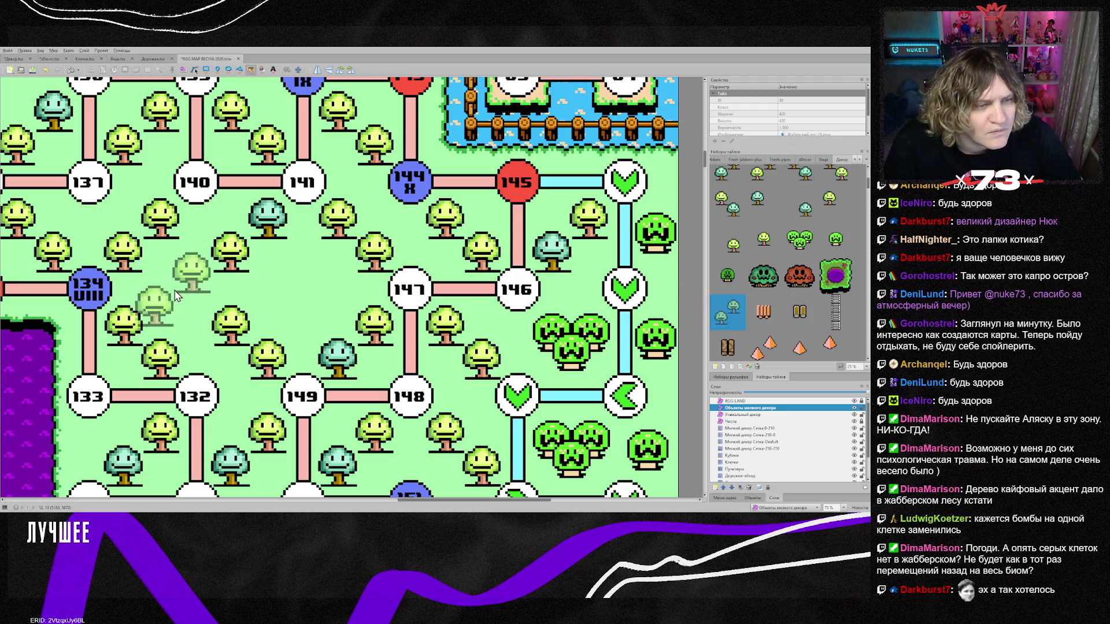
Place a two-tree object near node 134 and adjust it with the select tool.
{"action": "left_click", "coordinate": [180, 294]}
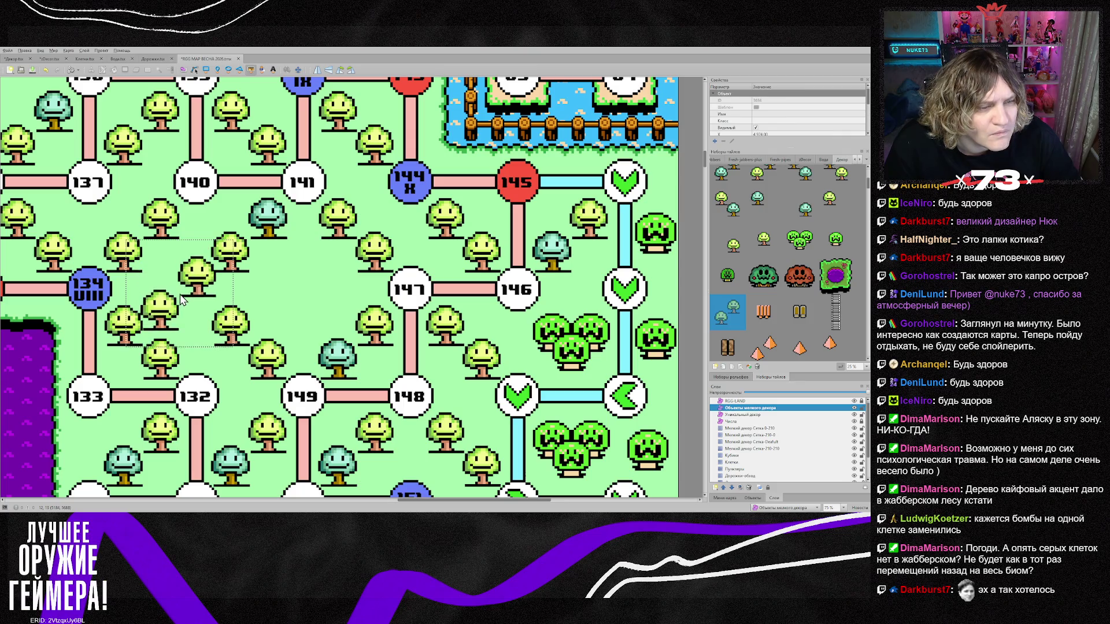
{"action": "key", "text": "s"}
{"action": "mouse_move", "coordinate": [207, 279]}
{"action": "left_mouse_down"}
{"action": "mouse_move", "coordinate": [359, 289]}
{"action": "mouse_move", "coordinate": [234, 364]}
{"action": "left_mouse_up"}
{"action": "scroll", "coordinate": [359, 289], "scroll_direction": "down", "scroll_amount": 2}
{"action": "scroll", "coordinate": [342, 295], "scroll_direction": "down", "scroll_amount": 4}
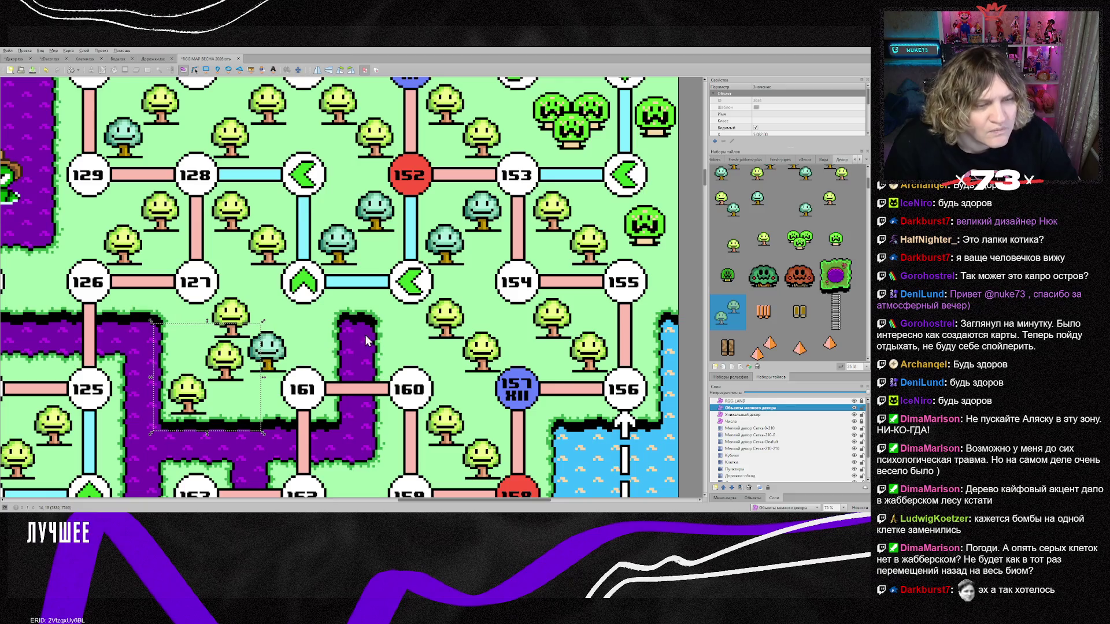
{"action": "scroll", "coordinate": [786, 278], "scroll_direction": "down", "scroll_amount": 2}
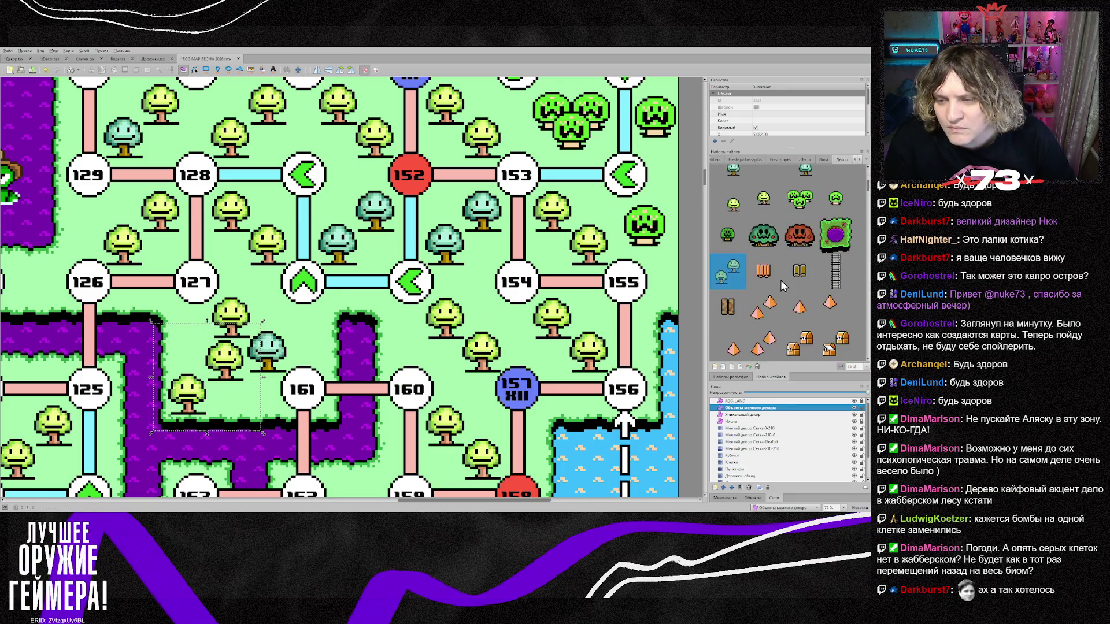
{"action": "scroll", "coordinate": [780, 280], "scroll_direction": "up", "scroll_amount": 4}
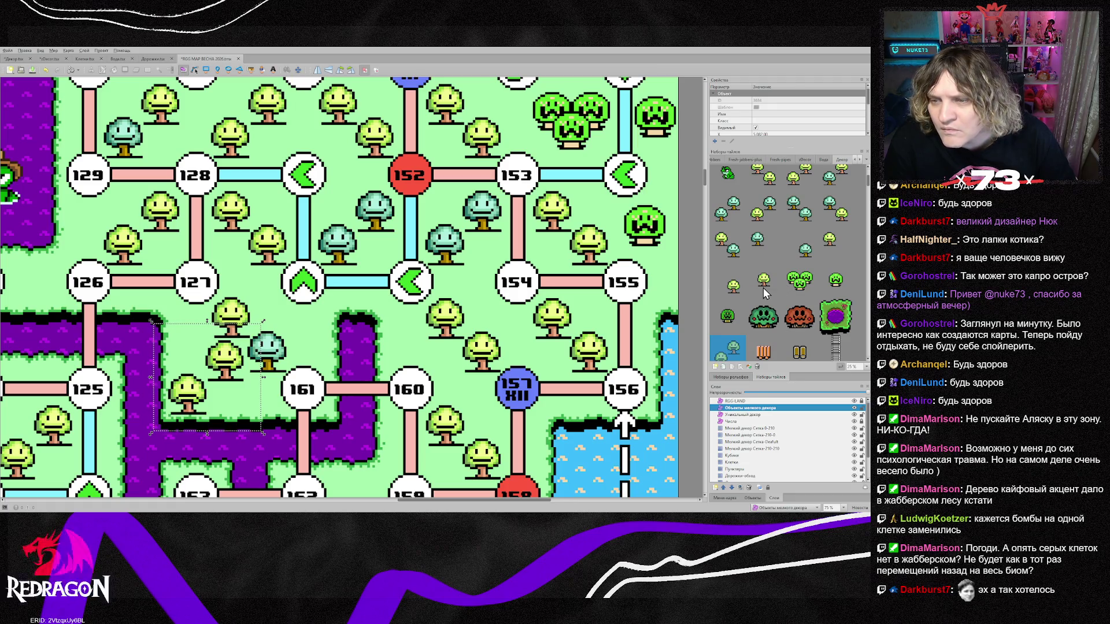
Place a single tree above node 160, then bring the upper forest into view.
{"action": "left_click", "coordinate": [764, 288]}
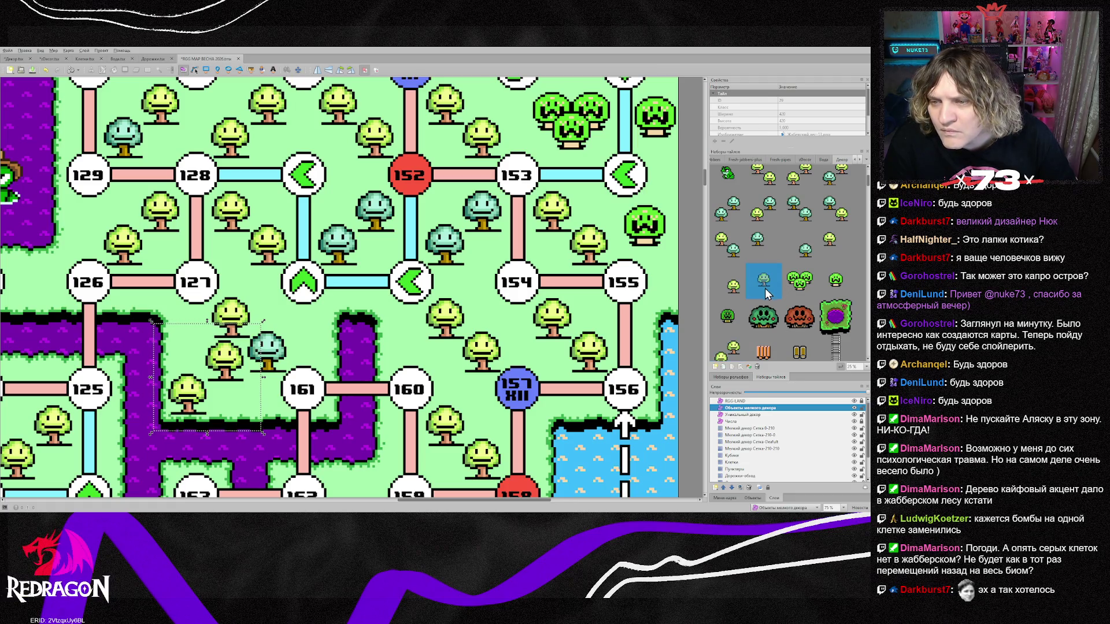
{"action": "left_click", "coordinate": [405, 345]}
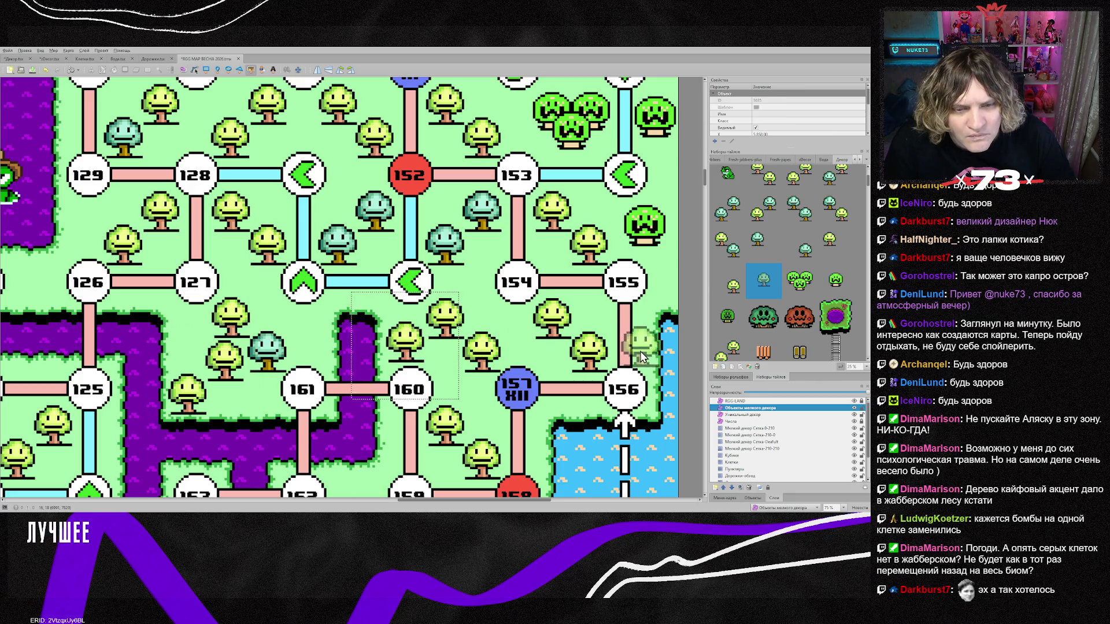
{"action": "scroll", "coordinate": [509, 313], "scroll_direction": "up", "scroll_amount": 3}
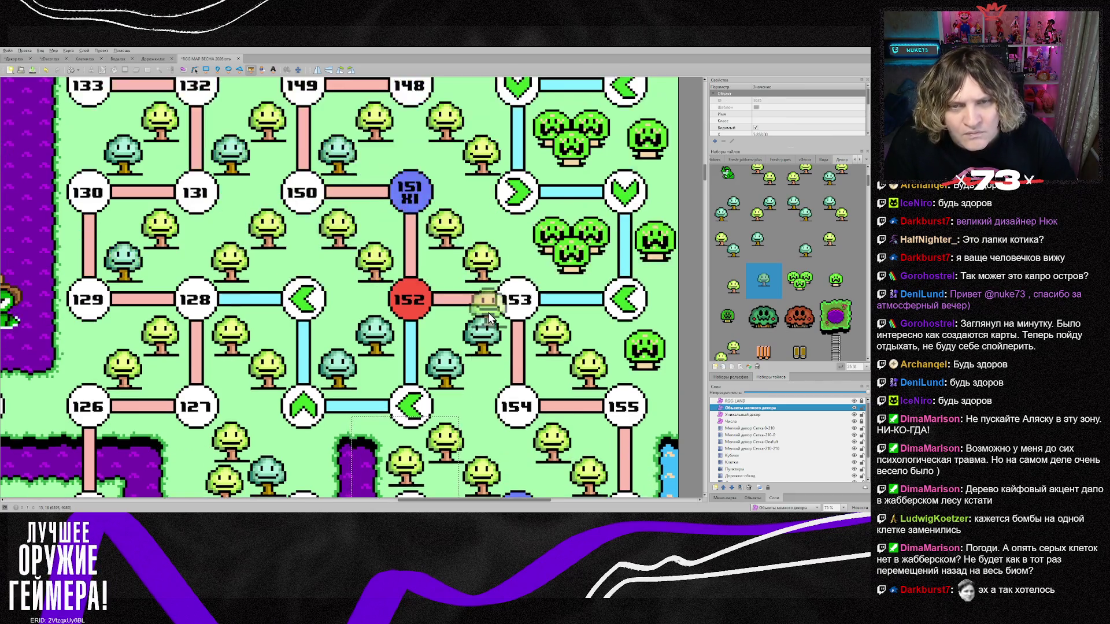
{"action": "scroll", "coordinate": [809, 296], "scroll_direction": "up", "scroll_amount": 1}
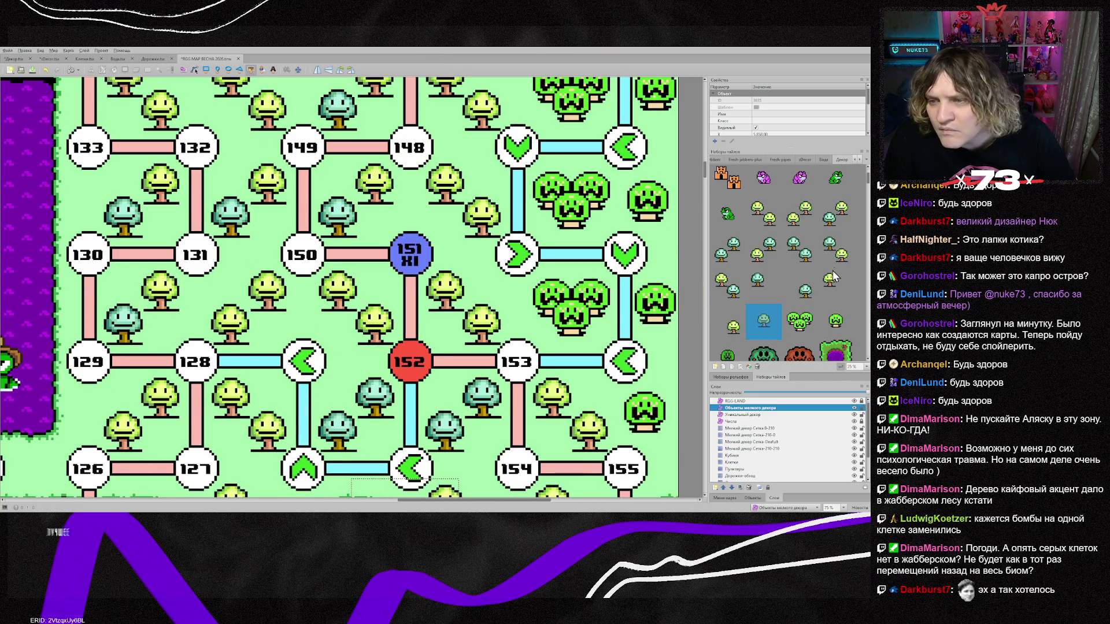
{"action": "scroll", "coordinate": [795, 296], "scroll_direction": "down", "scroll_amount": 6}
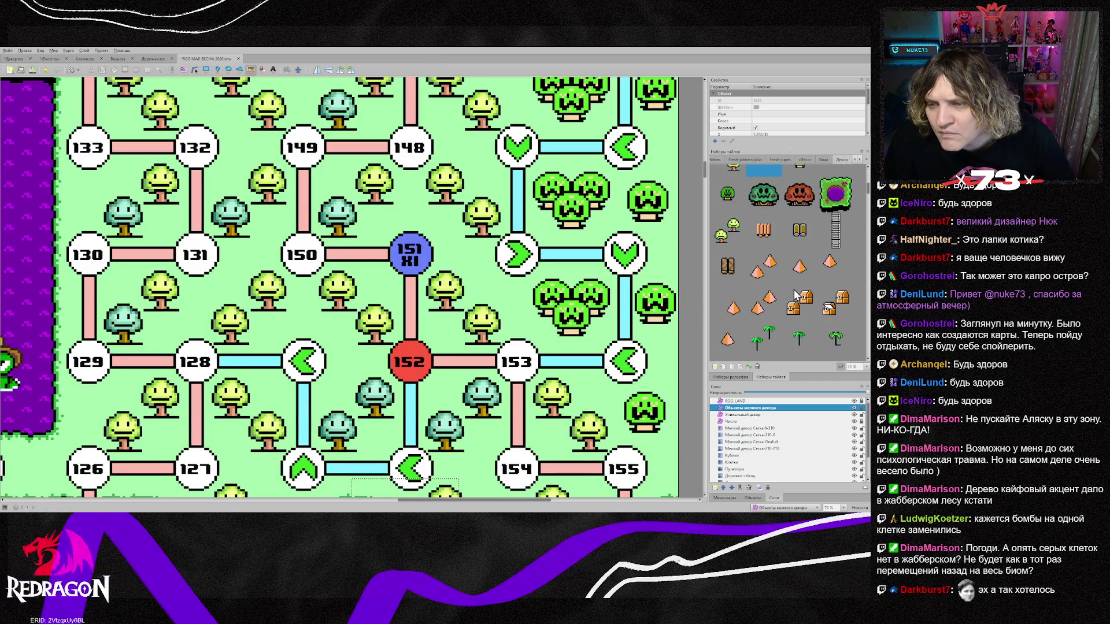
{"action": "scroll", "coordinate": [795, 296], "scroll_direction": "down", "scroll_amount": 3}
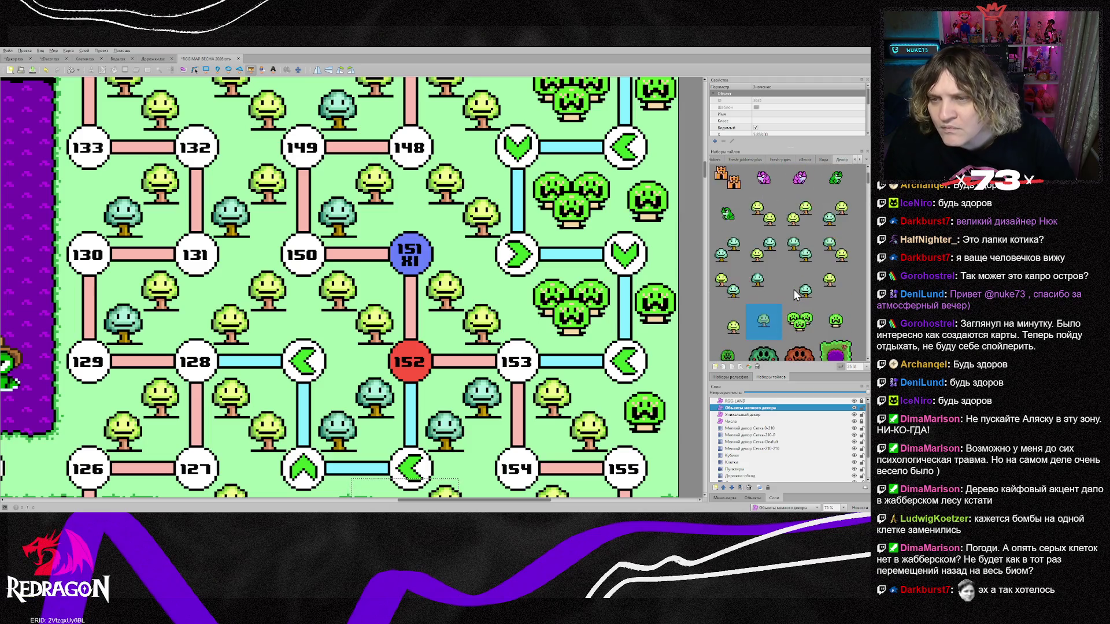
{"action": "scroll", "coordinate": [795, 296], "scroll_direction": "down", "scroll_amount": 2}
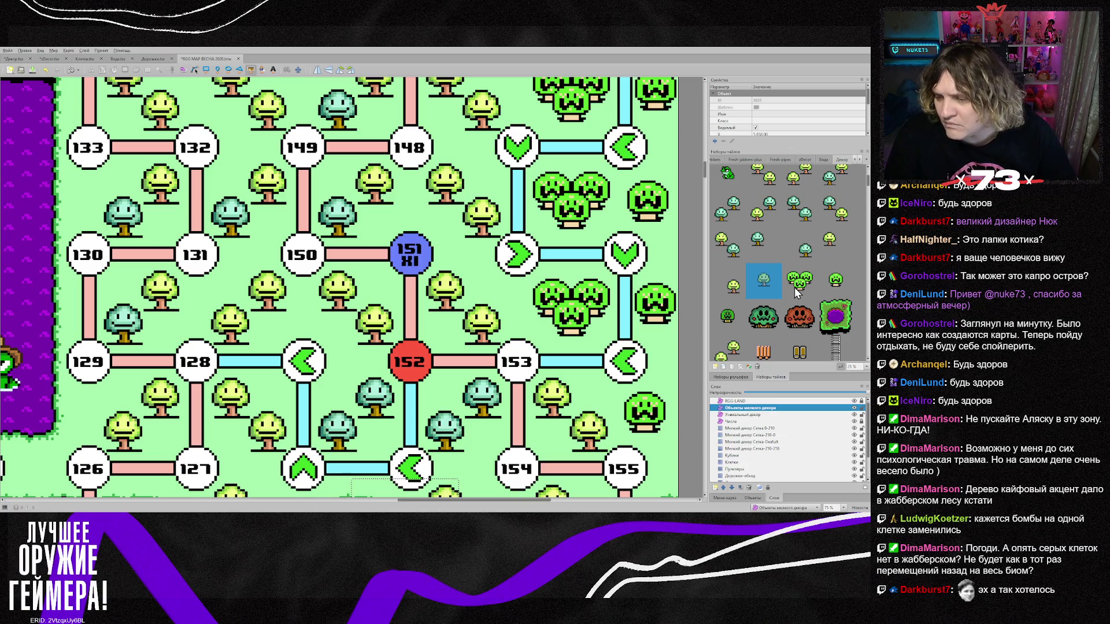
{"action": "scroll", "coordinate": [477, 264], "scroll_direction": "up", "scroll_amount": 3}
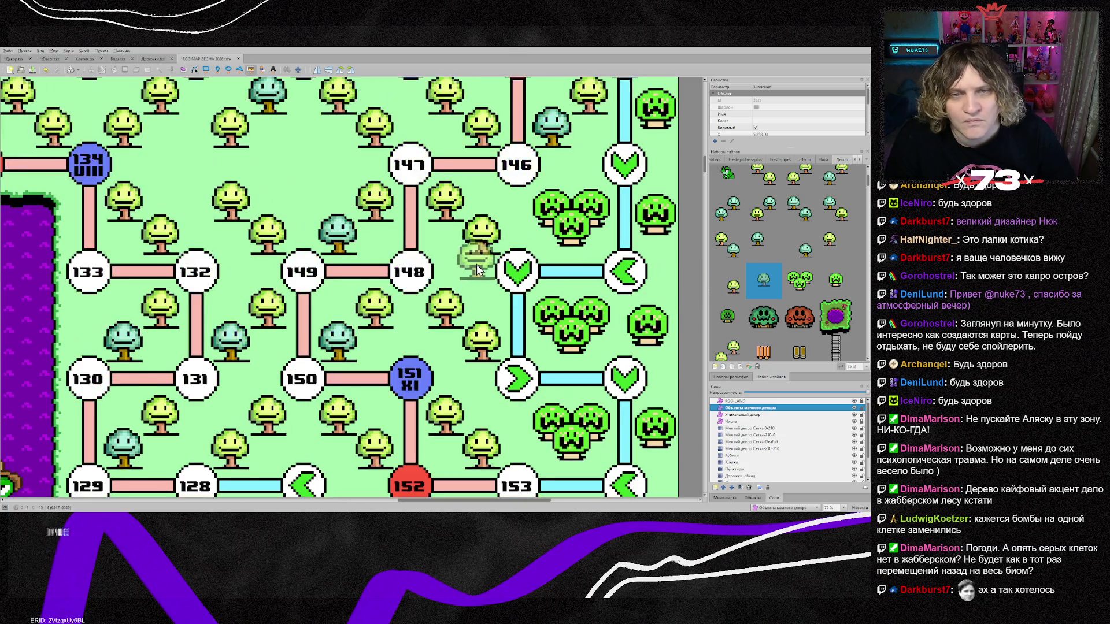
Stamp three trees near node 147 and two blue trees near node 134.
{"action": "left_click", "coordinate": [329, 152]}
{"action": "left_click", "coordinate": [282, 151]}
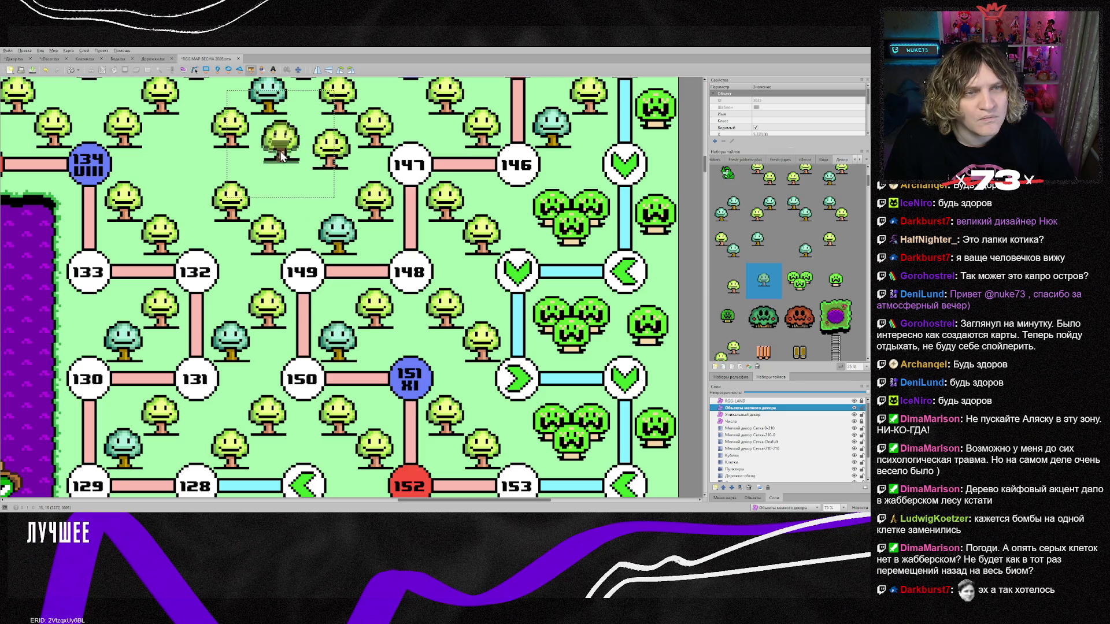
{"action": "left_click", "coordinate": [290, 199]}
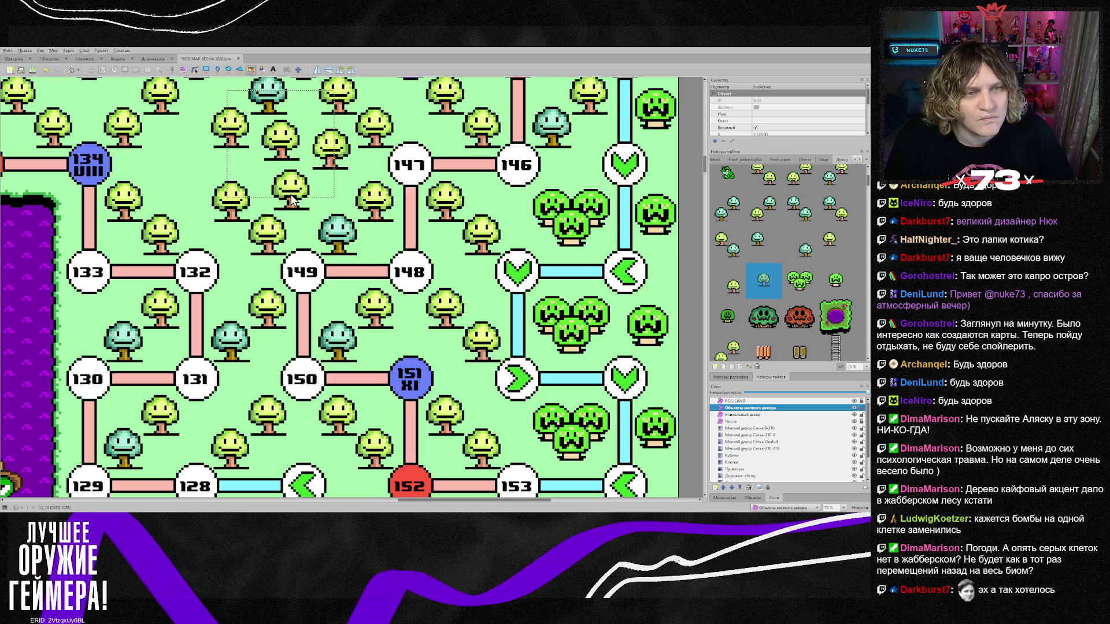
{"action": "left_click", "coordinate": [806, 254]}
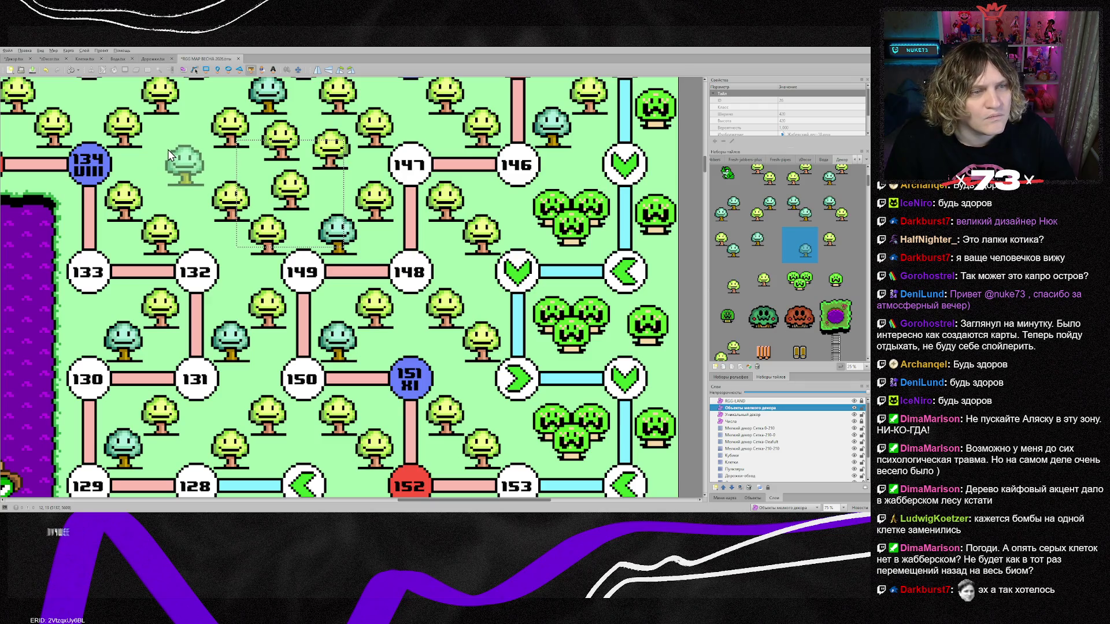
{"action": "left_click", "coordinate": [166, 177]}
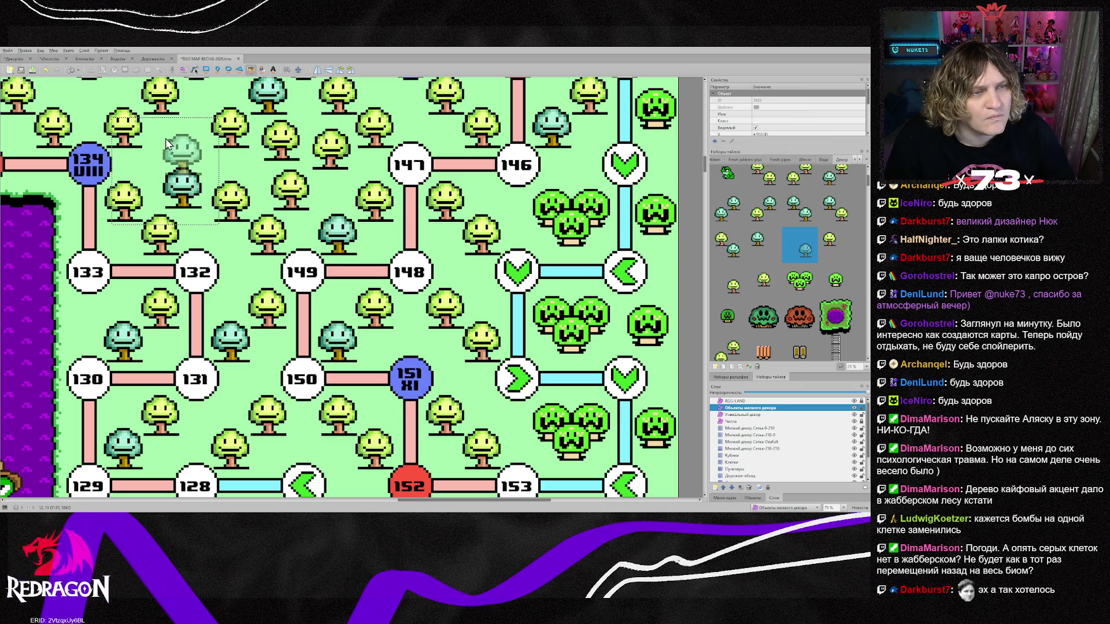
{"action": "left_click", "coordinate": [154, 125]}
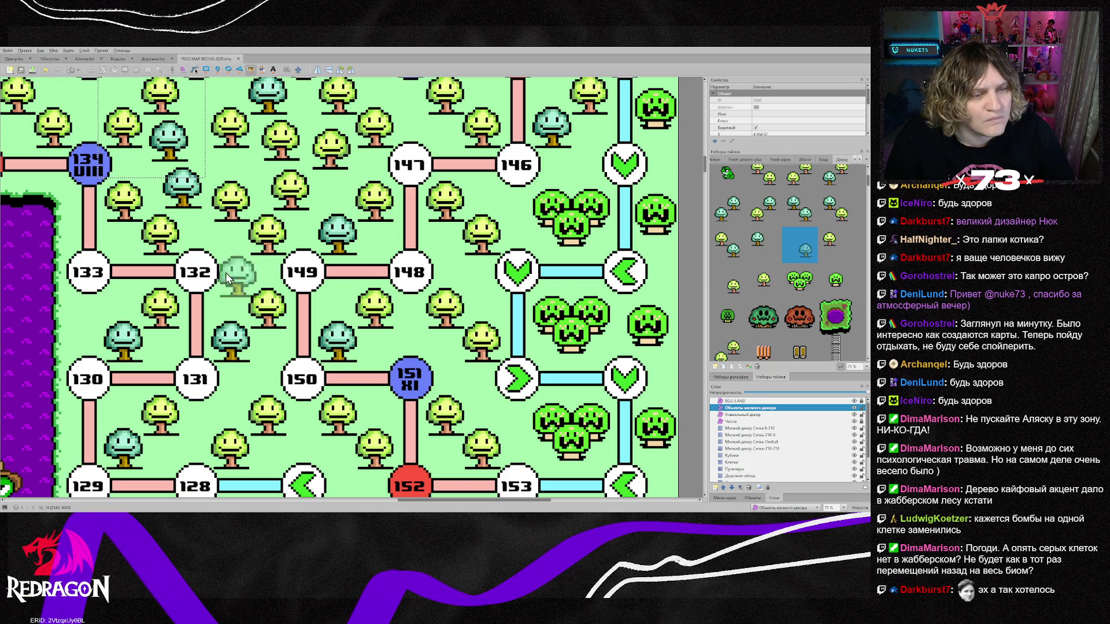
Add trees beside the up-arrow space, below node 126, and around nodes 123–124.
{"action": "scroll", "coordinate": [266, 337], "scroll_direction": "down", "scroll_amount": 3}
{"action": "scroll", "coordinate": [331, 367], "scroll_direction": "down", "scroll_amount": 3}
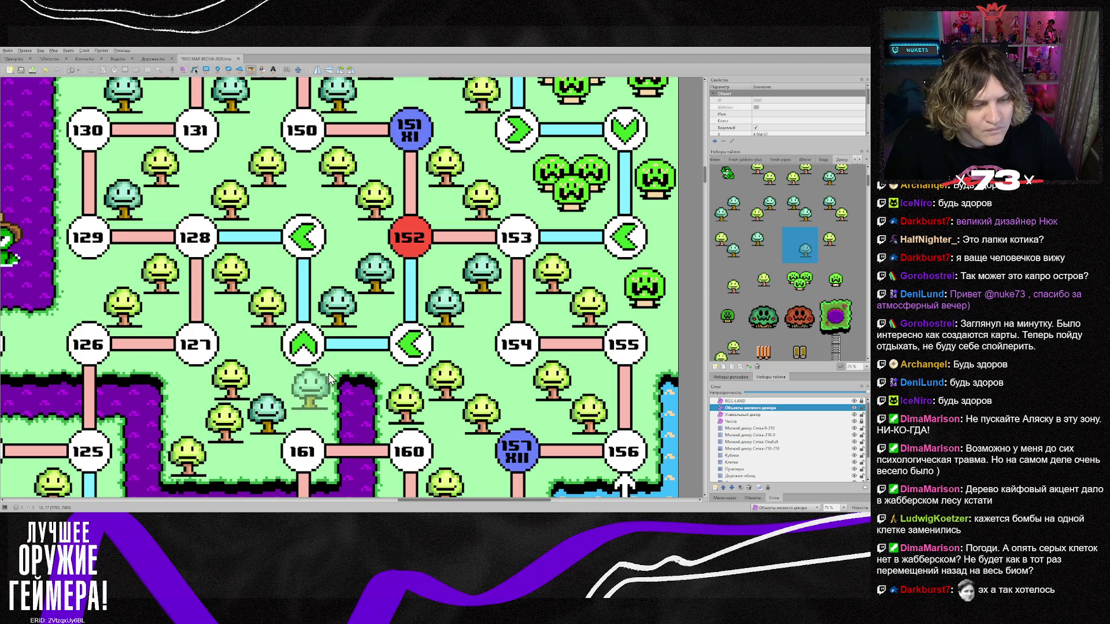
{"action": "left_click", "coordinate": [326, 373]}
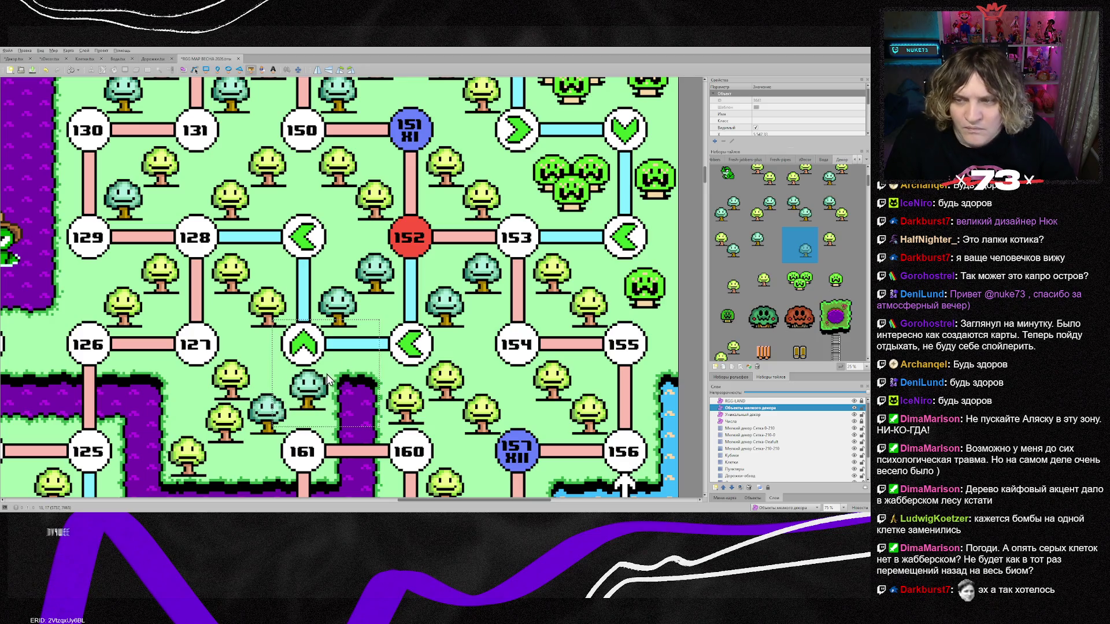
{"action": "left_click", "coordinate": [763, 244]}
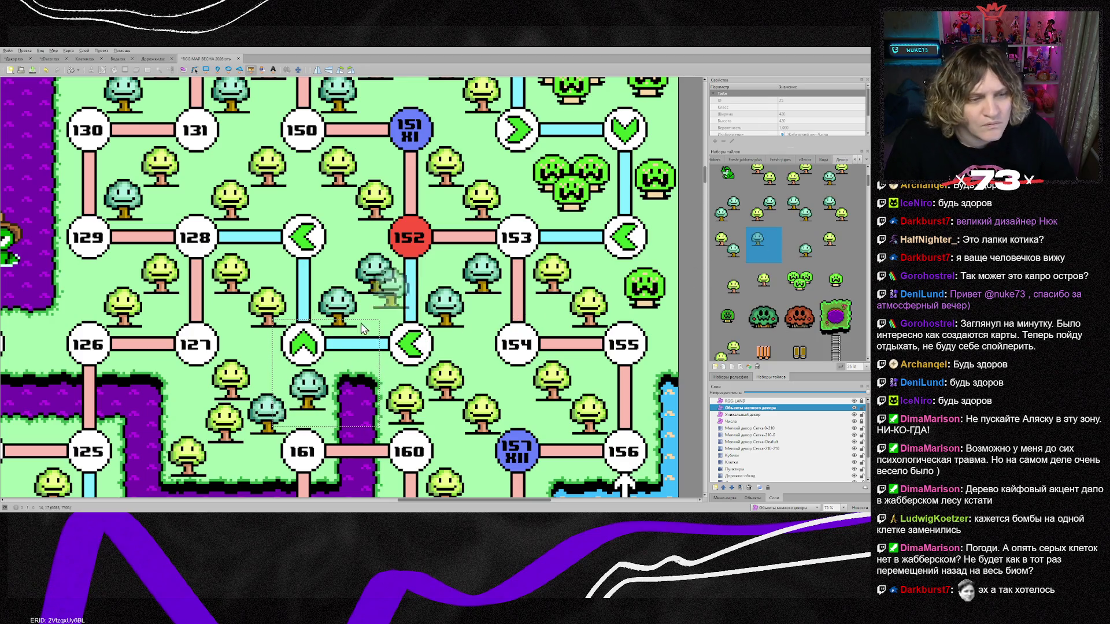
{"action": "left_click", "coordinate": [205, 412]}
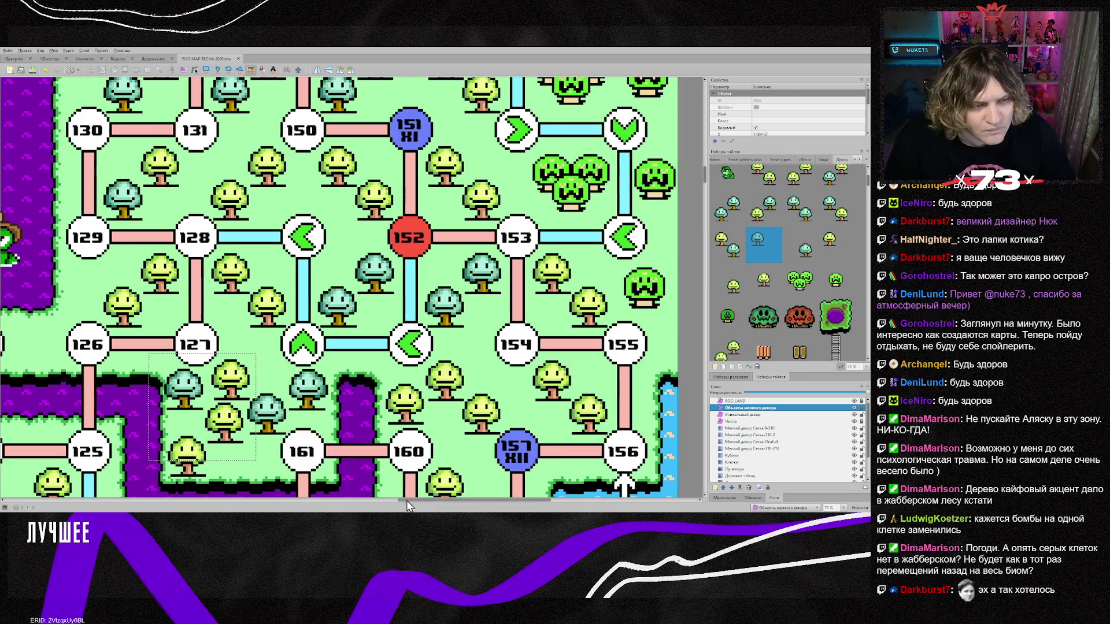
{"action": "left_click_drag", "start_coordinate": [407, 501], "coordinate": [343, 497]}
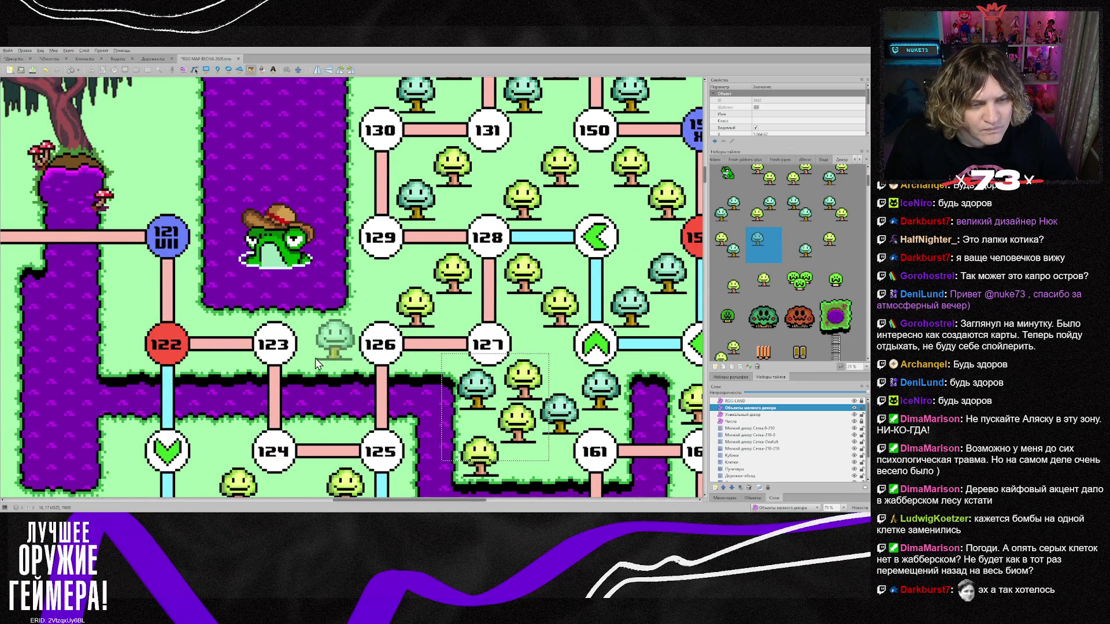
{"action": "left_click", "coordinate": [345, 365]}
{"action": "scroll", "coordinate": [243, 370], "scroll_direction": "down", "scroll_amount": 3}
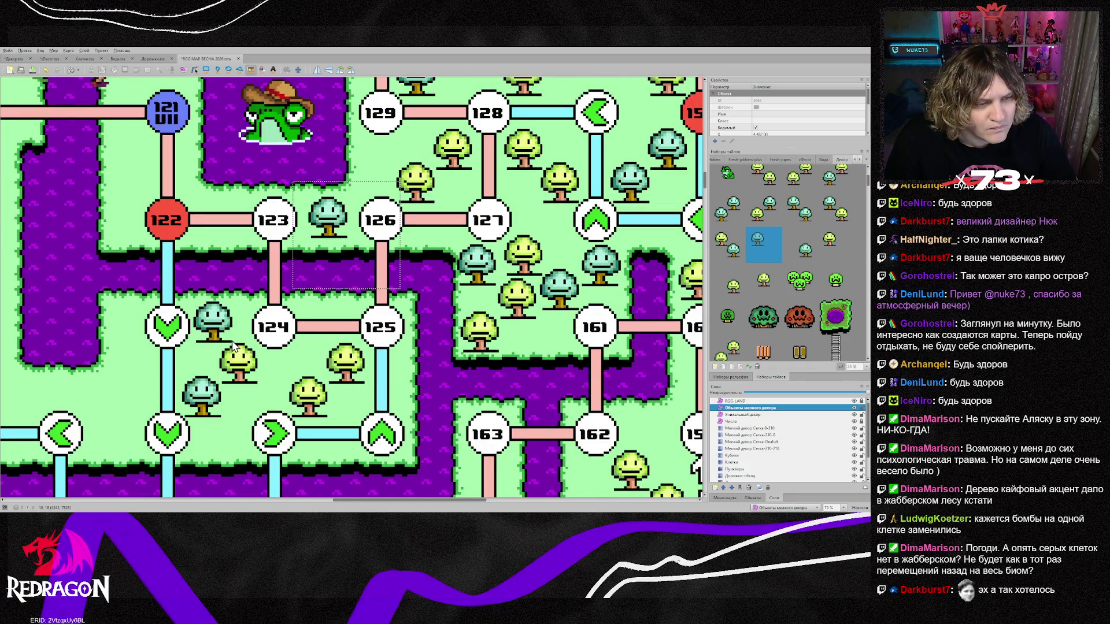
{"action": "left_click", "coordinate": [233, 346]}
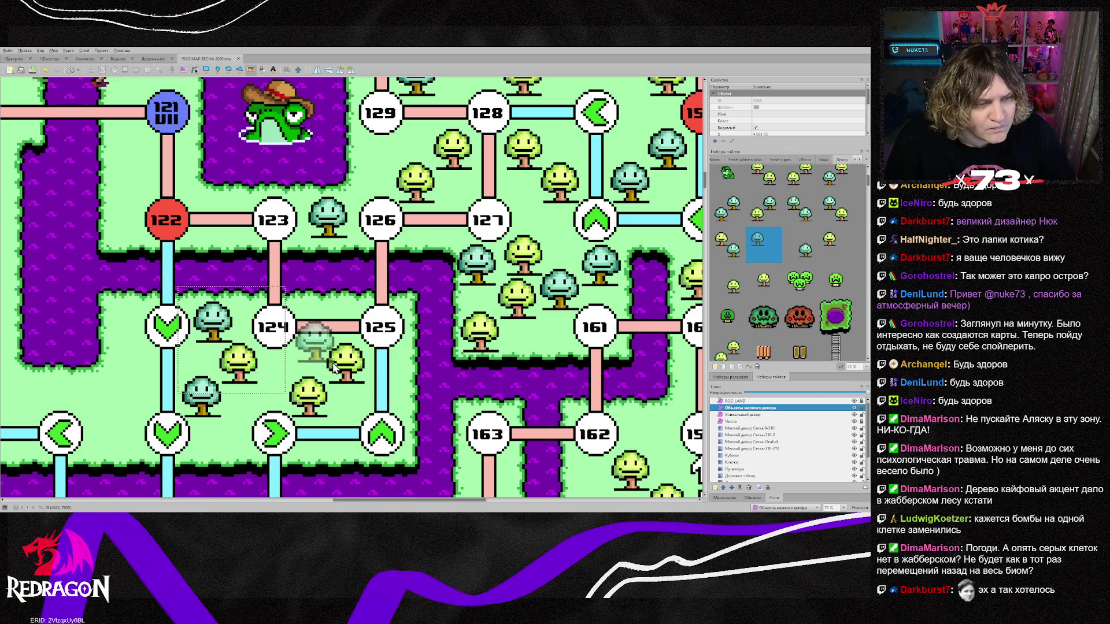
{"action": "left_click", "coordinate": [247, 460]}
Place four green trees between the arrow spaces and along the path near node 120.
{"action": "left_click", "coordinate": [762, 287]}
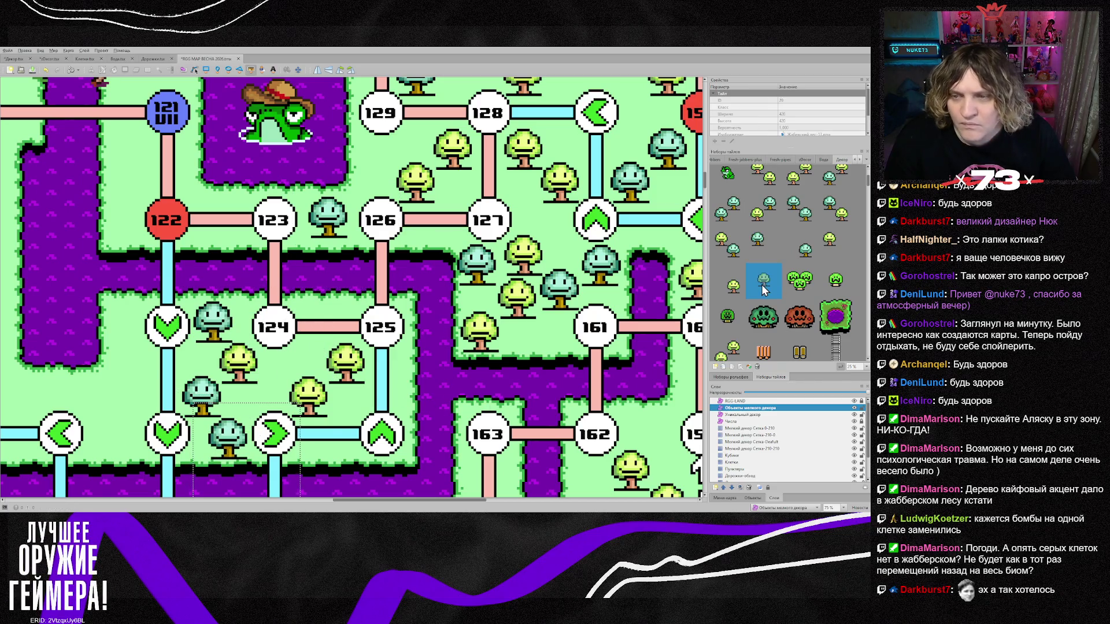
{"action": "scroll", "coordinate": [801, 323], "scroll_direction": "up", "scroll_amount": 1}
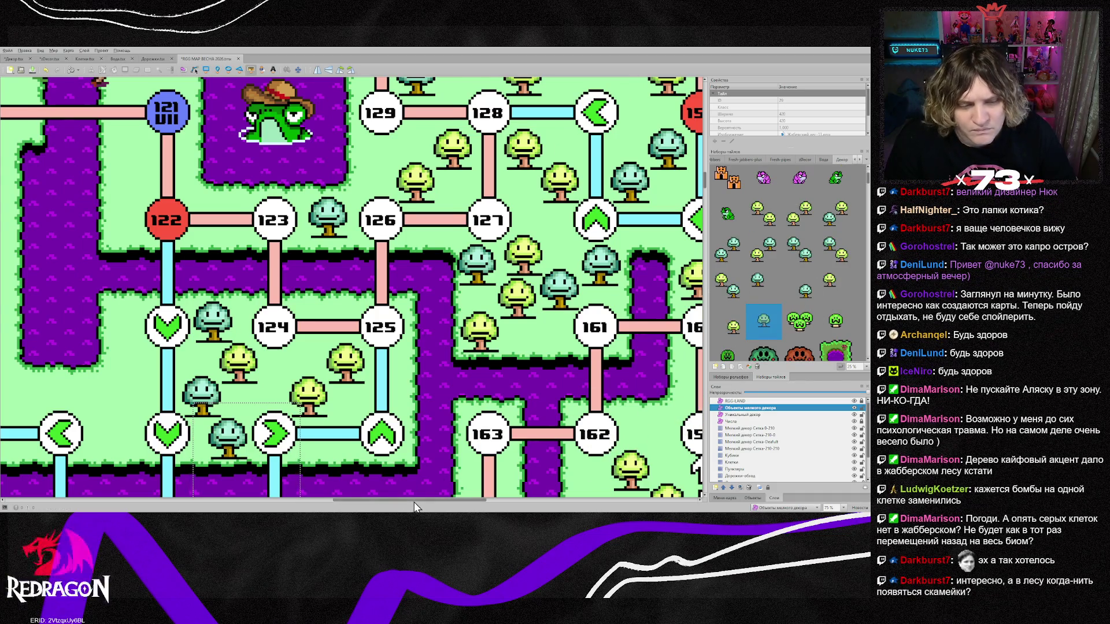
{"action": "scroll", "coordinate": [415, 501], "scroll_direction": "left", "scroll_amount": 5}
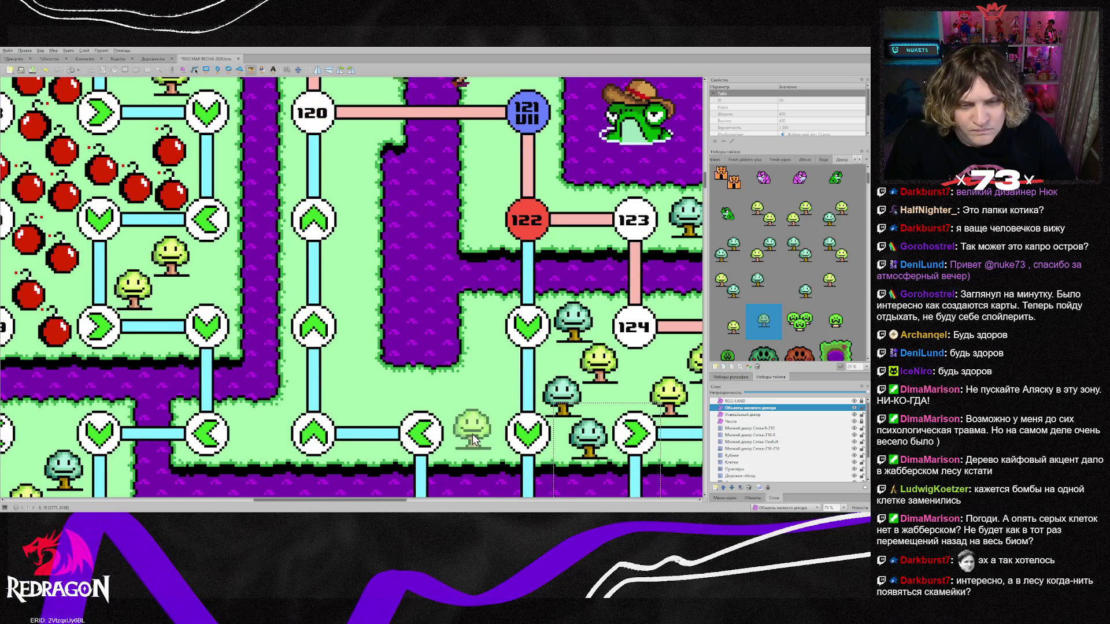
{"action": "left_click", "coordinate": [473, 434]}
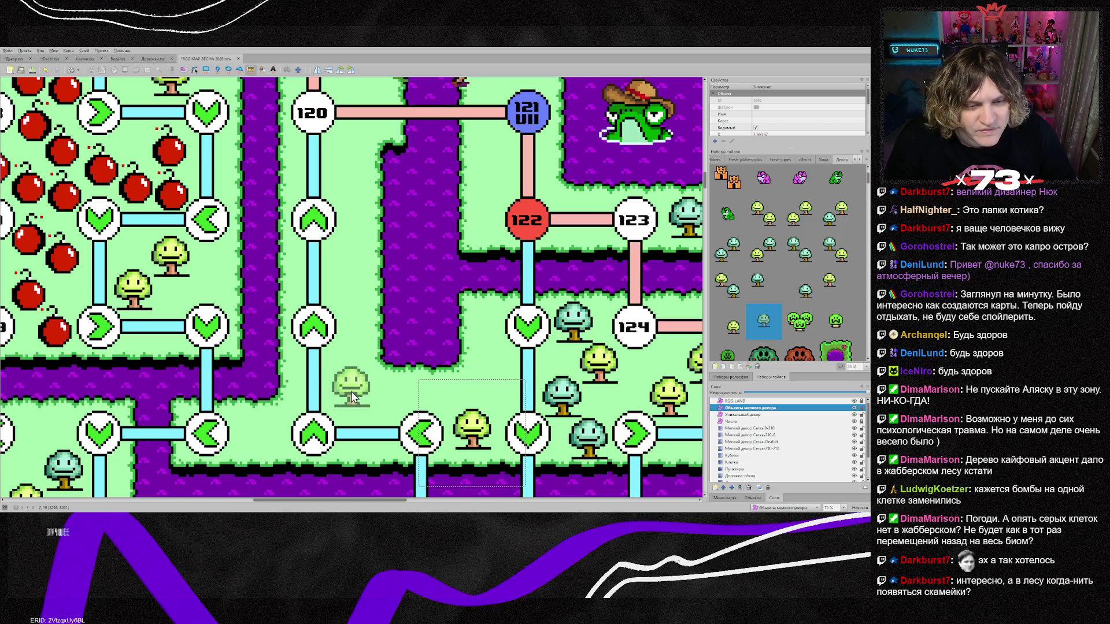
{"action": "left_click", "coordinate": [353, 398]}
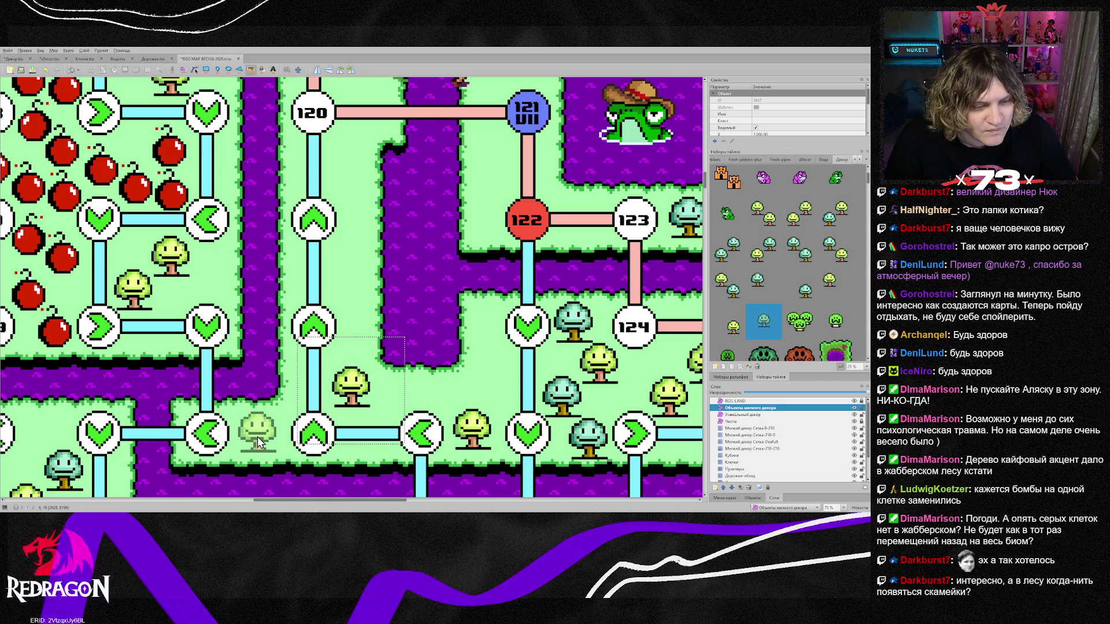
{"action": "left_click", "coordinate": [258, 437]}
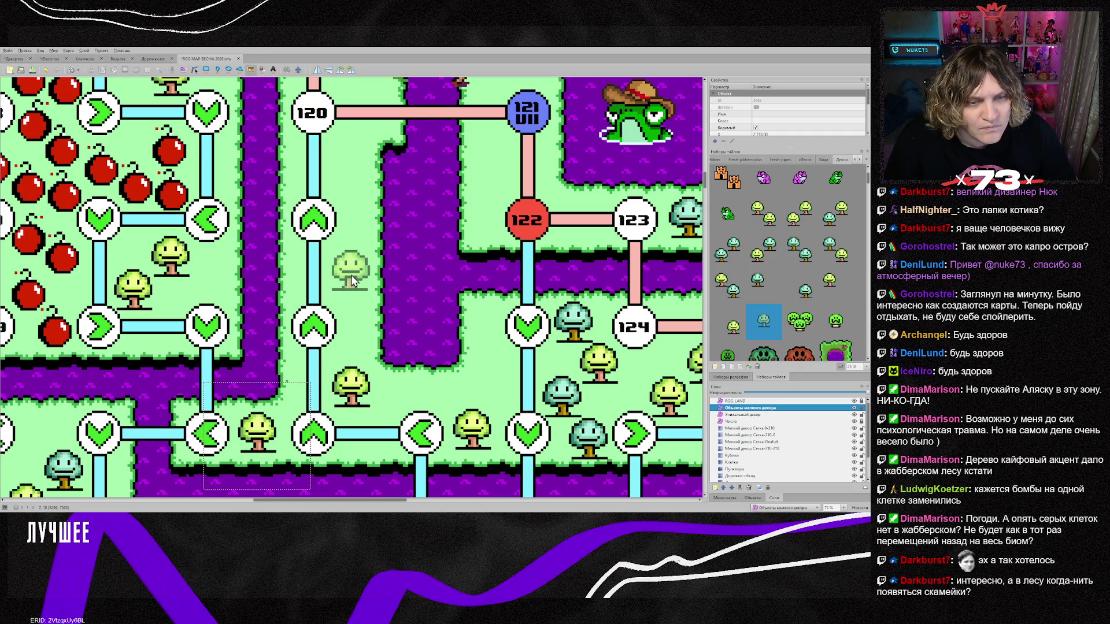
{"action": "left_click", "coordinate": [352, 275]}
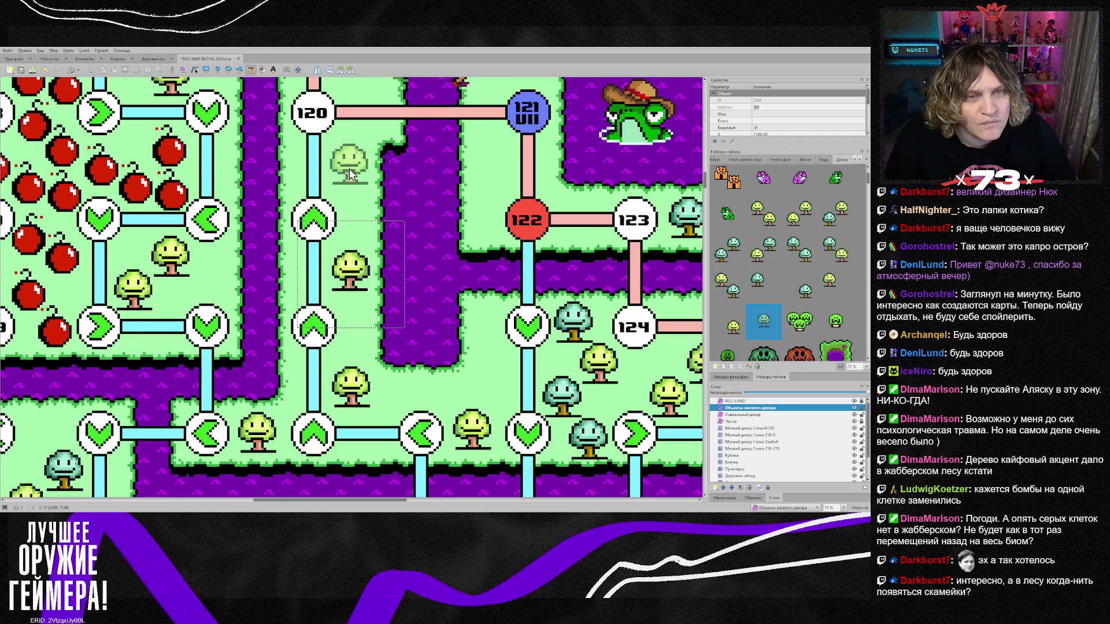
Add two blue trees below node 120 and between nodes 121 and 122.
{"action": "left_click", "coordinate": [764, 285]}
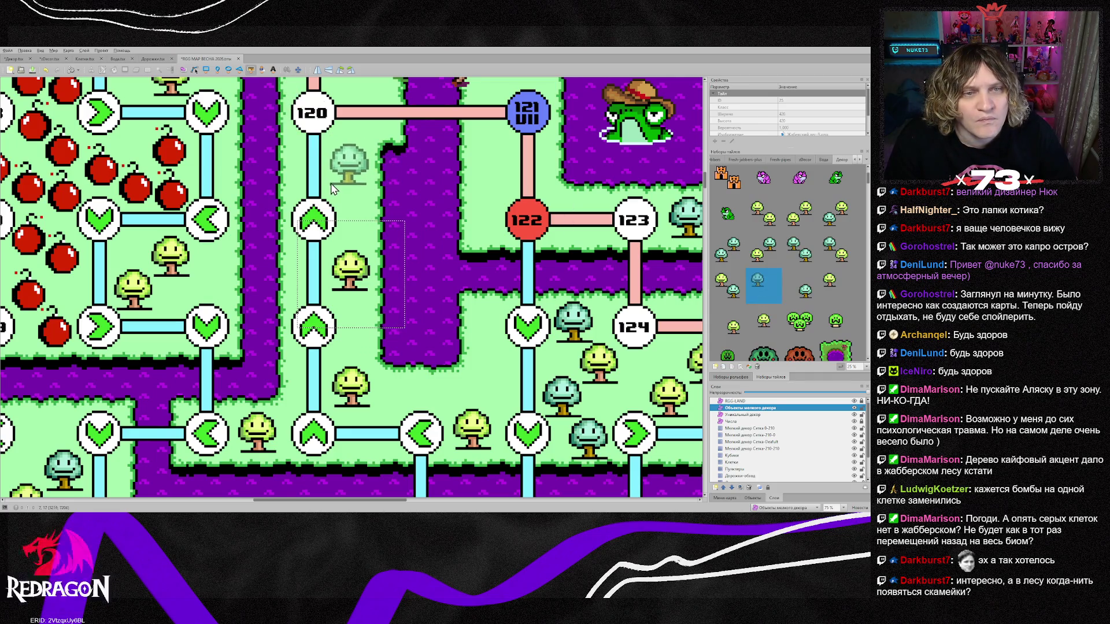
{"action": "left_click", "coordinate": [366, 190]}
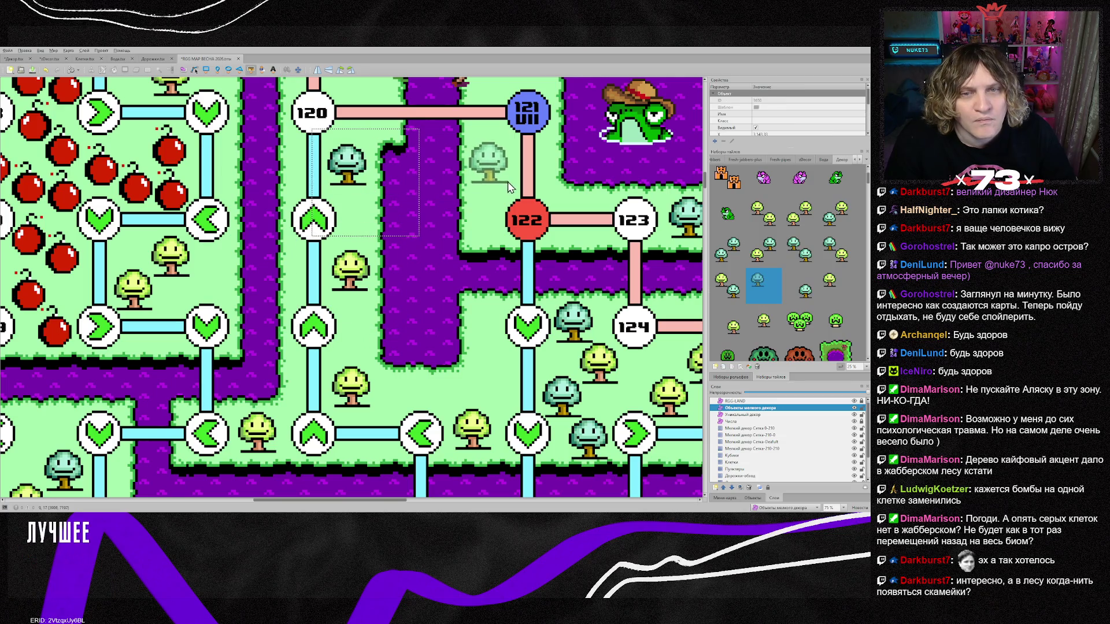
{"action": "left_click", "coordinate": [511, 186]}
{"action": "scroll", "coordinate": [511, 186], "scroll_direction": "up", "scroll_amount": 3}
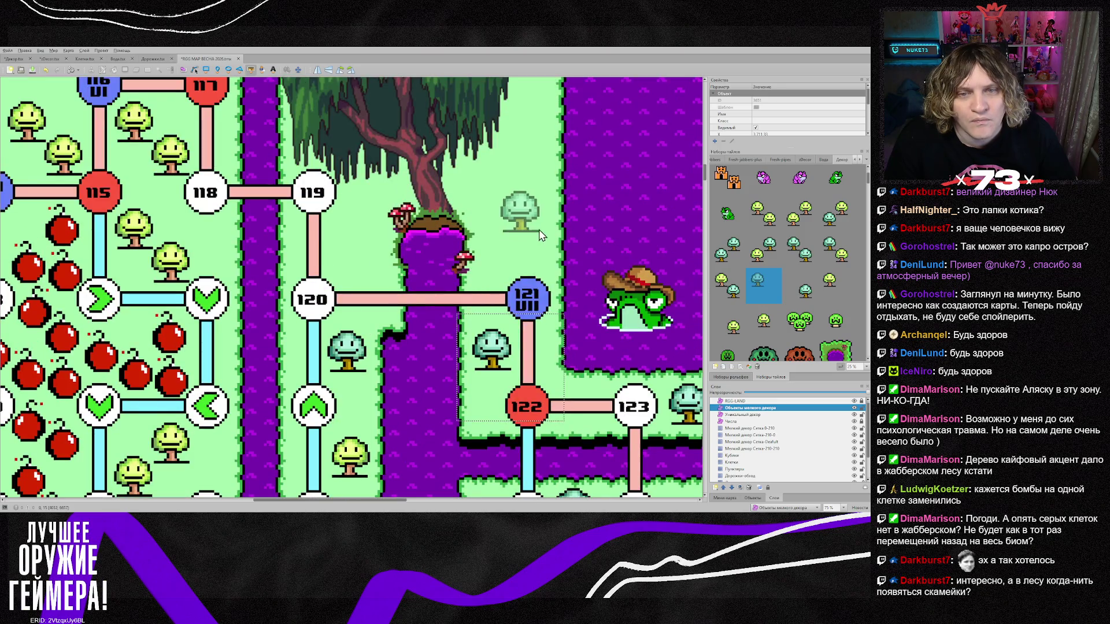
Place four pink creatures around the big willow tree.
{"action": "scroll", "coordinate": [832, 225], "scroll_direction": "up", "scroll_amount": 1}
{"action": "left_click", "coordinate": [803, 225]}
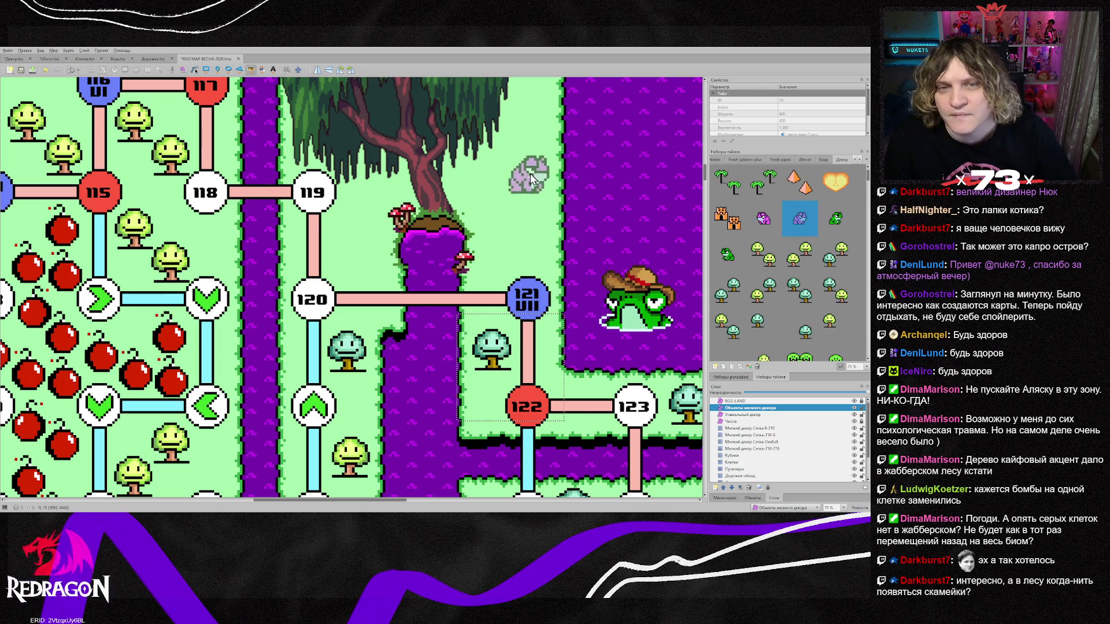
{"action": "scroll", "coordinate": [525, 166], "scroll_direction": "up", "scroll_amount": 2}
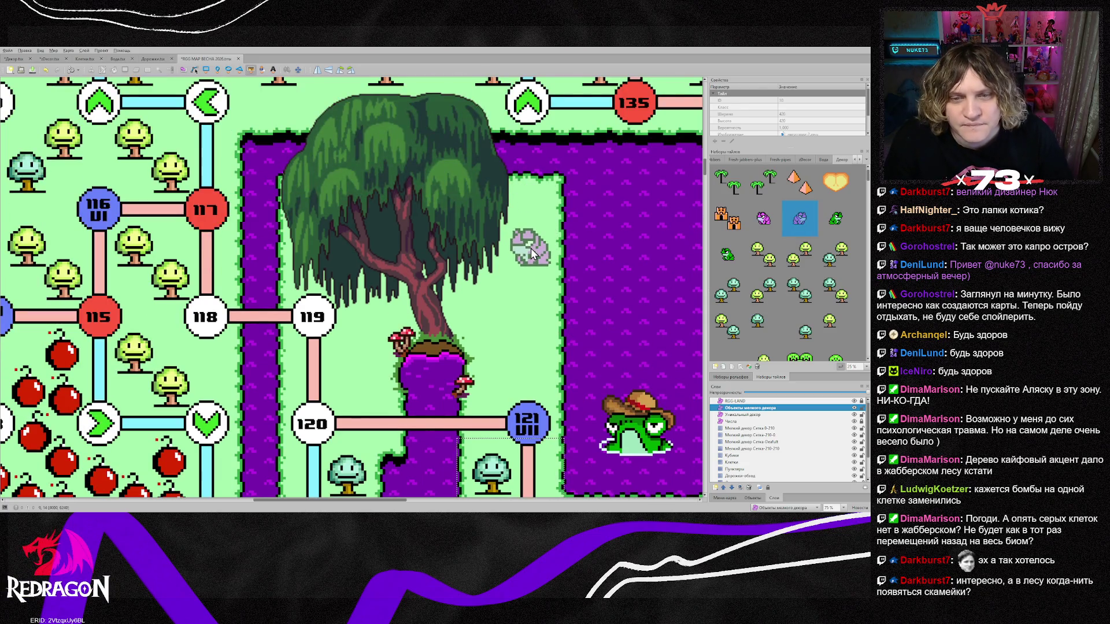
{"action": "left_click", "coordinate": [532, 252]}
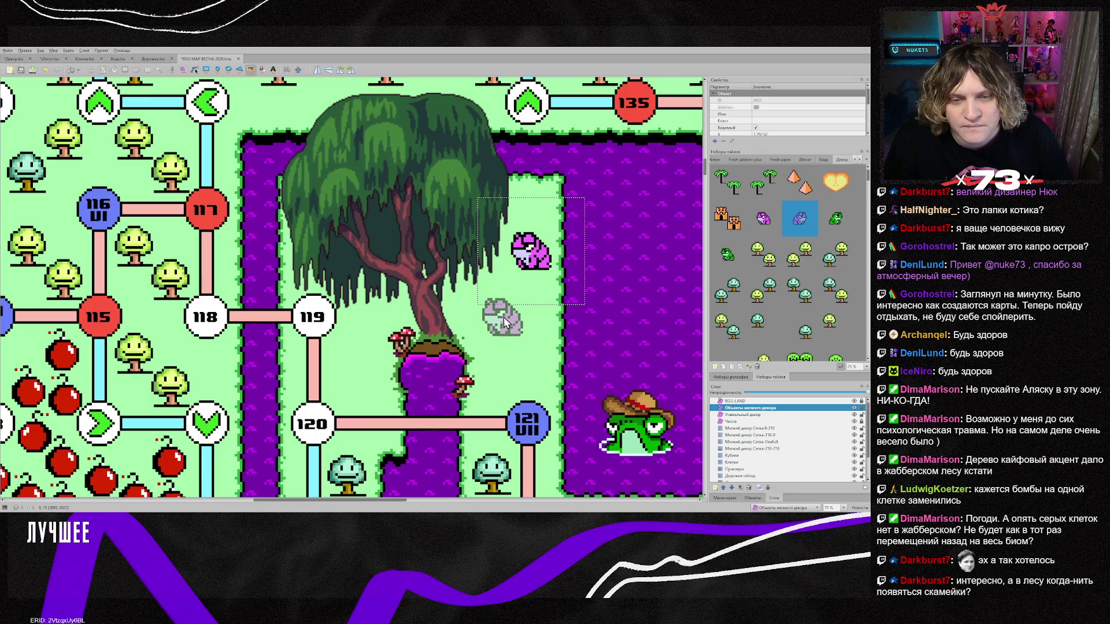
{"action": "left_click", "coordinate": [510, 304]}
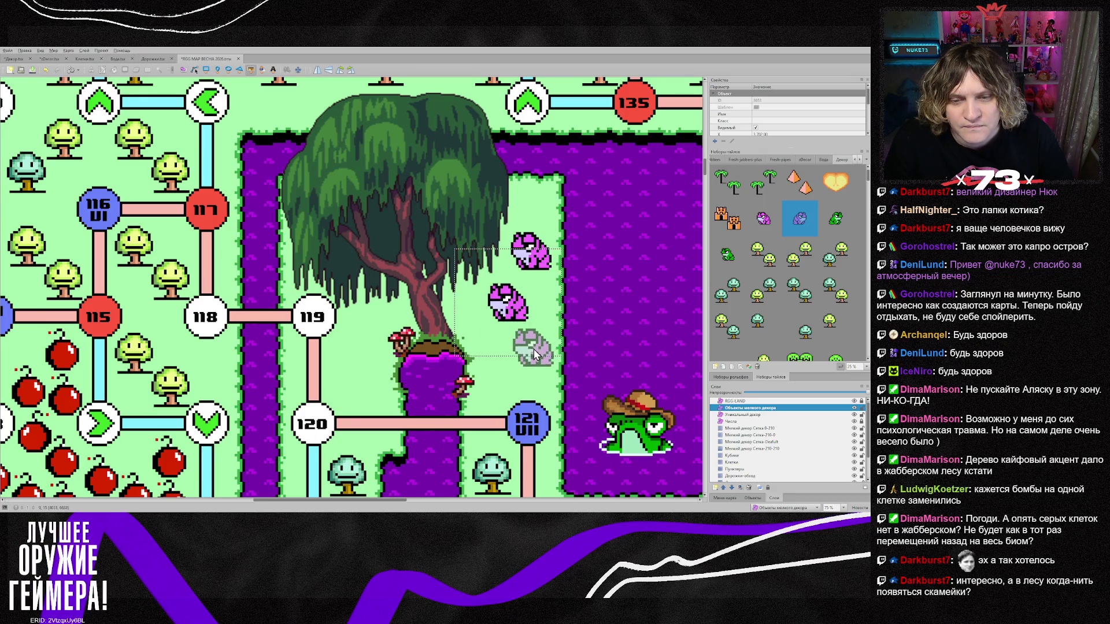
{"action": "left_click", "coordinate": [532, 349]}
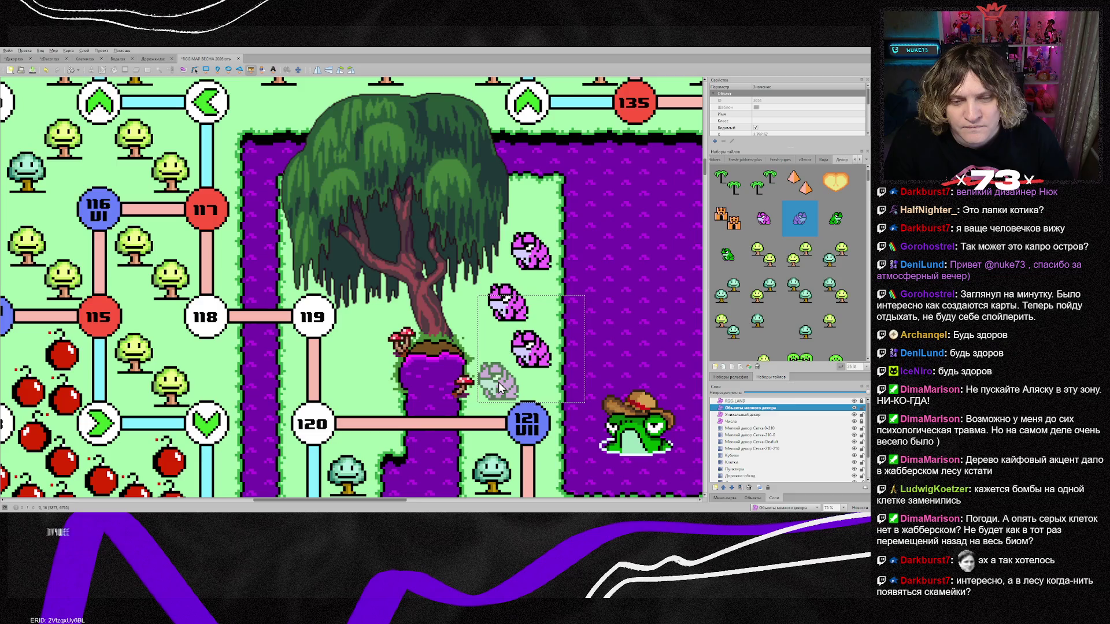
{"action": "left_click", "coordinate": [355, 330]}
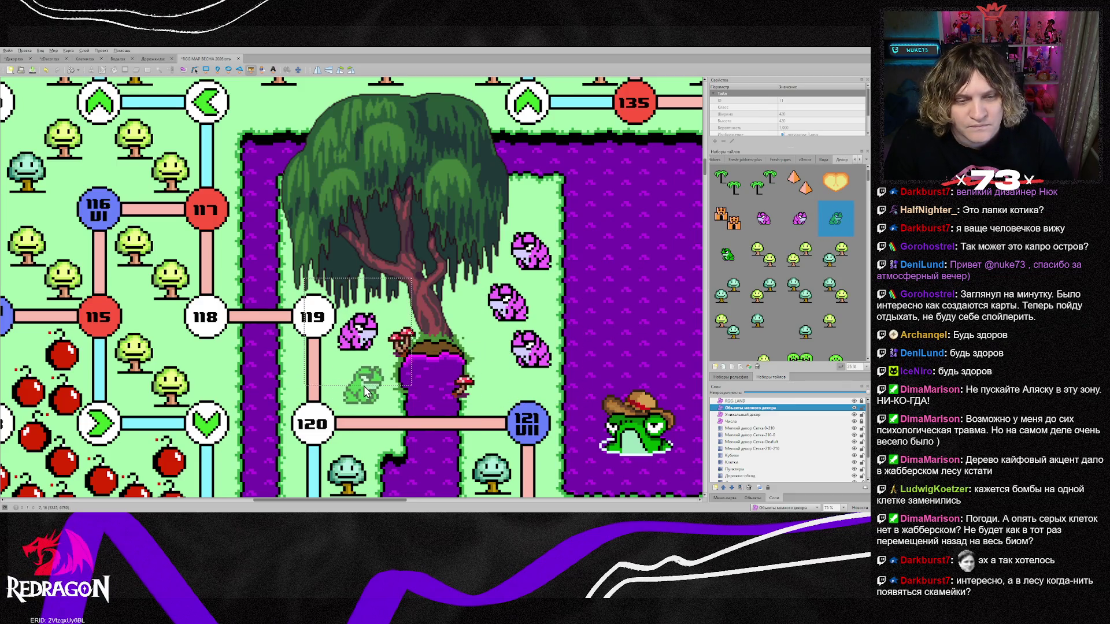
Place two green frogs, left of the tree trunk and near node 121.
{"action": "left_click", "coordinate": [364, 386]}
{"action": "left_click", "coordinate": [498, 381]}
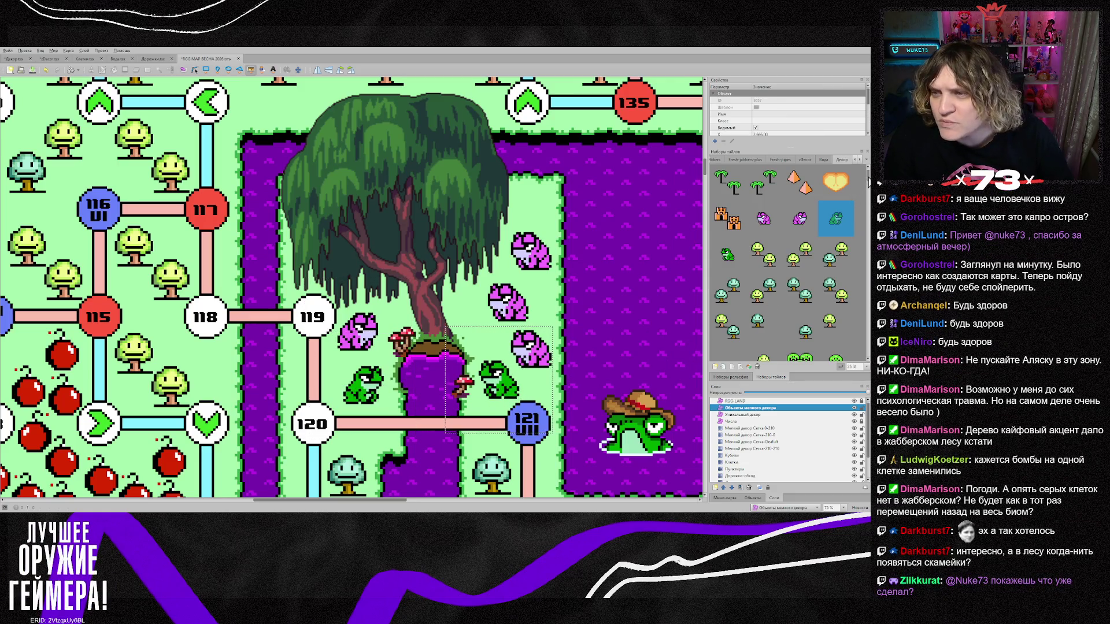
{"action": "scroll", "coordinate": [868, 183], "scroll_direction": "down", "scroll_amount": 5}
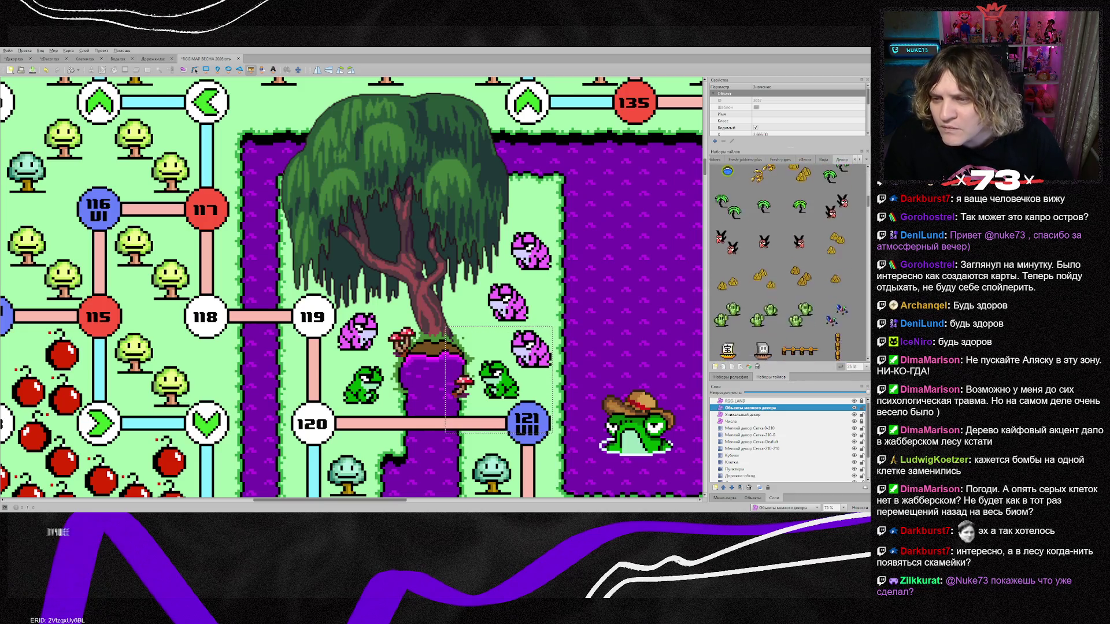
{"action": "scroll", "coordinate": [779, 263], "scroll_direction": "down", "scroll_amount": 8}
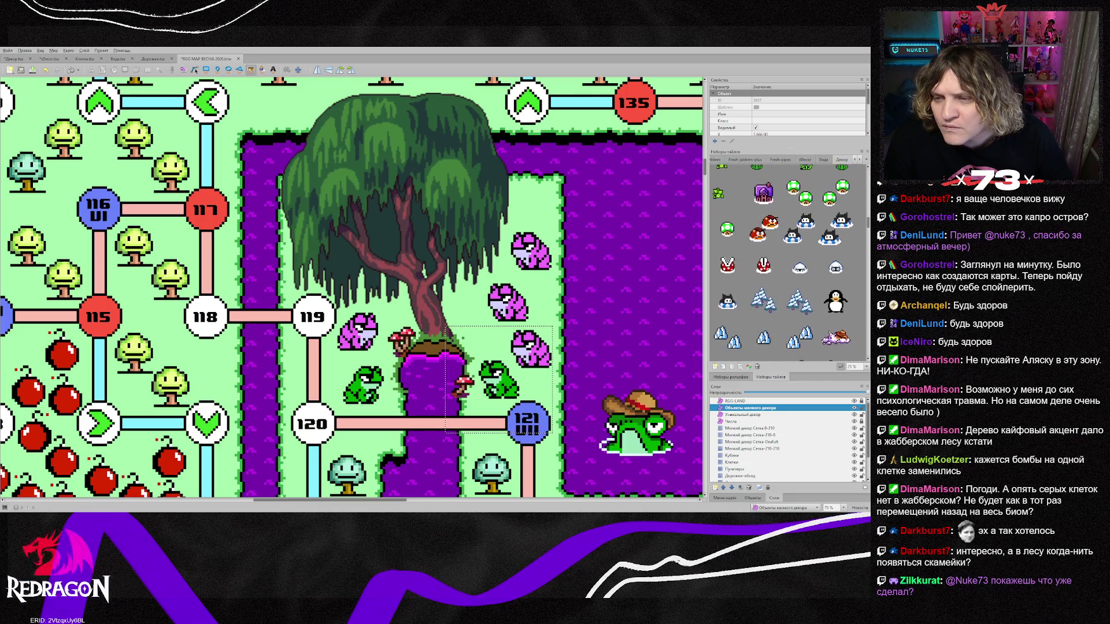
{"action": "scroll", "coordinate": [780, 263], "scroll_direction": "down", "scroll_amount": 6}
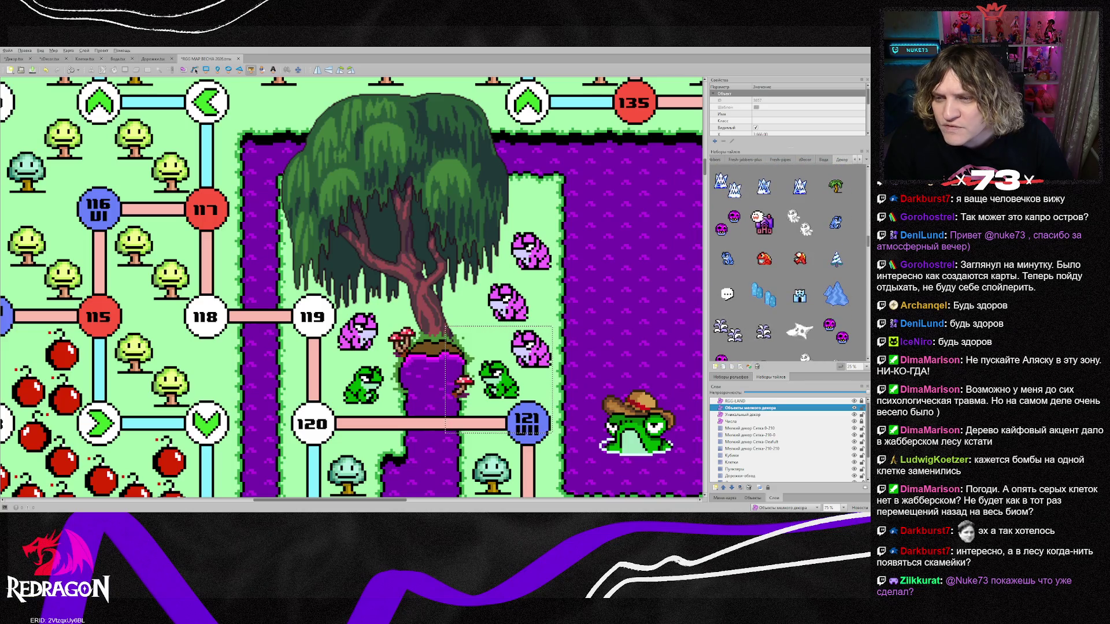
{"action": "scroll", "coordinate": [779, 263], "scroll_direction": "down", "scroll_amount": 1}
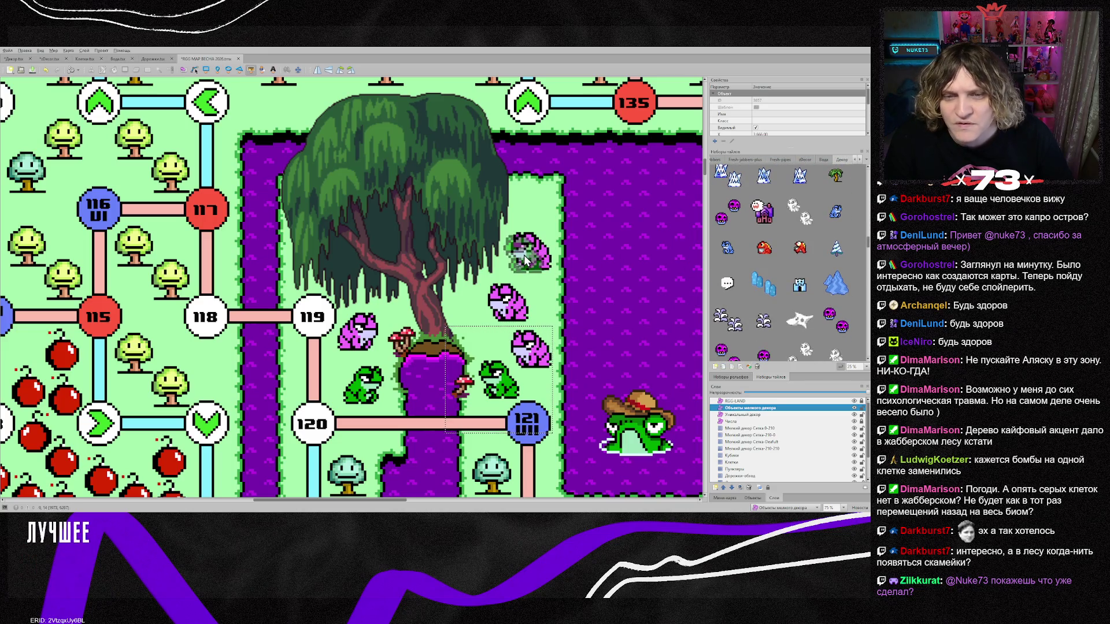
Delete the top pink creature and place two blue creatures at the tree's upper right.
{"action": "key", "text": "s"}
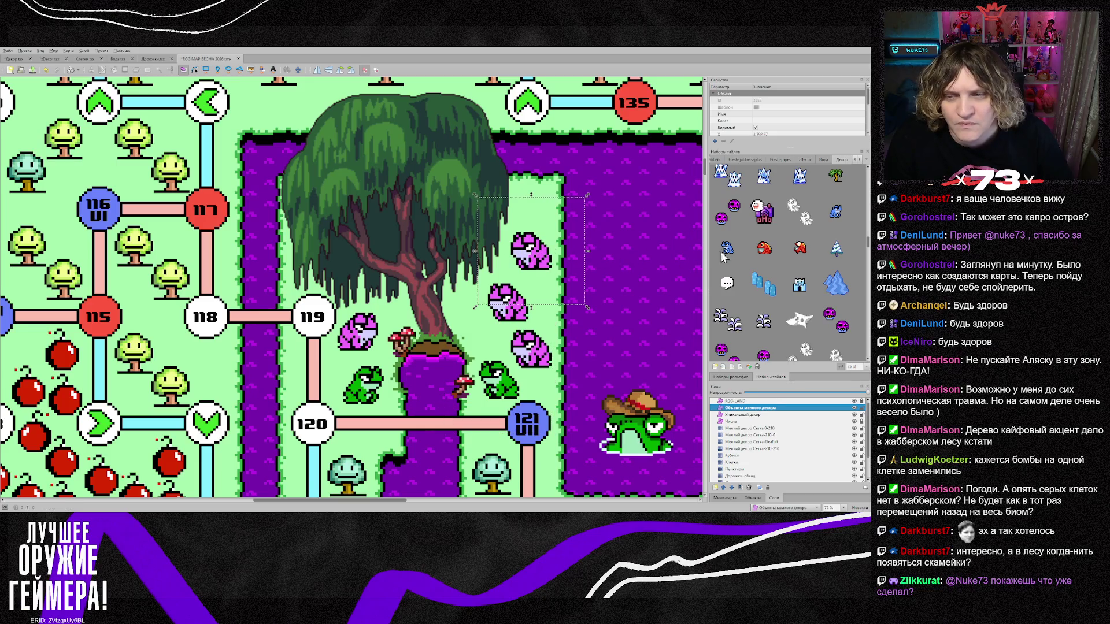
{"action": "key", "text": "Delete"}
{"action": "left_click", "coordinate": [729, 248]}
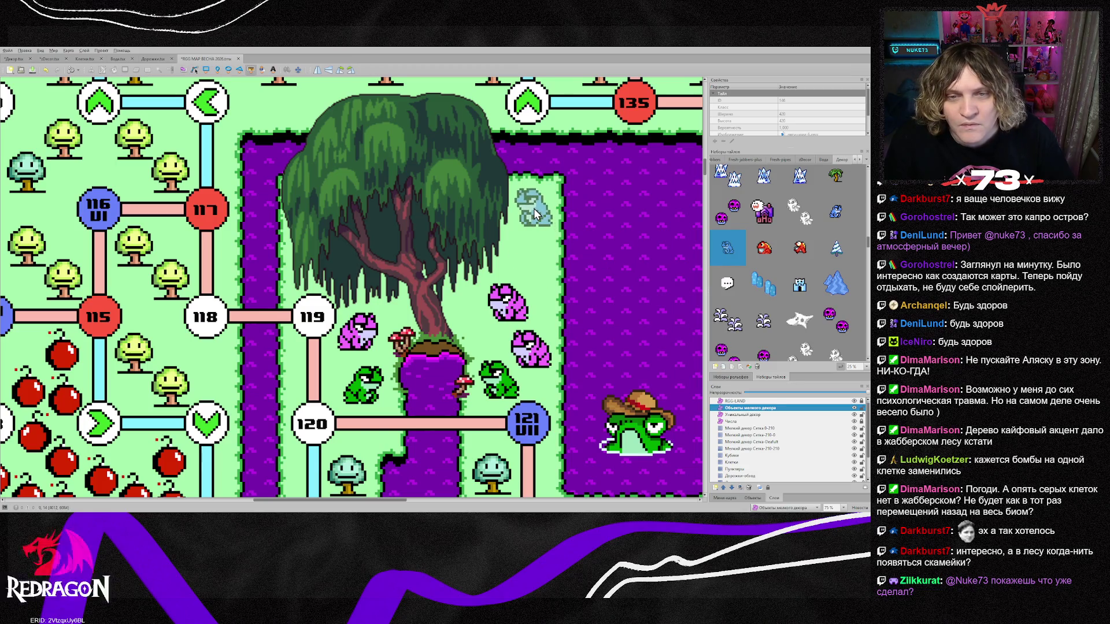
{"action": "left_click", "coordinate": [533, 207]}
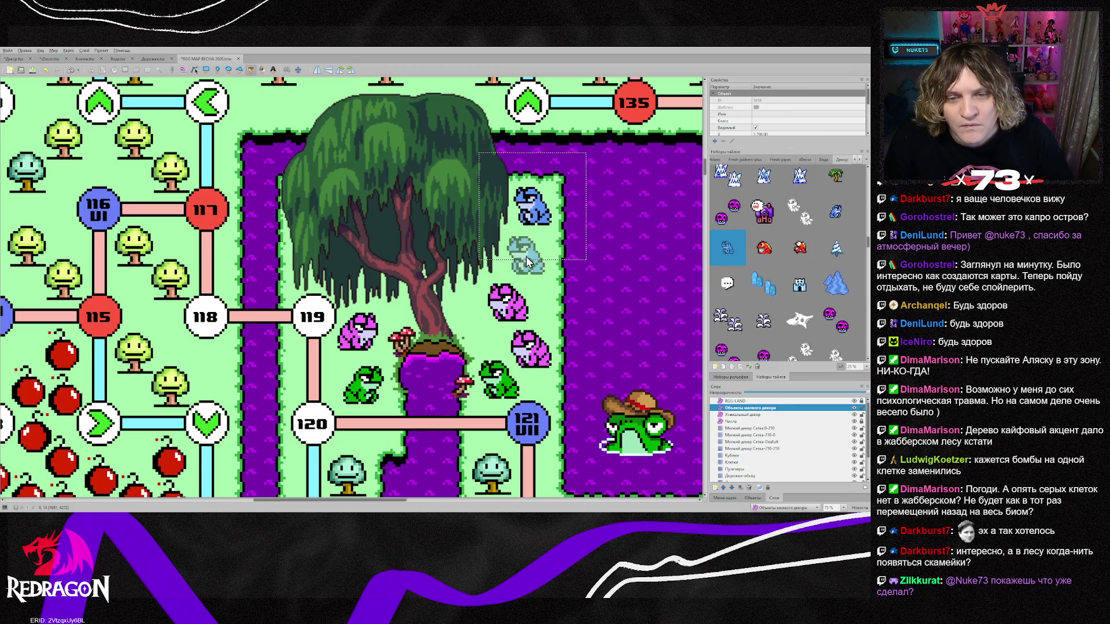
{"action": "left_click", "coordinate": [526, 255]}
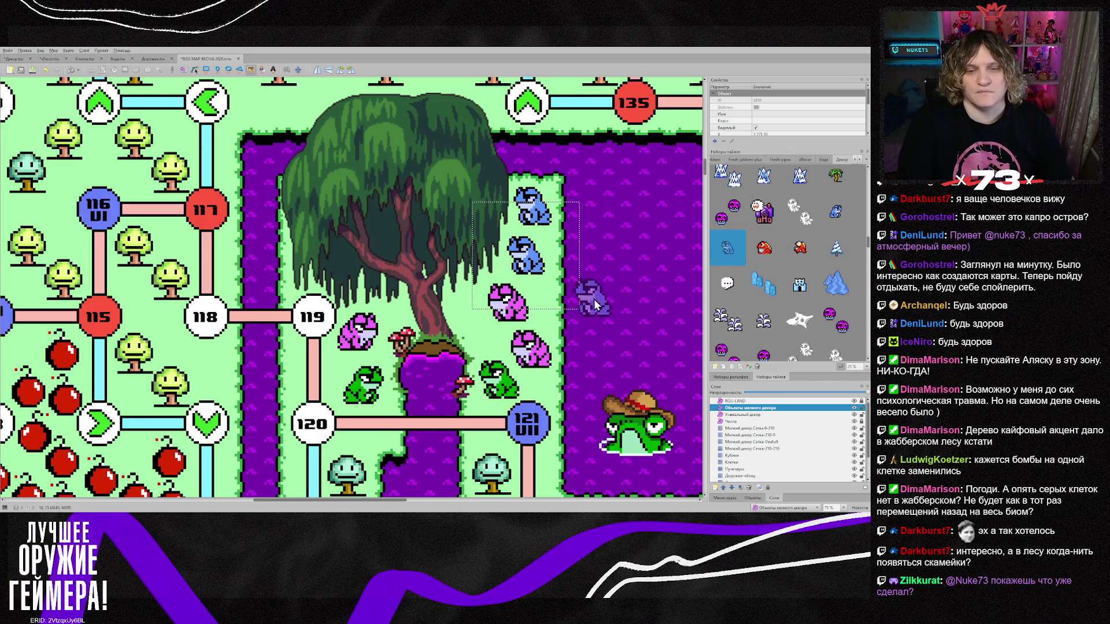
Place a red creature beside the green frog near node 121.
{"action": "key", "text": "s"}
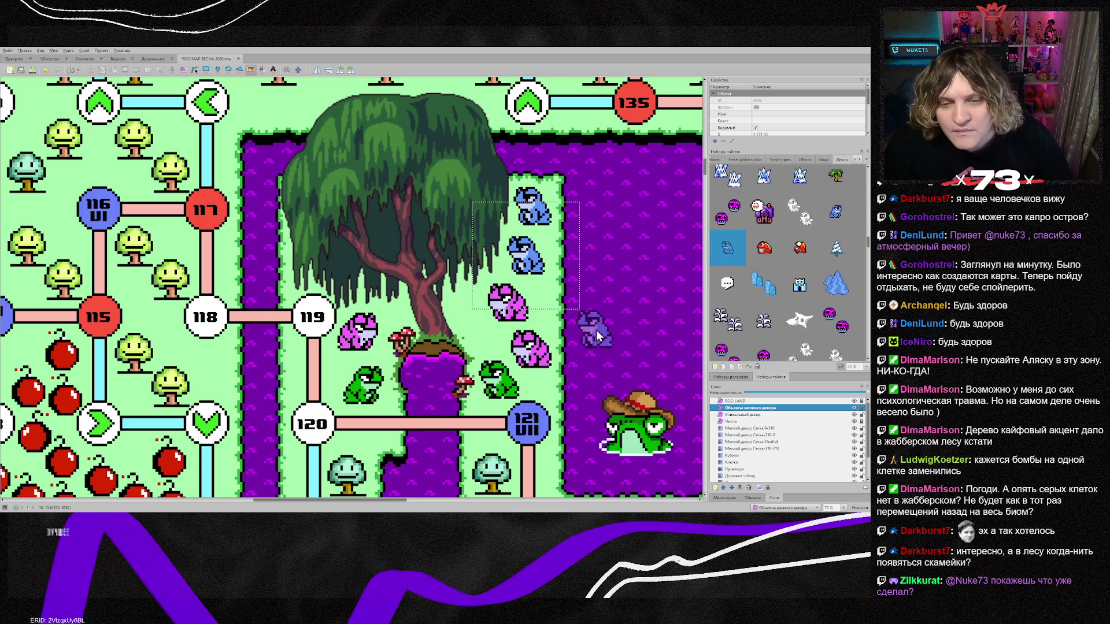
{"action": "left_click_drag", "start_coordinate": [587, 292], "coordinate": [477, 405]}
{"action": "left_click", "coordinate": [764, 249]}
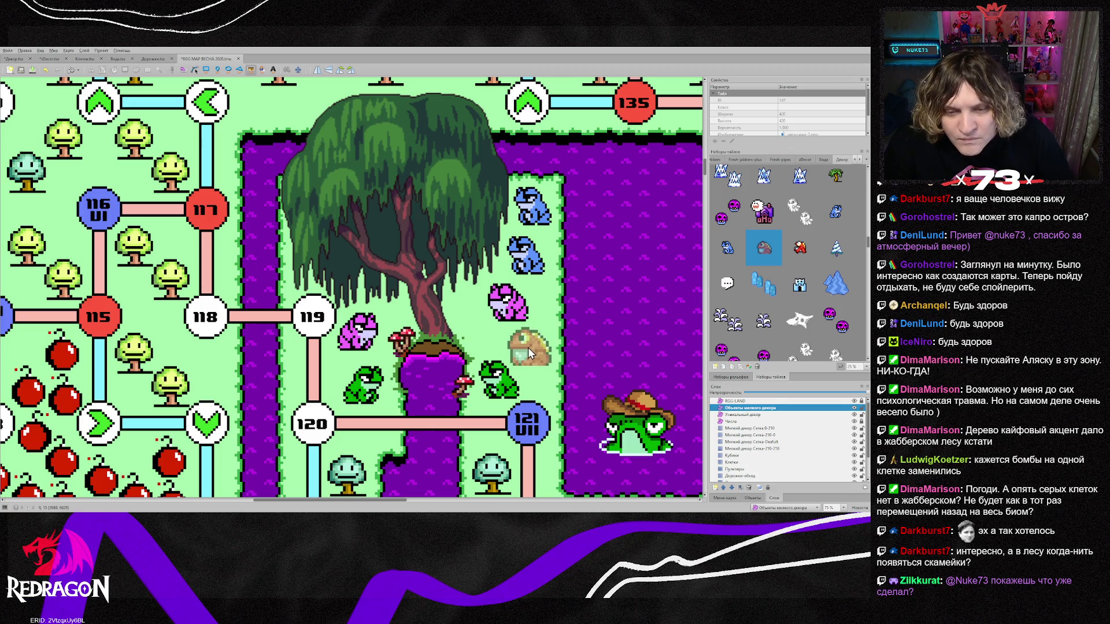
{"action": "left_click", "coordinate": [529, 348]}
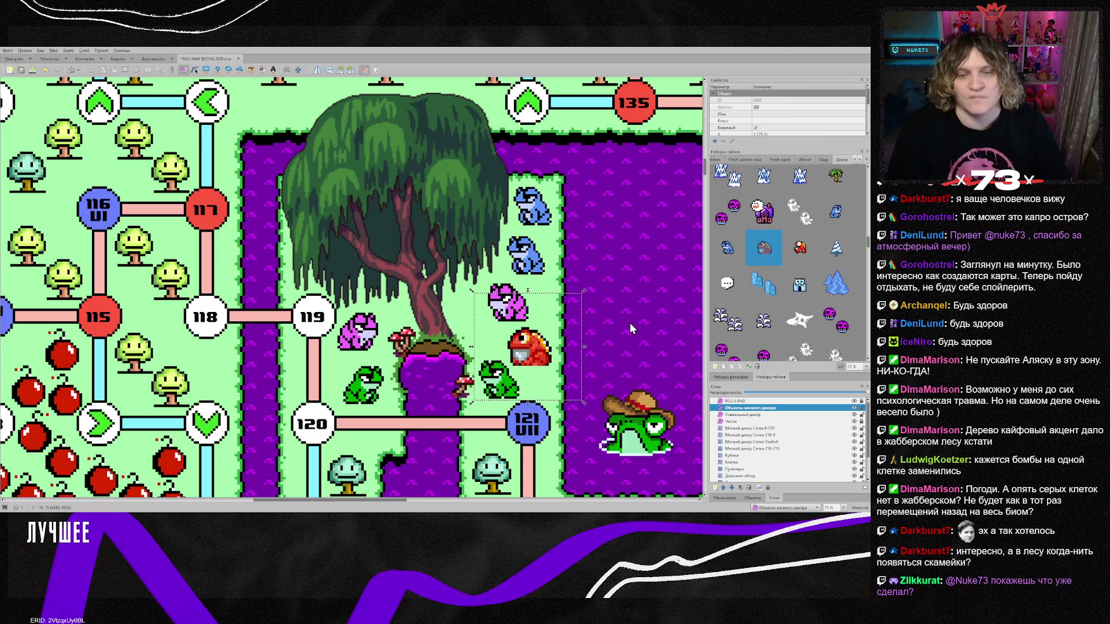
{"action": "scroll", "coordinate": [641, 323], "scroll_direction": "down", "scroll_amount": 1}
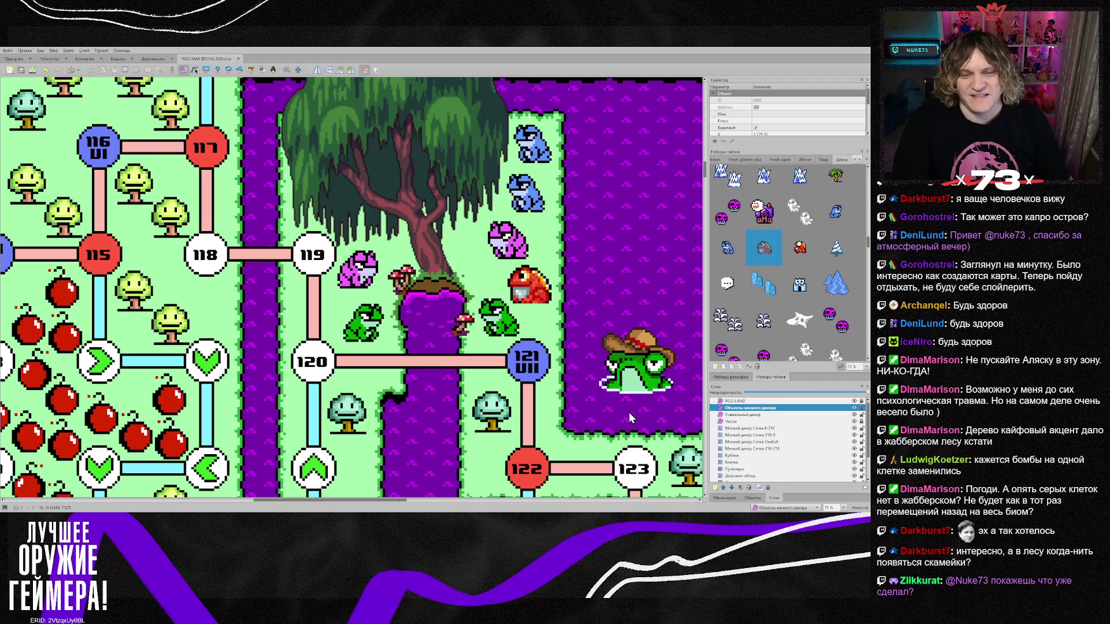
{"action": "left_click_drag", "start_coordinate": [389, 499], "coordinate": [443, 499]}
{"action": "scroll", "coordinate": [442, 365], "scroll_direction": "up", "scroll_amount": 1}
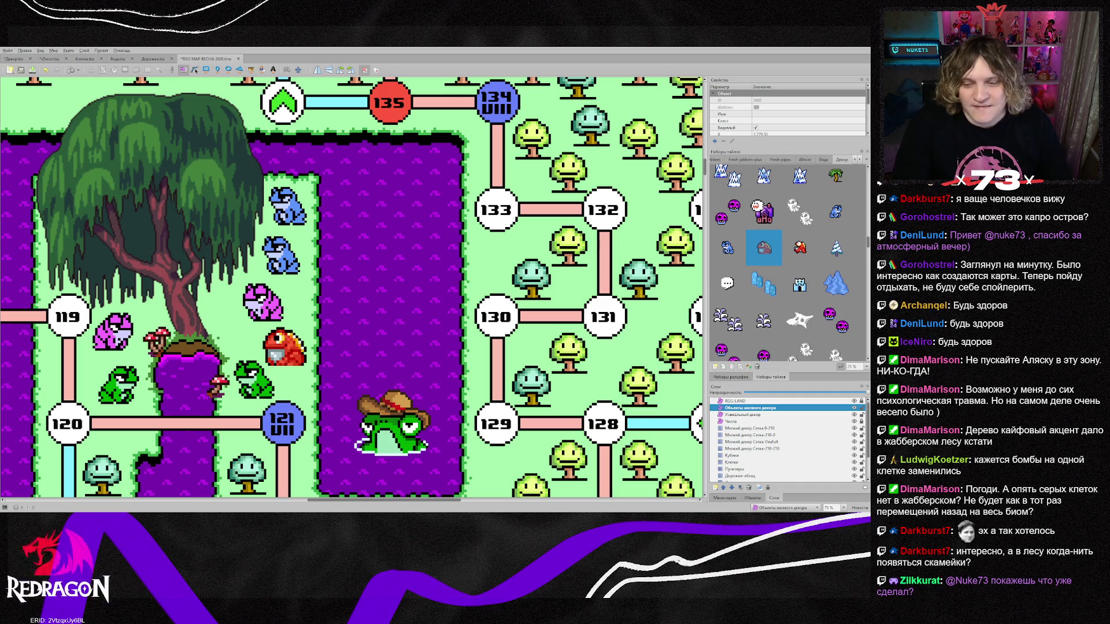
Stamp a small grass island tile into the purple water on the Острова layer.
{"action": "scroll", "coordinate": [759, 454], "scroll_direction": "down", "scroll_amount": 2}
{"action": "left_click", "coordinate": [742, 462]}
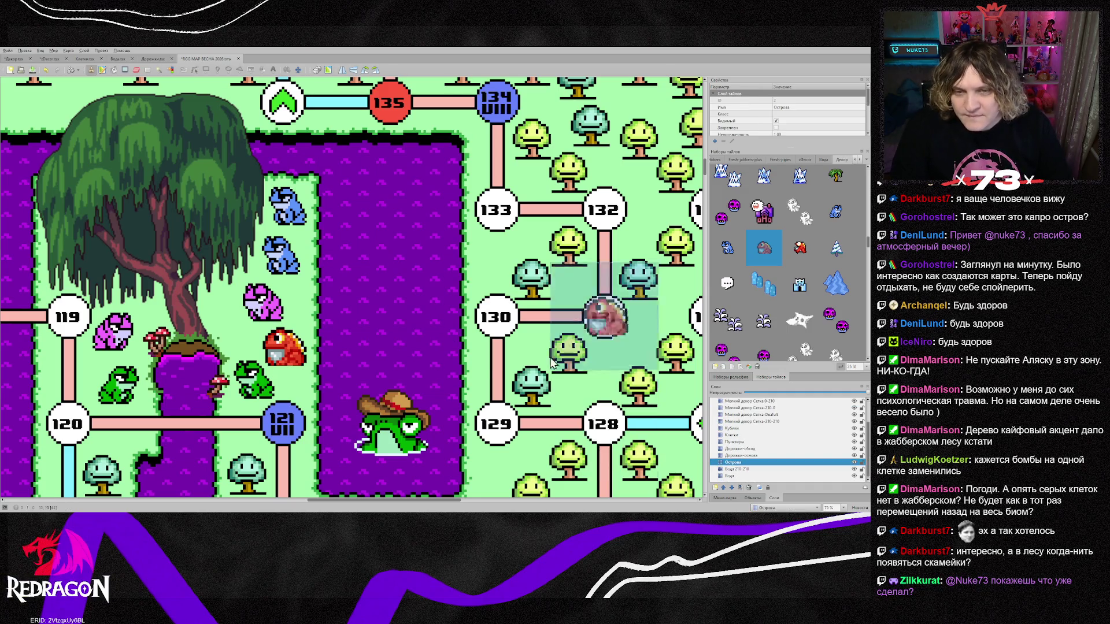
{"action": "left_click", "coordinate": [732, 309]}
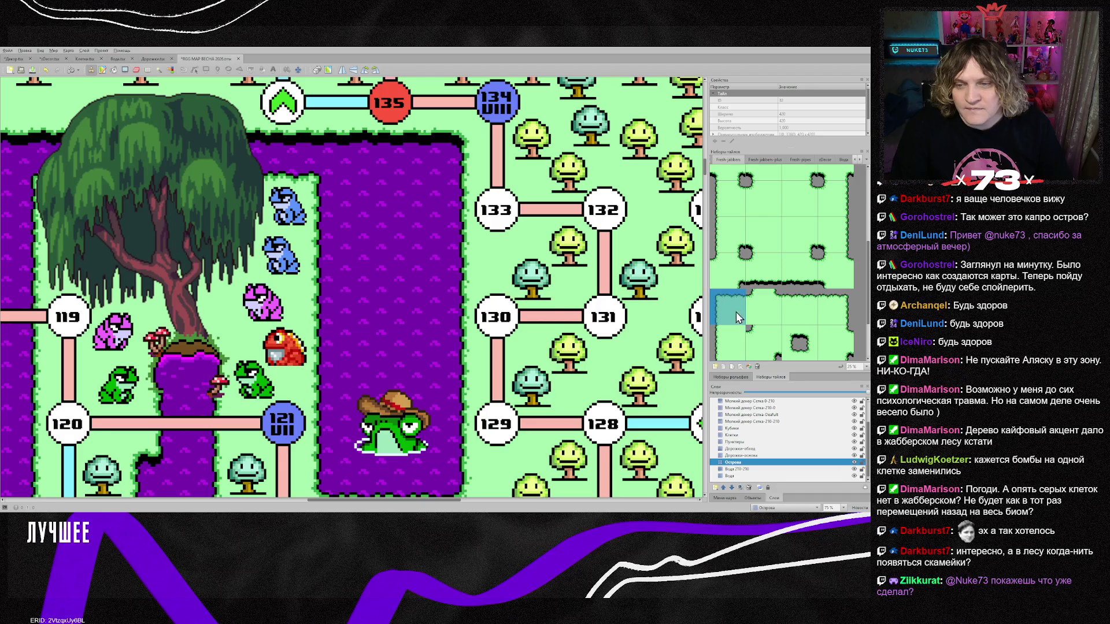
{"action": "scroll", "coordinate": [758, 275], "scroll_direction": "up", "scroll_amount": 3}
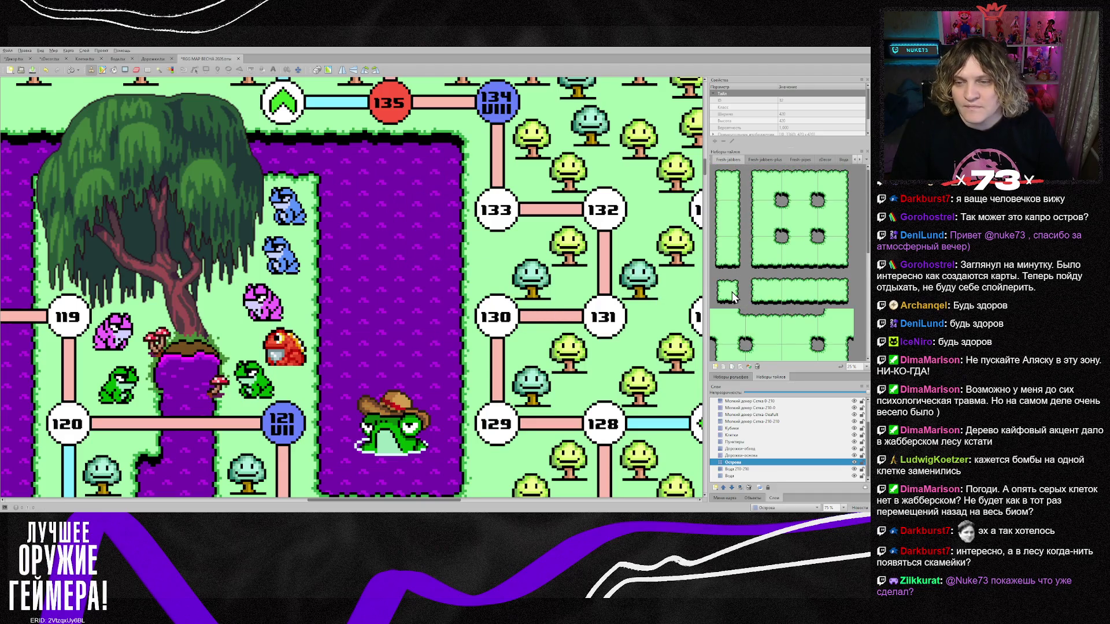
{"action": "left_click", "coordinate": [412, 211]}
{"action": "left_click", "coordinate": [797, 327]}
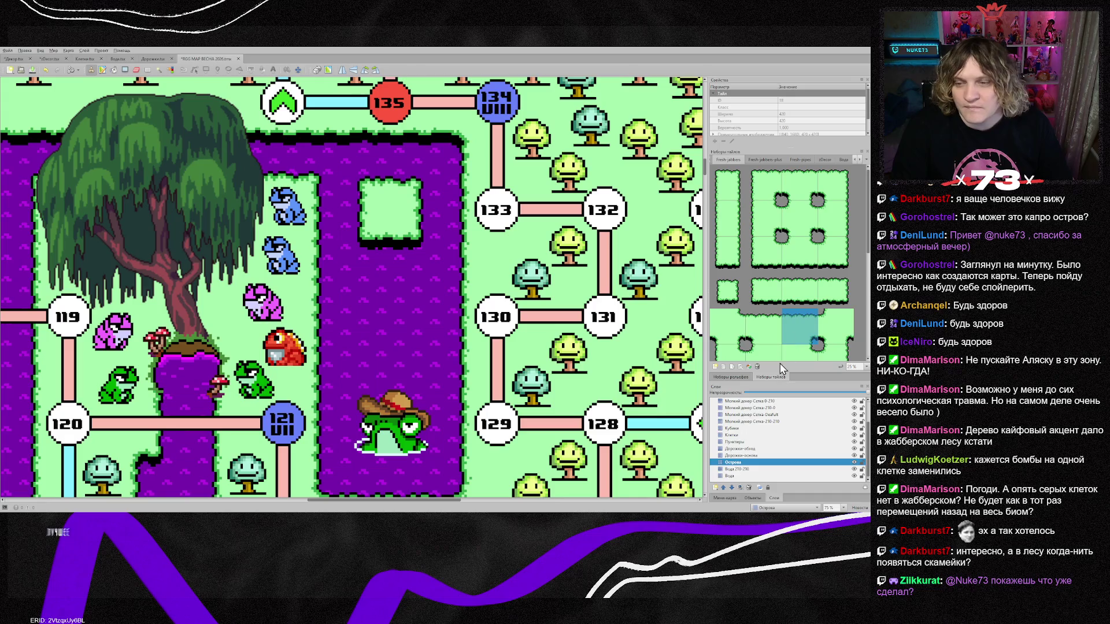
{"action": "left_click", "coordinate": [750, 422]}
{"action": "scroll", "coordinate": [772, 438], "scroll_direction": "up", "scroll_amount": 2}
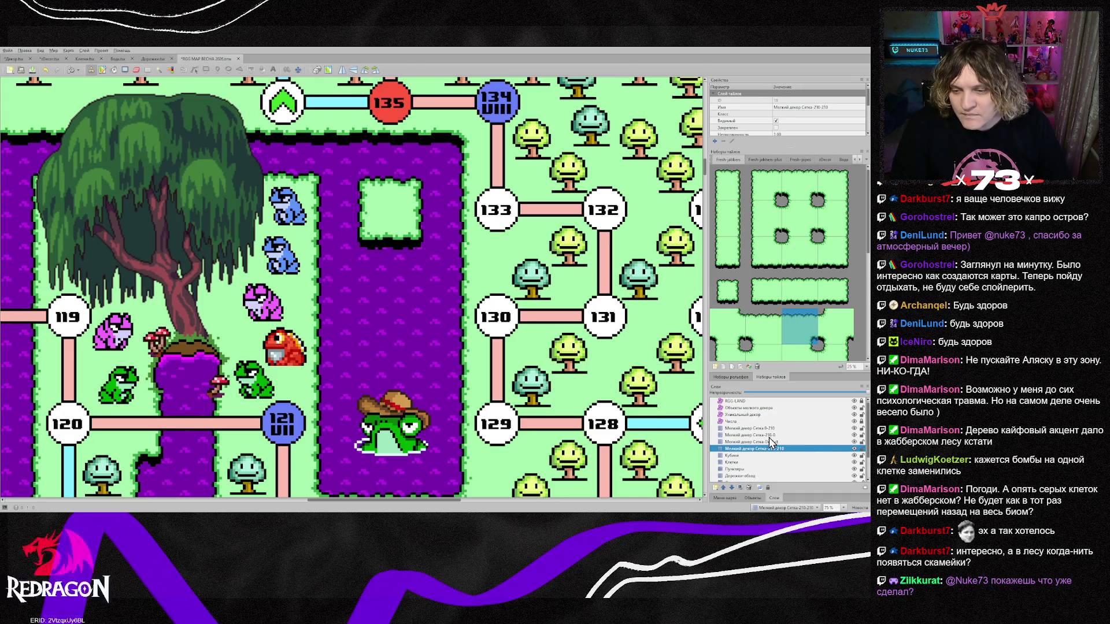
Place a blue frog from the Декор tileset on the island, on the Мелкий декор Сетка-Deafult layer.
{"action": "left_click", "coordinate": [781, 442]}
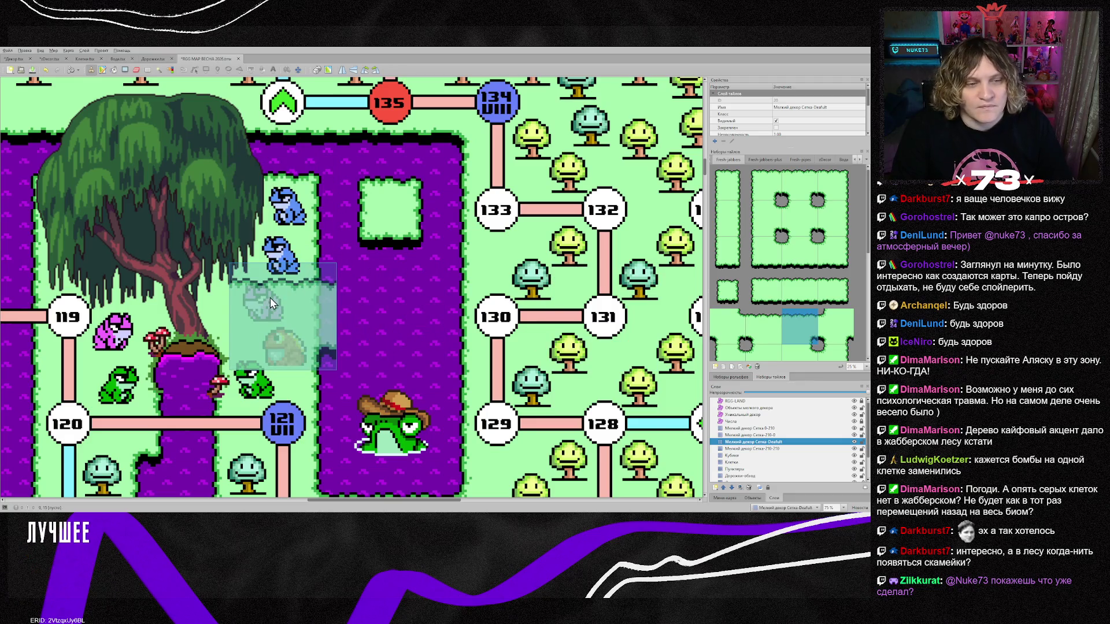
{"action": "left_click", "coordinate": [315, 276]}
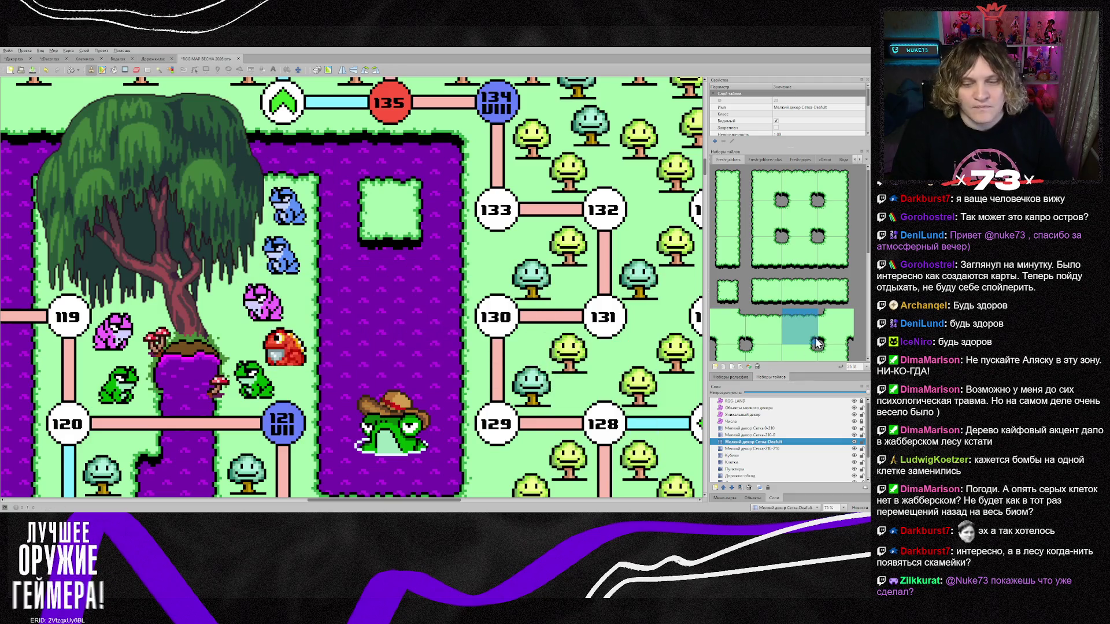
{"action": "left_click", "coordinate": [860, 161]}
{"action": "left_click", "coordinate": [840, 161]}
{"action": "left_click", "coordinate": [780, 260]}
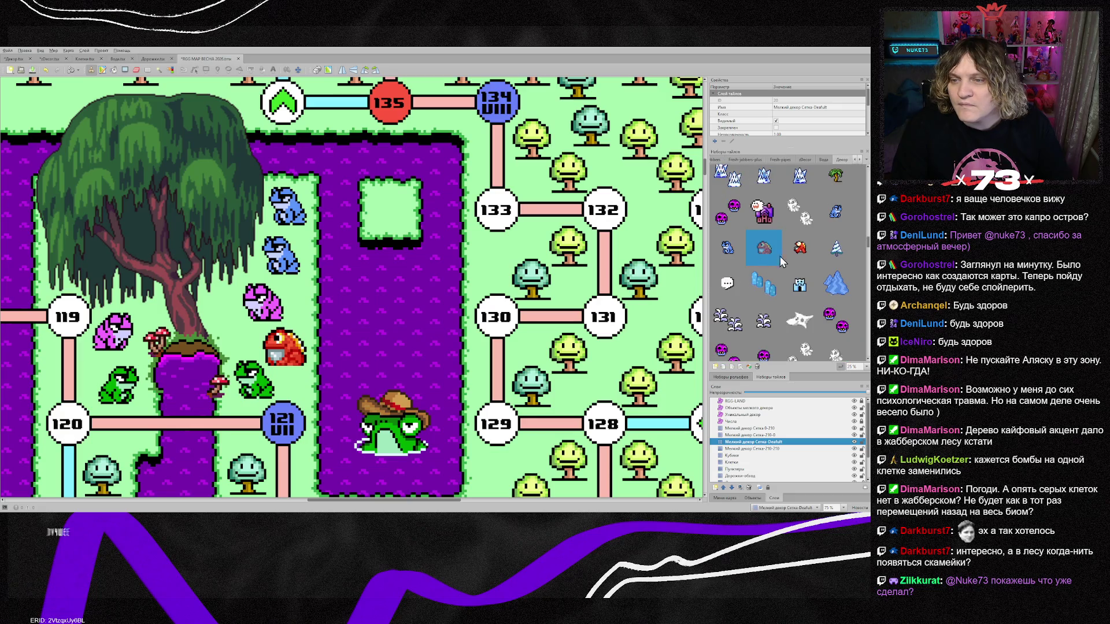
{"action": "left_click", "coordinate": [727, 249]}
{"action": "left_click", "coordinate": [382, 210]}
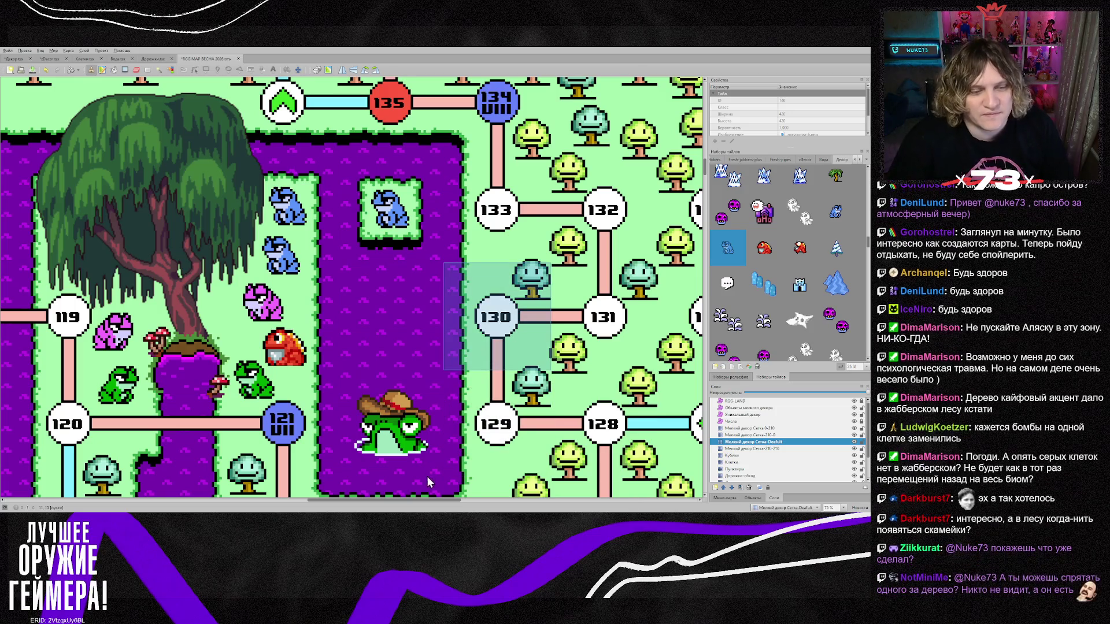
{"action": "left_click_drag", "start_coordinate": [458, 499], "coordinate": [432, 501]}
{"action": "scroll", "coordinate": [399, 498], "scroll_direction": "down", "scroll_amount": 1}
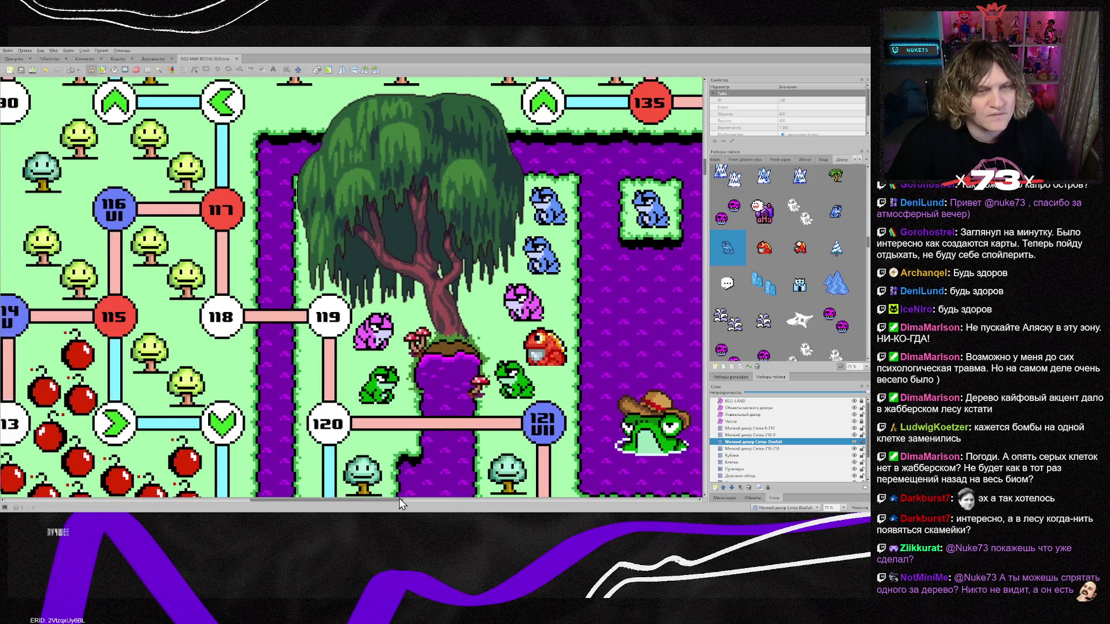
{"action": "scroll", "coordinate": [456, 419], "scroll_direction": "down", "scroll_amount": 5}
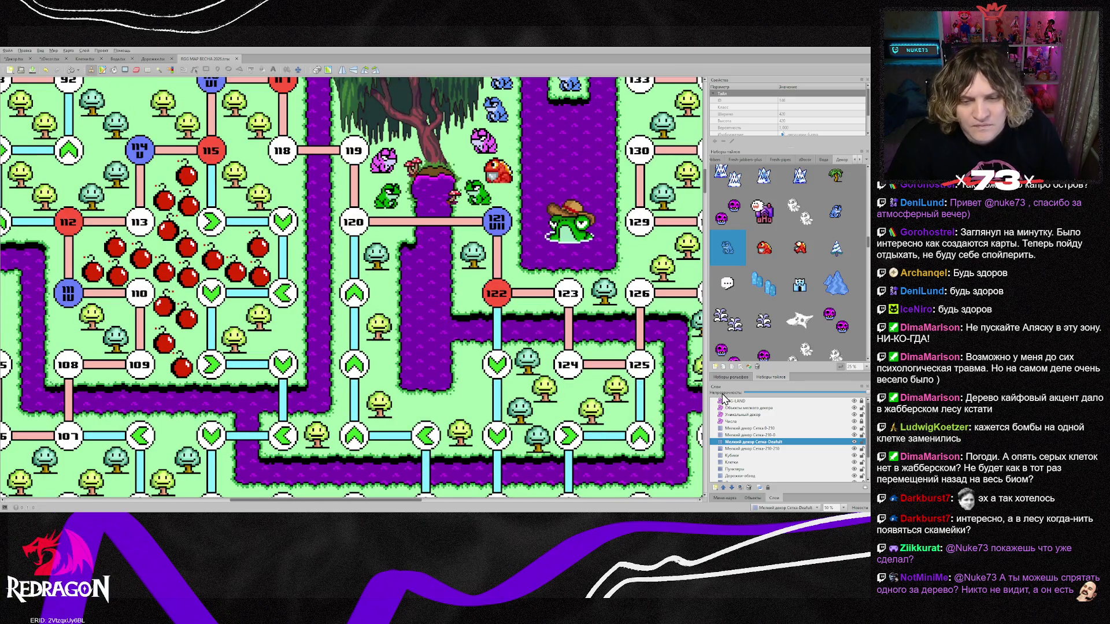
{"action": "scroll", "coordinate": [819, 314], "scroll_direction": "up", "scroll_amount": 2}
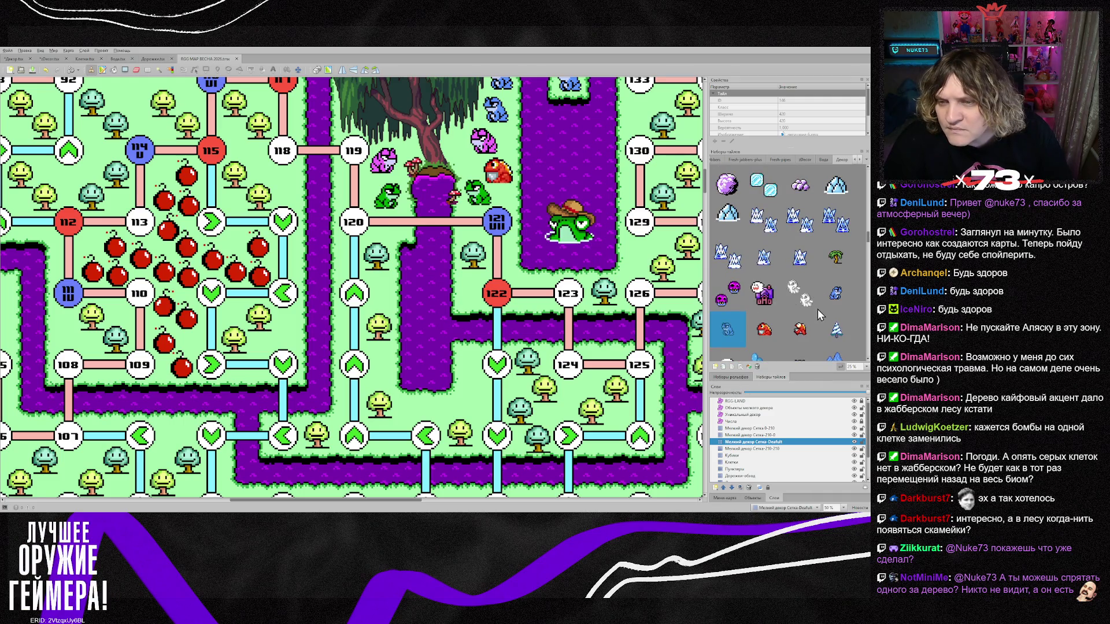
{"action": "scroll", "coordinate": [819, 314], "scroll_direction": "down", "scroll_amount": 1}
{"action": "scroll", "coordinate": [819, 314], "scroll_direction": "down", "scroll_amount": 1}
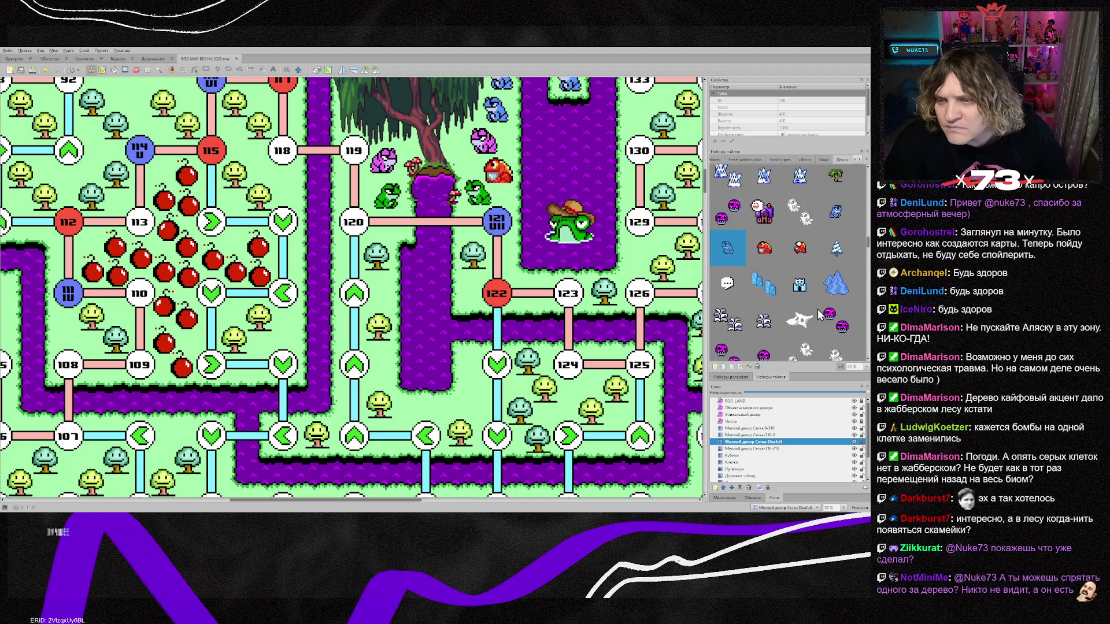
Select the dark green tree tile and activate the Объекты мелкого декора layer.
{"action": "scroll", "coordinate": [820, 314], "scroll_direction": "down", "scroll_amount": 1}
{"action": "scroll", "coordinate": [819, 314], "scroll_direction": "down", "scroll_amount": 2}
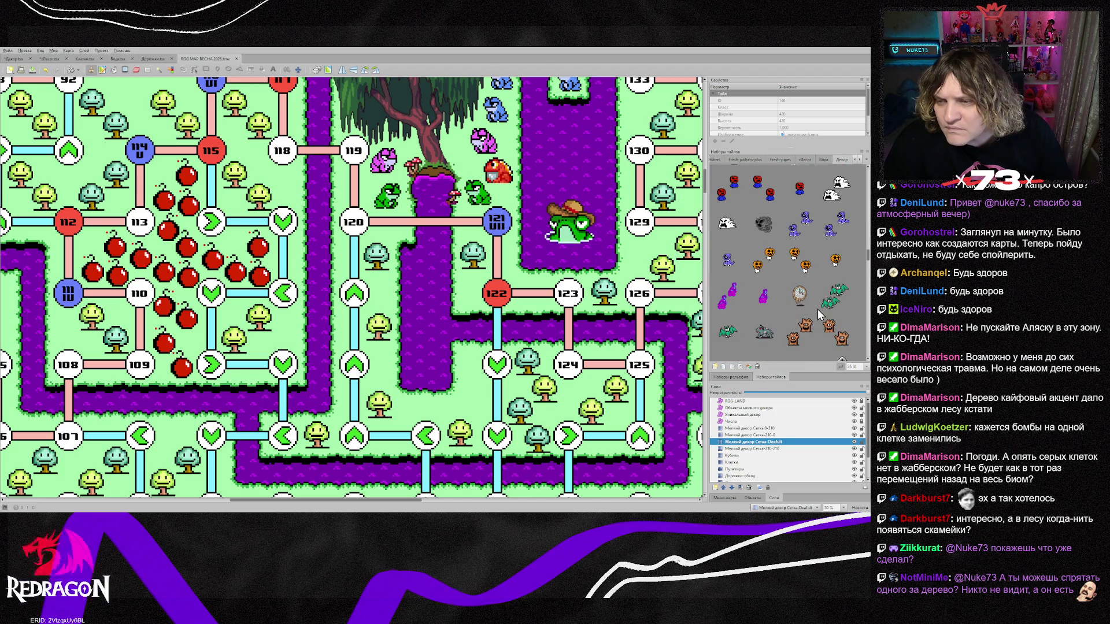
{"action": "scroll", "coordinate": [816, 308], "scroll_direction": "up", "scroll_amount": 4}
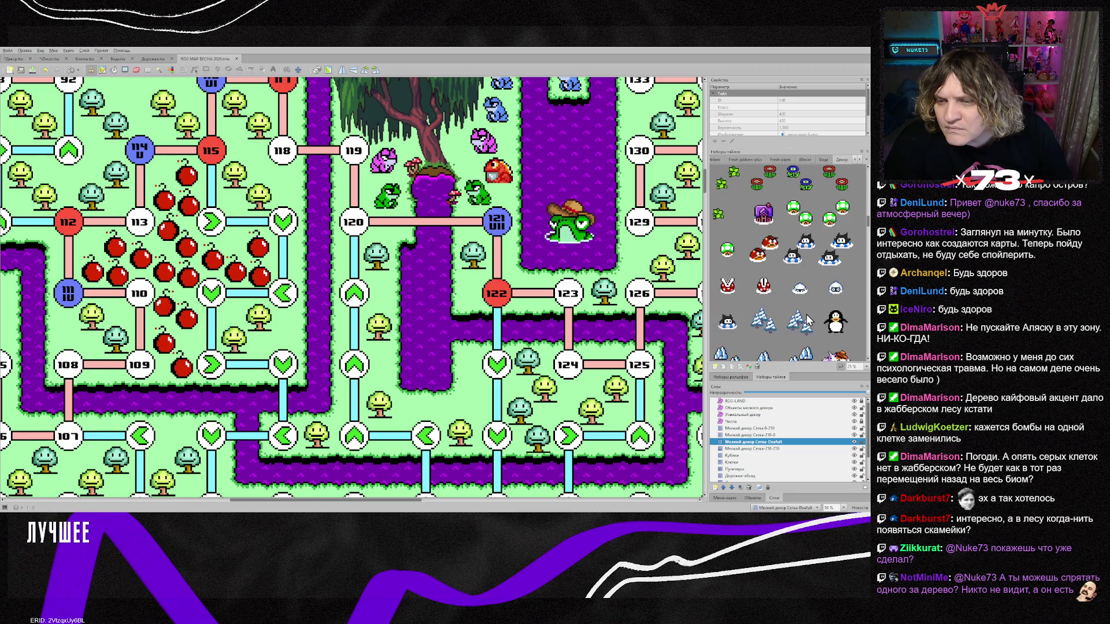
{"action": "scroll", "coordinate": [809, 313], "scroll_direction": "up", "scroll_amount": 3}
{"action": "scroll", "coordinate": [804, 317], "scroll_direction": "down", "scroll_amount": 3}
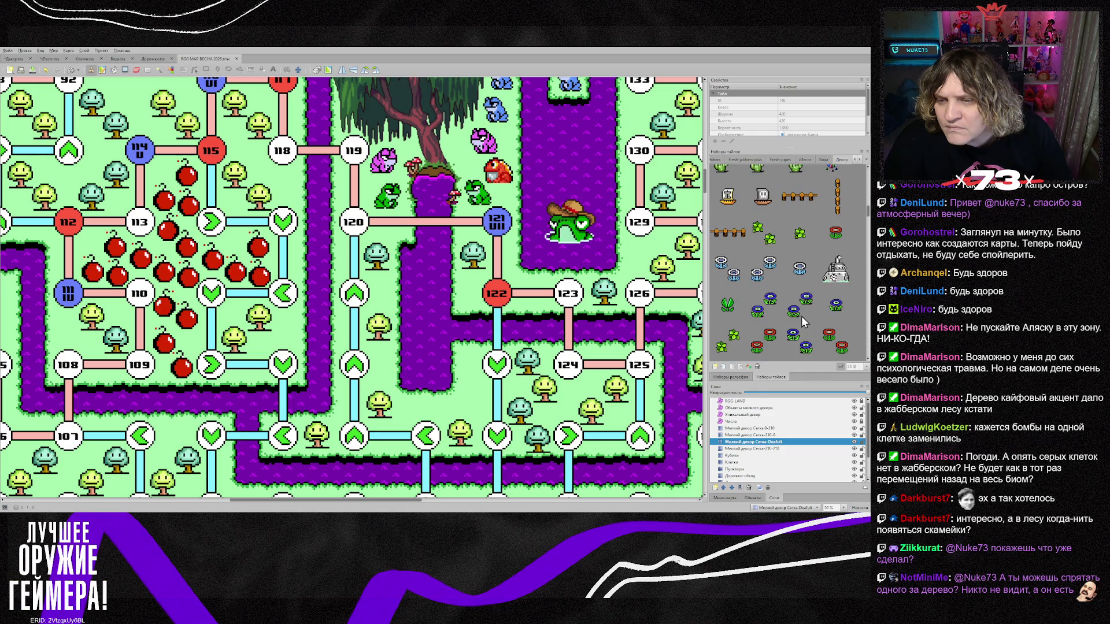
{"action": "scroll", "coordinate": [801, 317], "scroll_direction": "down", "scroll_amount": 5}
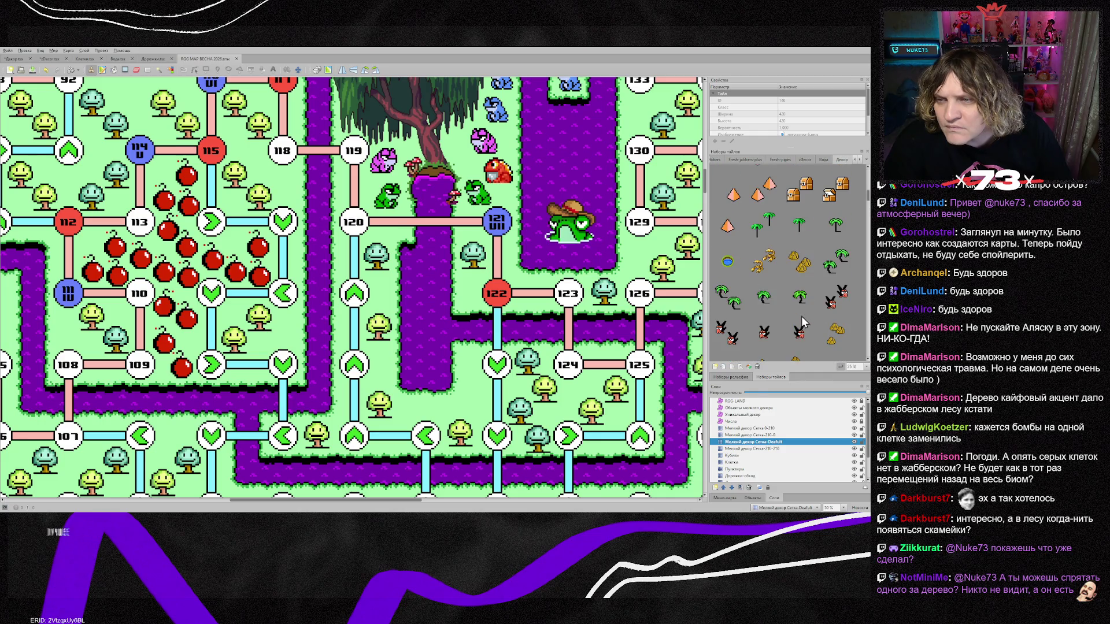
{"action": "scroll", "coordinate": [801, 317], "scroll_direction": "up", "scroll_amount": 2}
{"action": "scroll", "coordinate": [803, 321], "scroll_direction": "up", "scroll_amount": 3}
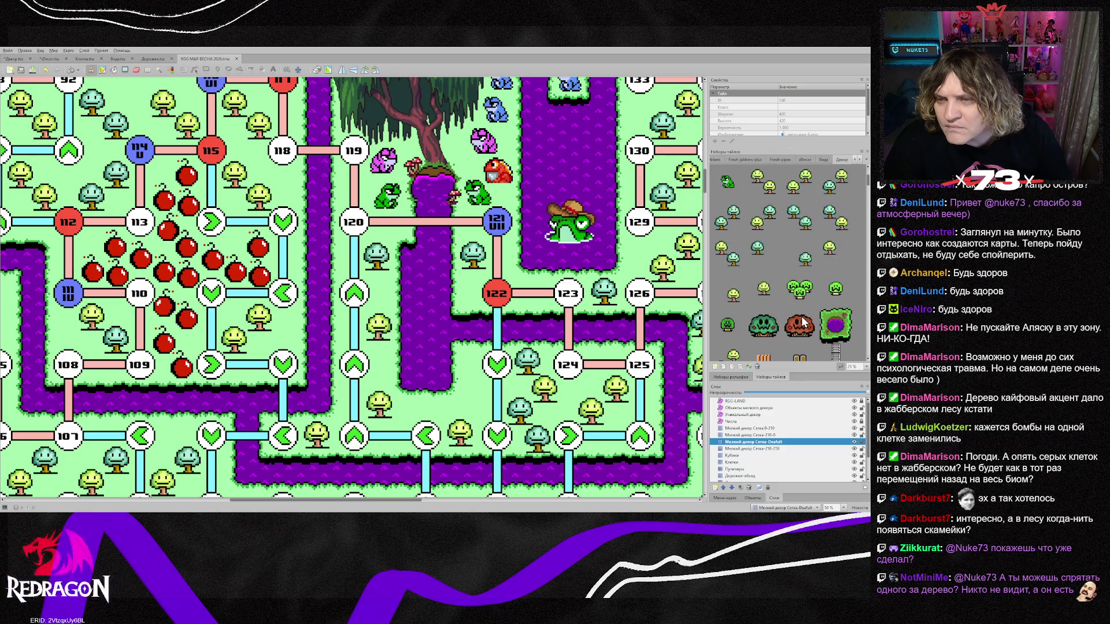
{"action": "scroll", "coordinate": [784, 335], "scroll_direction": "down", "scroll_amount": 2}
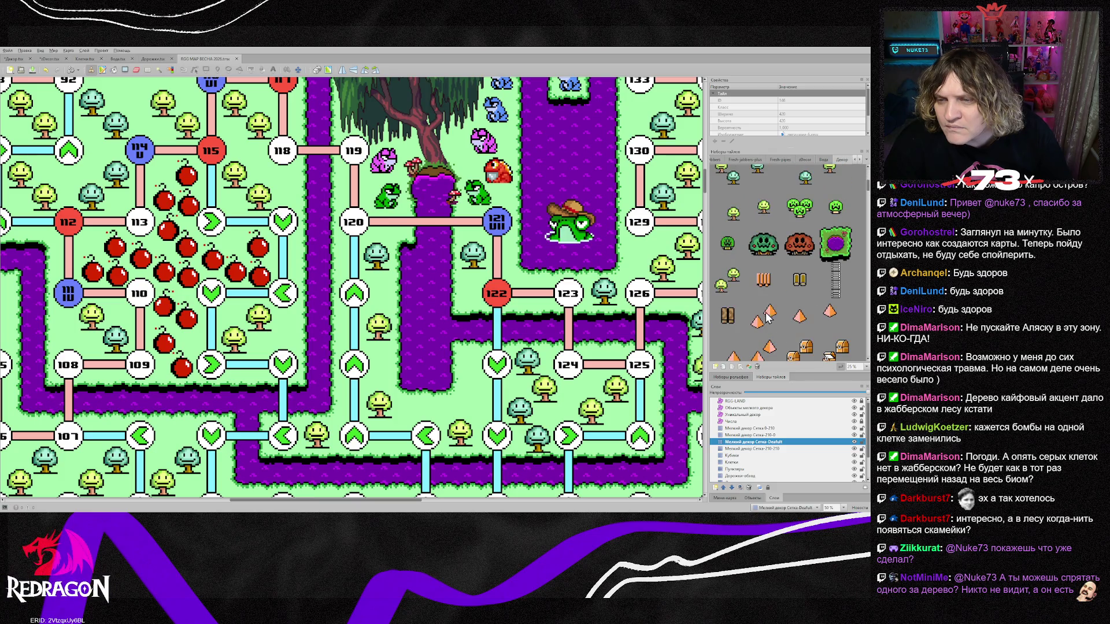
{"action": "left_click", "coordinate": [728, 248]}
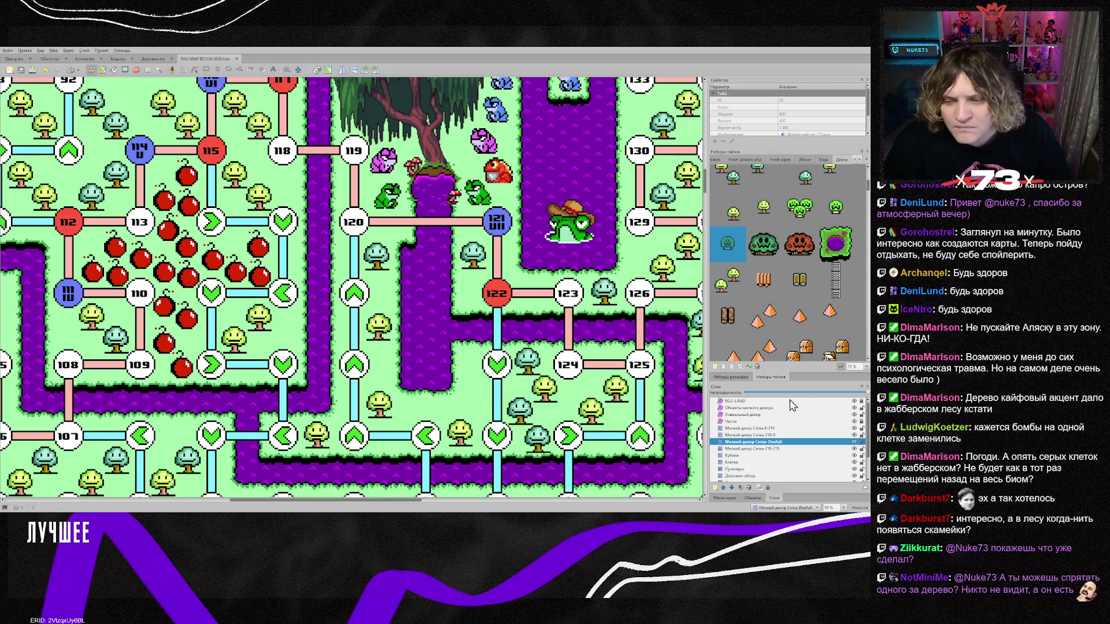
{"action": "left_click", "coordinate": [750, 408]}
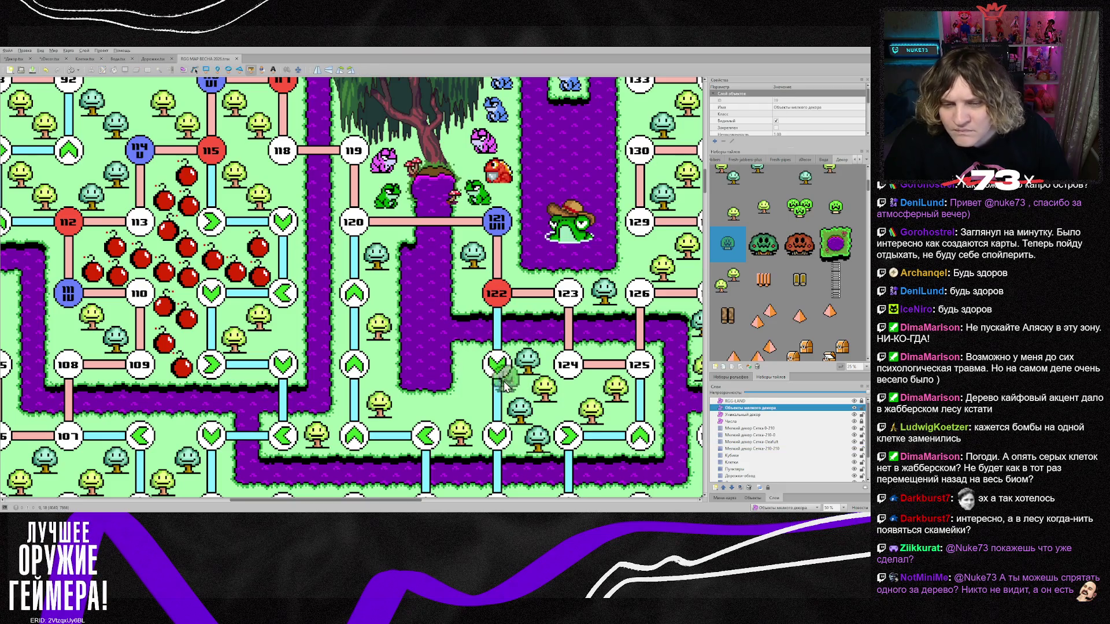
Place five dark green trees near nodes 124, 86–87, 92–116, 104 and the lower forest.
{"action": "left_click", "coordinate": [474, 404]}
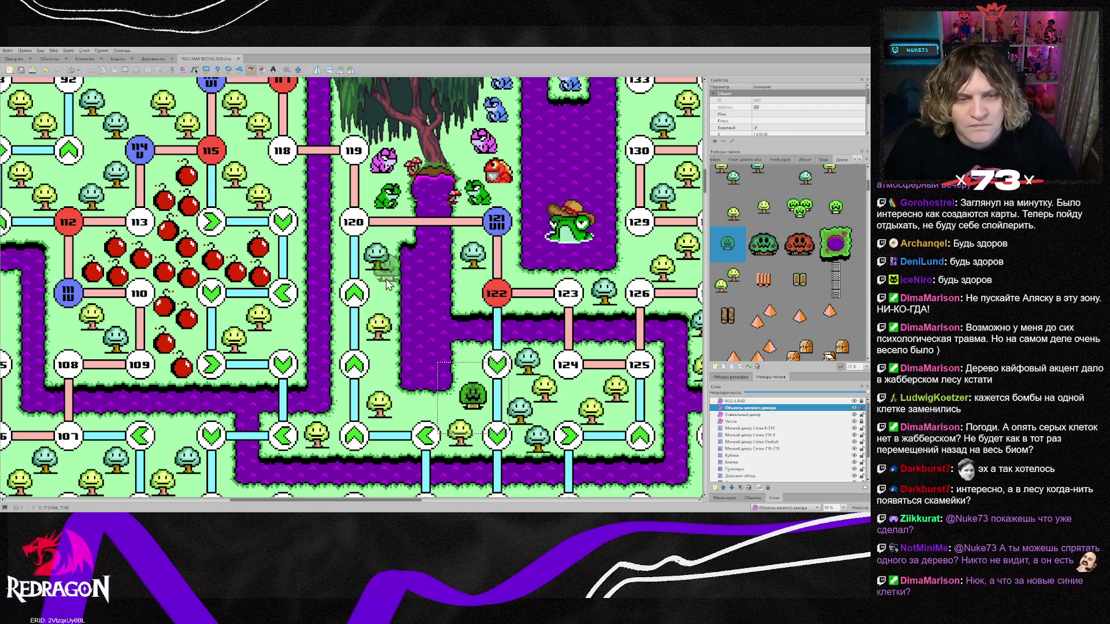
{"action": "scroll", "coordinate": [408, 360], "scroll_direction": "up", "scroll_amount": 2}
{"action": "scroll", "coordinate": [407, 360], "scroll_direction": "up", "scroll_amount": 2}
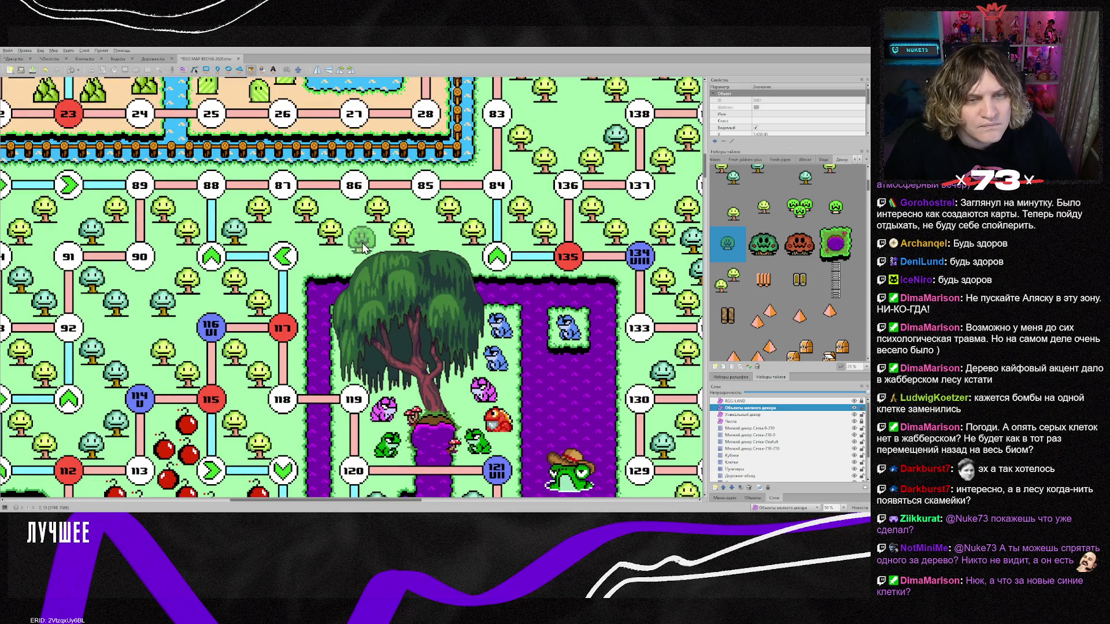
{"action": "left_click", "coordinate": [363, 248]}
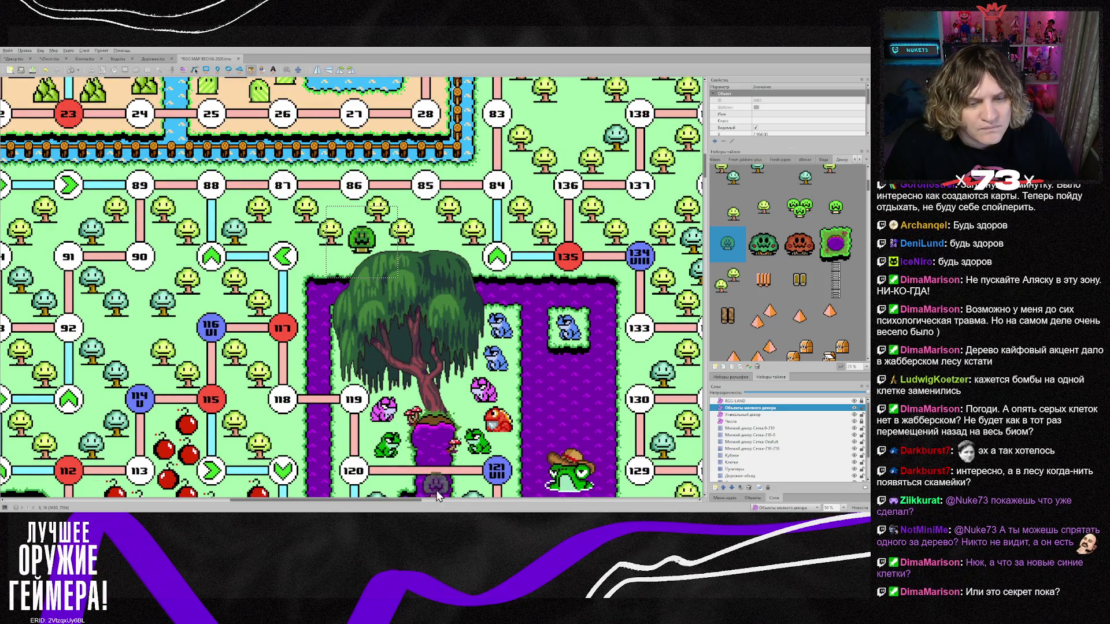
{"action": "left_click_drag", "start_coordinate": [410, 501], "coordinate": [342, 499]}
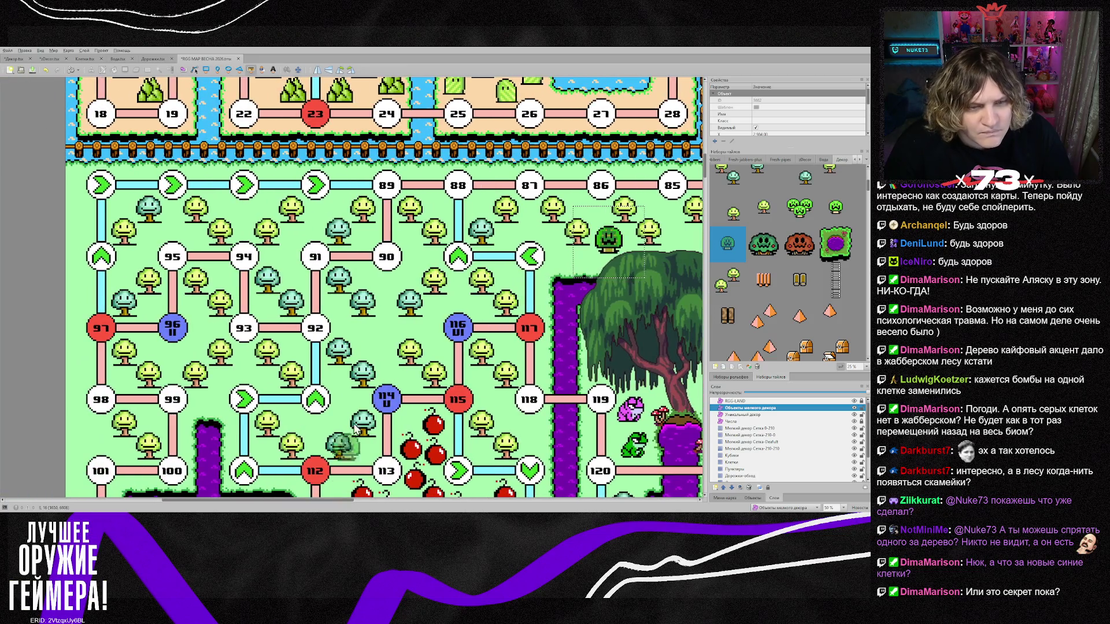
{"action": "left_click", "coordinate": [379, 345]}
{"action": "scroll", "coordinate": [267, 392], "scroll_direction": "down", "scroll_amount": 3}
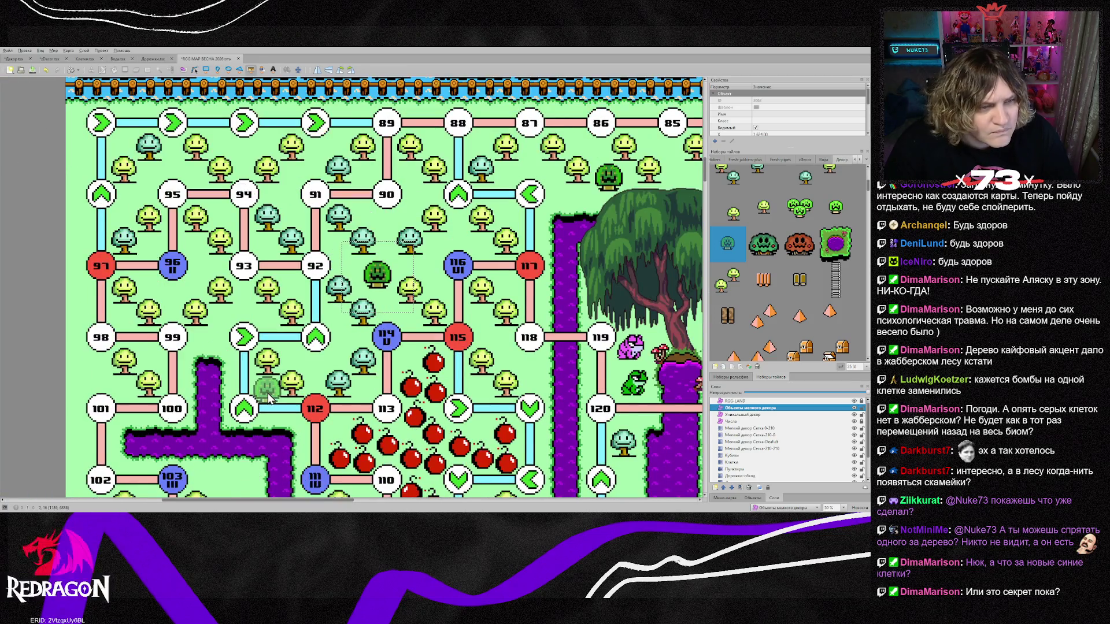
{"action": "scroll", "coordinate": [268, 393], "scroll_direction": "down", "scroll_amount": 1}
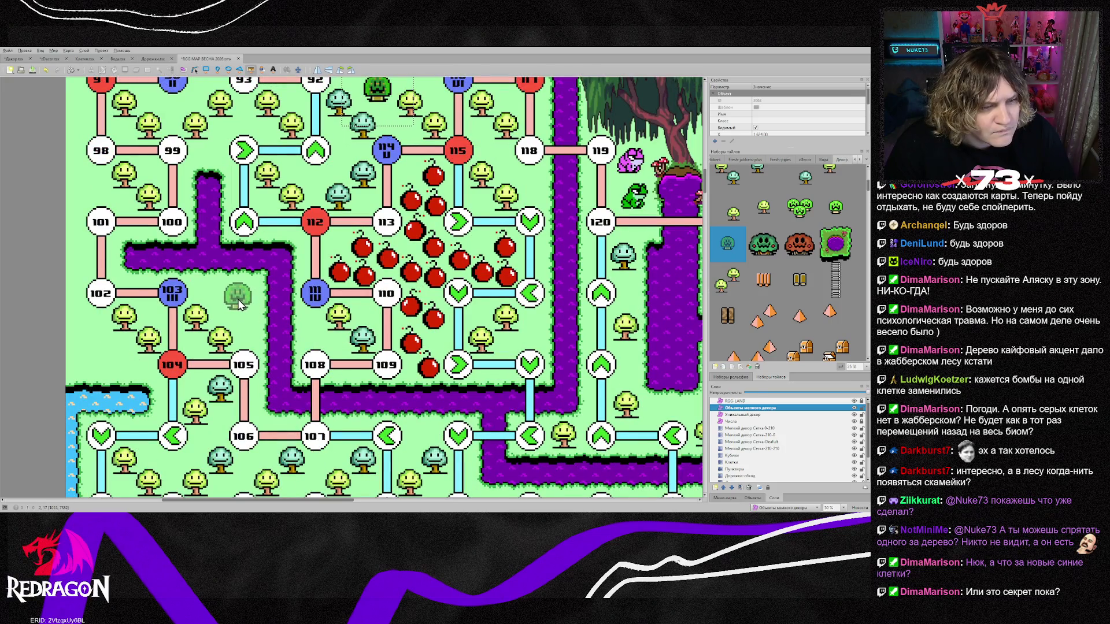
{"action": "left_click", "coordinate": [114, 363]}
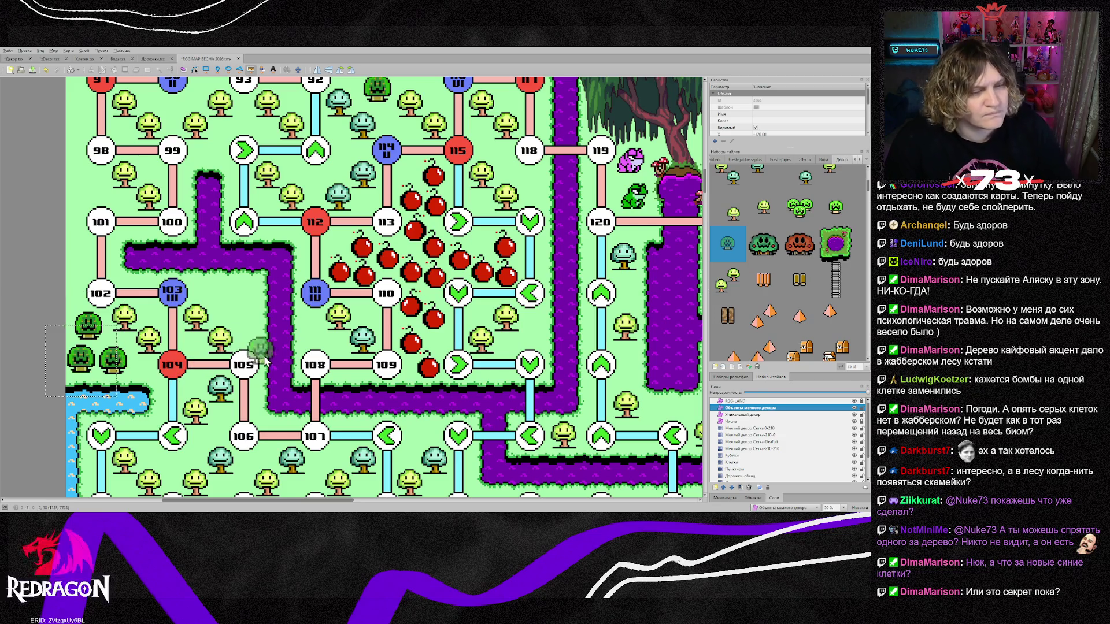
{"action": "scroll", "coordinate": [249, 347], "scroll_direction": "down", "scroll_amount": 3}
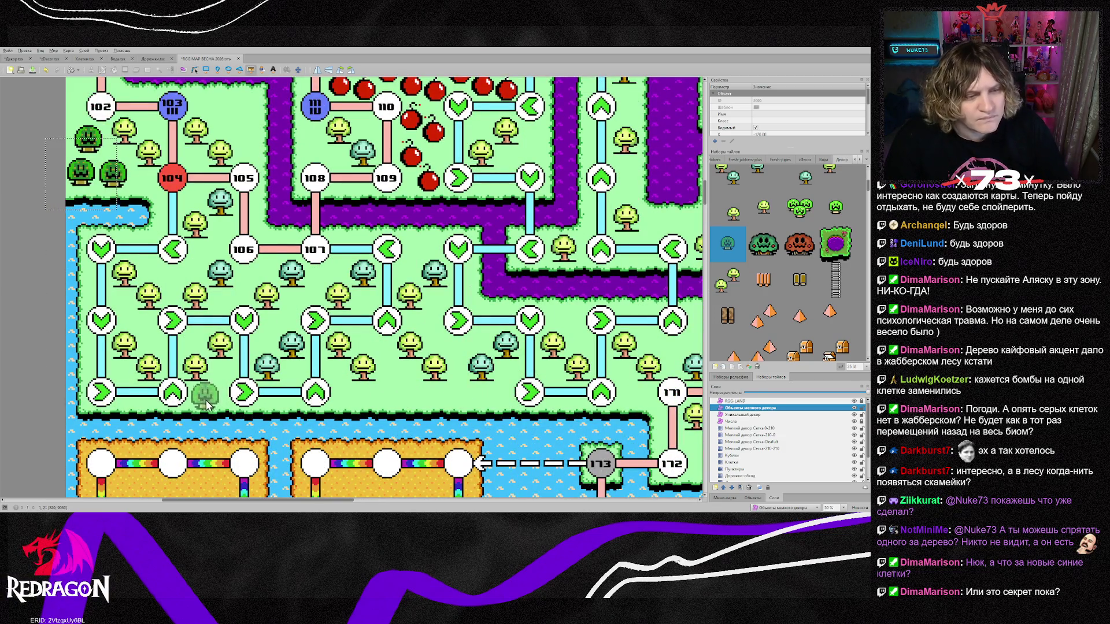
{"action": "left_click", "coordinate": [569, 320]}
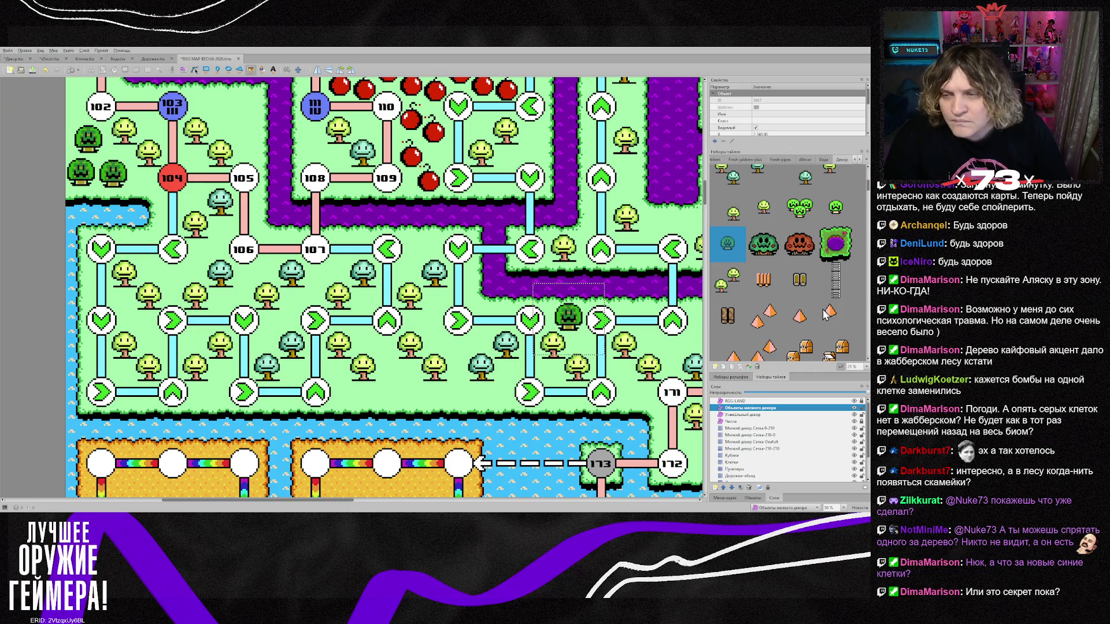
{"action": "scroll", "coordinate": [823, 265], "scroll_direction": "up", "scroll_amount": 3}
Stamp small pale trees in the lower forest and around node 103.
{"action": "left_click", "coordinate": [758, 295]}
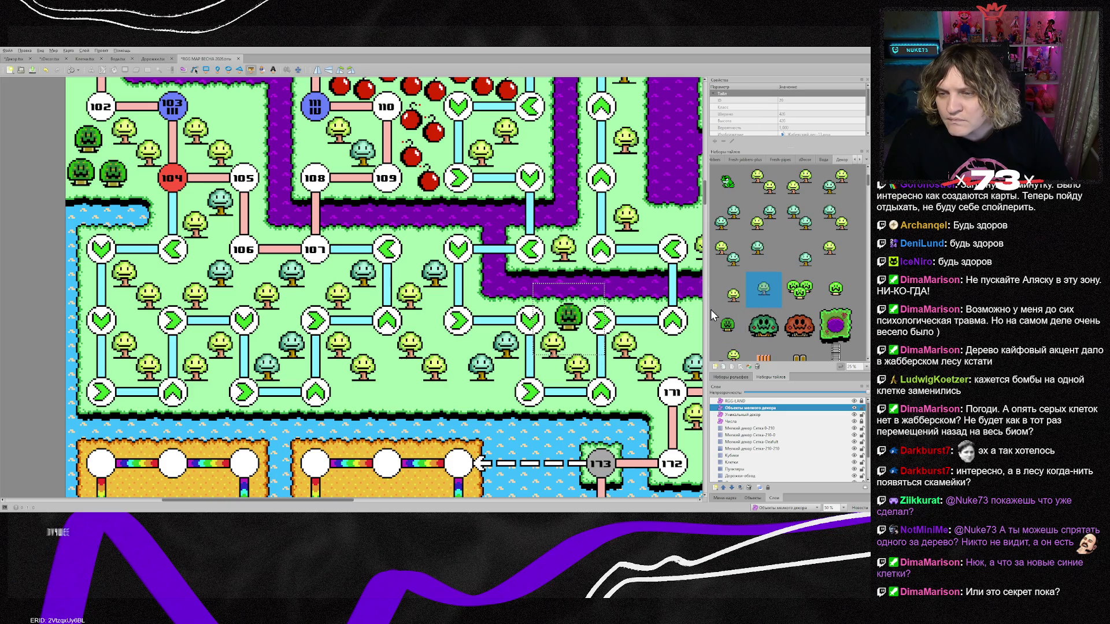
{"action": "left_click", "coordinate": [397, 391]}
{"action": "left_click", "coordinate": [459, 403]}
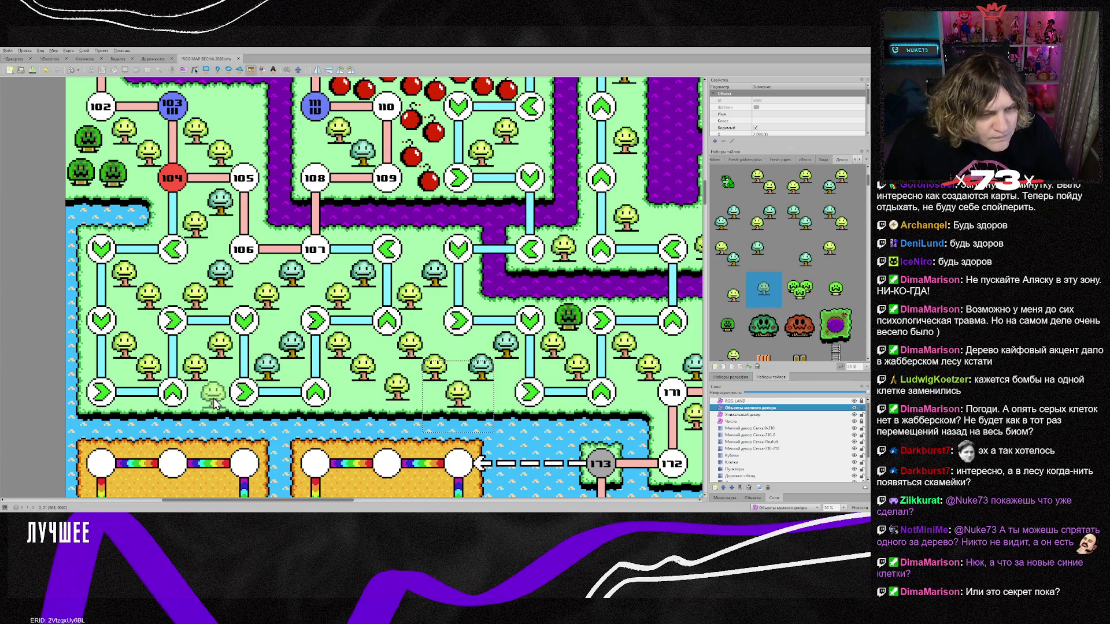
{"action": "scroll", "coordinate": [250, 253], "scroll_direction": "up", "scroll_amount": 2}
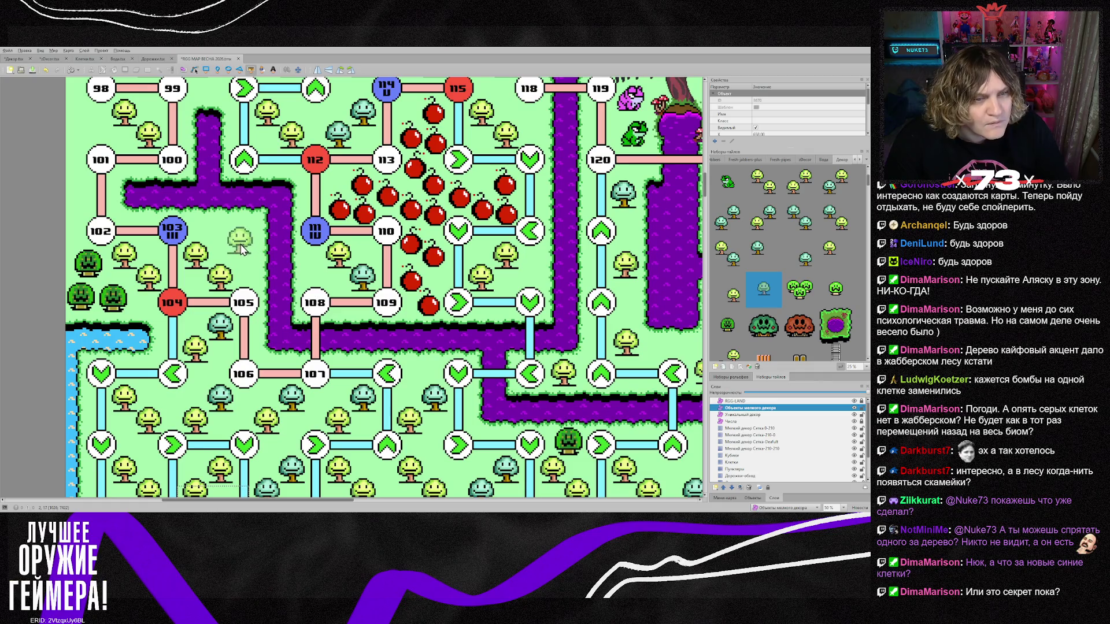
{"action": "left_click", "coordinate": [243, 250]}
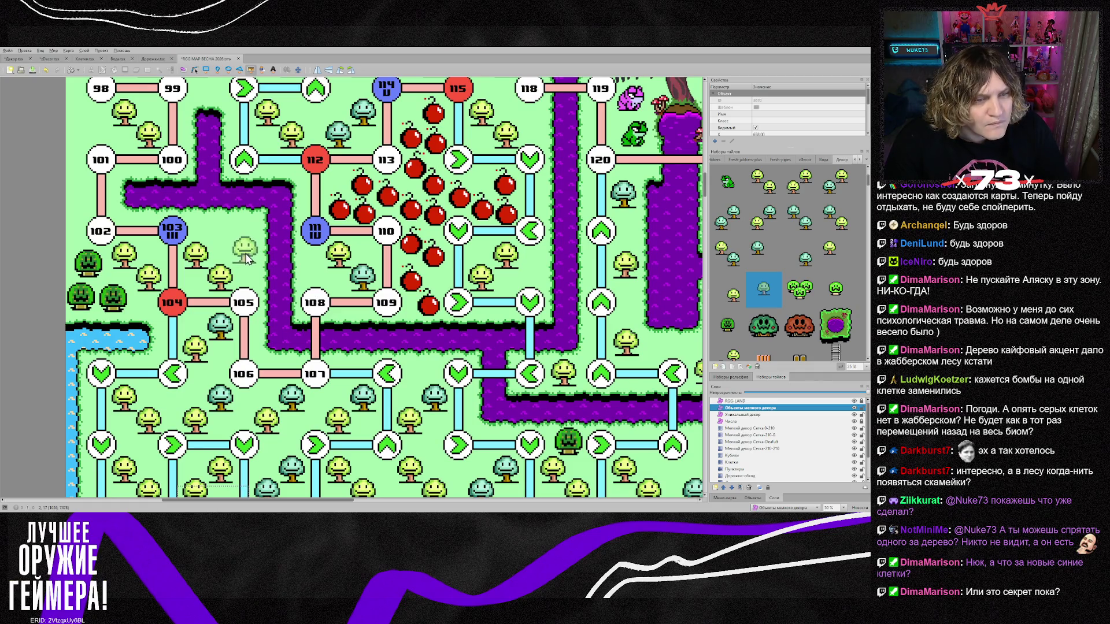
{"action": "left_click", "coordinate": [223, 232]}
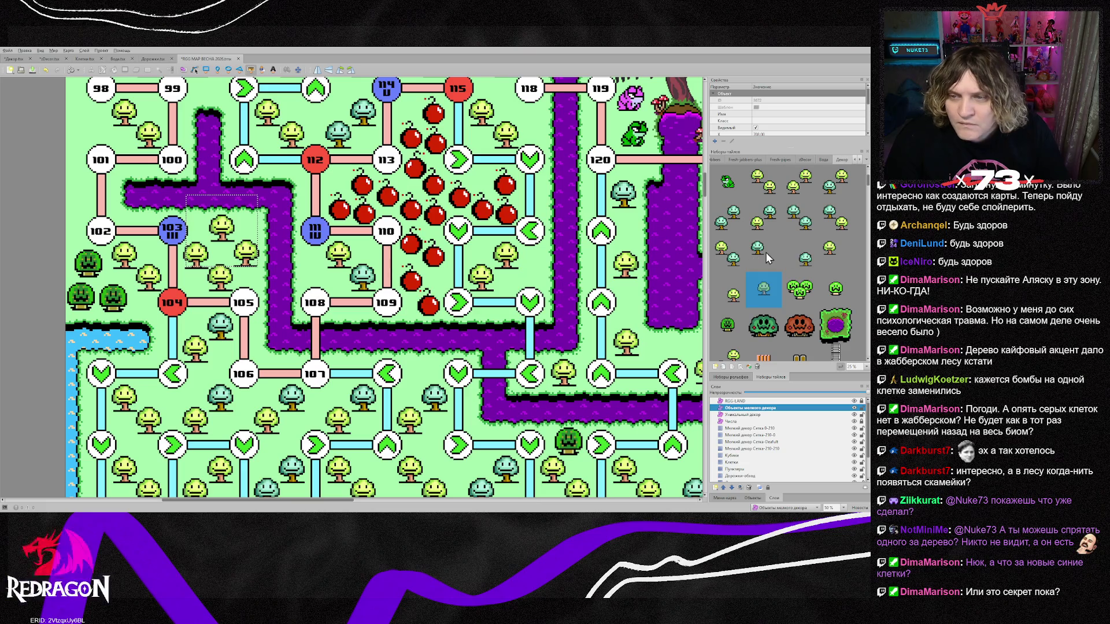
With a different small tree tile, stamp trees left of nodes 101, 98 and 97.
{"action": "left_click", "coordinate": [806, 260]}
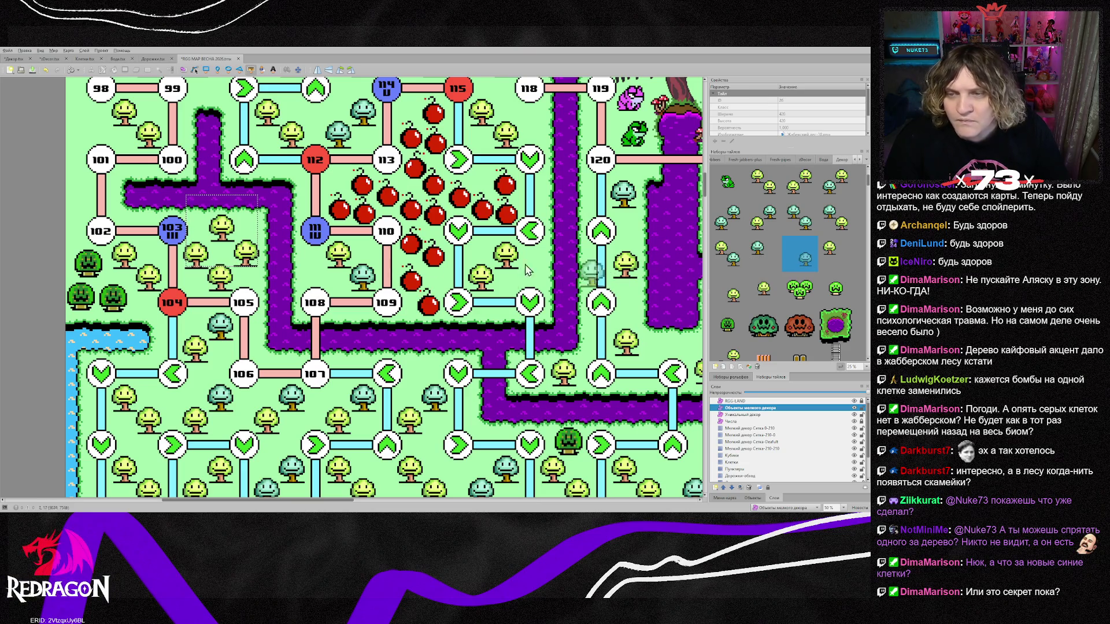
{"action": "scroll", "coordinate": [80, 367], "scroll_direction": "up", "scroll_amount": 3}
{"action": "scroll", "coordinate": [80, 366], "scroll_direction": "up", "scroll_amount": 1}
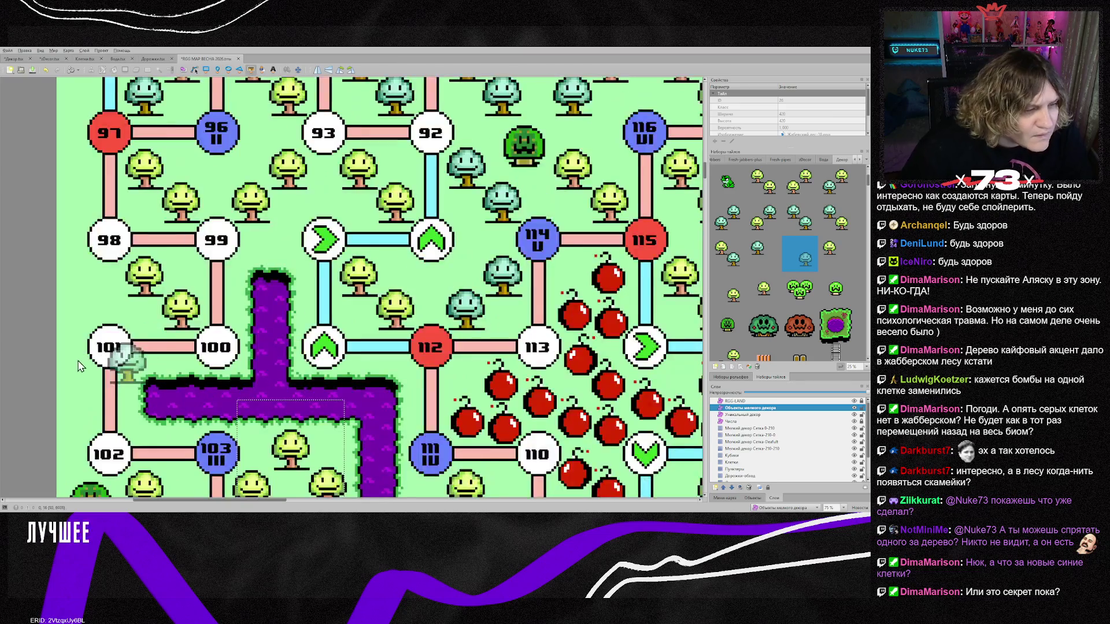
{"action": "left_click", "coordinate": [63, 383]}
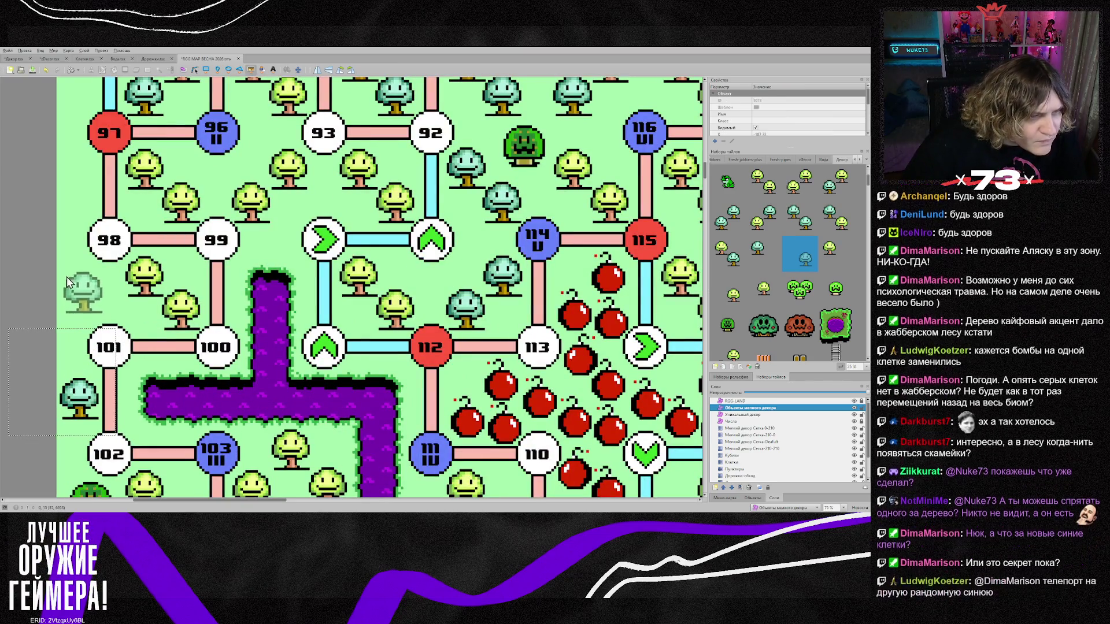
{"action": "left_click", "coordinate": [72, 281]}
{"action": "scroll", "coordinate": [70, 271], "scroll_direction": "up", "scroll_amount": 2}
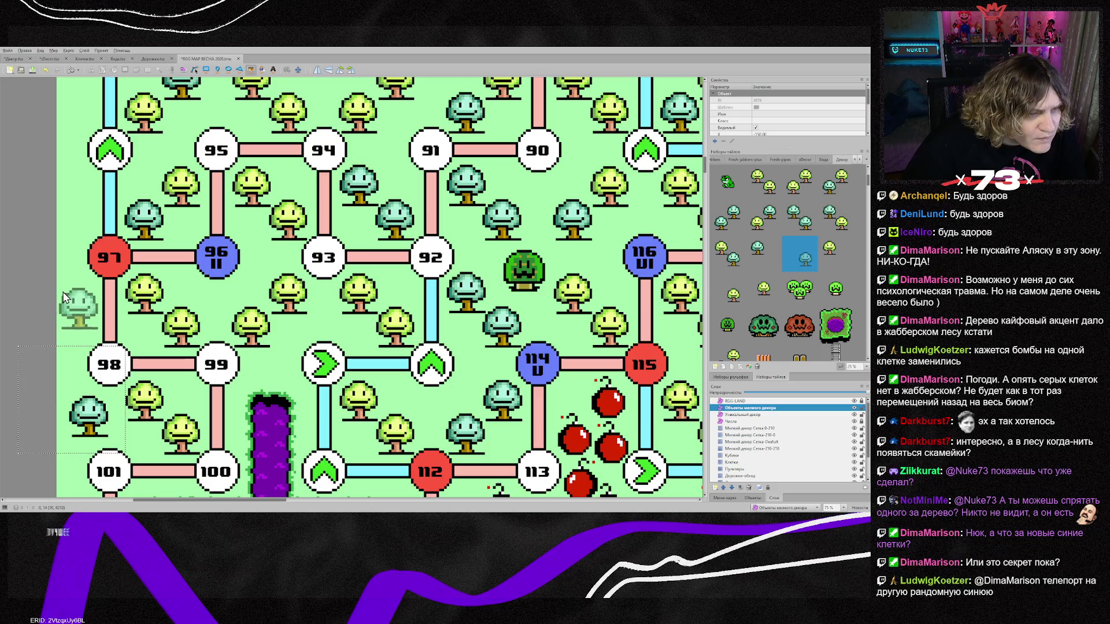
{"action": "left_click", "coordinate": [64, 292]}
Add a yellow tree left of node 97, plus trees beside the forest path and node 99.
{"action": "left_click", "coordinate": [762, 290]}
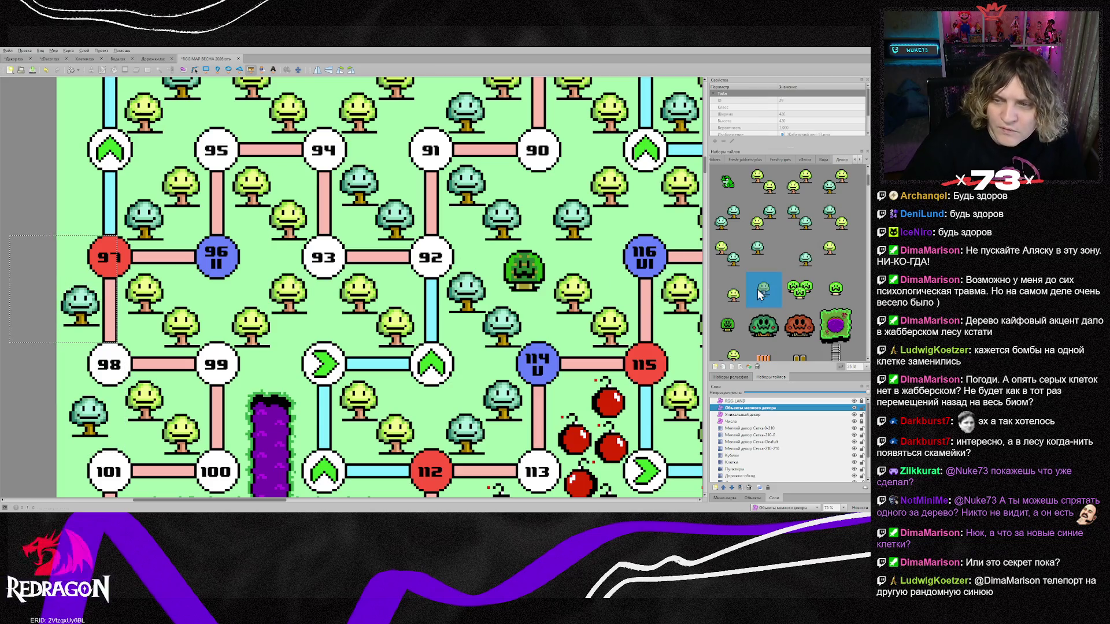
{"action": "left_click", "coordinate": [78, 209]}
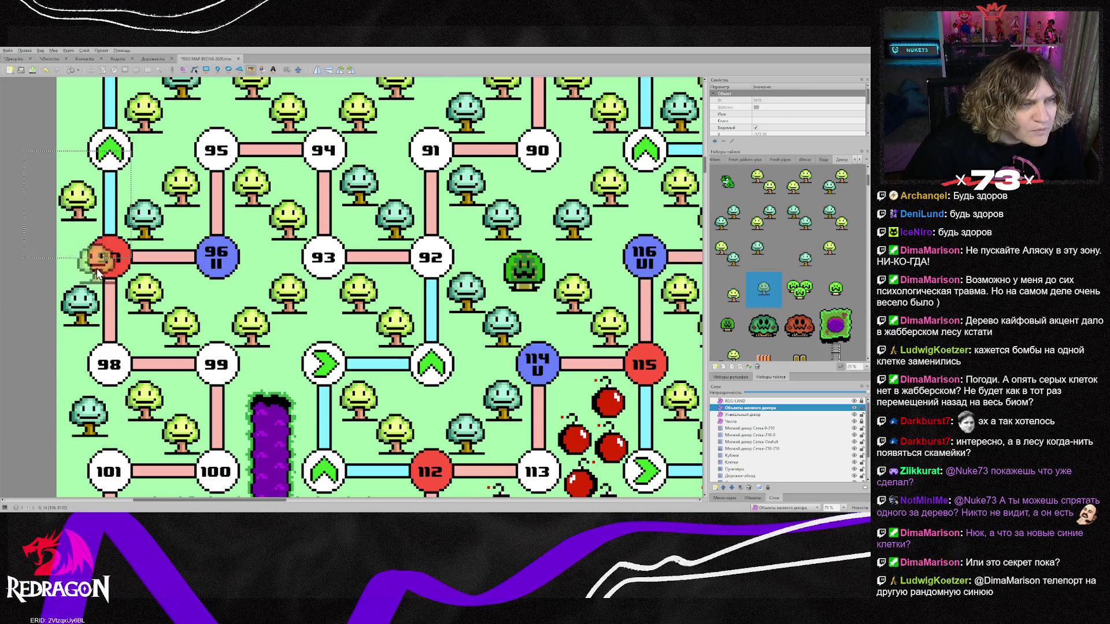
{"action": "scroll", "coordinate": [98, 275], "scroll_direction": "up", "scroll_amount": 2}
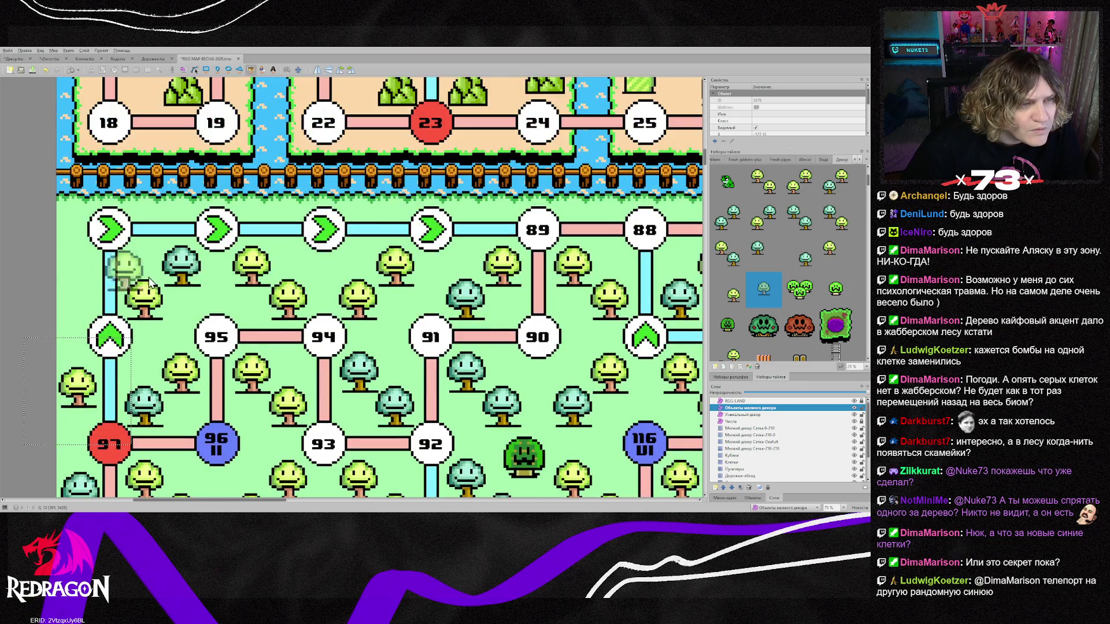
{"action": "left_click", "coordinate": [805, 263]}
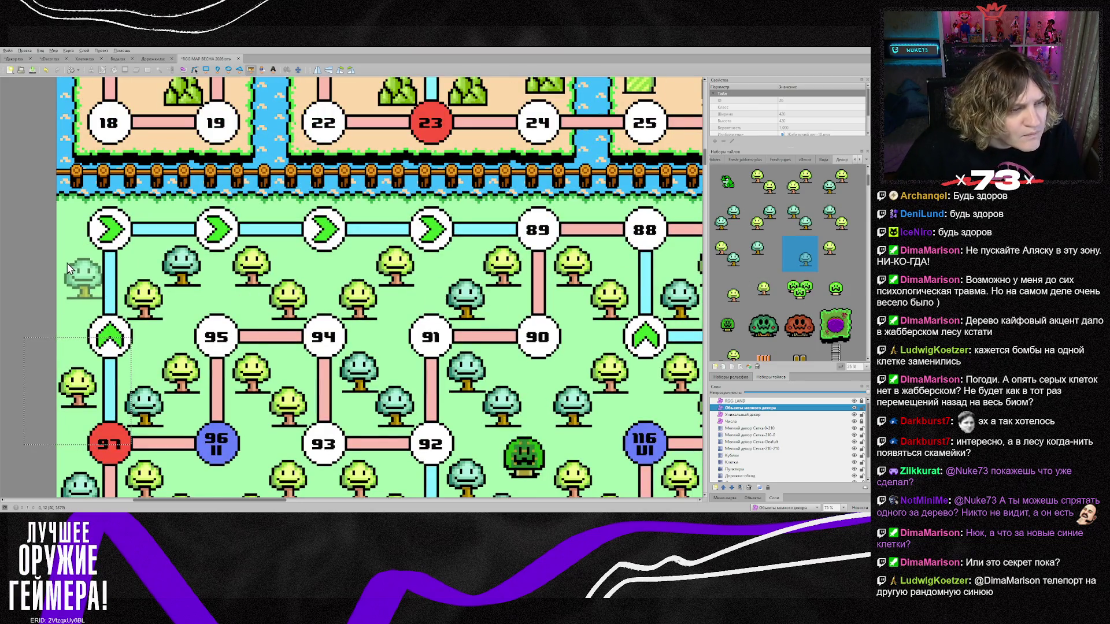
{"action": "left_click", "coordinate": [99, 268]}
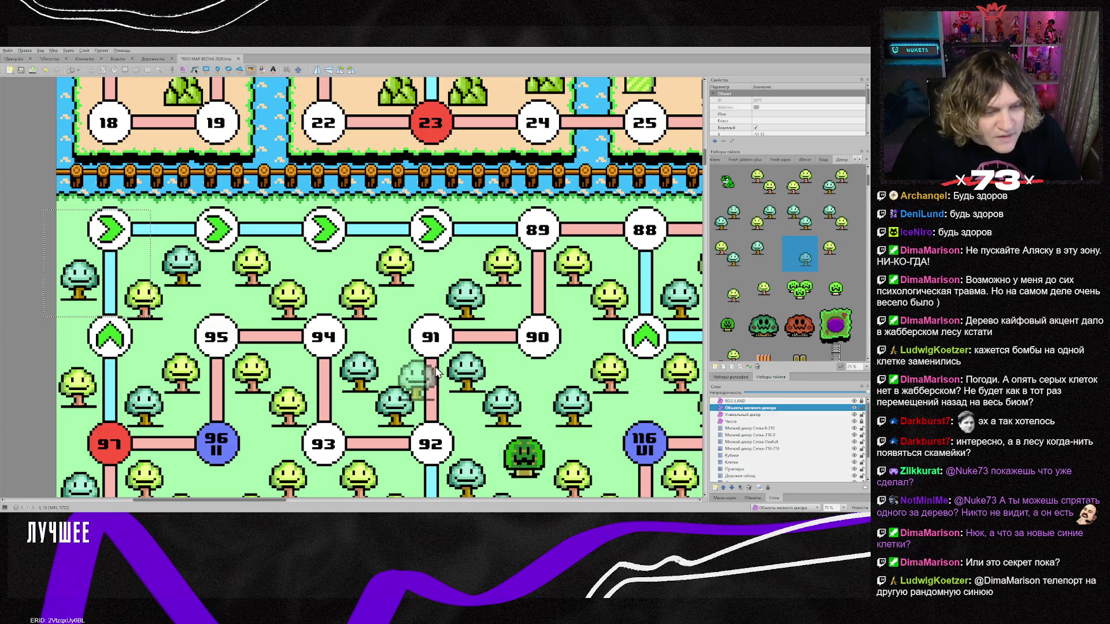
{"action": "scroll", "coordinate": [454, 359], "scroll_direction": "down", "scroll_amount": 3}
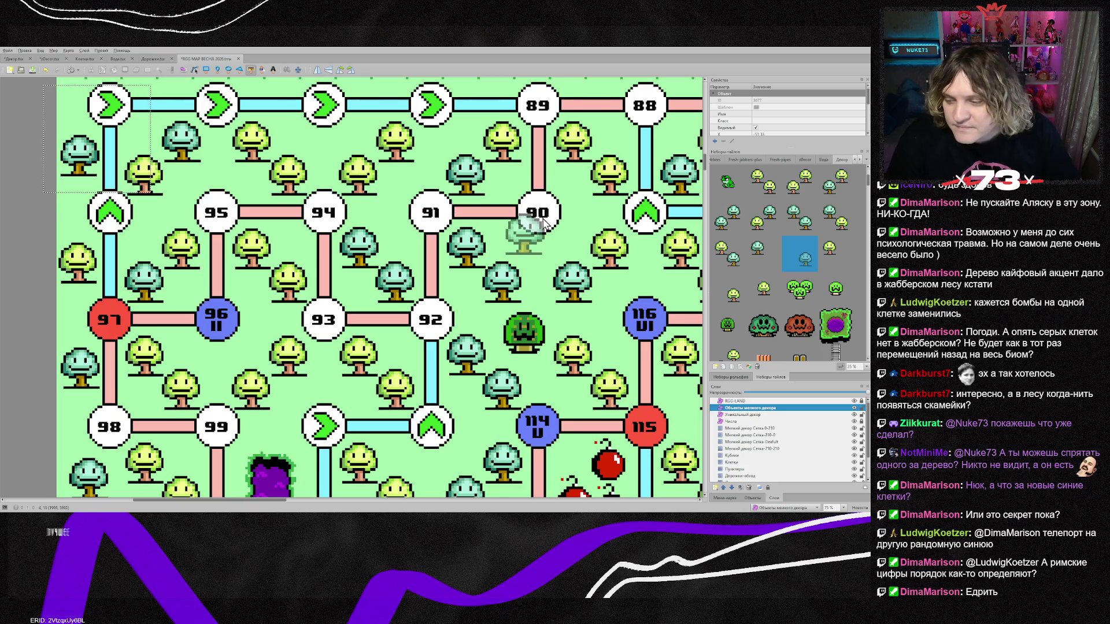
{"action": "scroll", "coordinate": [572, 246], "scroll_direction": "down", "scroll_amount": 2}
{"action": "scroll", "coordinate": [573, 245], "scroll_direction": "down", "scroll_amount": 2}
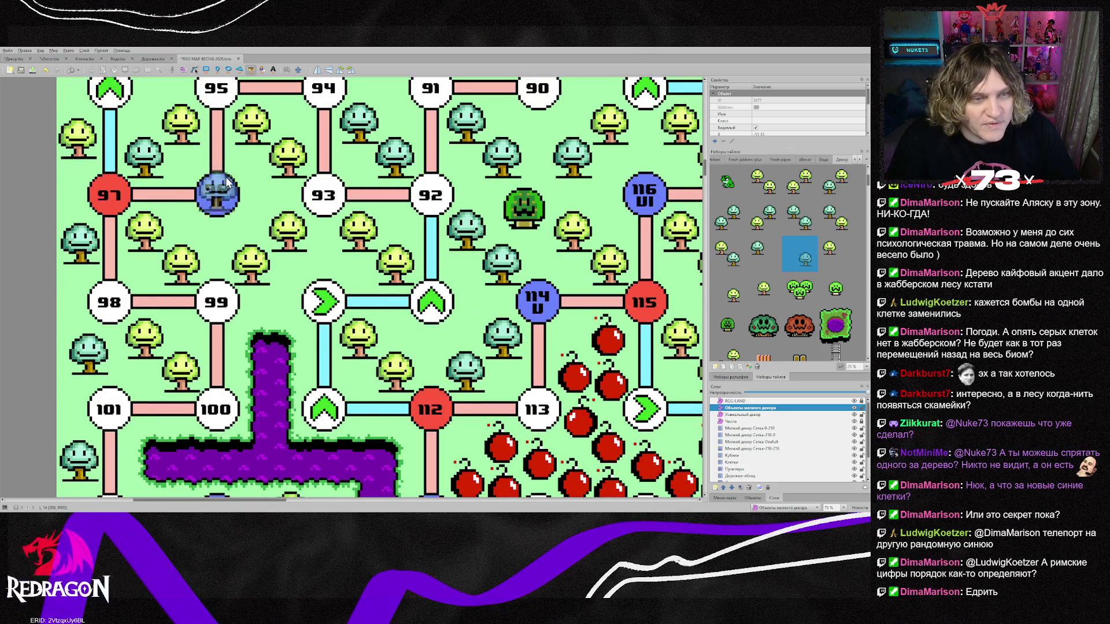
{"action": "left_click", "coordinate": [296, 290]}
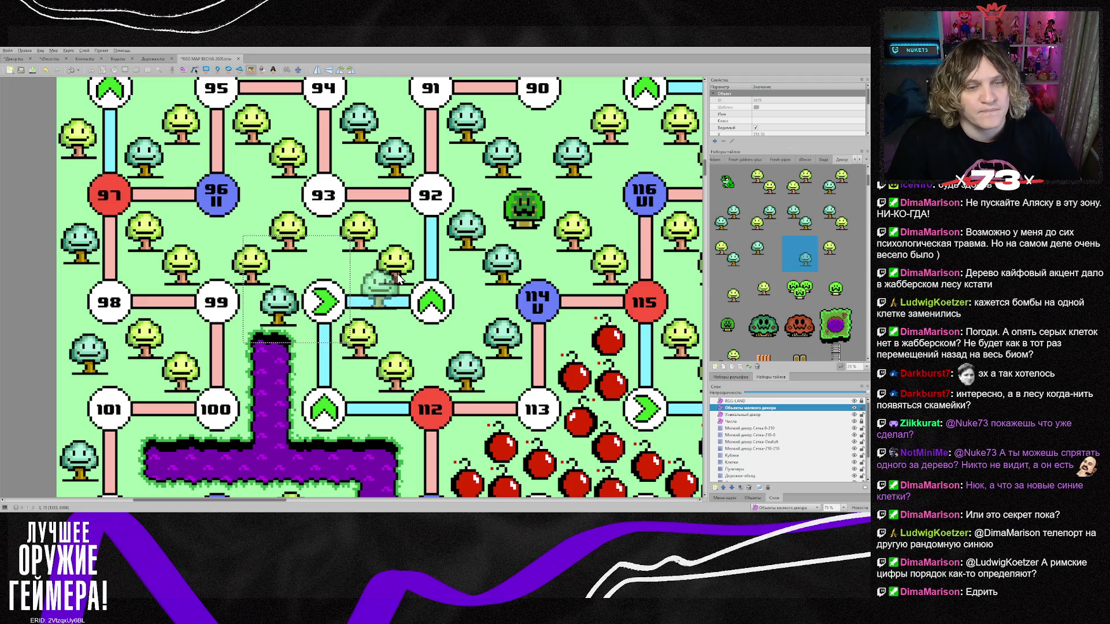
Place a tree left of the big willow and a triple-tree cluster between nodes 83 and 138.
{"action": "scroll", "coordinate": [494, 231], "scroll_direction": "up", "scroll_amount": 3}
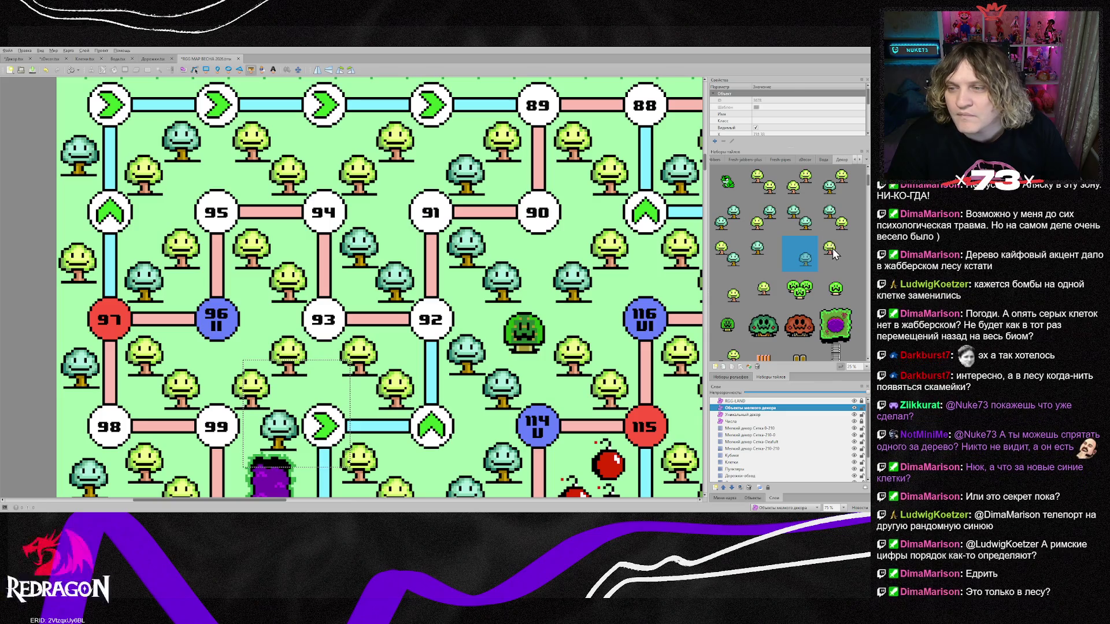
{"action": "left_click", "coordinate": [832, 248]}
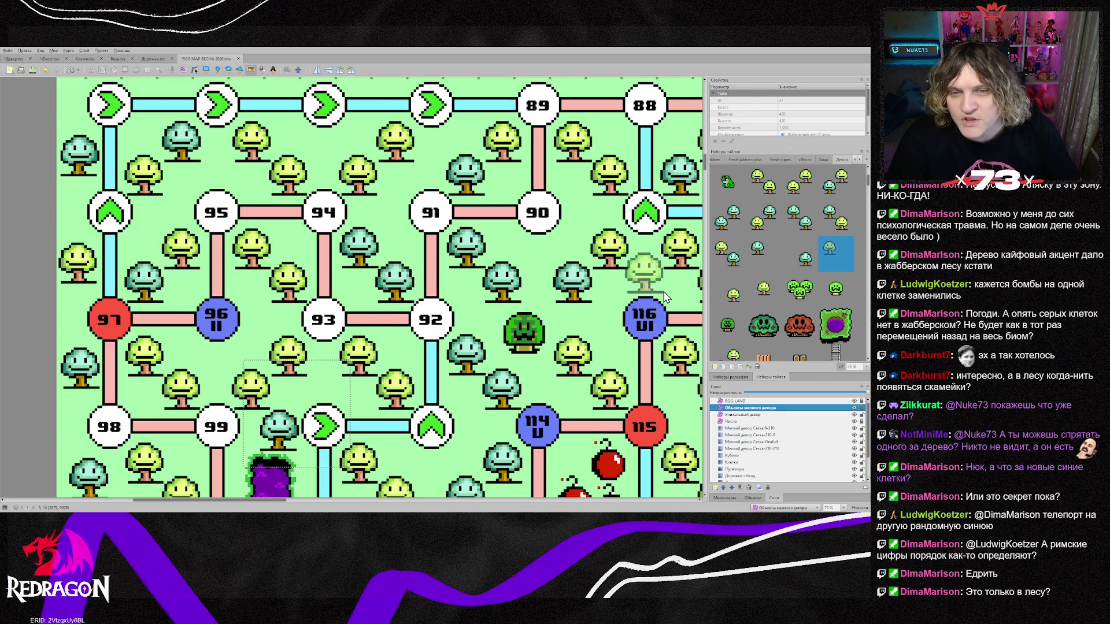
{"action": "scroll", "coordinate": [677, 301], "scroll_direction": "up", "scroll_amount": 1}
{"action": "left_click_drag", "start_coordinate": [271, 501], "coordinate": [392, 507]}
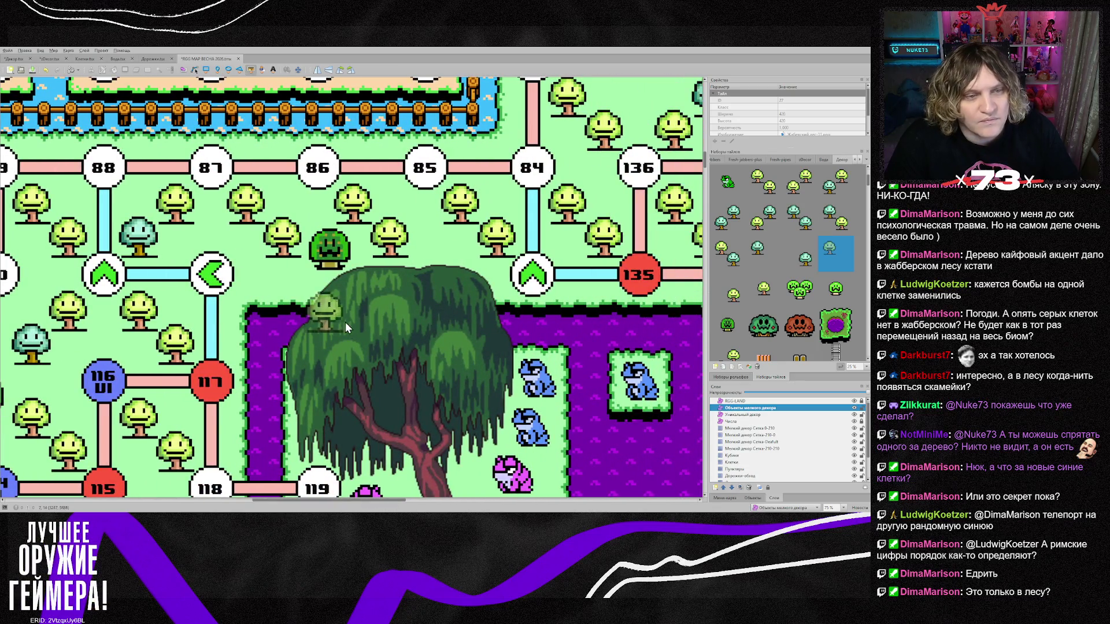
{"action": "left_click", "coordinate": [274, 296]}
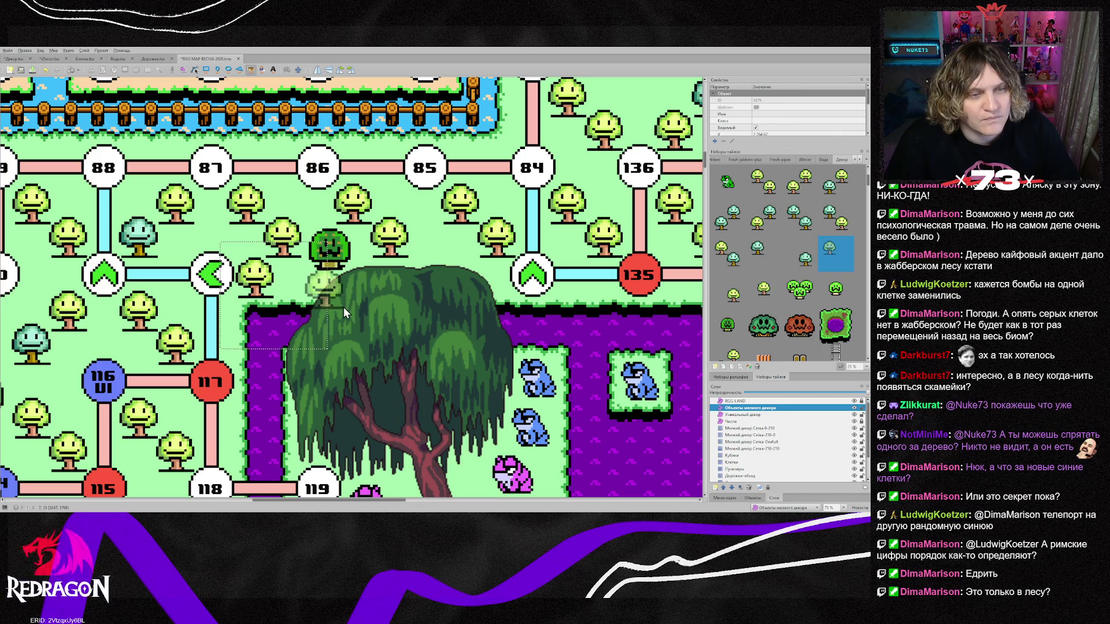
{"action": "scroll", "coordinate": [462, 359], "scroll_direction": "up", "scroll_amount": 2}
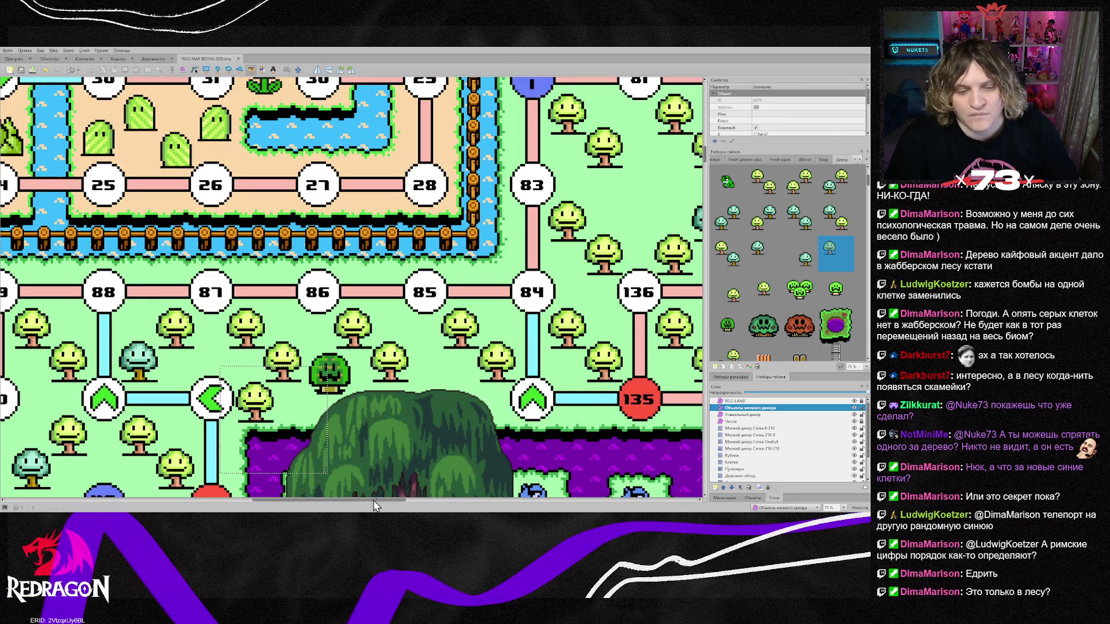
{"action": "left_click_drag", "start_coordinate": [374, 502], "coordinate": [455, 503]}
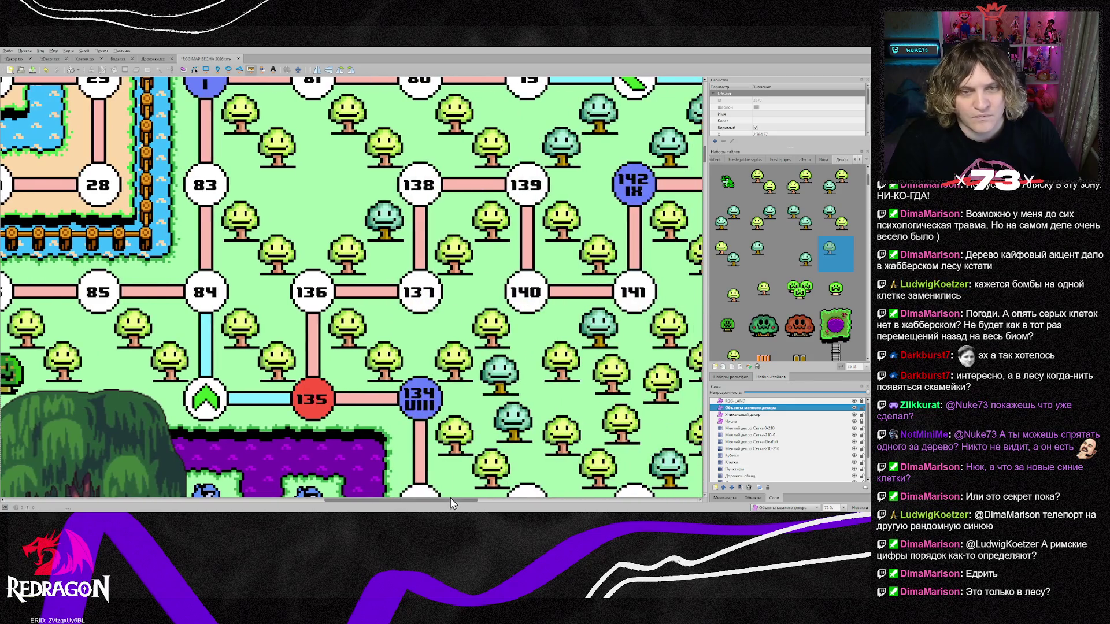
{"action": "left_click", "coordinate": [804, 291]}
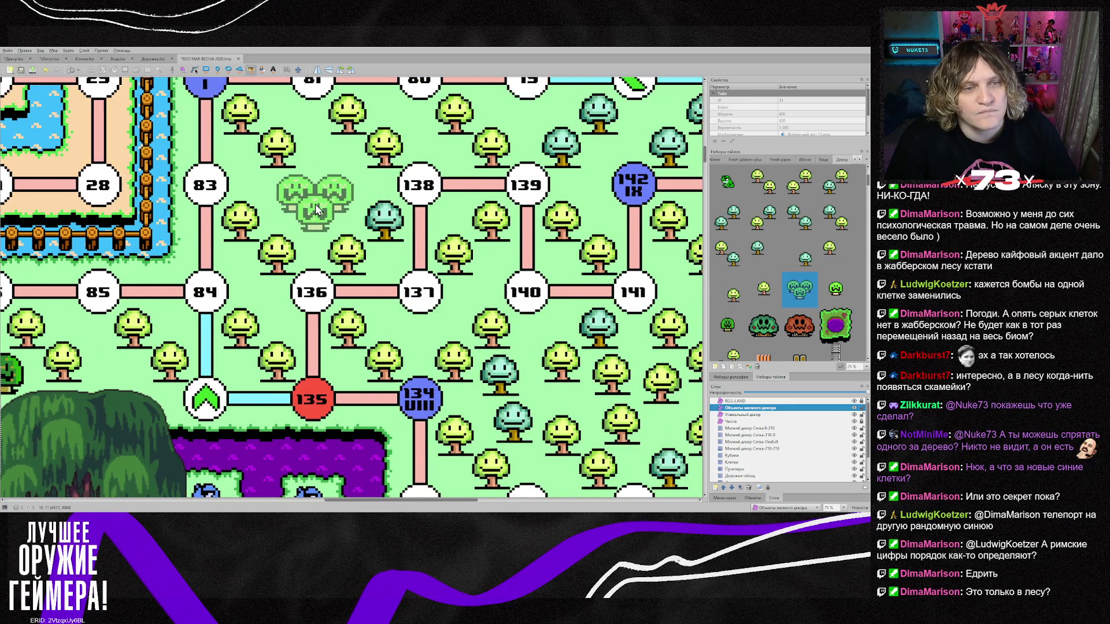
{"action": "left_click", "coordinate": [315, 203]}
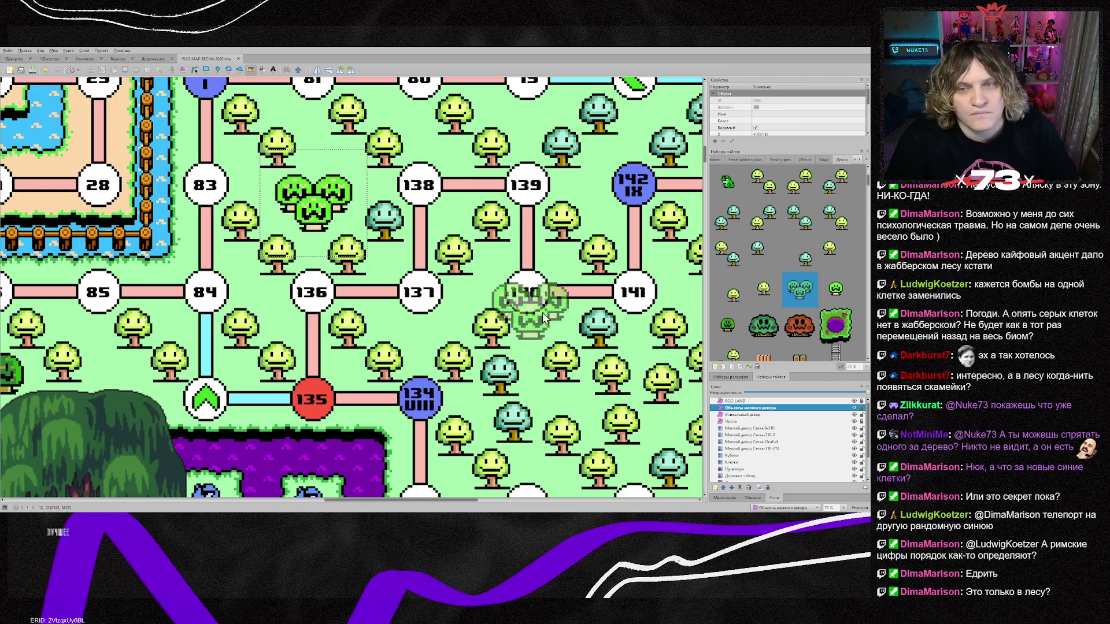
{"action": "left_click", "coordinate": [727, 182]}
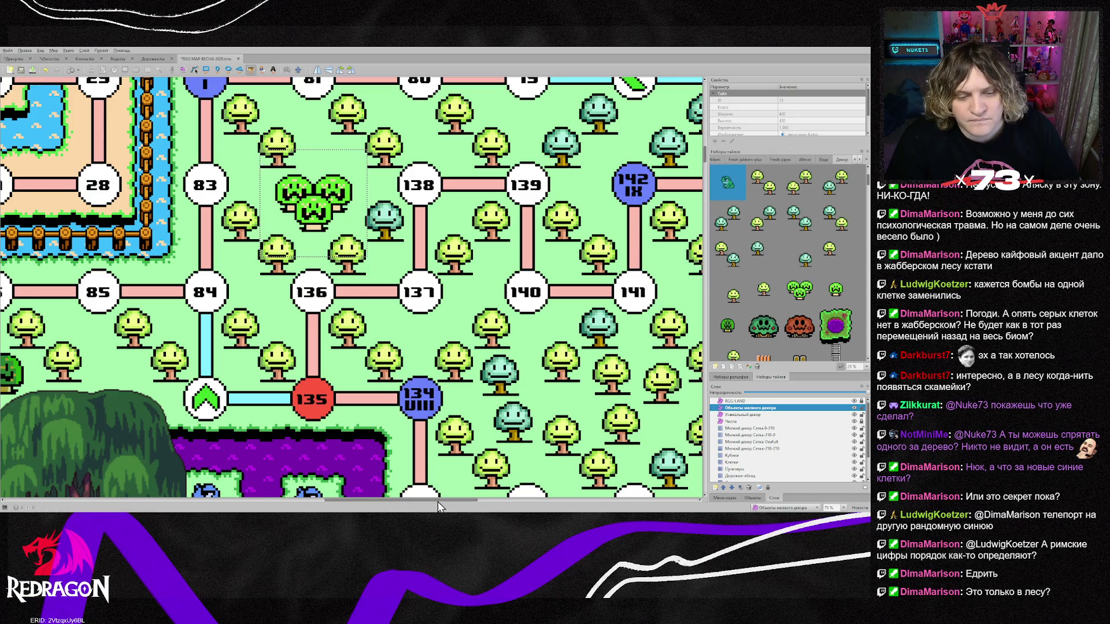
Stamp the small frog decoration near node 164.
{"action": "left_click_drag", "start_coordinate": [439, 504], "coordinate": [526, 498]}
{"action": "scroll", "coordinate": [343, 359], "scroll_direction": "up", "scroll_amount": 2}
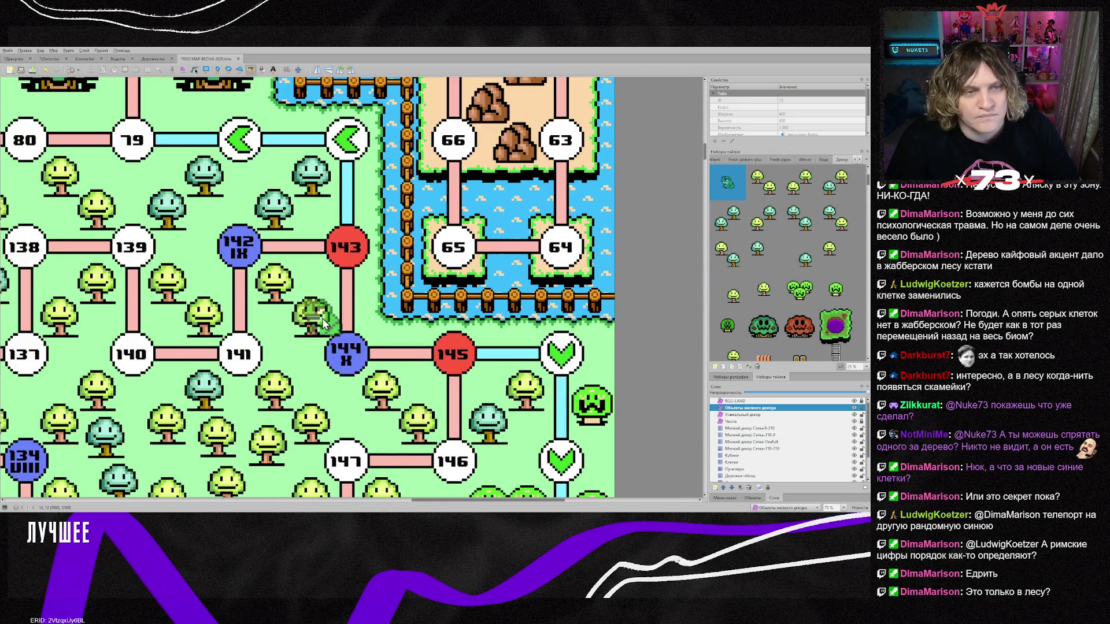
{"action": "scroll", "coordinate": [322, 318], "scroll_direction": "up", "scroll_amount": 2}
{"action": "scroll", "coordinate": [288, 336], "scroll_direction": "down", "scroll_amount": 6}
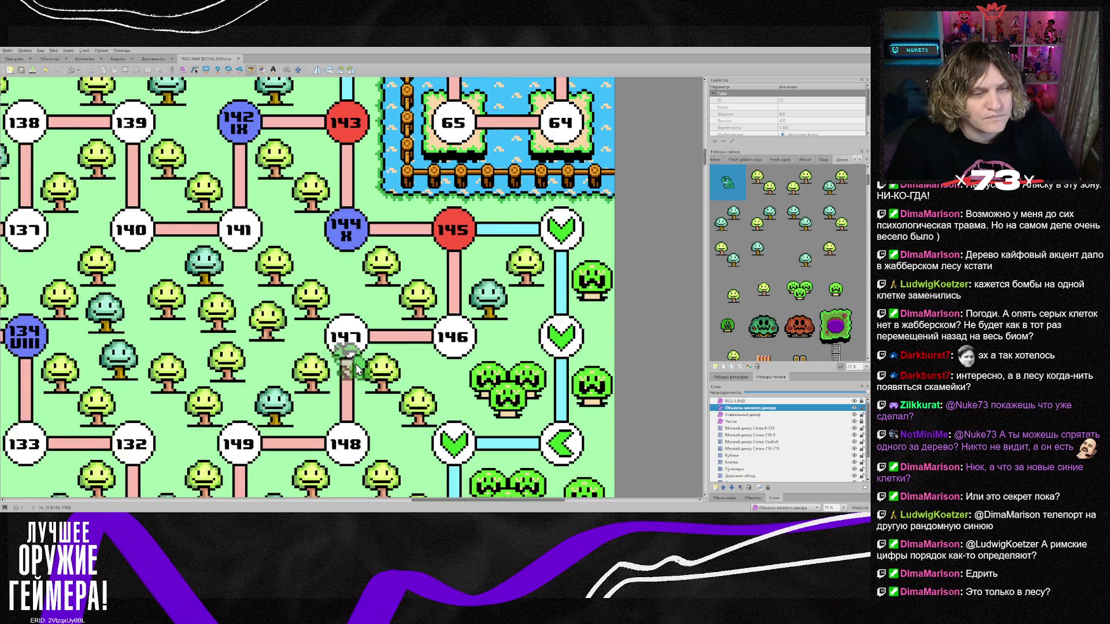
{"action": "scroll", "coordinate": [357, 369], "scroll_direction": "down", "scroll_amount": 8}
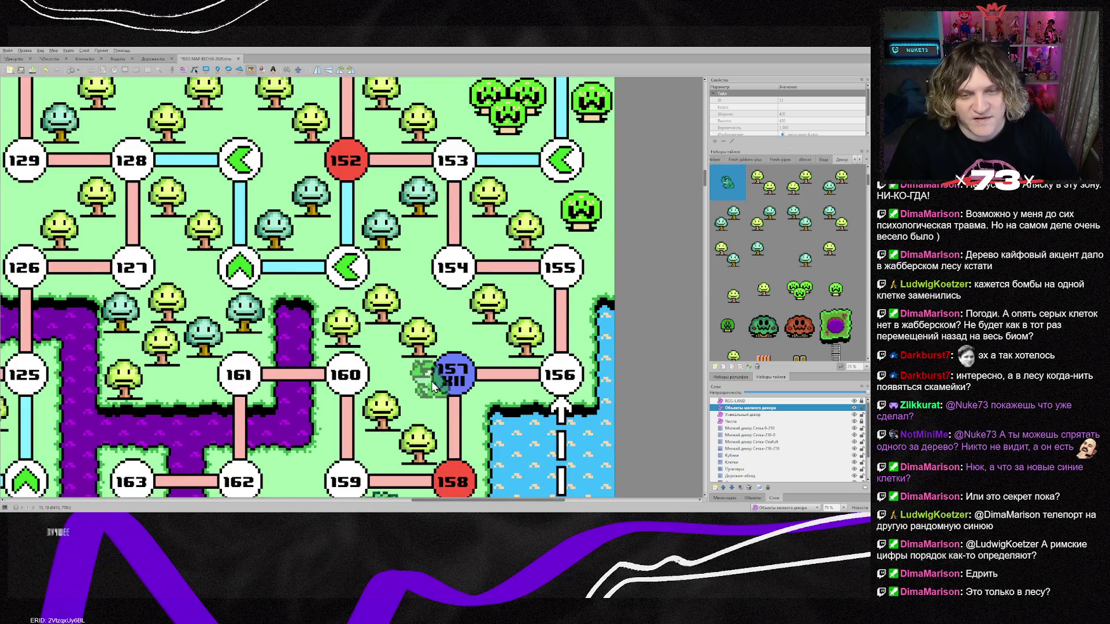
{"action": "scroll", "coordinate": [431, 381], "scroll_direction": "down", "scroll_amount": 3}
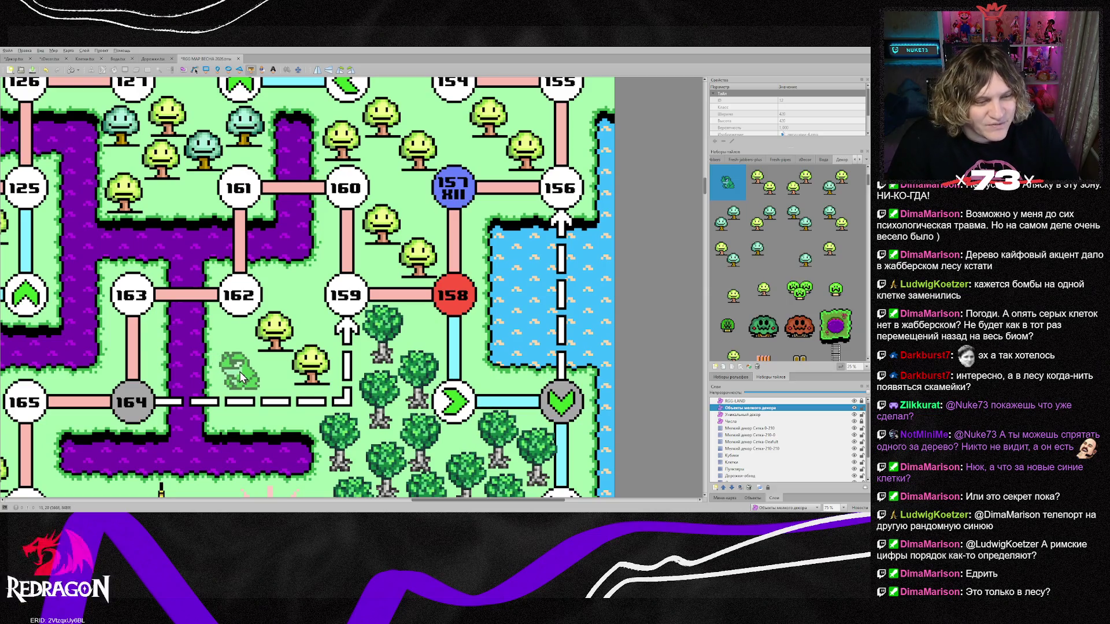
{"action": "left_click", "coordinate": [239, 371]}
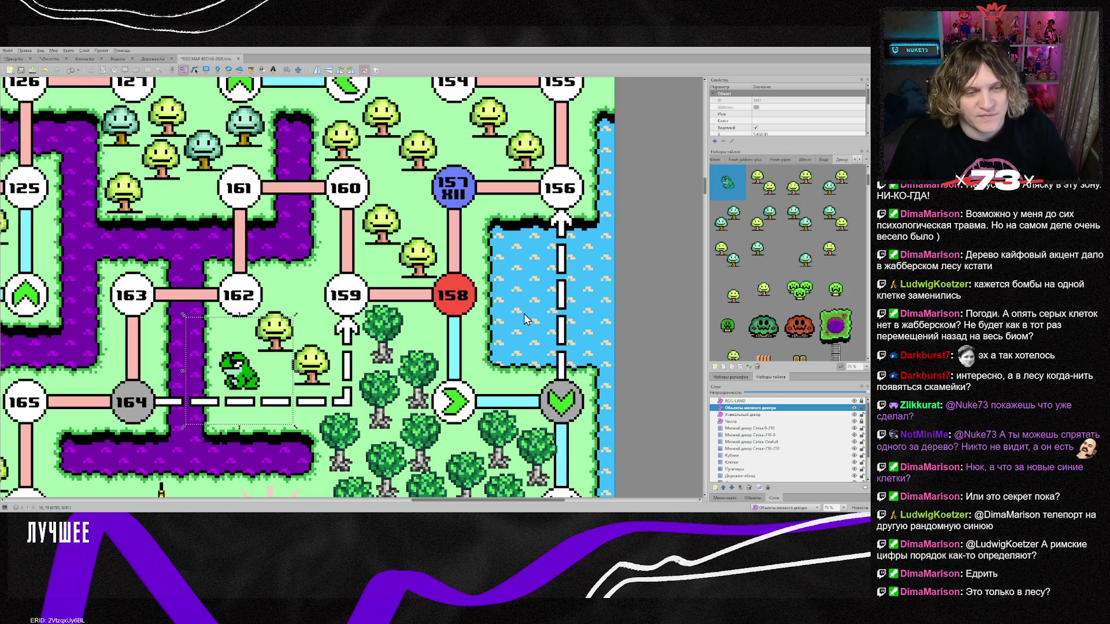
Stamp a dark green tree beside node 166 and return to Select Objects.
{"action": "scroll", "coordinate": [524, 313], "scroll_direction": "down", "scroll_amount": 2}
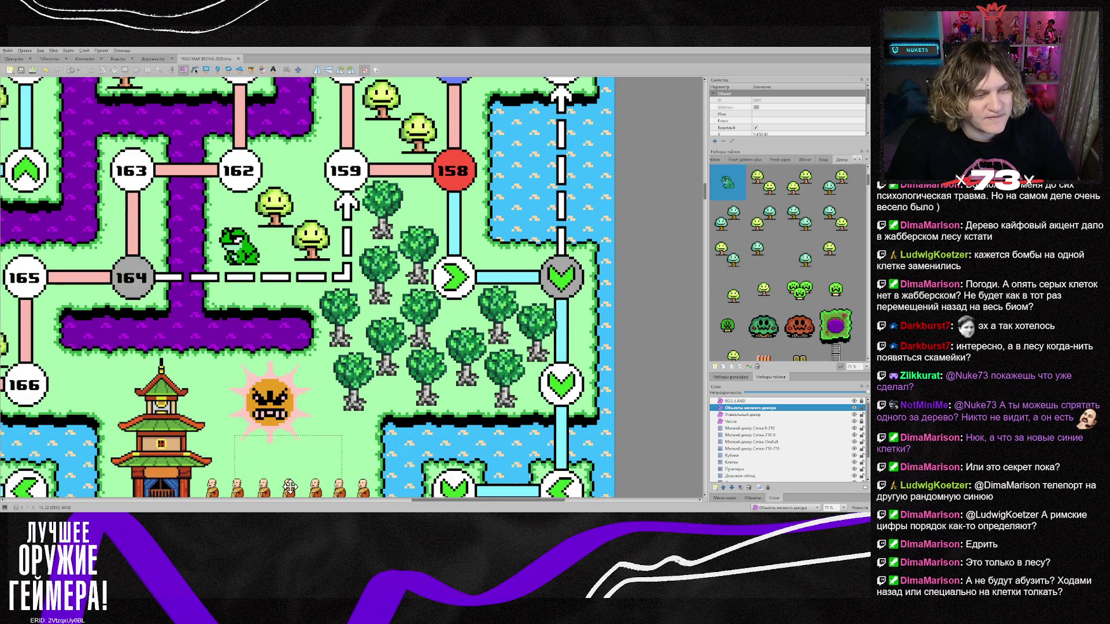
{"action": "left_click_drag", "start_coordinate": [428, 502], "coordinate": [377, 498]}
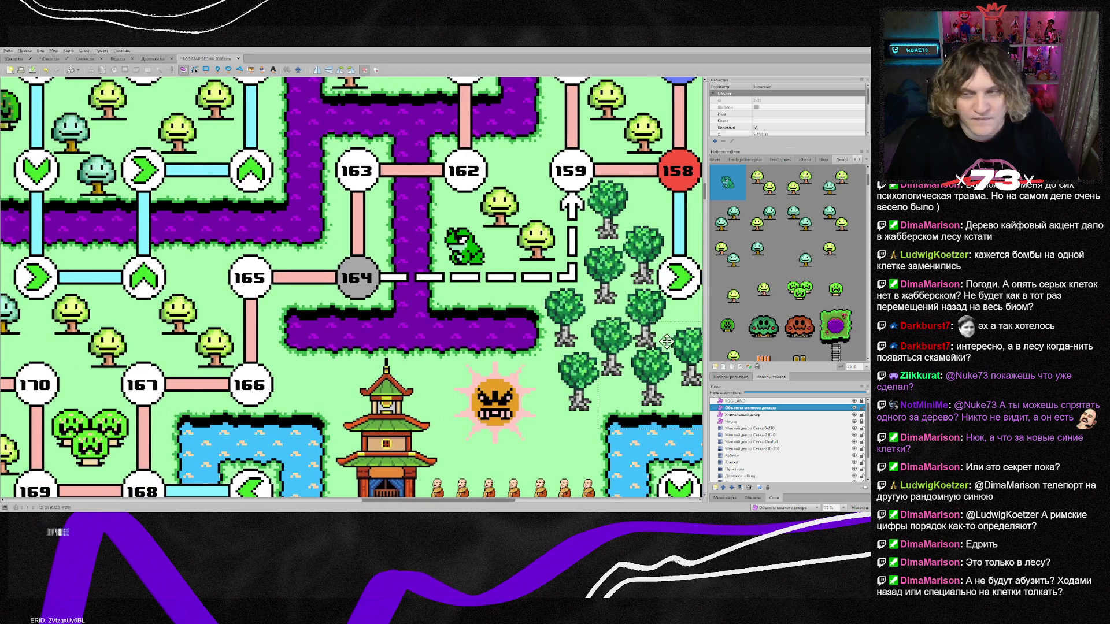
{"action": "left_click", "coordinate": [836, 292]}
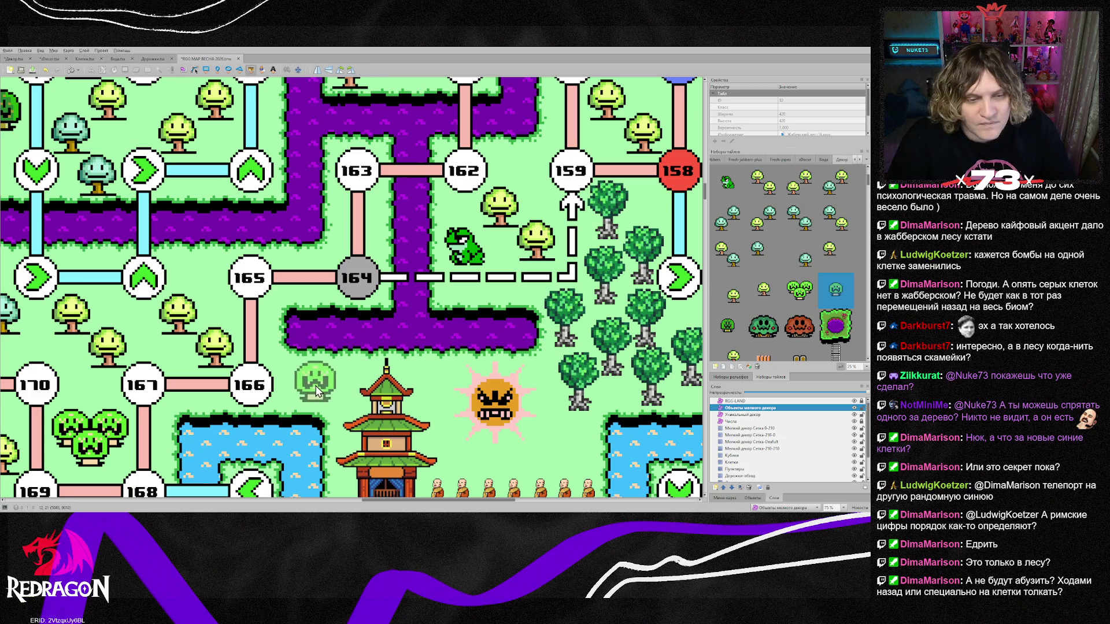
{"action": "left_click", "coordinate": [312, 387]}
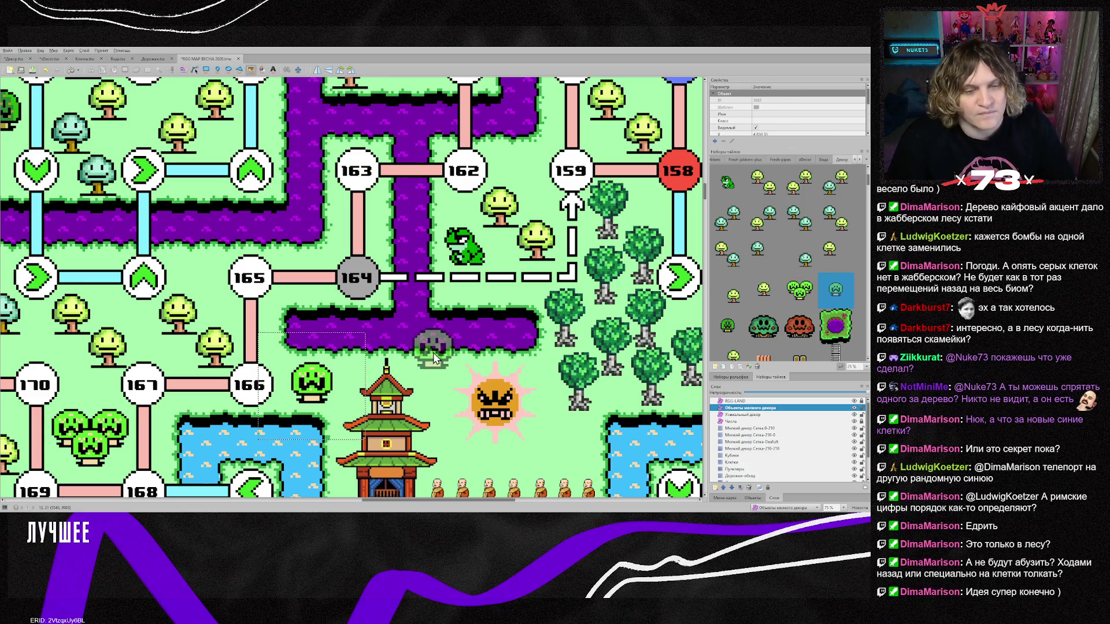
{"action": "key", "text": "s"}
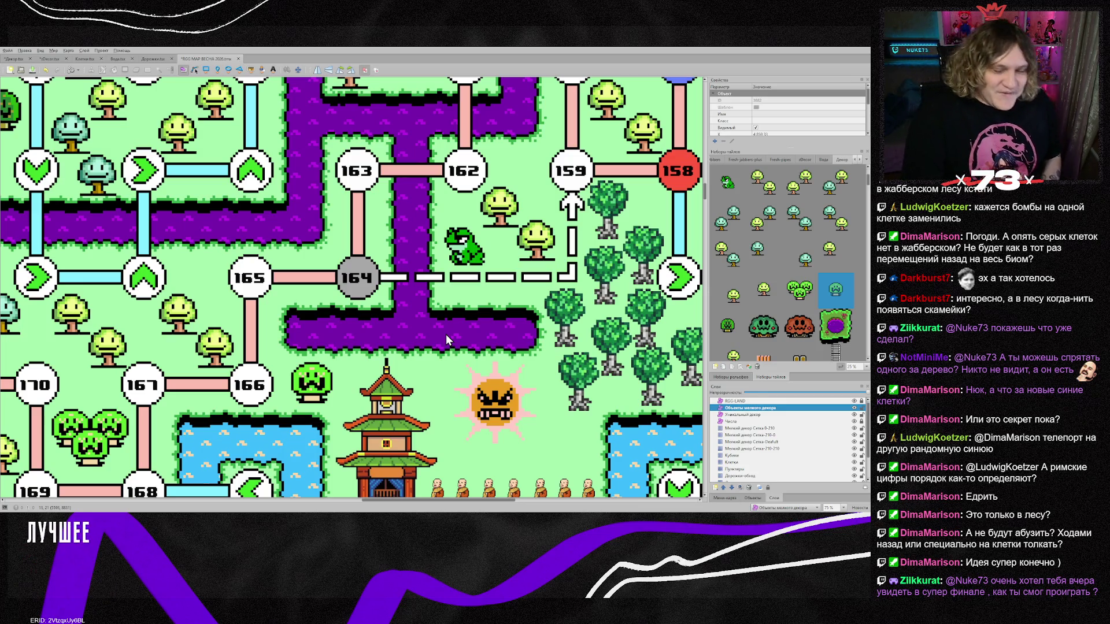
{"action": "scroll", "coordinate": [443, 331], "scroll_direction": "up", "scroll_amount": 3}
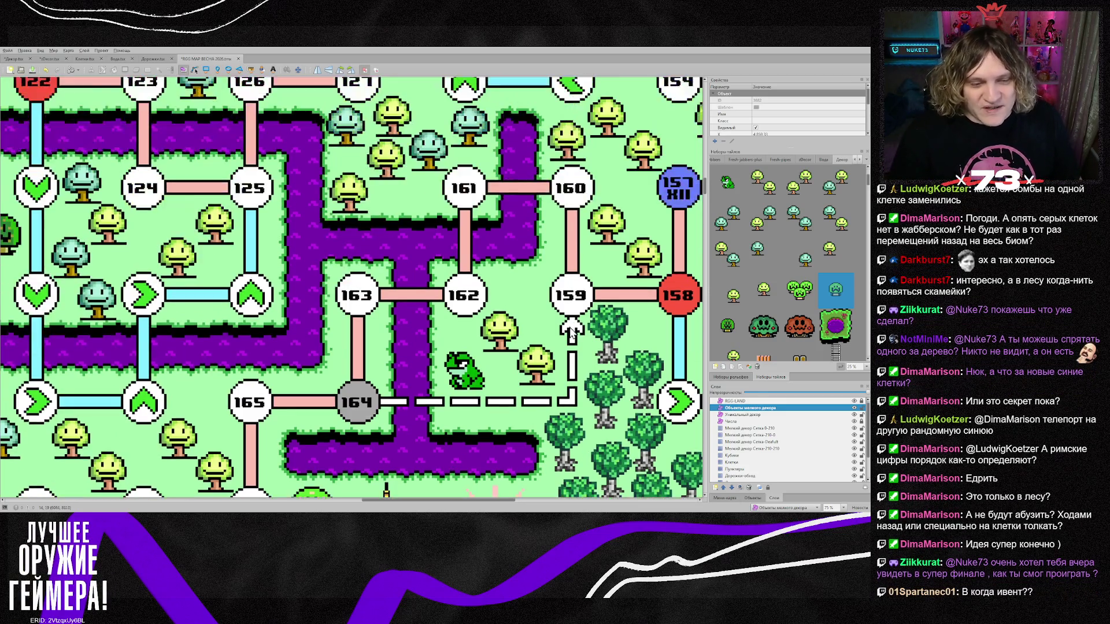
{"action": "scroll", "coordinate": [561, 354], "scroll_direction": "down", "scroll_amount": 1}
{"action": "scroll", "coordinate": [564, 356], "scroll_direction": "down", "scroll_amount": 1}
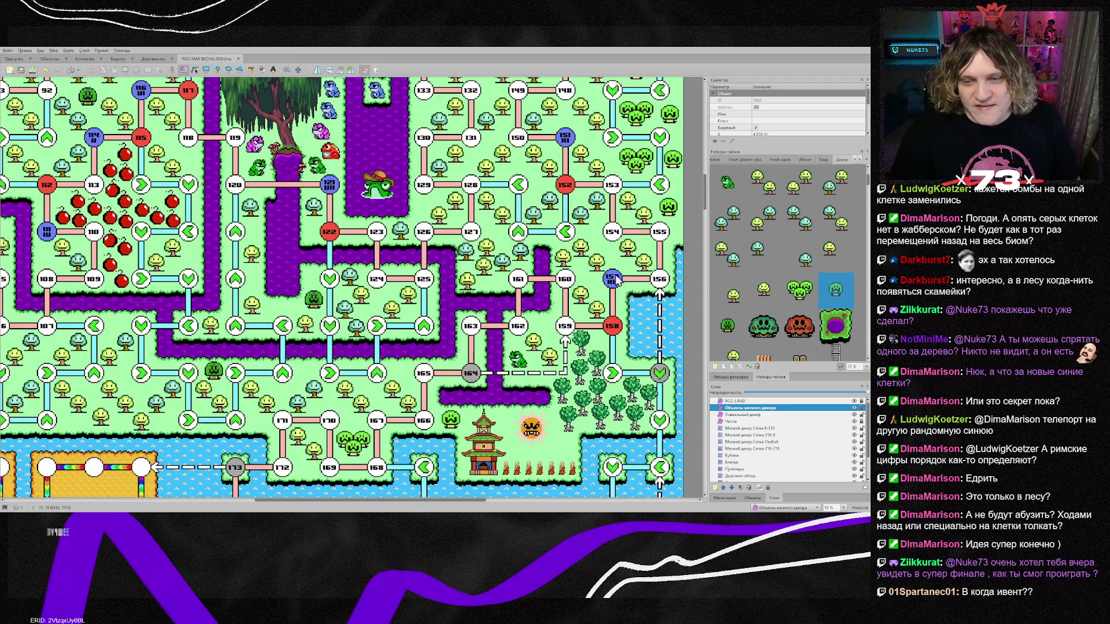
{"action": "left_click_drag", "start_coordinate": [470, 501], "coordinate": [510, 498]}
{"action": "scroll", "coordinate": [258, 454], "scroll_direction": "down", "scroll_amount": 2}
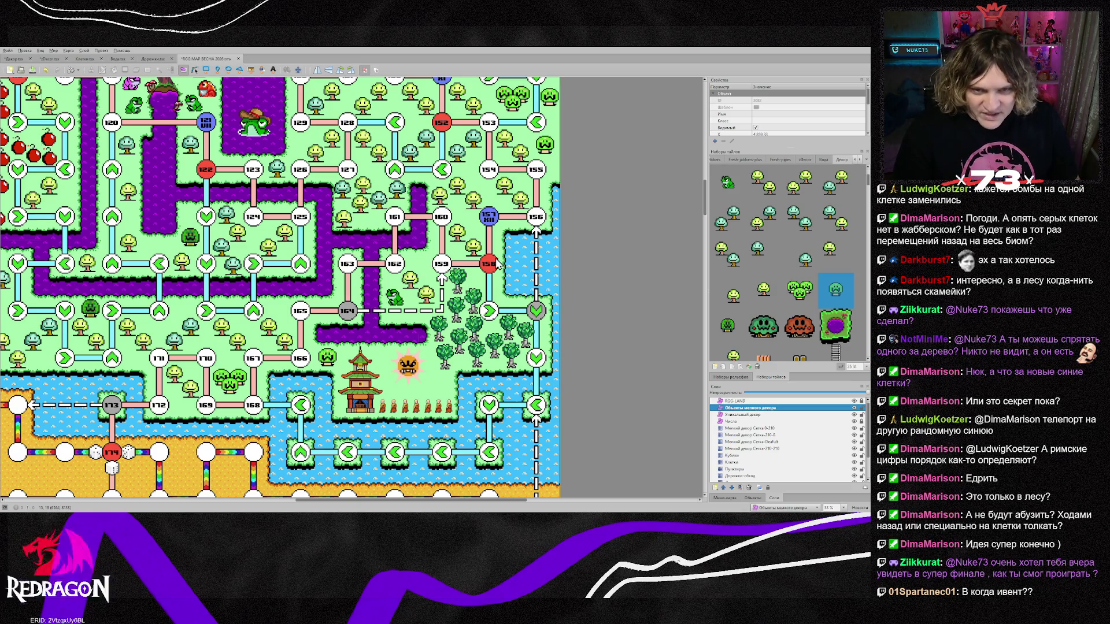
{"action": "scroll", "coordinate": [493, 228], "scroll_direction": "up", "scroll_amount": 3}
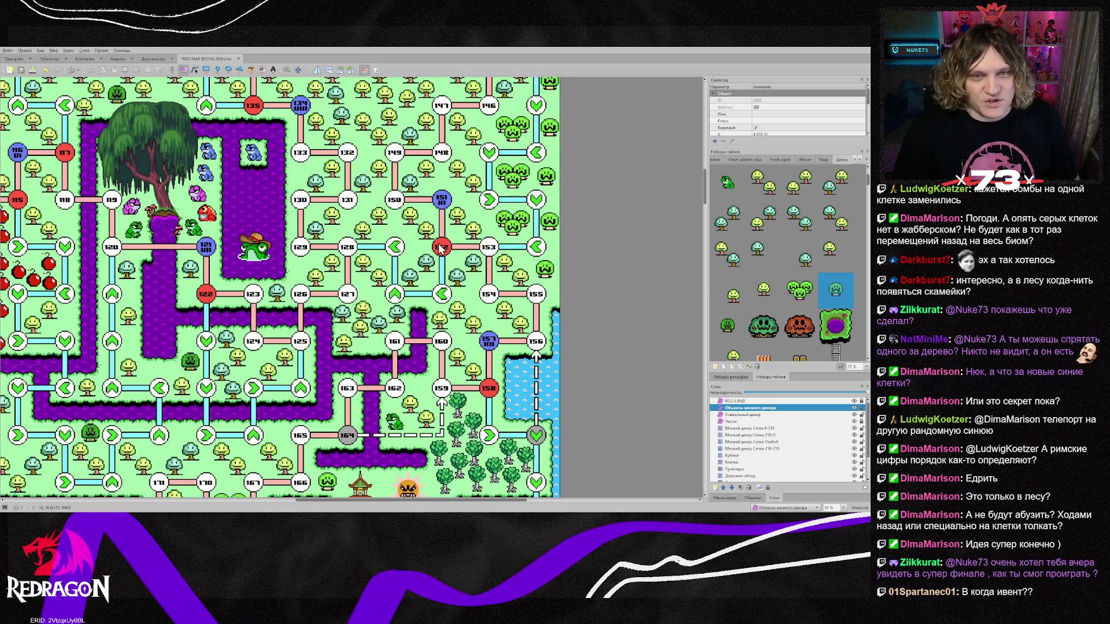
{"action": "scroll", "coordinate": [491, 344], "scroll_direction": "down", "scroll_amount": 6}
{"action": "scroll", "coordinate": [497, 347], "scroll_direction": "up", "scroll_amount": 3}
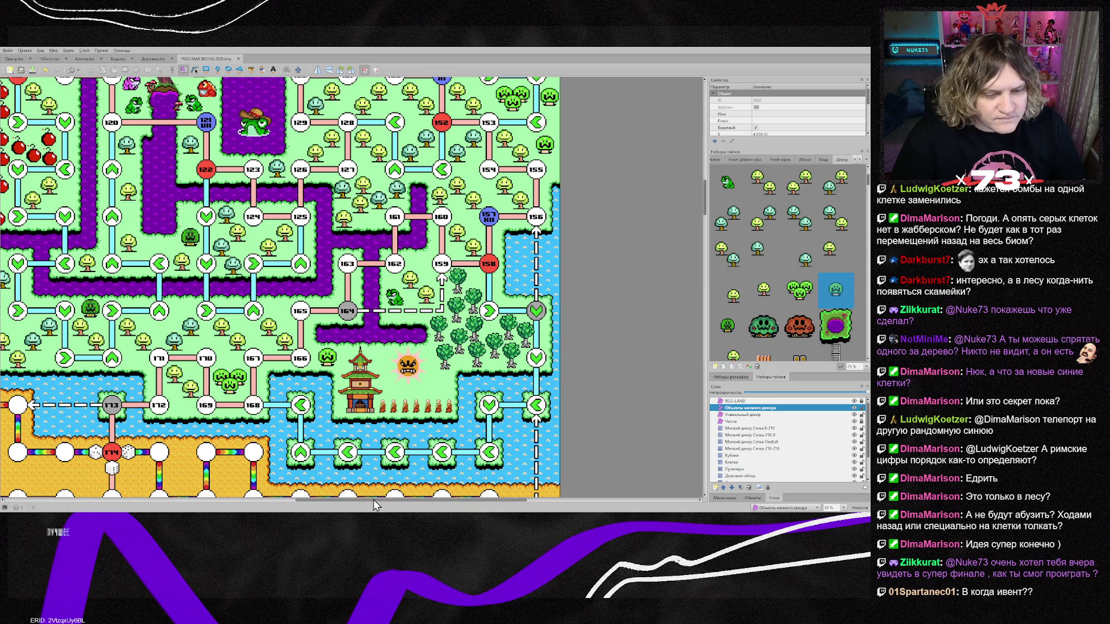
{"action": "left_click_drag", "start_coordinate": [373, 499], "coordinate": [301, 496]}
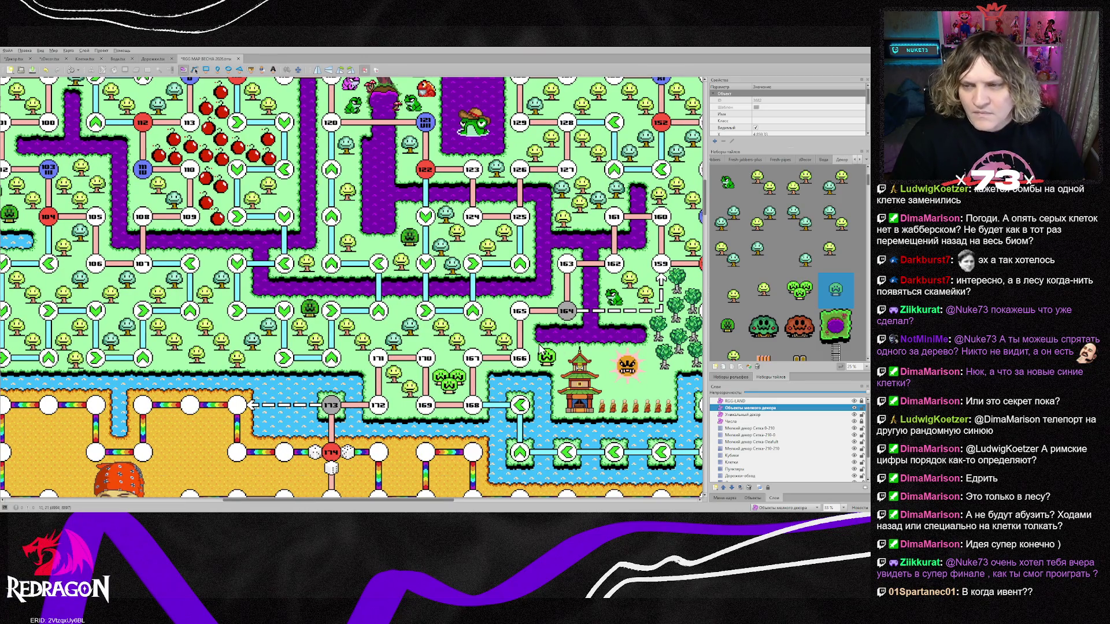
Place a blue-green tree beside the arrow space above cell 171.
{"action": "left_click", "coordinate": [806, 260]}
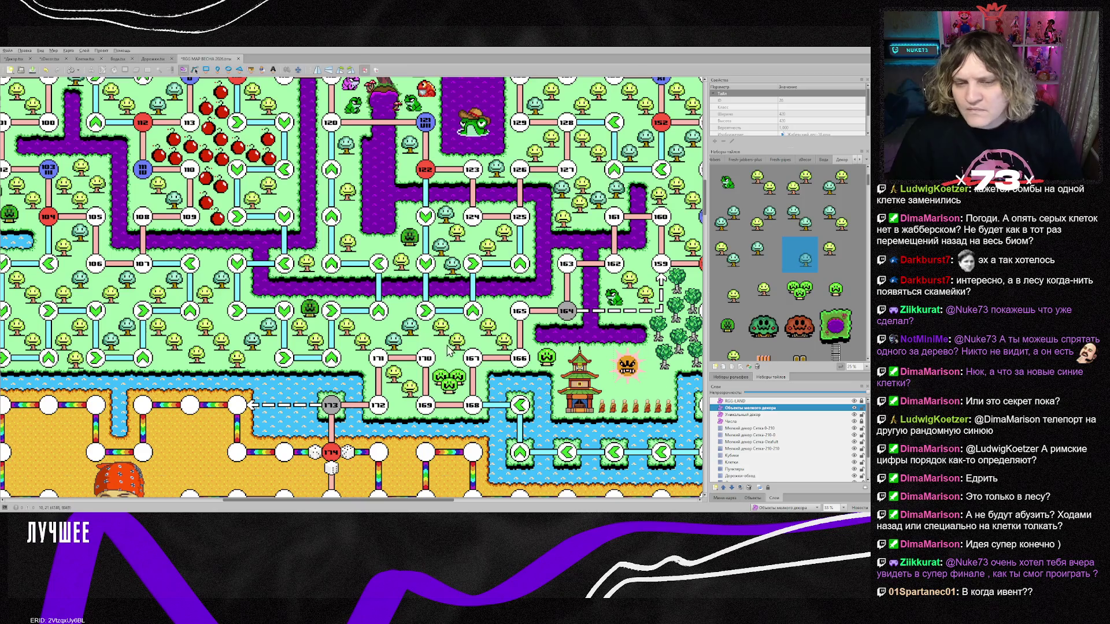
{"action": "scroll", "coordinate": [403, 311], "scroll_direction": "up", "scroll_amount": 2}
{"action": "scroll", "coordinate": [403, 311], "scroll_direction": "up", "scroll_amount": 1}
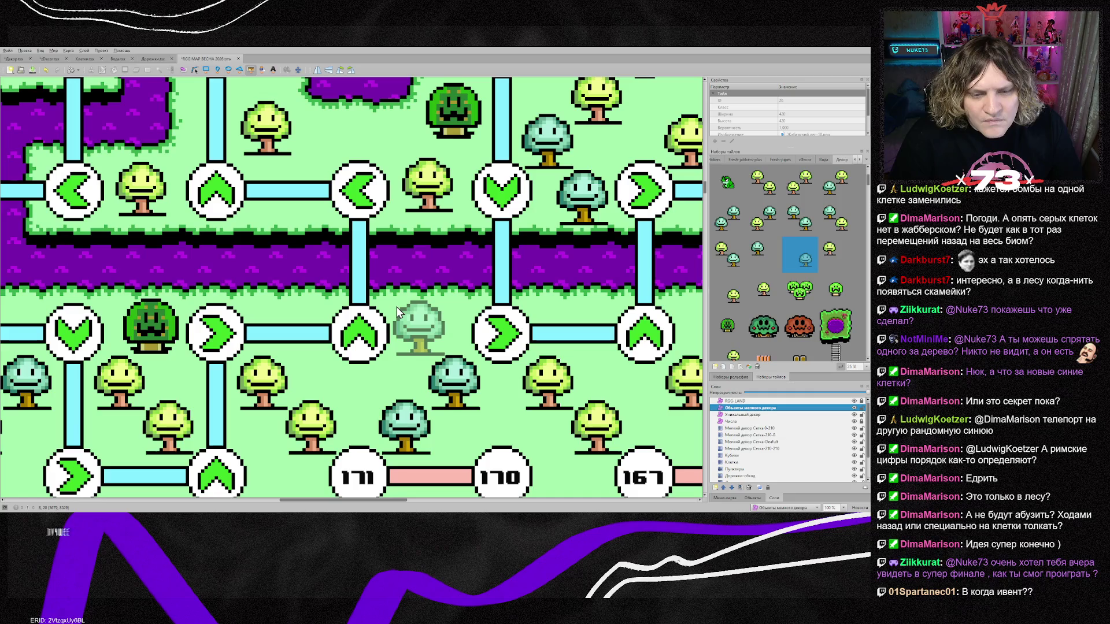
{"action": "left_click", "coordinate": [397, 313]}
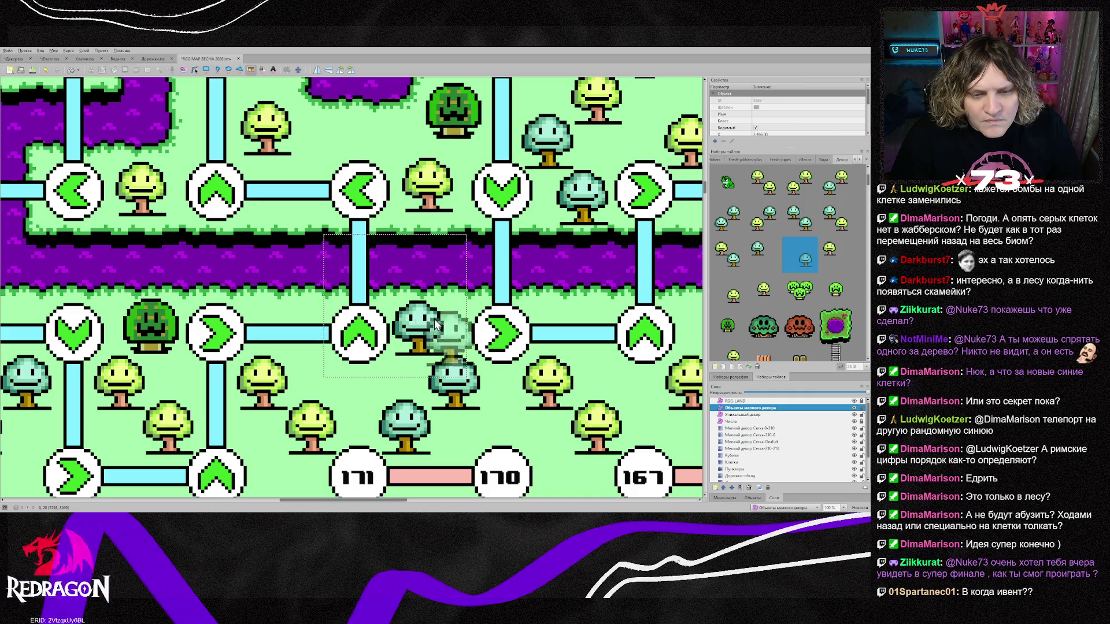
Scroll the Tilesets panel to the pyramid, palm and crate tiles.
{"action": "scroll", "coordinate": [451, 329], "scroll_direction": "down", "scroll_amount": 3}
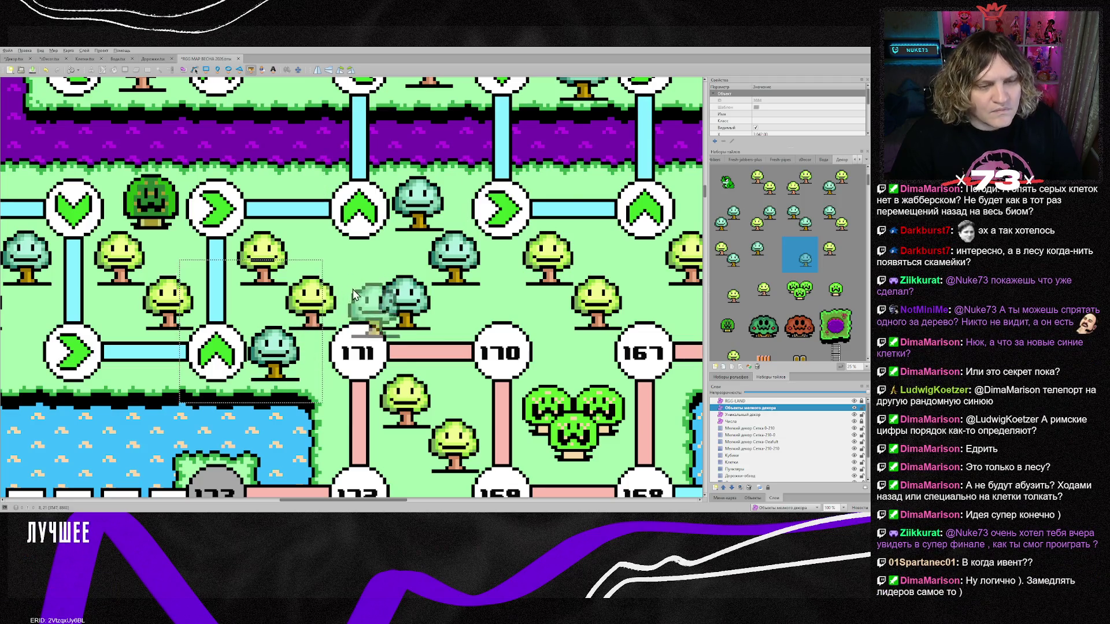
{"action": "scroll", "coordinate": [405, 323], "scroll_direction": "down", "scroll_amount": 3}
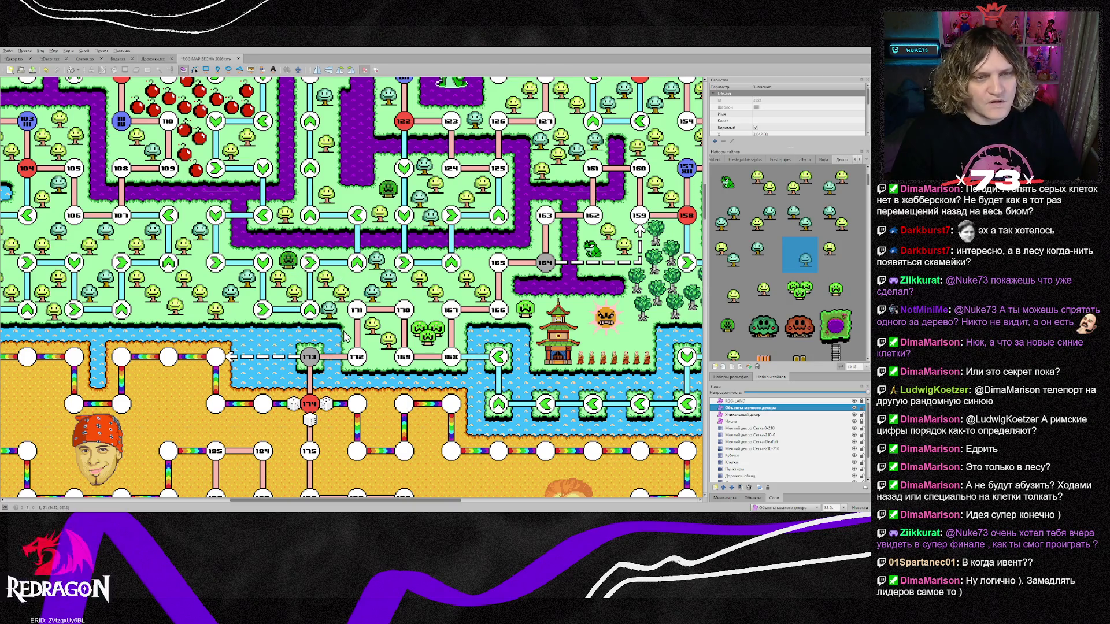
{"action": "scroll", "coordinate": [345, 337], "scroll_direction": "up", "scroll_amount": 3}
{"action": "scroll", "coordinate": [374, 307], "scroll_direction": "down", "scroll_amount": 1}
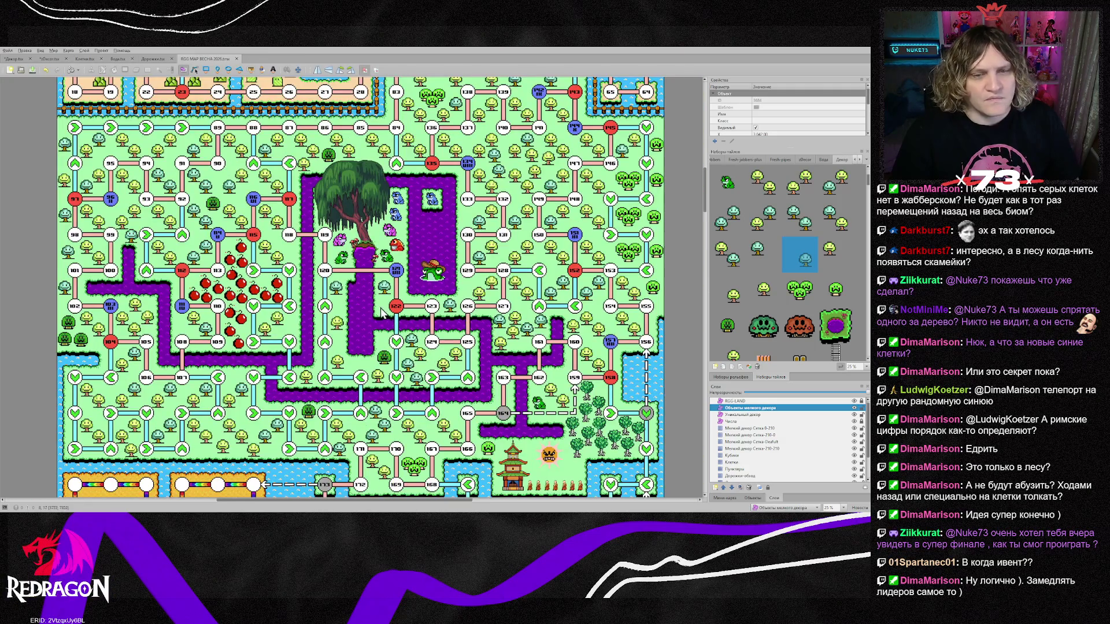
{"action": "scroll", "coordinate": [403, 324], "scroll_direction": "up", "scroll_amount": 1}
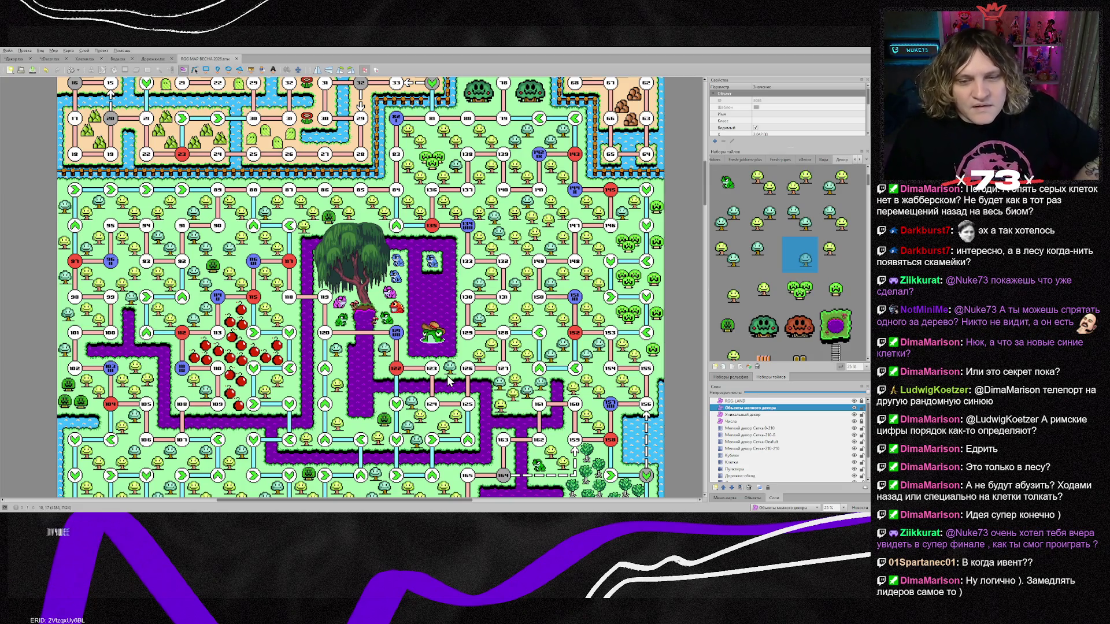
{"action": "scroll", "coordinate": [831, 283], "scroll_direction": "down", "scroll_amount": 3}
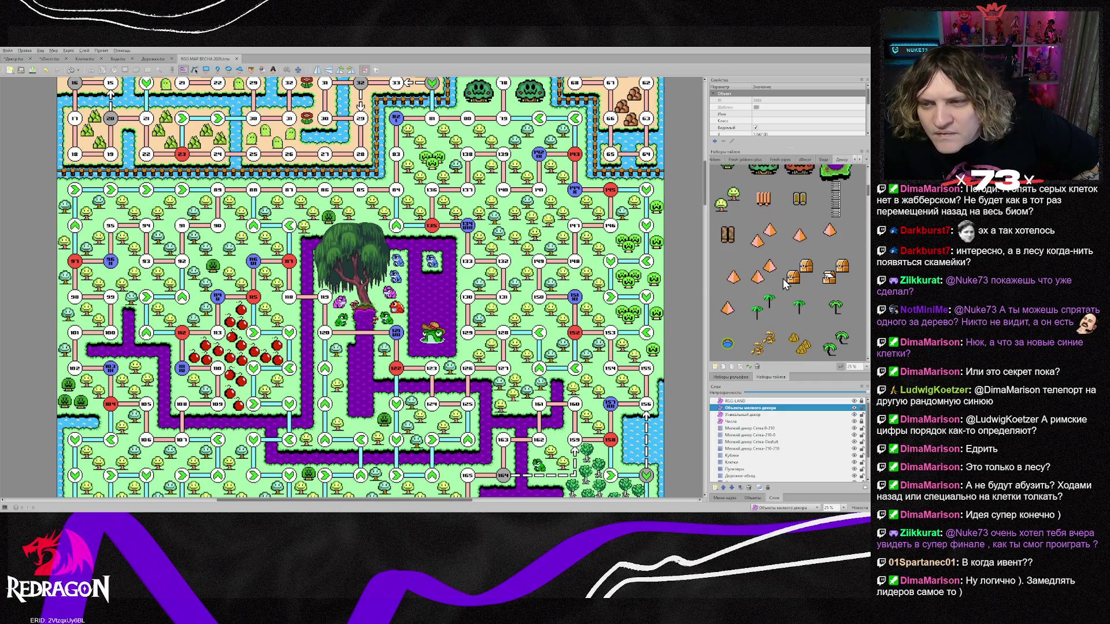
Stamp a green tree near cell 139 on the Мелкий декор Сетка-210-210 layer.
{"action": "left_click", "coordinate": [728, 198]}
{"action": "left_click", "coordinate": [764, 450]}
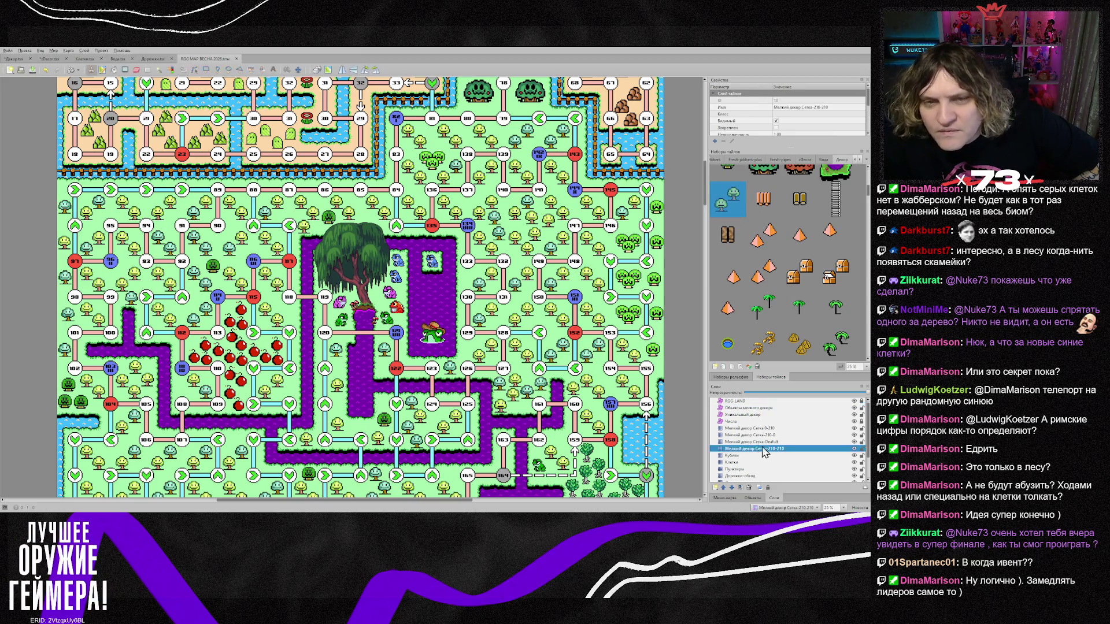
{"action": "left_click", "coordinate": [487, 185]}
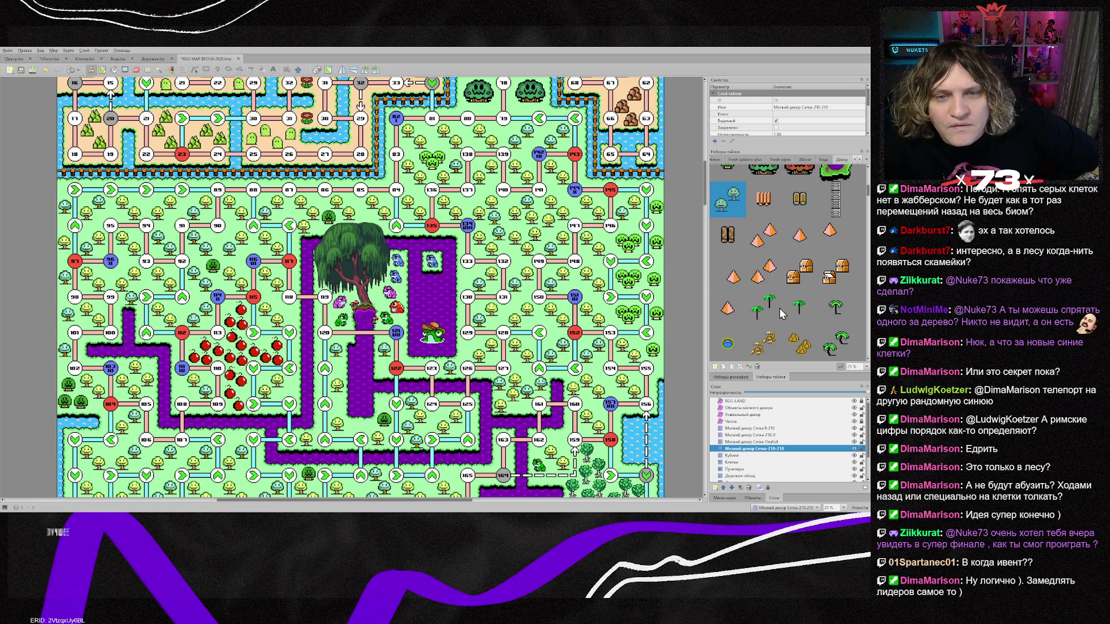
{"action": "scroll", "coordinate": [828, 317], "scroll_direction": "down", "scroll_amount": 5}
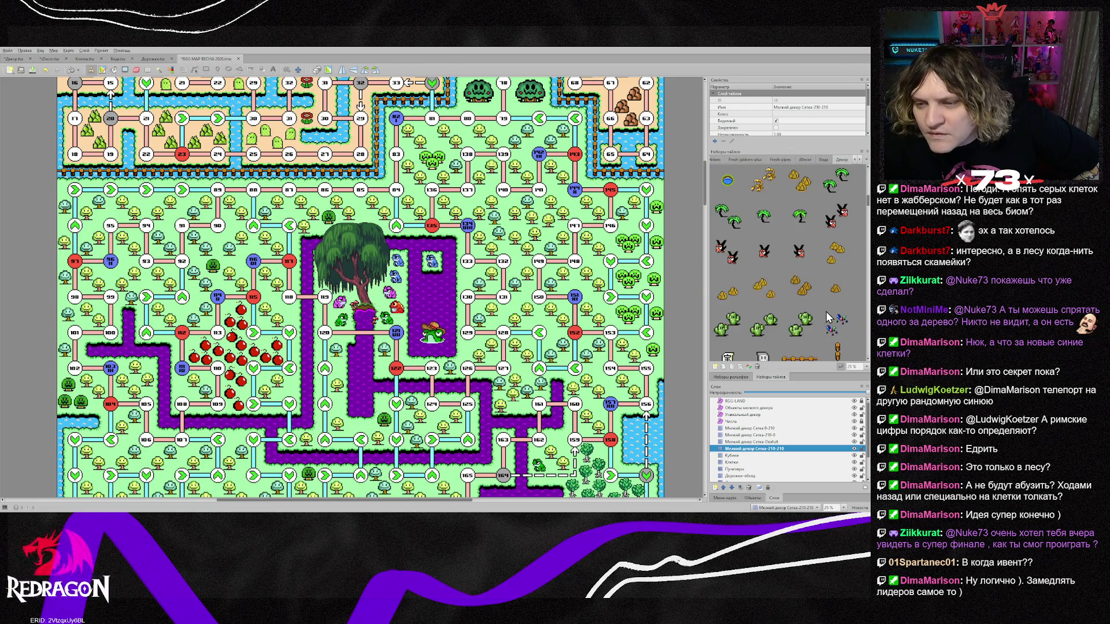
{"action": "scroll", "coordinate": [828, 318], "scroll_direction": "down", "scroll_amount": 3}
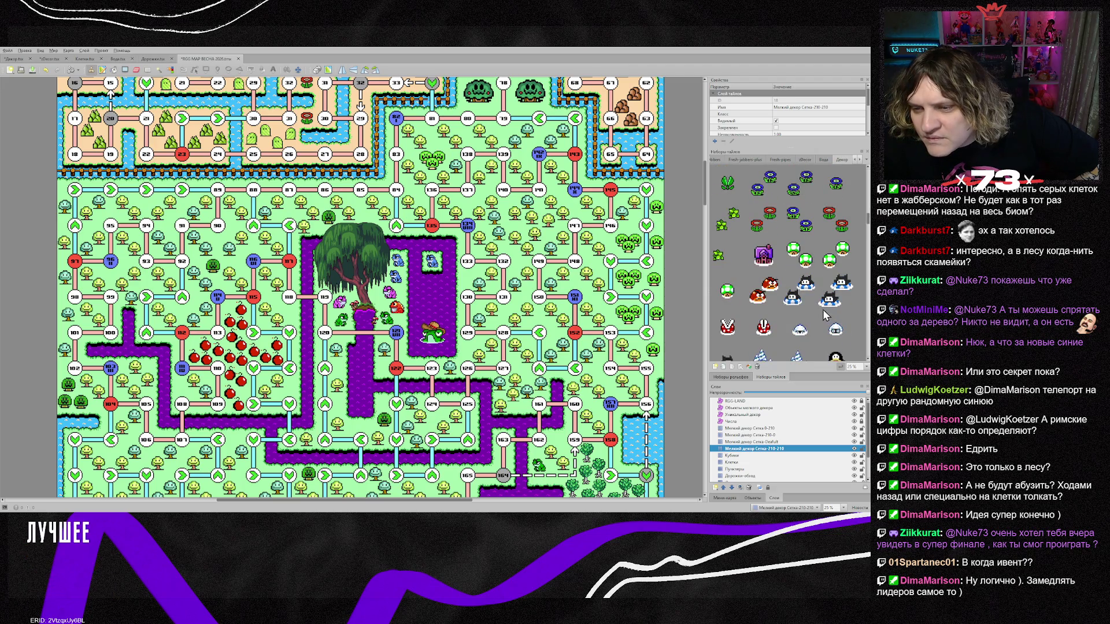
Place a horizontally mirrored red goomba pair above the frog boss on the Мелкий декор Сетка-Deafult layer.
{"action": "left_click", "coordinate": [763, 292]}
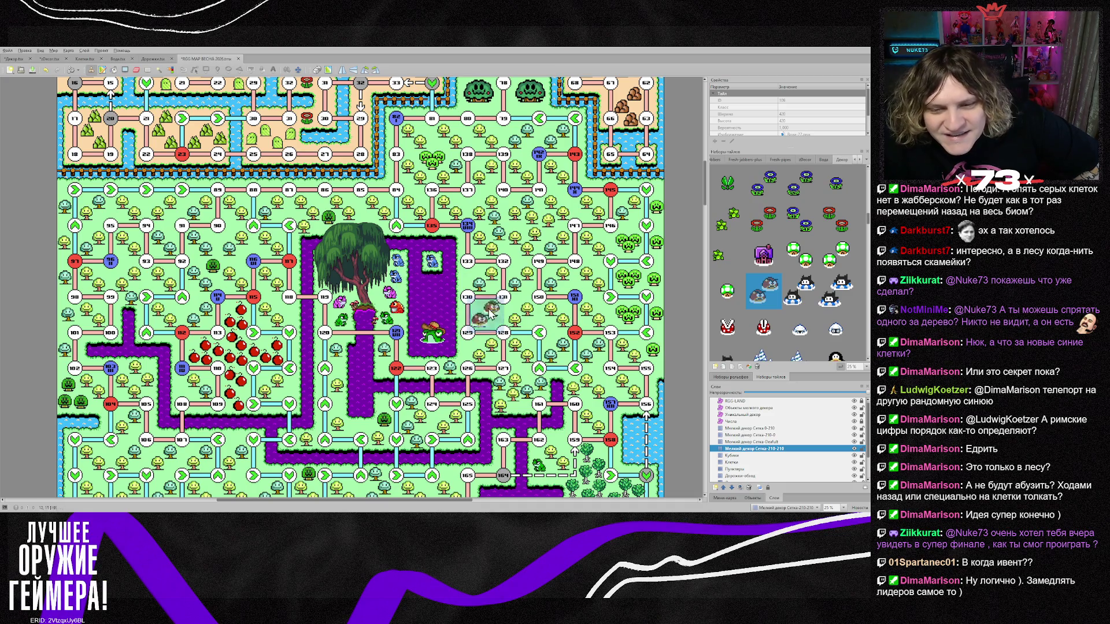
{"action": "left_click", "coordinate": [742, 442]}
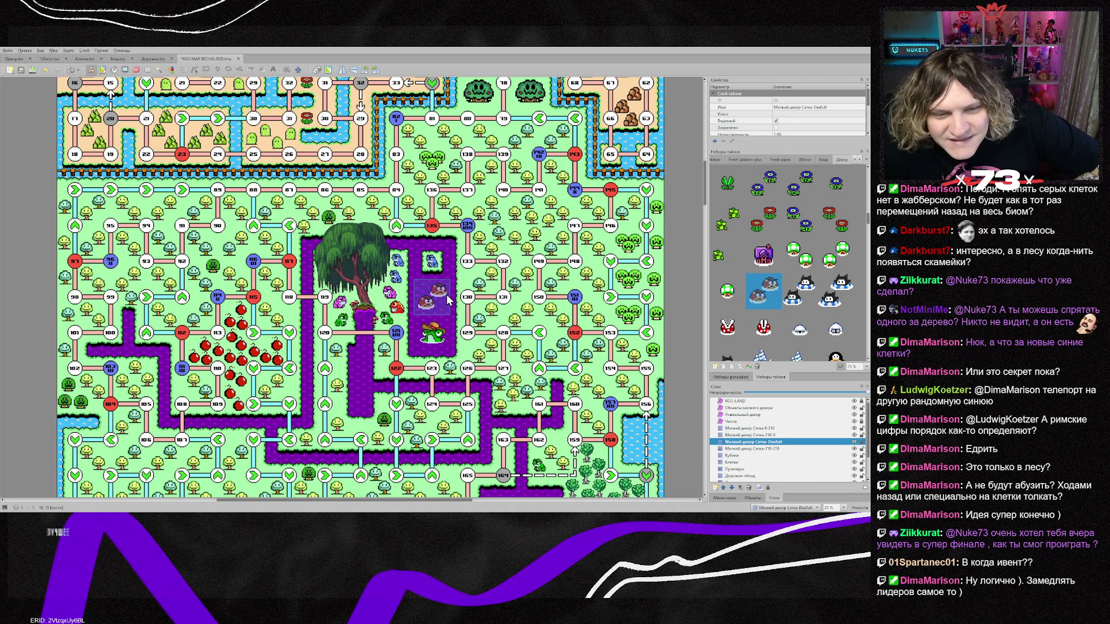
{"action": "key", "text": "x"}
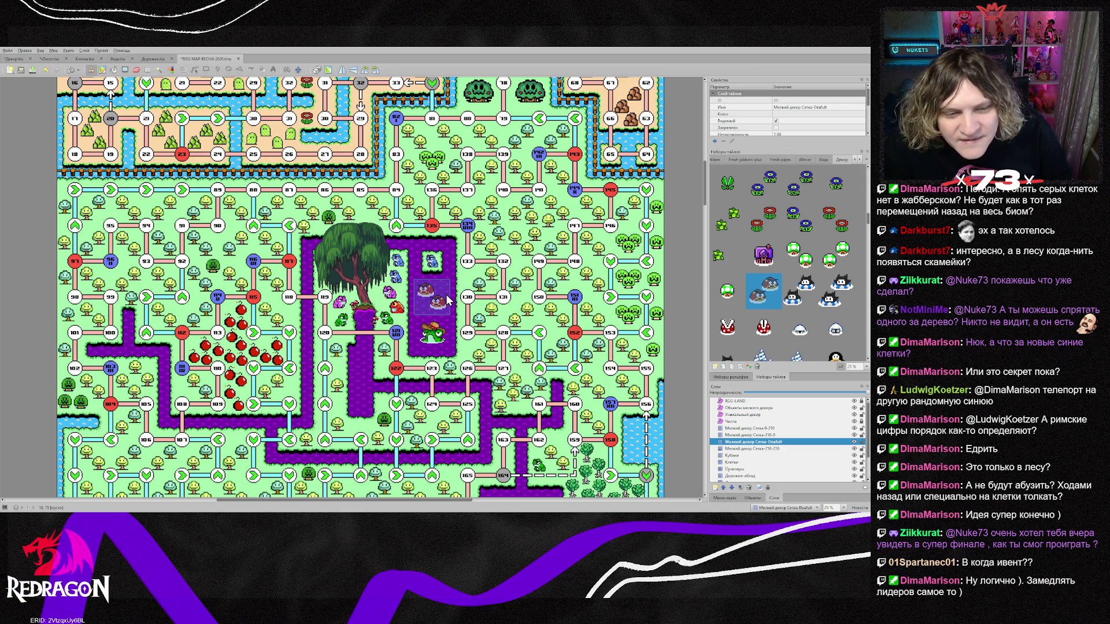
{"action": "left_click", "coordinate": [448, 299]}
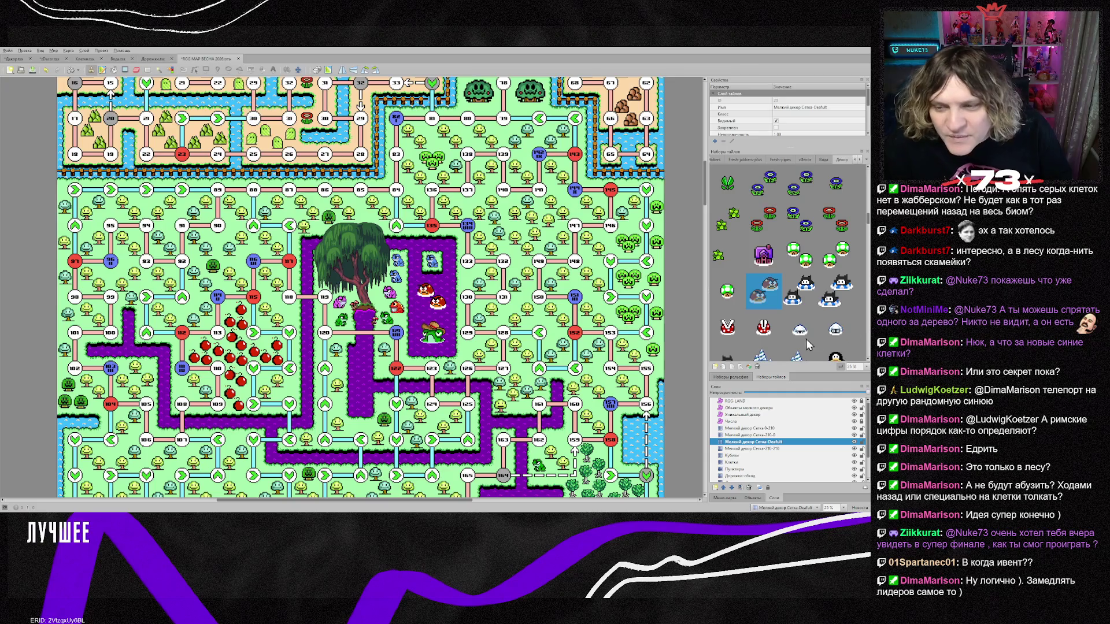
{"action": "left_click", "coordinate": [763, 327]}
{"action": "left_click", "coordinate": [752, 408]}
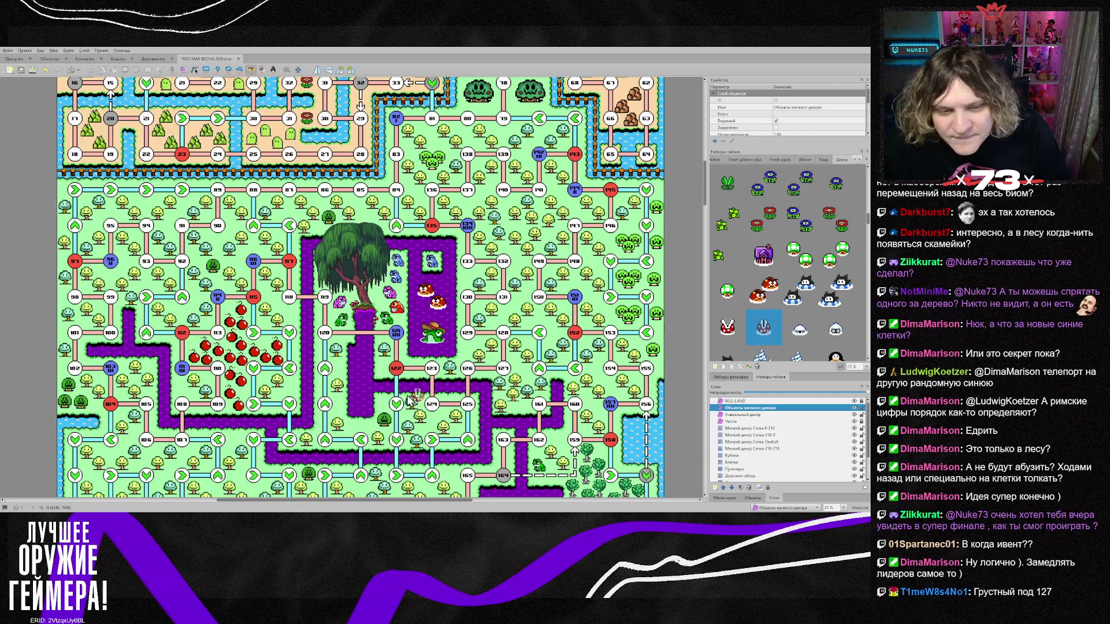
Insert the white-and-red creature tile in the purple path below the large tree, then return to Select Objects.
{"action": "left_click", "coordinate": [746, 331]}
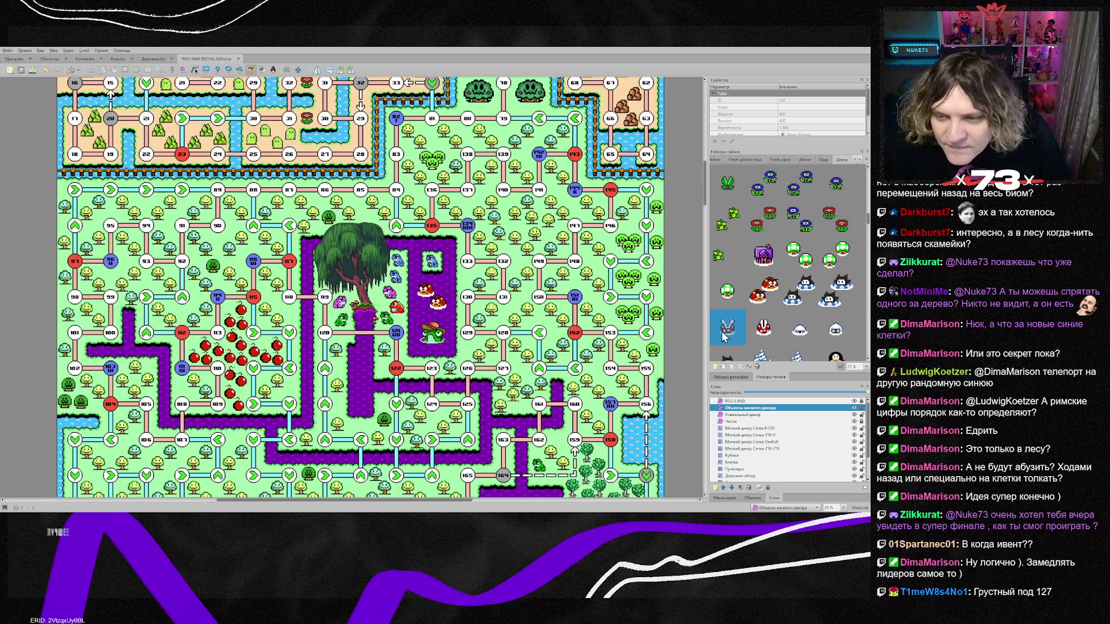
{"action": "left_click", "coordinate": [361, 367]}
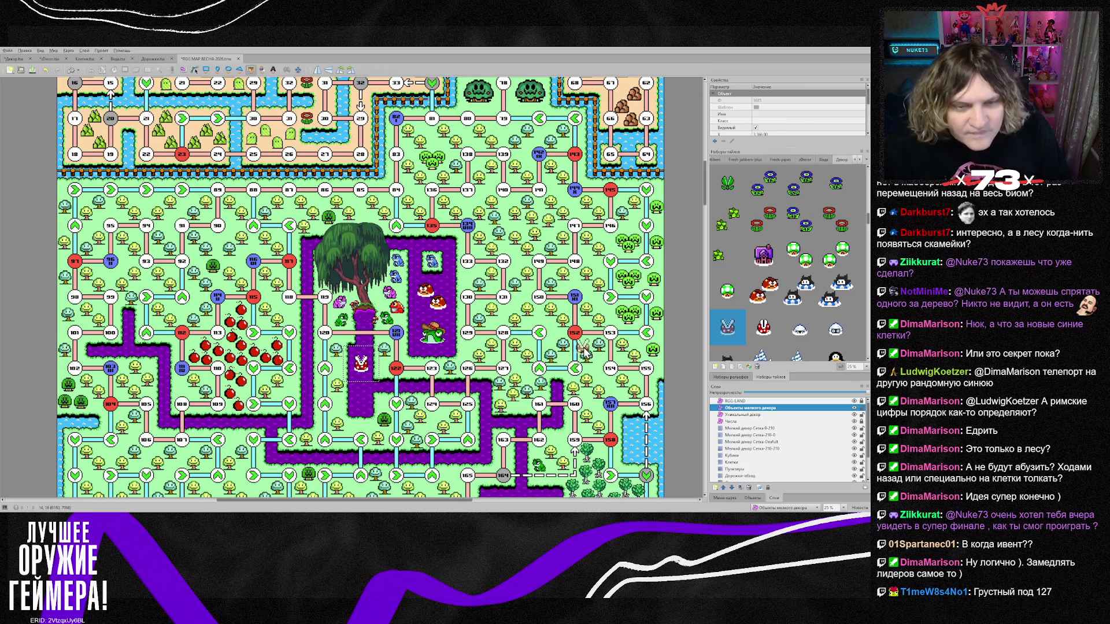
{"action": "key", "text": "s"}
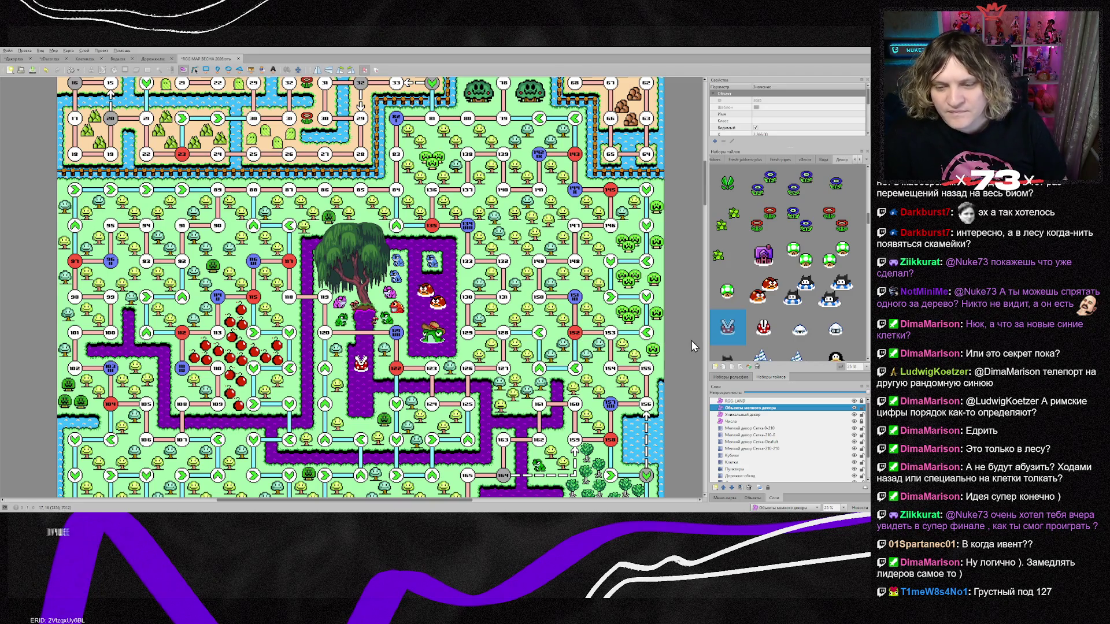
{"action": "scroll", "coordinate": [691, 341], "scroll_direction": "down", "scroll_amount": 3}
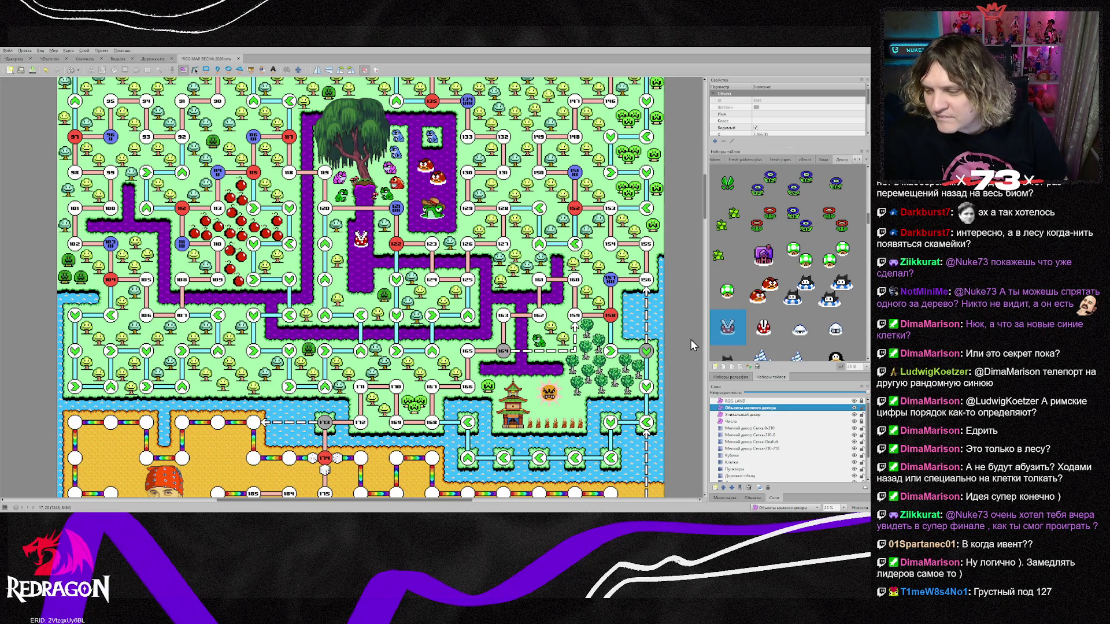
{"action": "scroll", "coordinate": [690, 339], "scroll_direction": "up", "scroll_amount": 1}
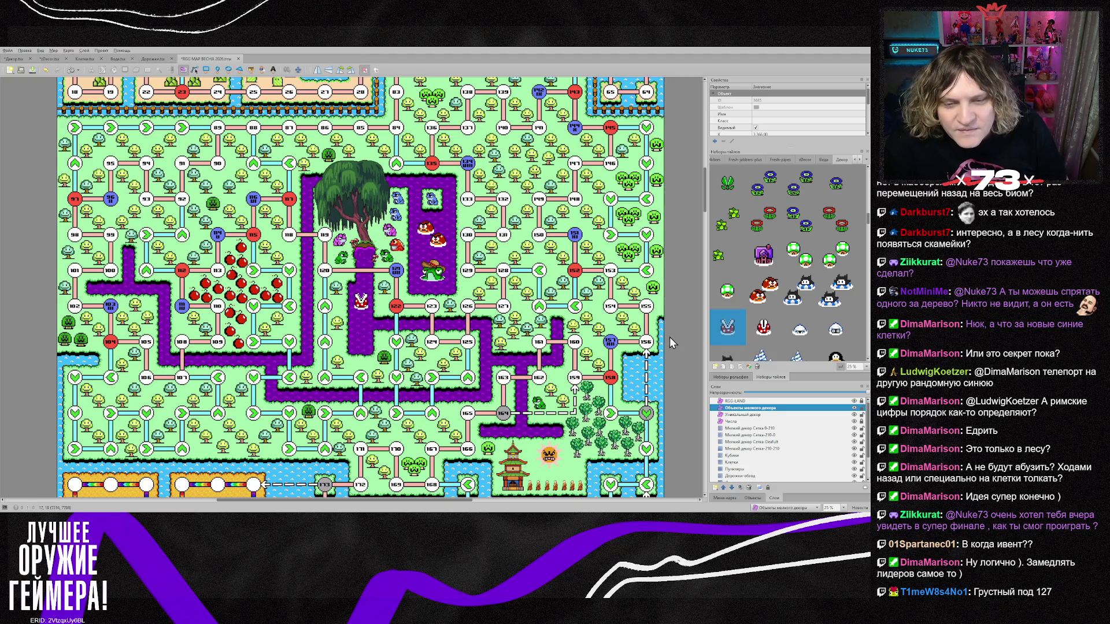
{"action": "scroll", "coordinate": [605, 318], "scroll_direction": "up", "scroll_amount": 1}
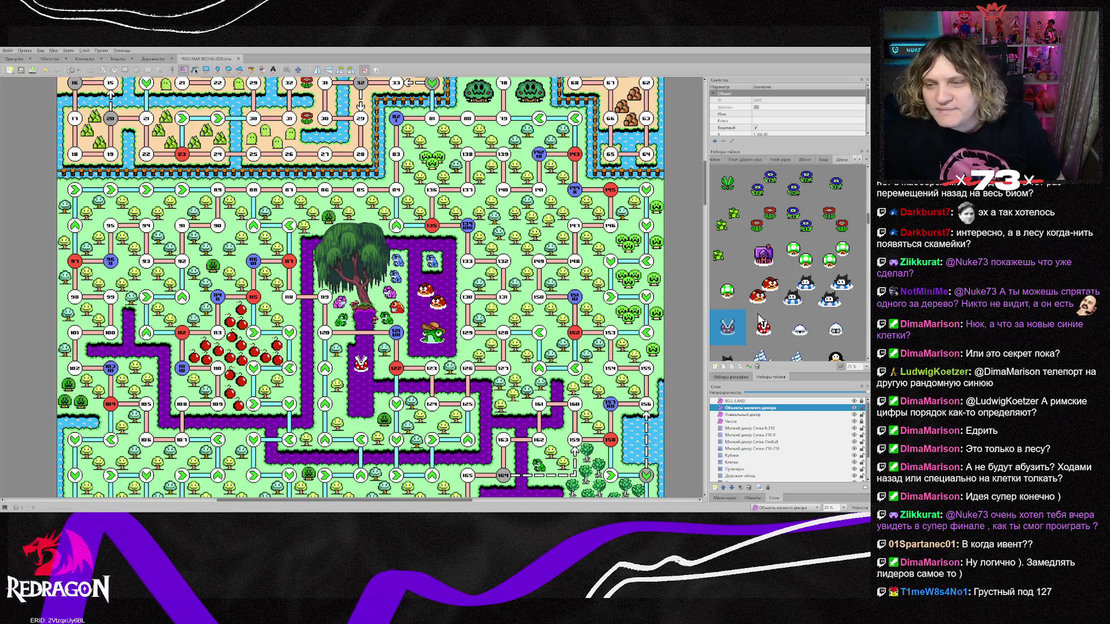
{"action": "scroll", "coordinate": [785, 275], "scroll_direction": "down", "scroll_amount": 1}
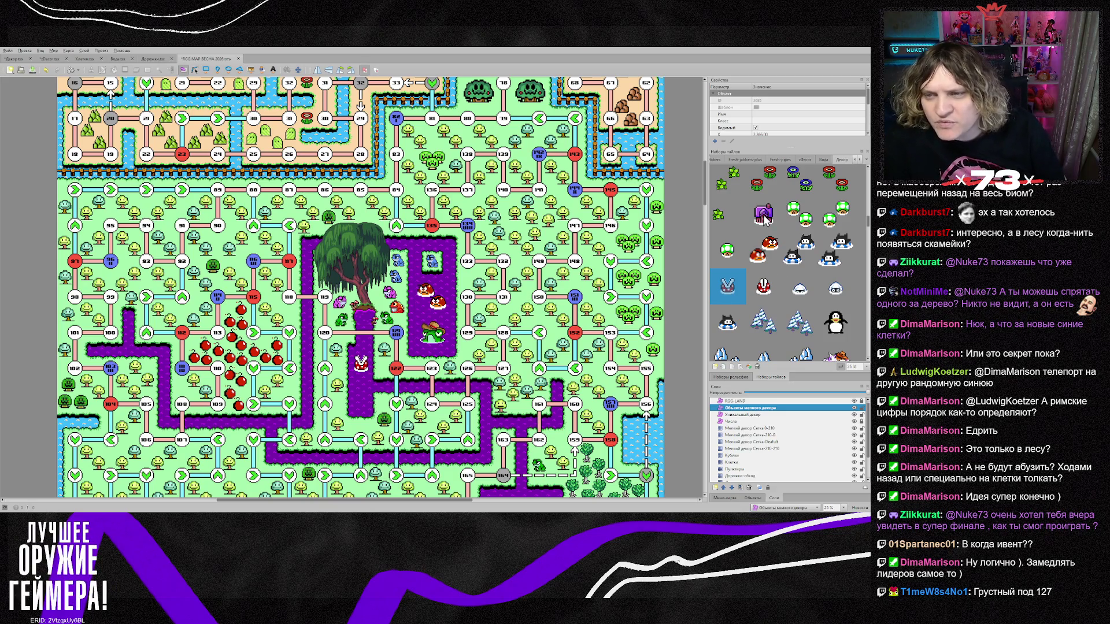
{"action": "scroll", "coordinate": [796, 269], "scroll_direction": "down", "scroll_amount": 5}
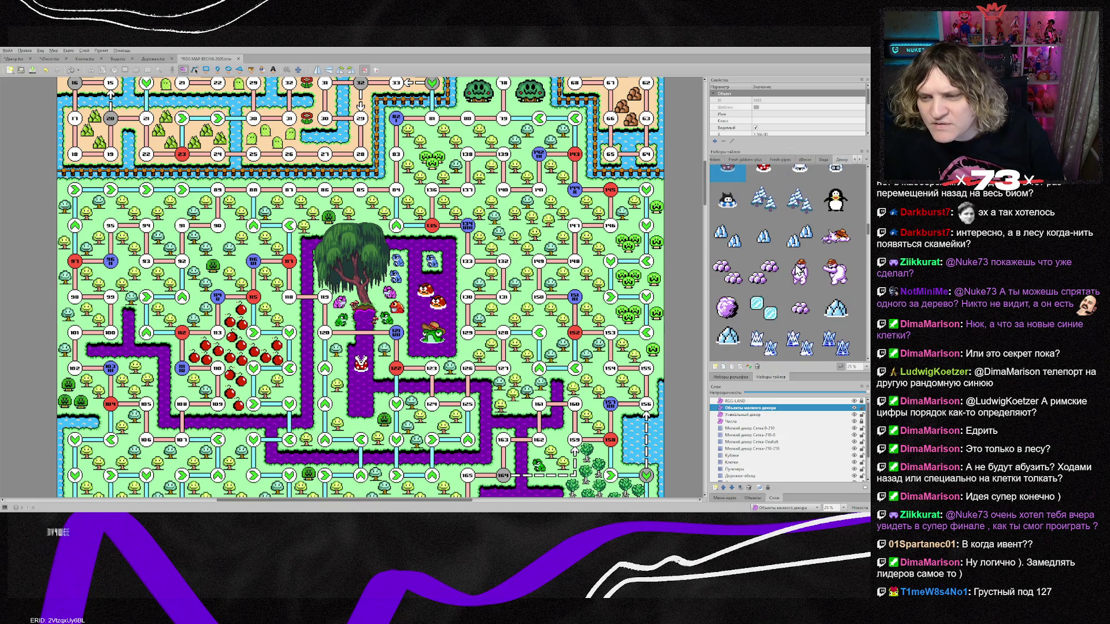
{"action": "scroll", "coordinate": [813, 257], "scroll_direction": "down", "scroll_amount": 2}
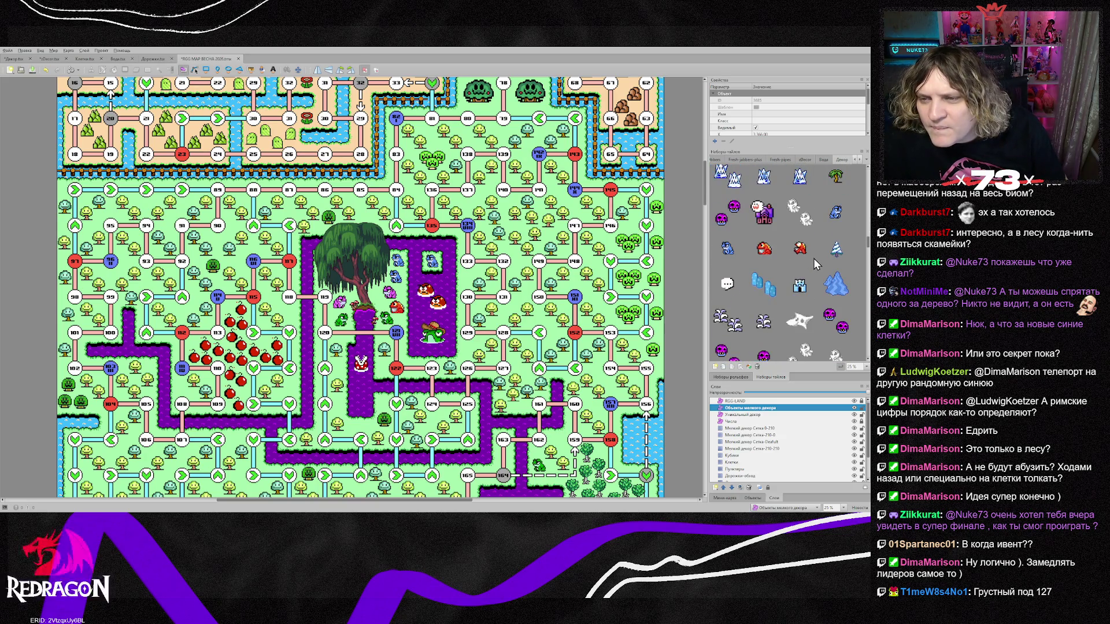
{"action": "scroll", "coordinate": [814, 258], "scroll_direction": "down", "scroll_amount": 2}
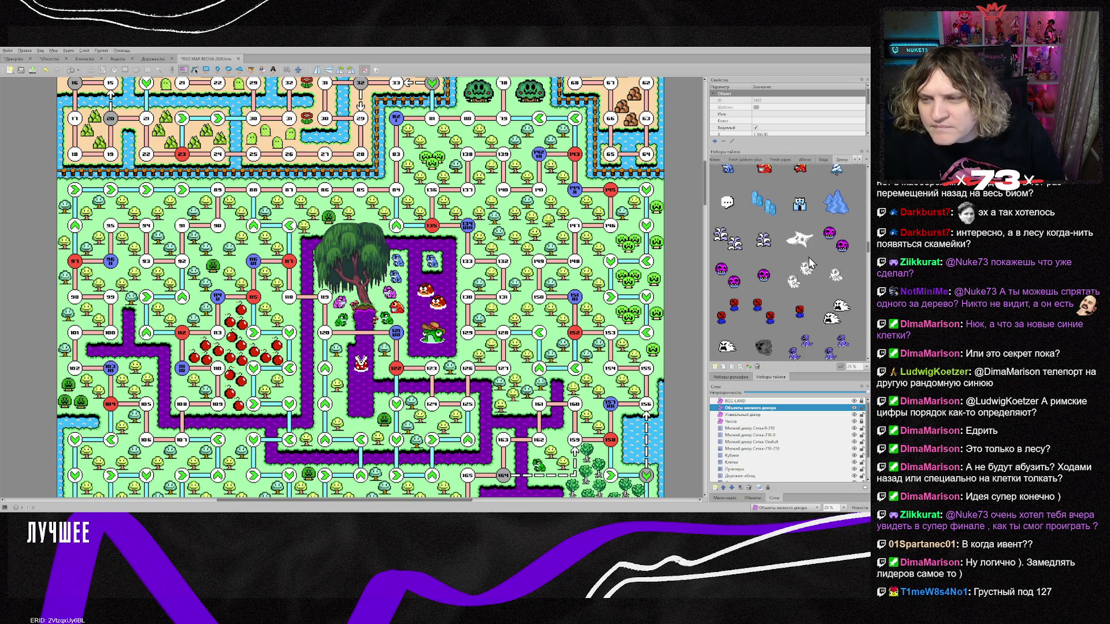
On the small-decor grid layer, stamp heart tiles into the top-left sand of the desert.
{"action": "scroll", "coordinate": [809, 258], "scroll_direction": "down", "scroll_amount": 3}
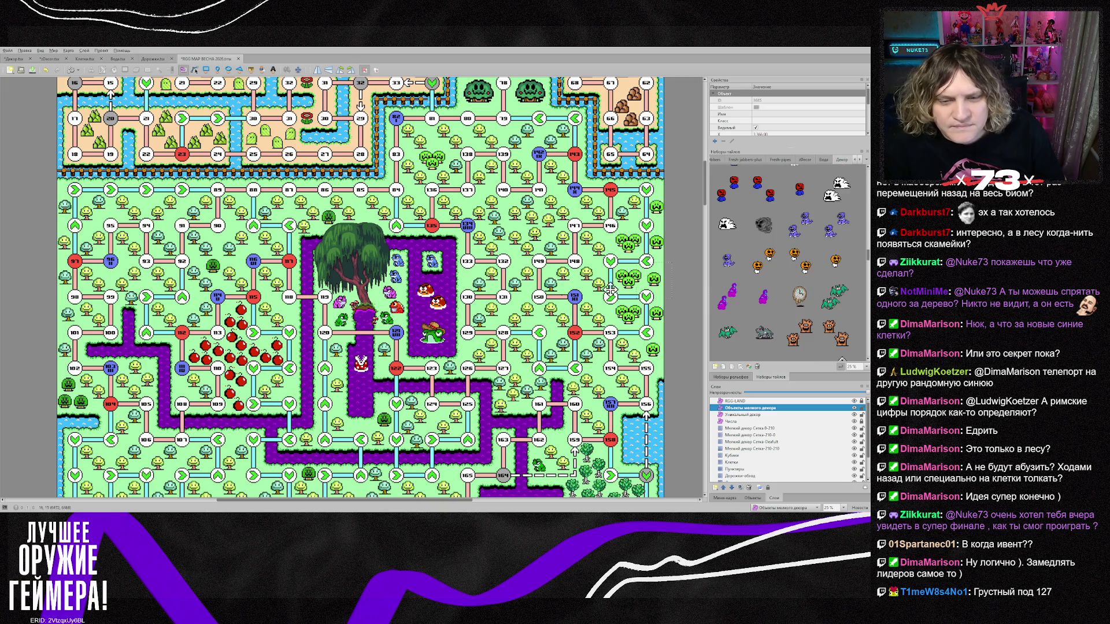
{"action": "scroll", "coordinate": [431, 294], "scroll_direction": "up", "scroll_amount": 2}
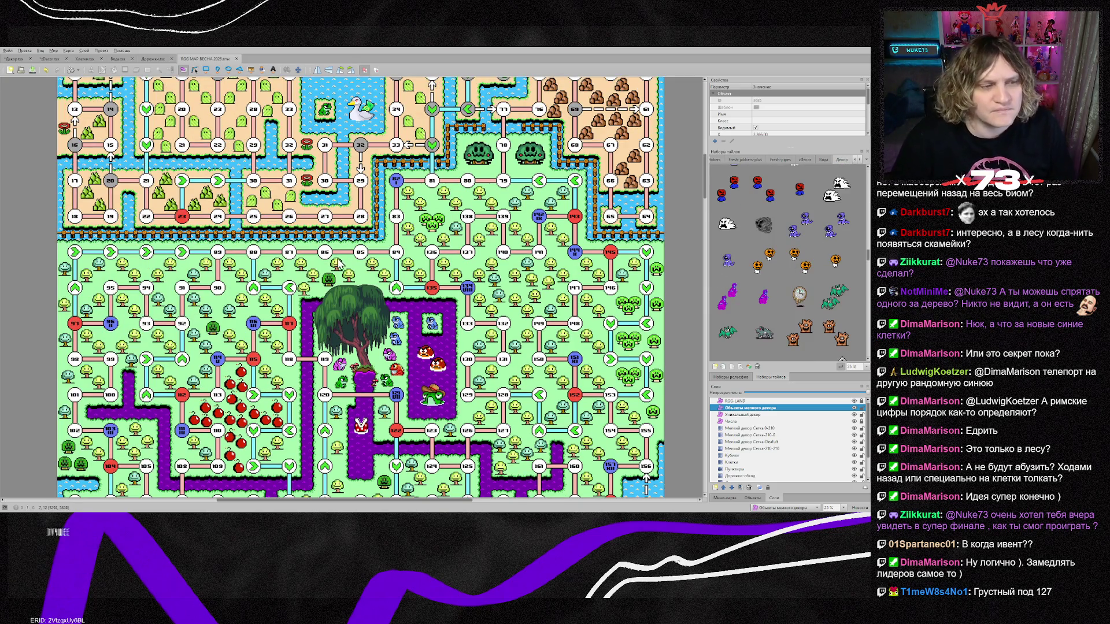
{"action": "scroll", "coordinate": [337, 260], "scroll_direction": "down", "scroll_amount": 4}
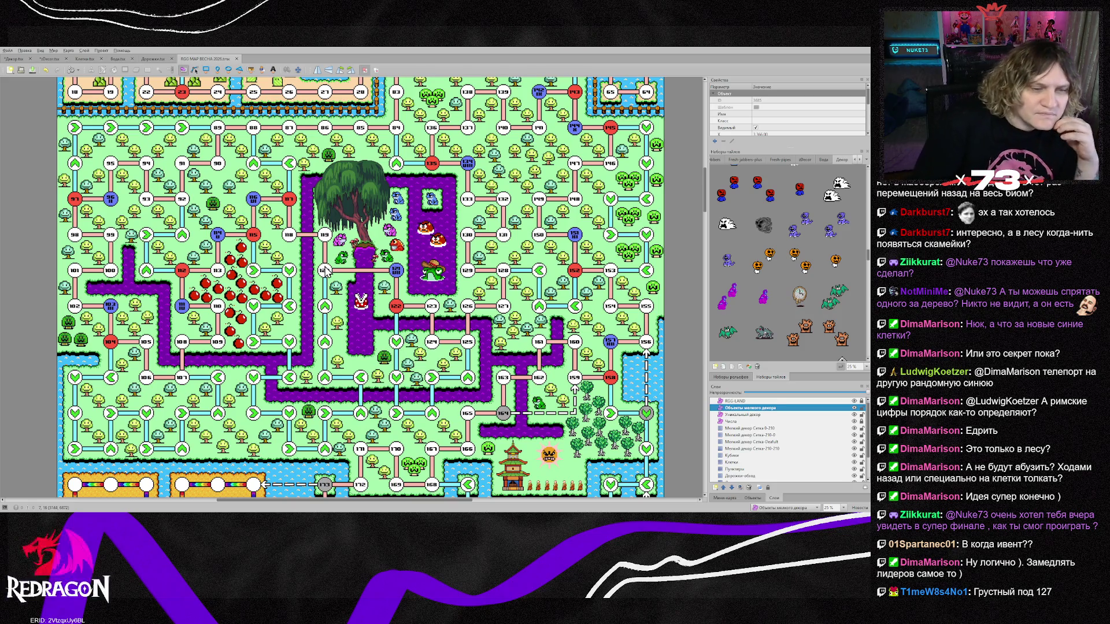
{"action": "scroll", "coordinate": [328, 270], "scroll_direction": "down", "scroll_amount": 4}
{"action": "scroll", "coordinate": [327, 270], "scroll_direction": "down", "scroll_amount": 2}
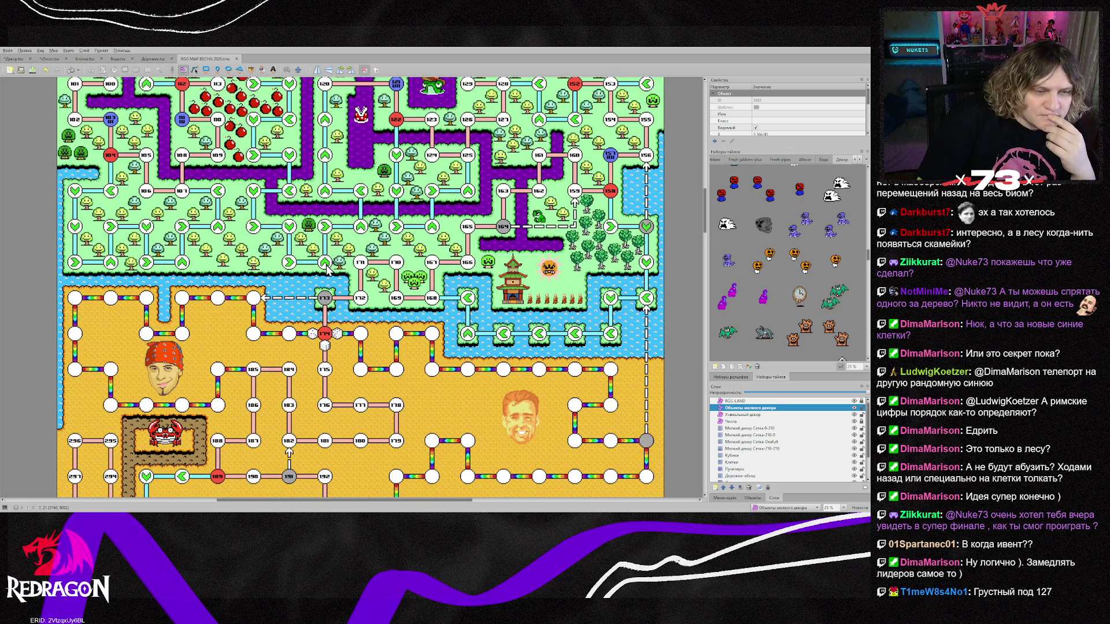
{"action": "scroll", "coordinate": [327, 270], "scroll_direction": "down", "scroll_amount": 2}
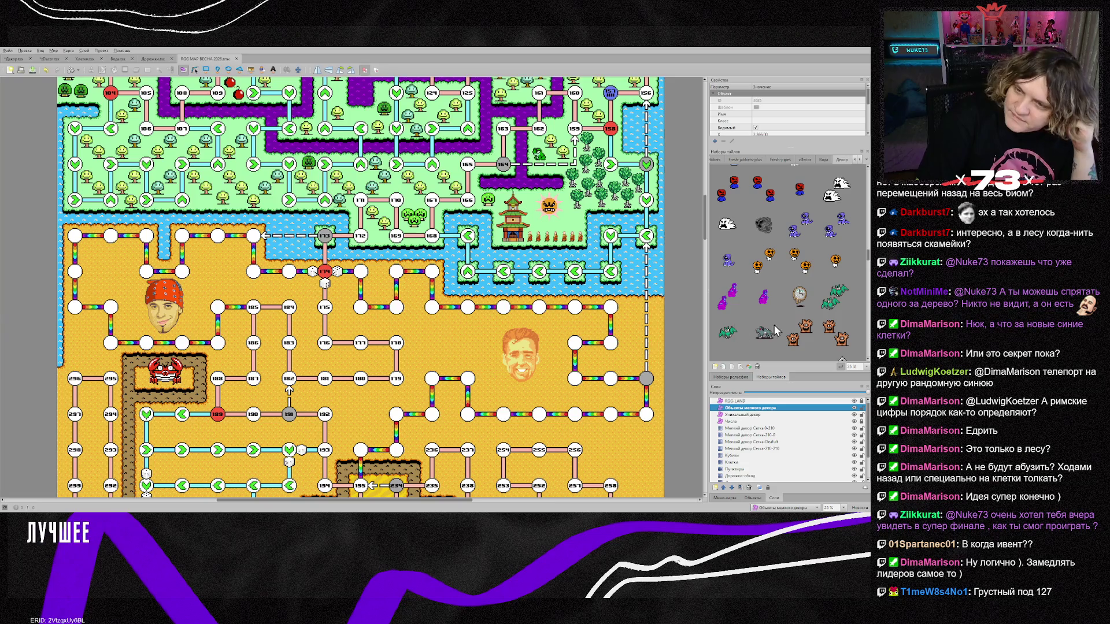
{"action": "left_click", "coordinate": [757, 448]}
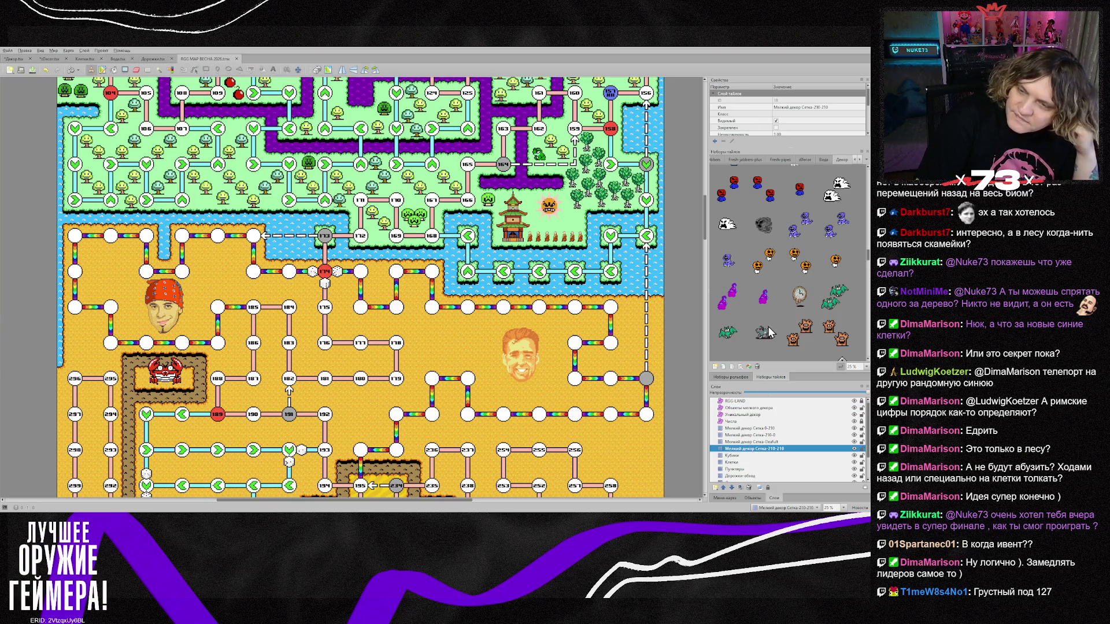
{"action": "scroll", "coordinate": [769, 332], "scroll_direction": "up", "scroll_amount": 10}
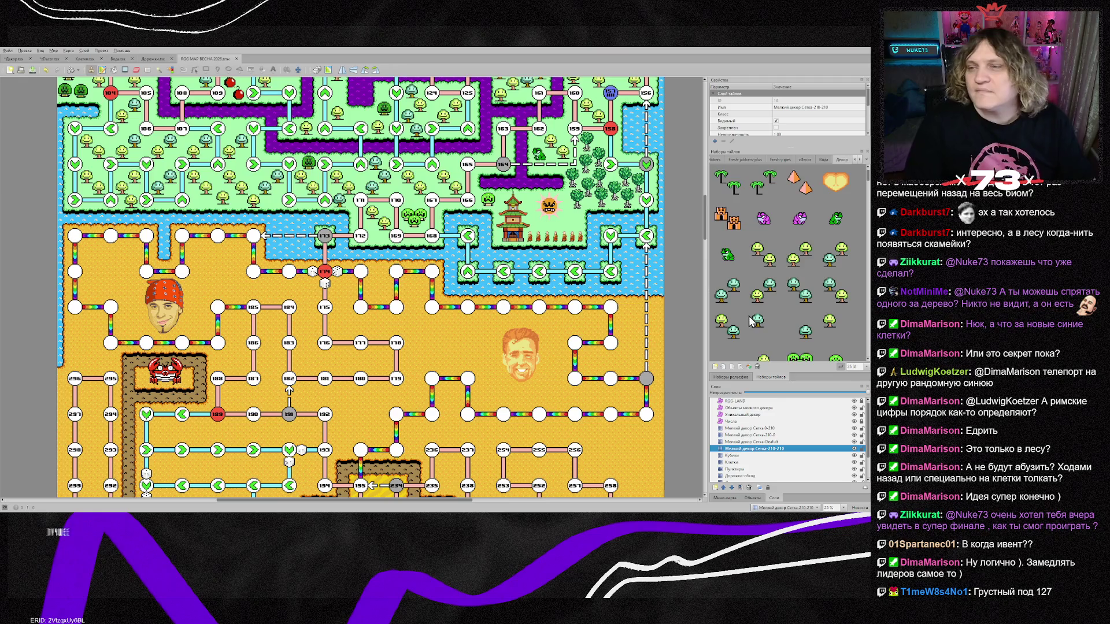
{"action": "left_click", "coordinate": [835, 183]}
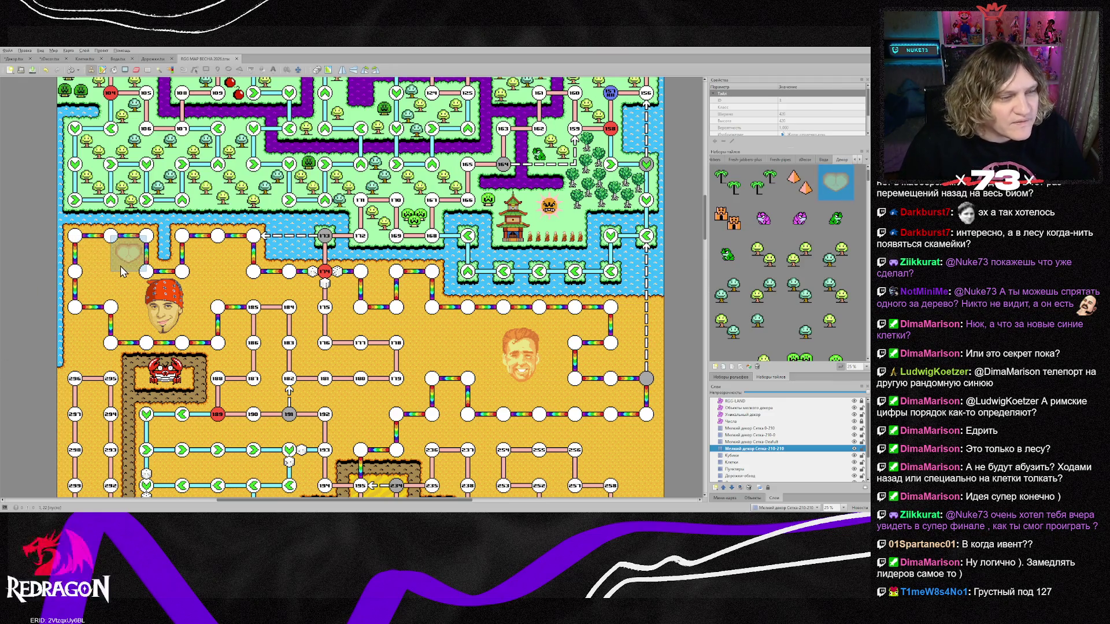
{"action": "mouse_move", "coordinate": [120, 266]}
{"action": "left_mouse_down"}
{"action": "mouse_move", "coordinate": [106, 266]}
{"action": "mouse_move", "coordinate": [86, 301]}
{"action": "mouse_move", "coordinate": [121, 304]}
{"action": "left_mouse_up"}
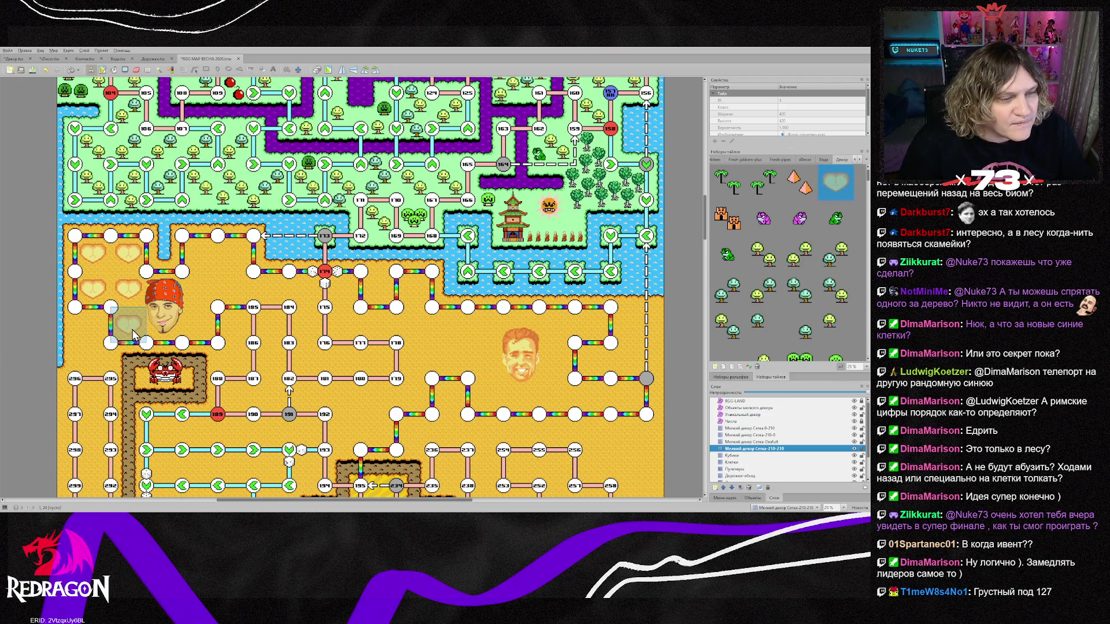
{"action": "left_click", "coordinate": [134, 335]}
Paint more hearts through the middle desert and around the right face portrait, erasing one misplaced tile.
{"action": "mouse_move", "coordinate": [204, 297]}
{"action": "left_mouse_down"}
{"action": "mouse_move", "coordinate": [237, 258]}
{"action": "mouse_move", "coordinate": [238, 293]}
{"action": "left_mouse_up"}
{"action": "left_click", "coordinate": [262, 292]}
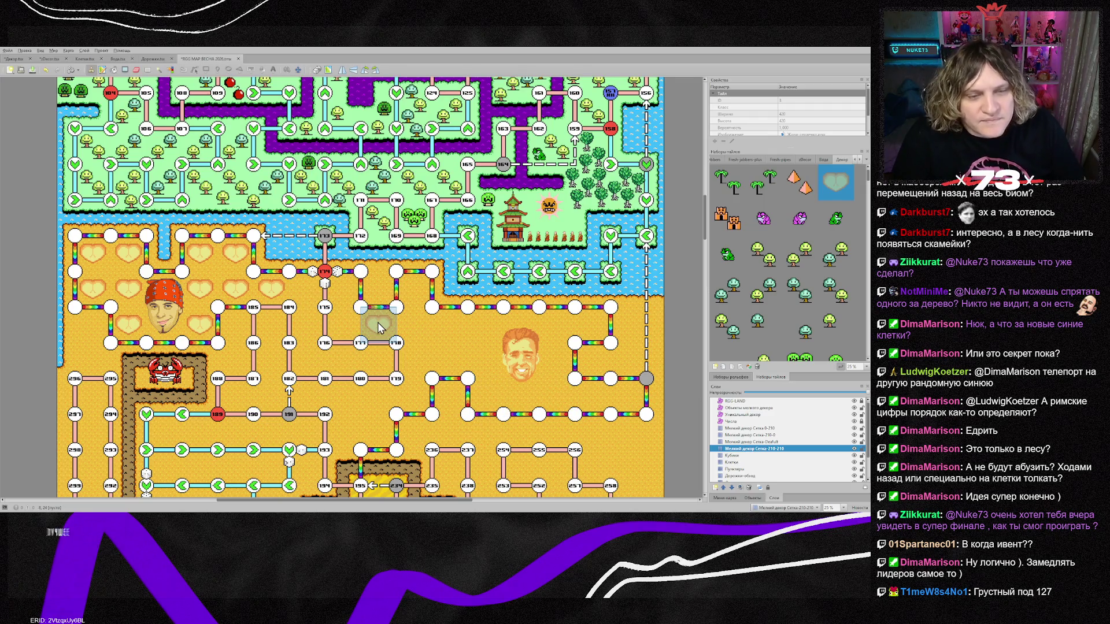
{"action": "mouse_move", "coordinate": [386, 293]}
{"action": "left_mouse_down"}
{"action": "mouse_move", "coordinate": [347, 326]}
{"action": "mouse_move", "coordinate": [411, 327]}
{"action": "mouse_move", "coordinate": [402, 313]}
{"action": "mouse_move", "coordinate": [386, 327]}
{"action": "mouse_move", "coordinate": [409, 361]}
{"action": "mouse_move", "coordinate": [409, 399]}
{"action": "mouse_move", "coordinate": [338, 400]}
{"action": "mouse_move", "coordinate": [375, 431]}
{"action": "left_mouse_up"}
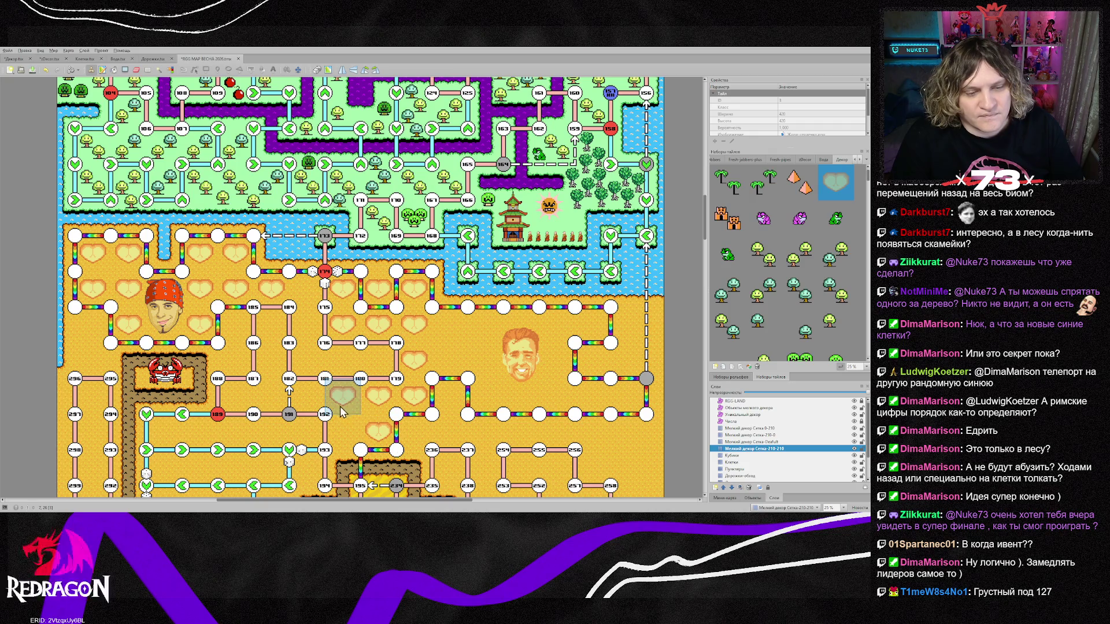
{"action": "key", "text": "e"}
{"action": "left_click", "coordinate": [347, 404]}
{"action": "key", "text": "b"}
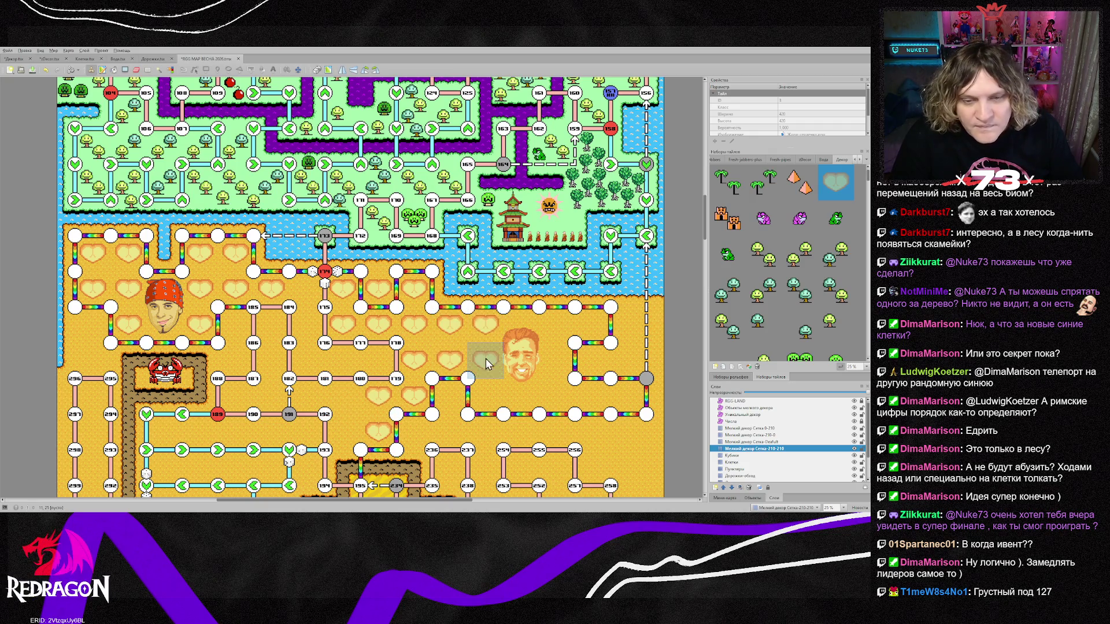
{"action": "left_click_drag", "start_coordinate": [486, 397], "coordinate": [631, 397]}
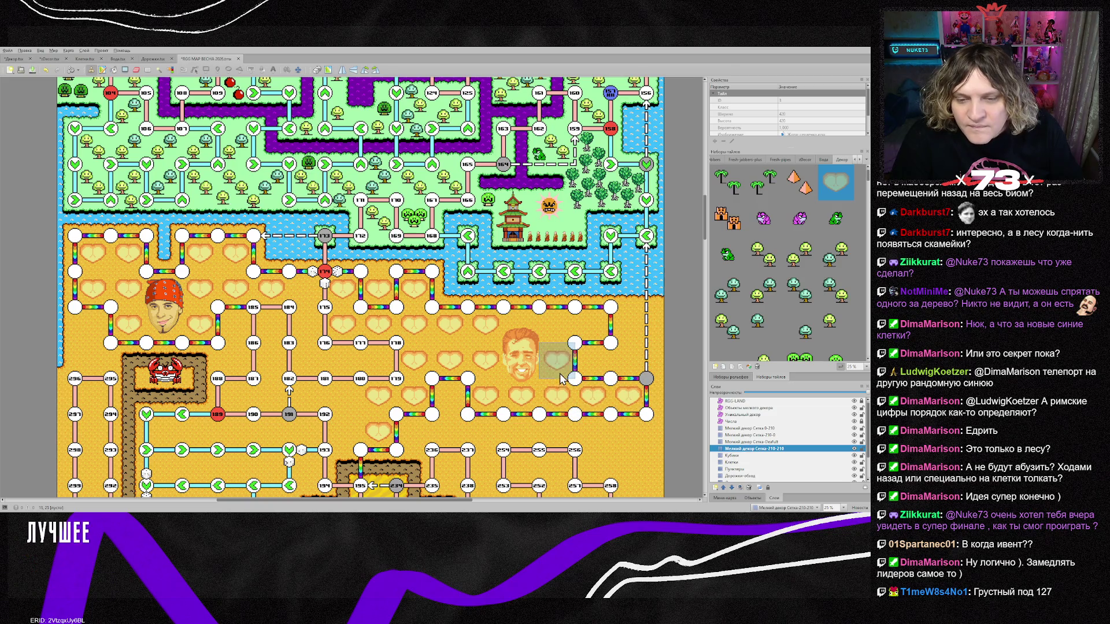
{"action": "mouse_move", "coordinate": [561, 379]}
{"action": "left_mouse_down"}
{"action": "mouse_move", "coordinate": [560, 343]}
{"action": "mouse_move", "coordinate": [596, 343]}
{"action": "left_mouse_up"}
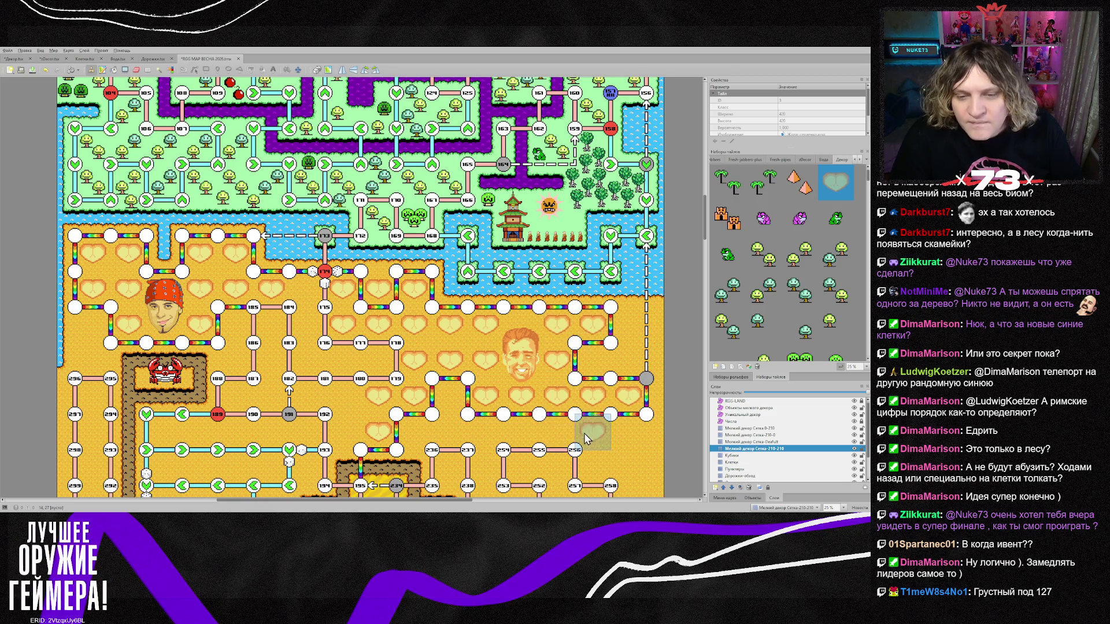
Move the face portrait object on the 'Уникальный декор' layer slightly upward.
{"action": "left_click", "coordinate": [758, 415]}
{"action": "left_click", "coordinate": [530, 355]}
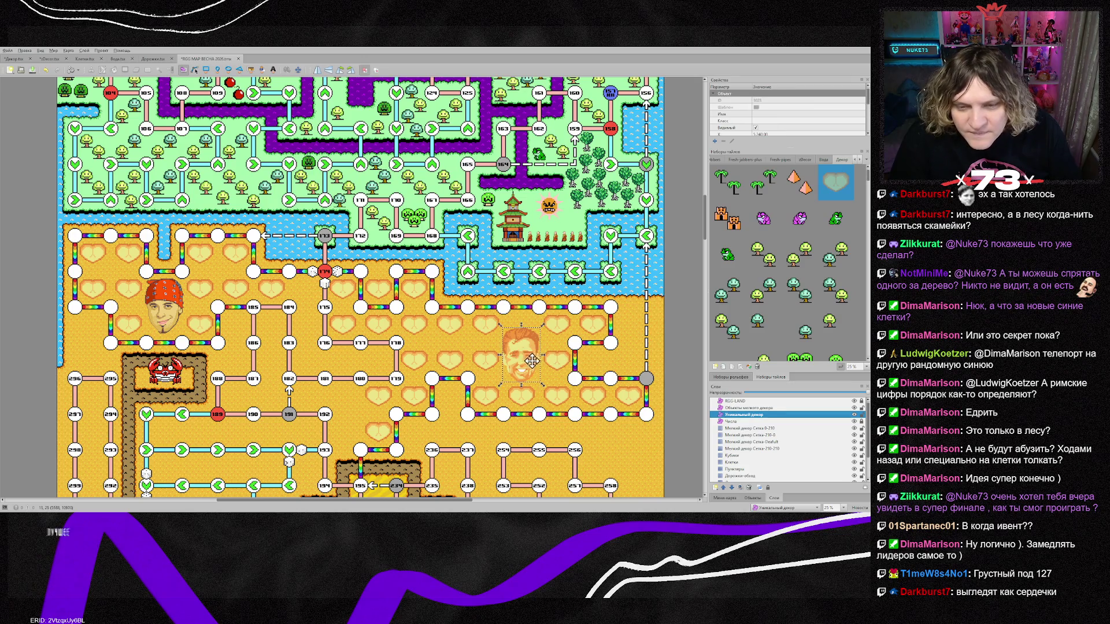
{"action": "scroll", "coordinate": [591, 379], "scroll_direction": "up", "scroll_amount": 2}
{"action": "left_click_drag", "start_coordinate": [463, 351], "coordinate": [465, 339]}
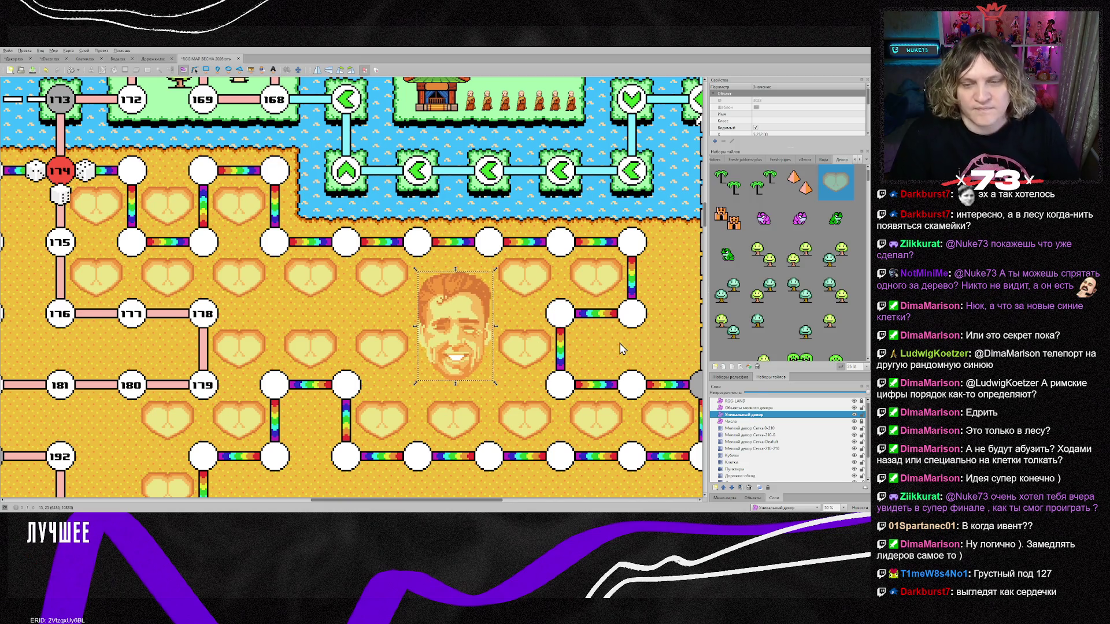
{"action": "scroll", "coordinate": [175, 321], "scroll_direction": "down", "scroll_amount": 2}
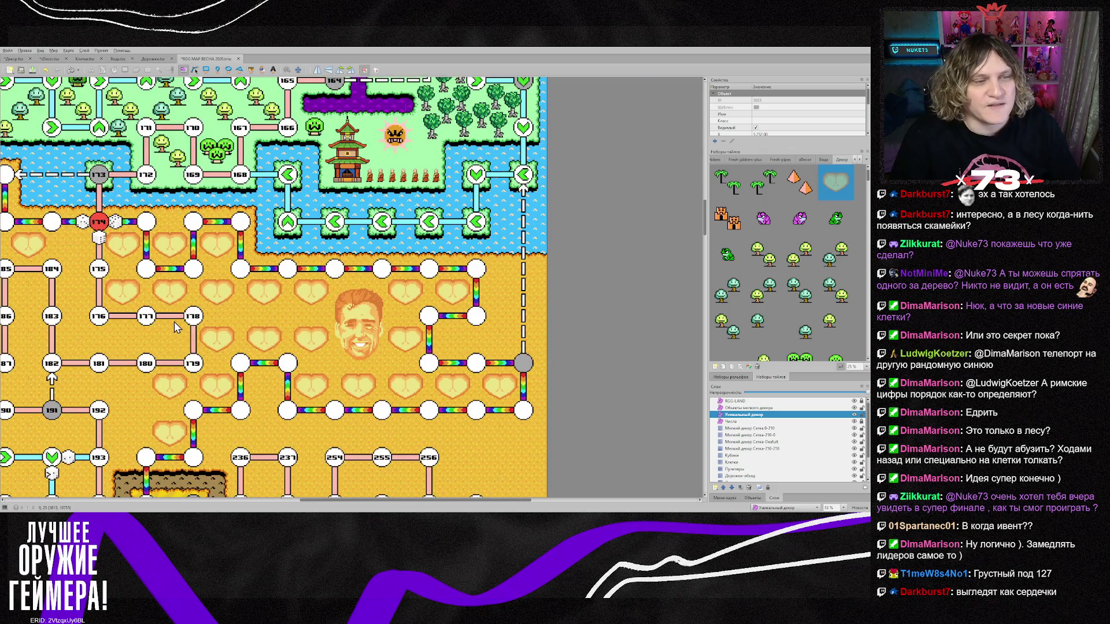
{"action": "left_click_drag", "start_coordinate": [445, 501], "coordinate": [338, 494]}
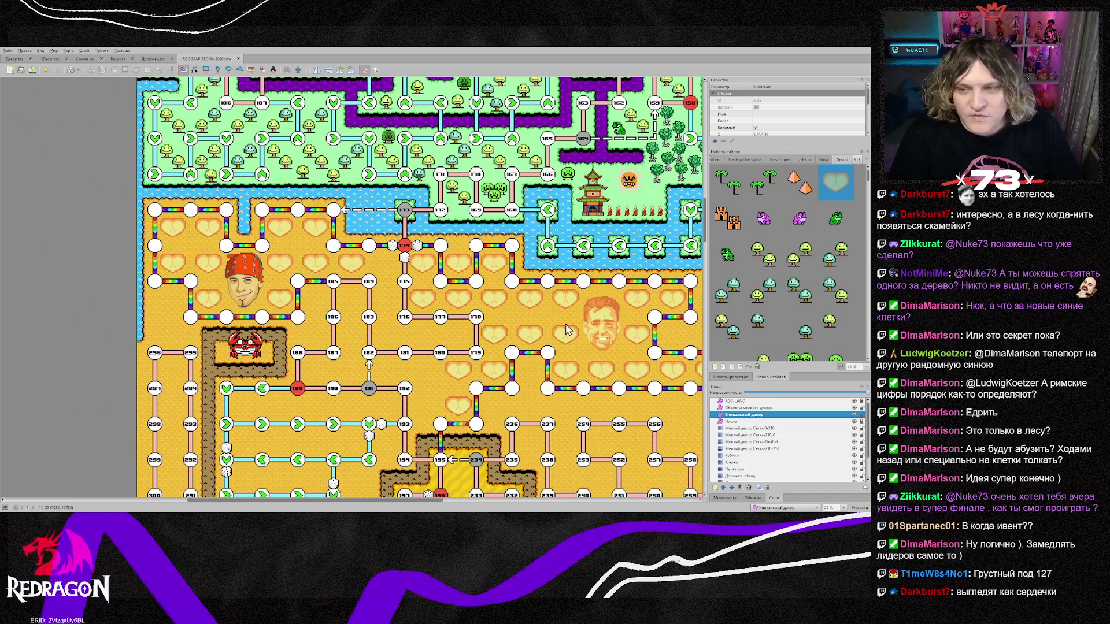
{"action": "scroll", "coordinate": [836, 274], "scroll_direction": "down", "scroll_amount": 3}
{"action": "scroll", "coordinate": [801, 260], "scroll_direction": "up", "scroll_amount": 3}
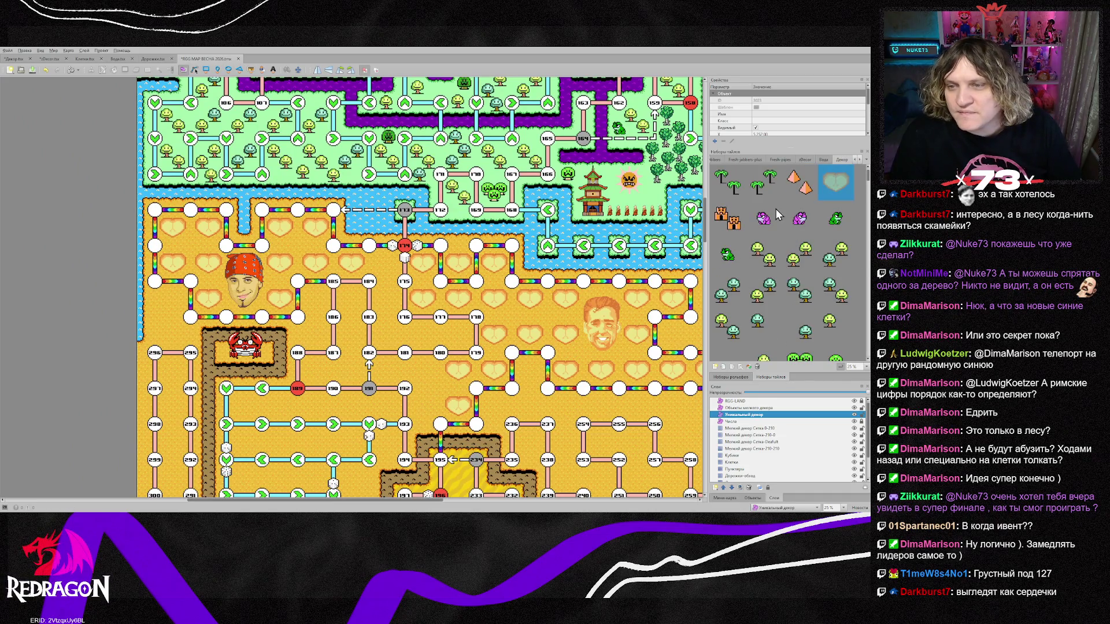
With a flipped palm tile on the small-decor layer, plant palms by node 174 and nodes 176–184.
{"action": "left_click", "coordinate": [754, 194]}
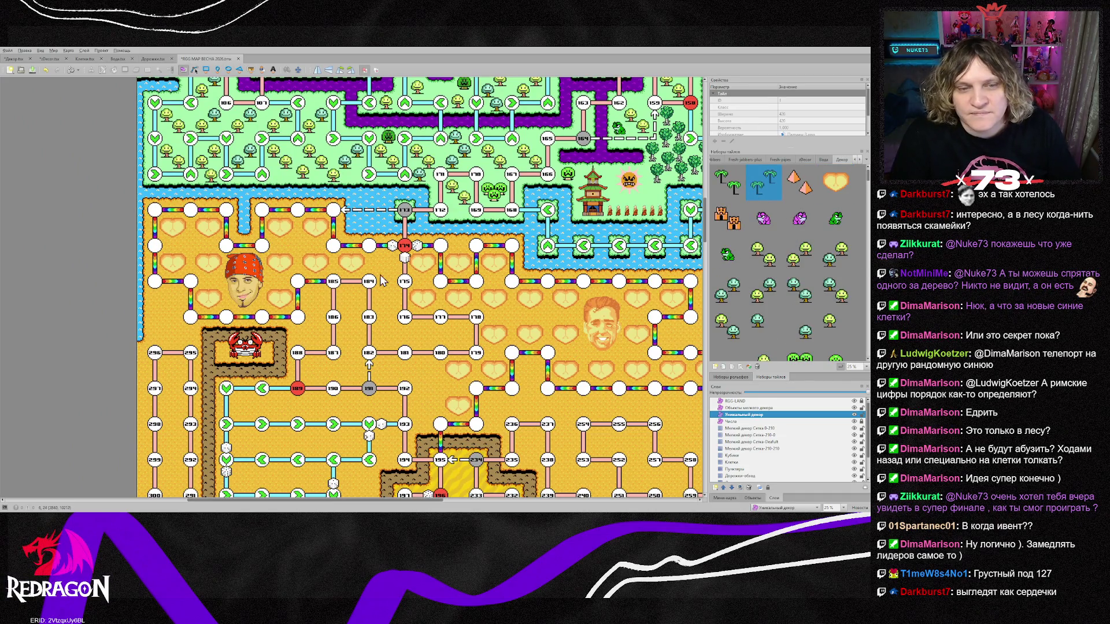
{"action": "left_click", "coordinate": [761, 449]}
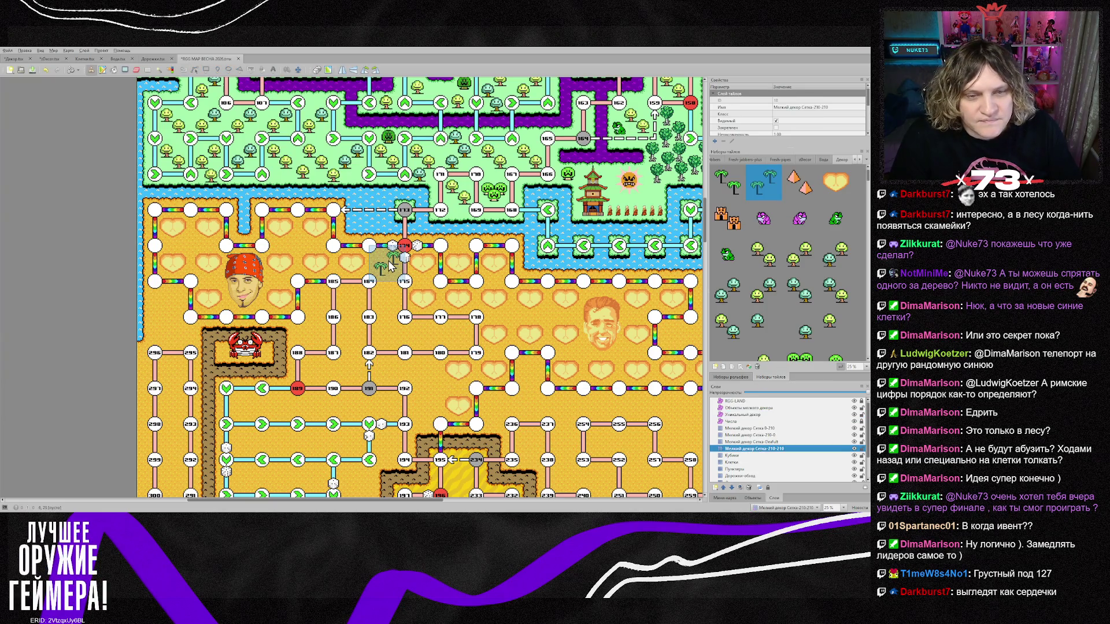
{"action": "key", "text": "x"}
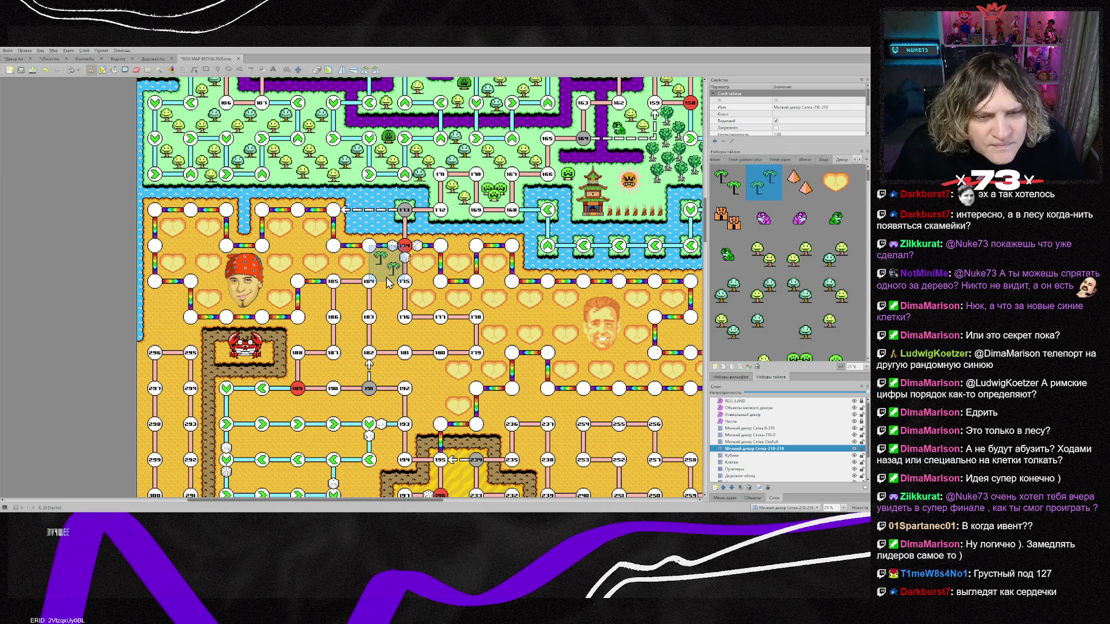
{"action": "left_click", "coordinate": [727, 184]}
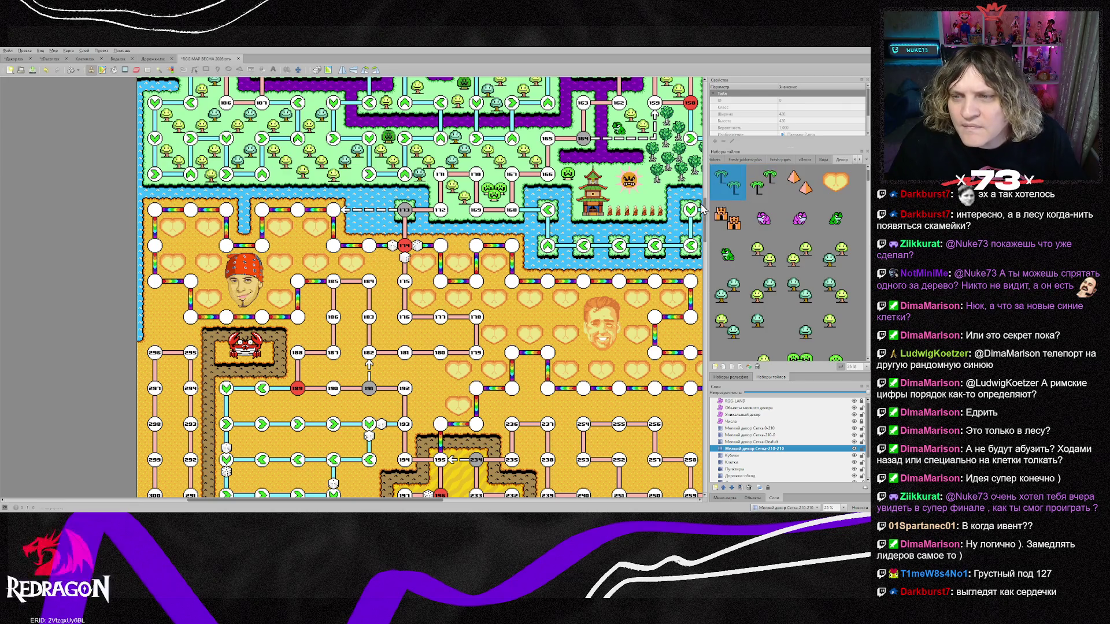
{"action": "left_click", "coordinate": [396, 263]}
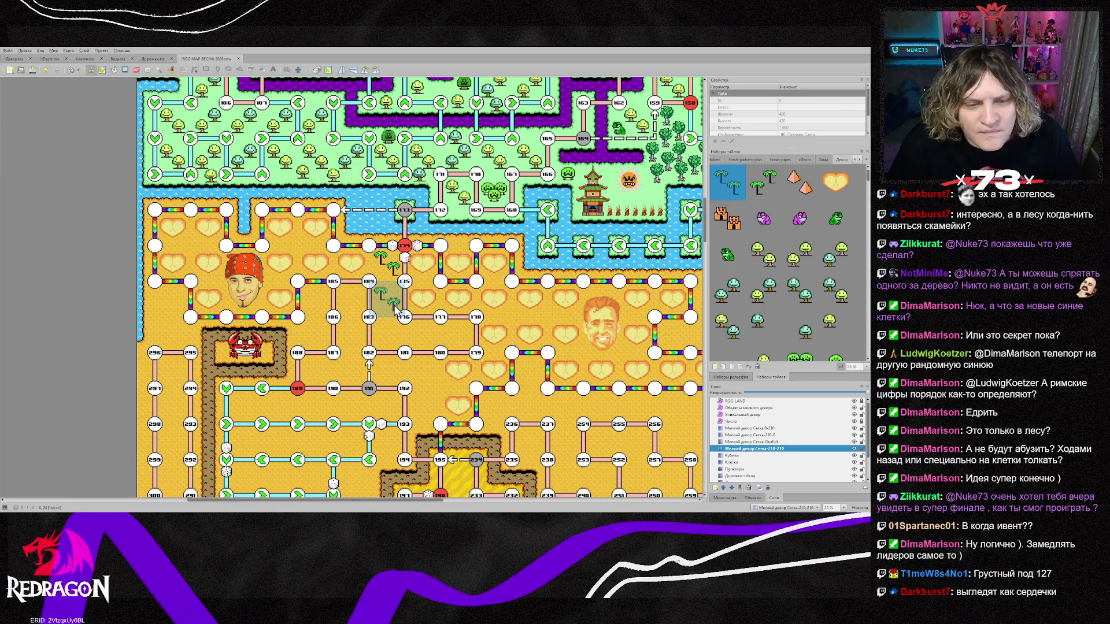
{"action": "mouse_move", "coordinate": [396, 310]}
{"action": "left_mouse_down"}
{"action": "mouse_move", "coordinate": [389, 338]}
{"action": "mouse_move", "coordinate": [425, 341]}
{"action": "mouse_move", "coordinate": [430, 387]}
{"action": "mouse_move", "coordinate": [356, 375]}
{"action": "mouse_move", "coordinate": [357, 304]}
{"action": "mouse_move", "coordinate": [320, 339]}
{"action": "mouse_move", "coordinate": [319, 375]}
{"action": "left_mouse_up"}
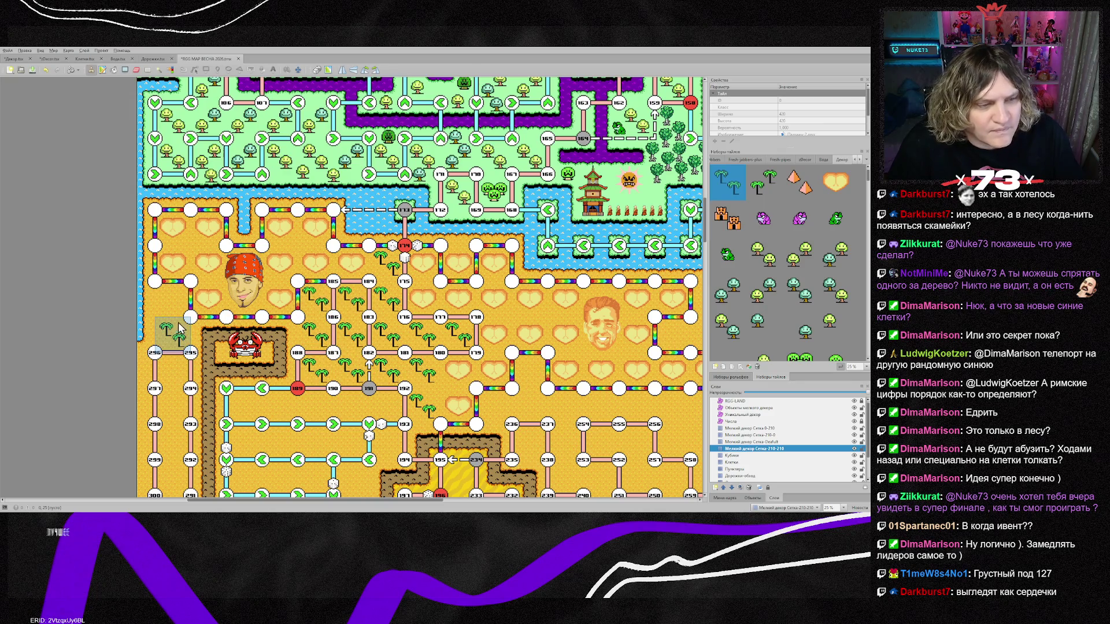
Plant palms beside nodes 295–296, near nodes 236–254, and left of node 258.
{"action": "left_click_drag", "start_coordinate": [185, 330], "coordinate": [184, 298]}
{"action": "mouse_move", "coordinate": [569, 425]}
{"action": "left_mouse_down"}
{"action": "mouse_move", "coordinate": [492, 408]}
{"action": "mouse_move", "coordinate": [529, 370]}
{"action": "left_mouse_up"}
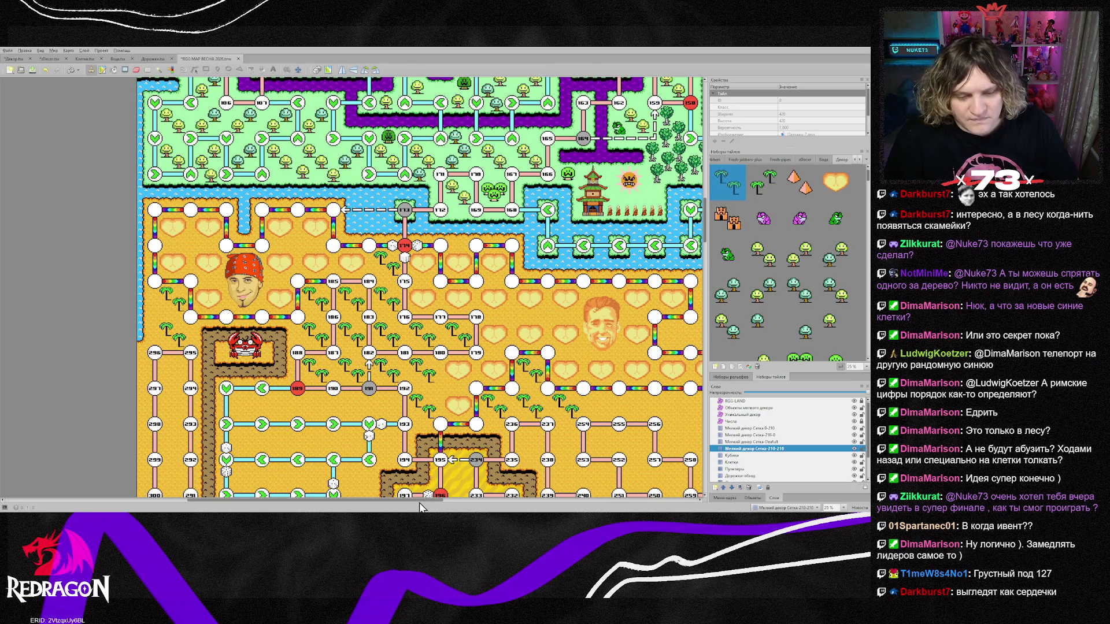
{"action": "left_click_drag", "start_coordinate": [418, 502], "coordinate": [507, 502]}
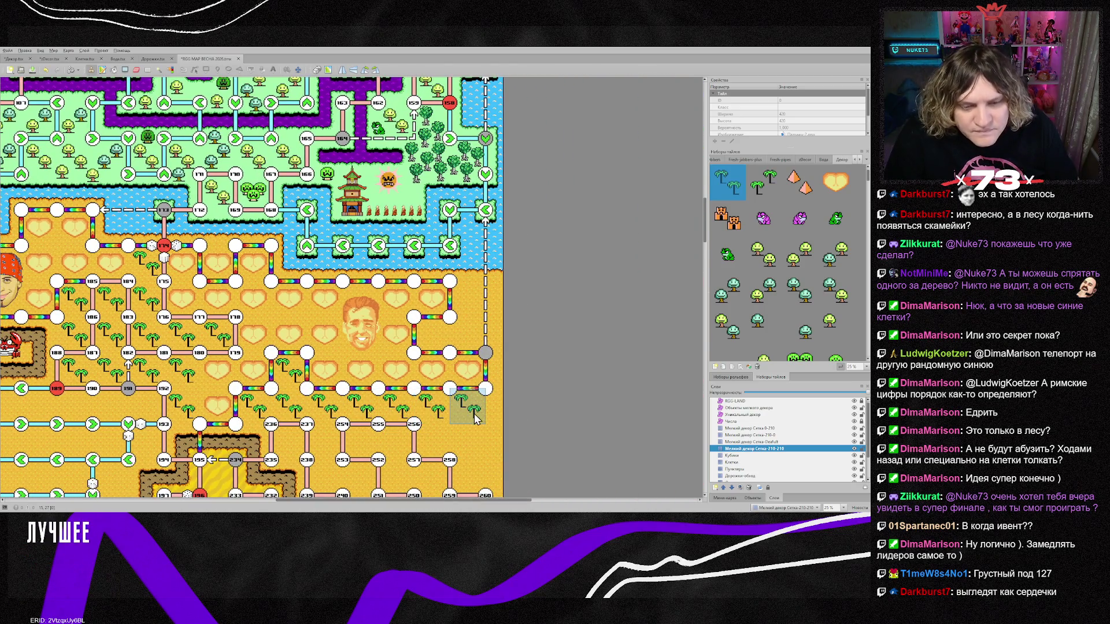
{"action": "mouse_move", "coordinate": [468, 347]}
{"action": "left_mouse_down"}
{"action": "mouse_move", "coordinate": [431, 336]}
{"action": "mouse_move", "coordinate": [471, 289]}
{"action": "left_mouse_up"}
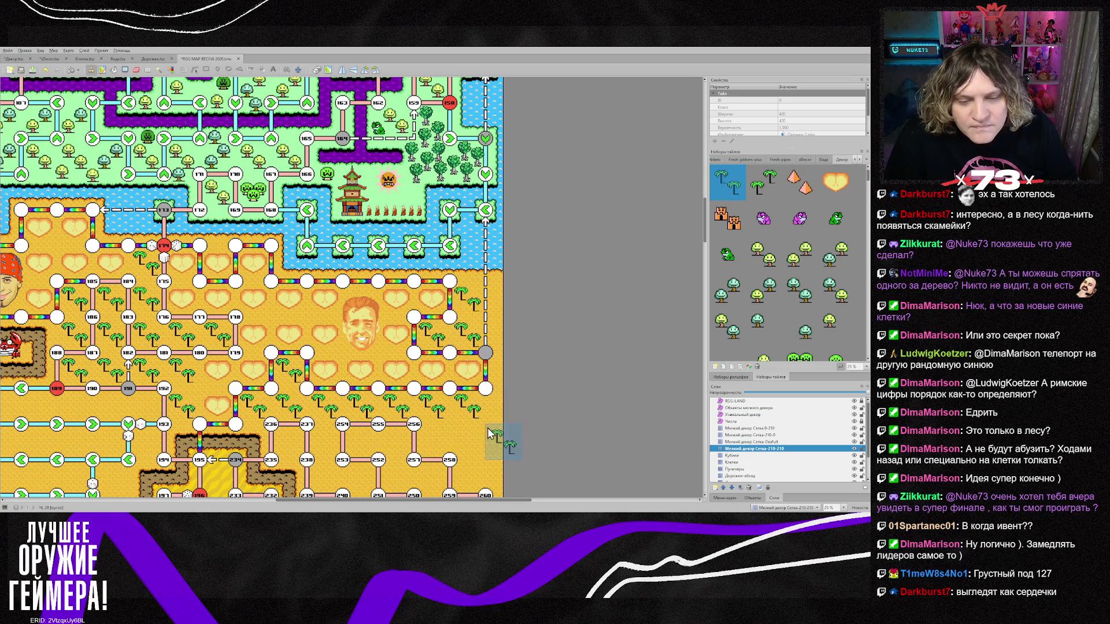
{"action": "scroll", "coordinate": [488, 434], "scroll_direction": "down", "scroll_amount": 3}
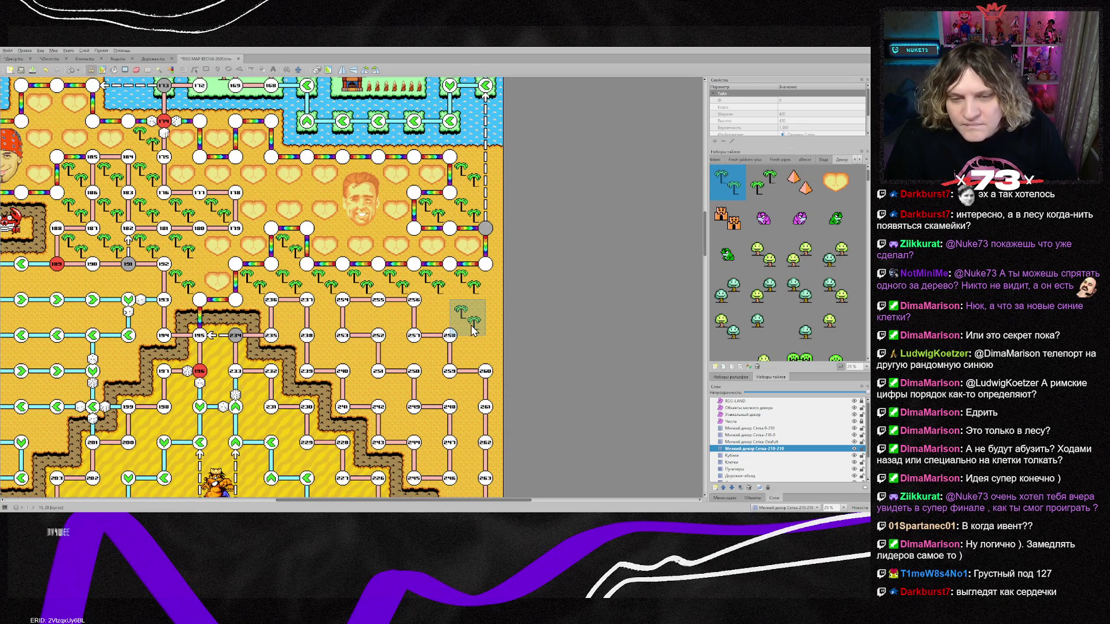
{"action": "mouse_move", "coordinate": [472, 330]}
{"action": "left_mouse_down"}
{"action": "mouse_move", "coordinate": [434, 324]}
{"action": "mouse_move", "coordinate": [457, 358]}
{"action": "left_mouse_up"}
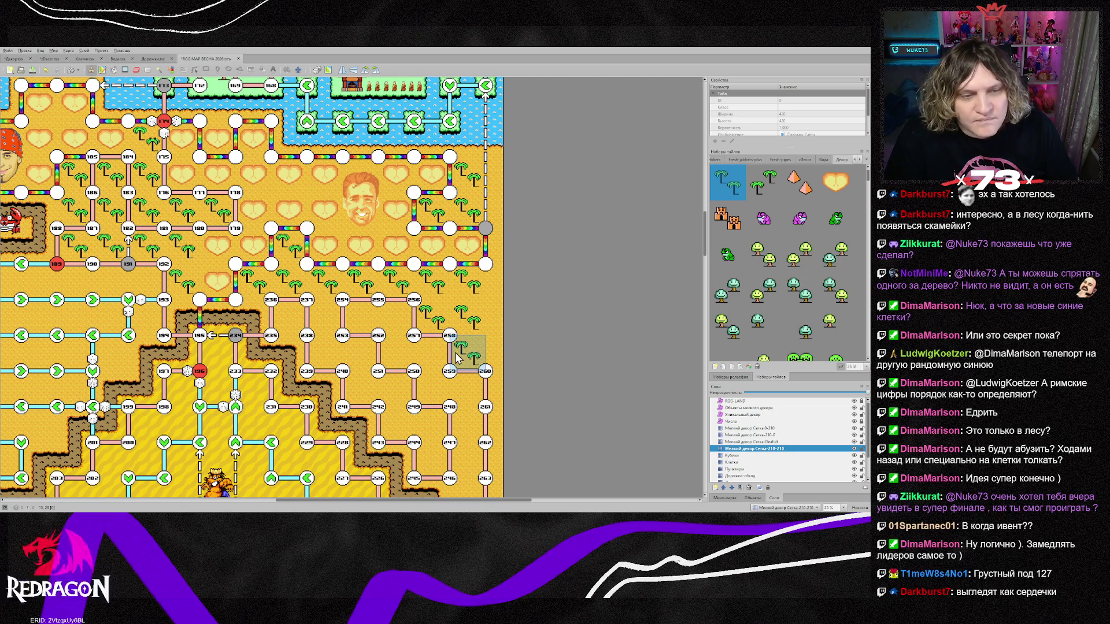
{"action": "left_click_drag", "start_coordinate": [408, 501], "coordinate": [324, 501]}
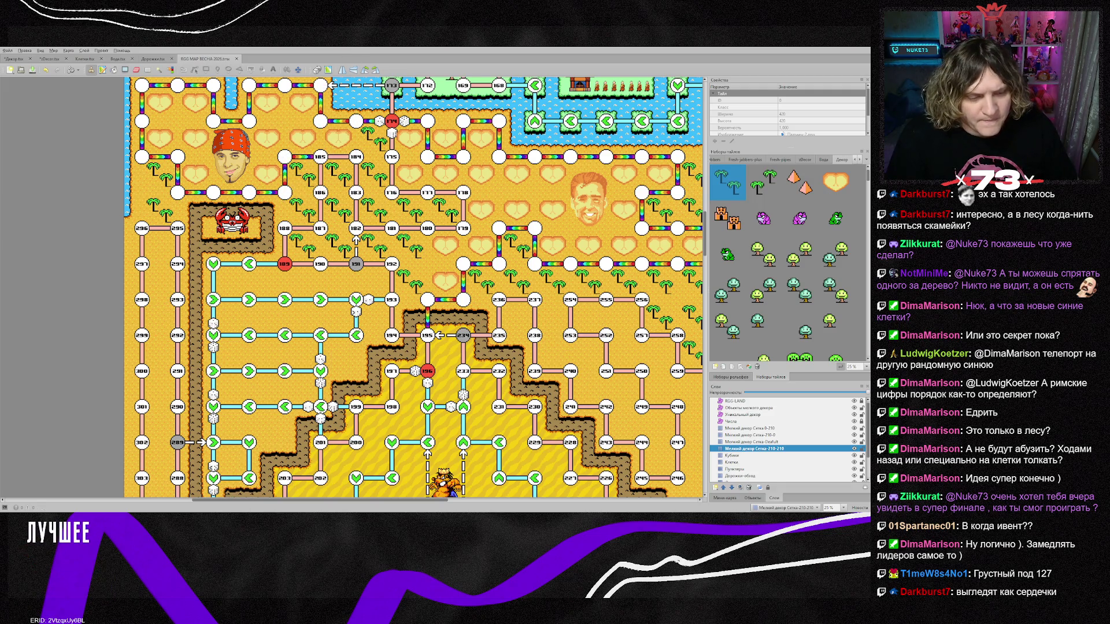
In Photoshop, place and commit the smiling cactus image on the canvas, undoing stray edits.
{"action": "key", "text": "alt+Tab"}
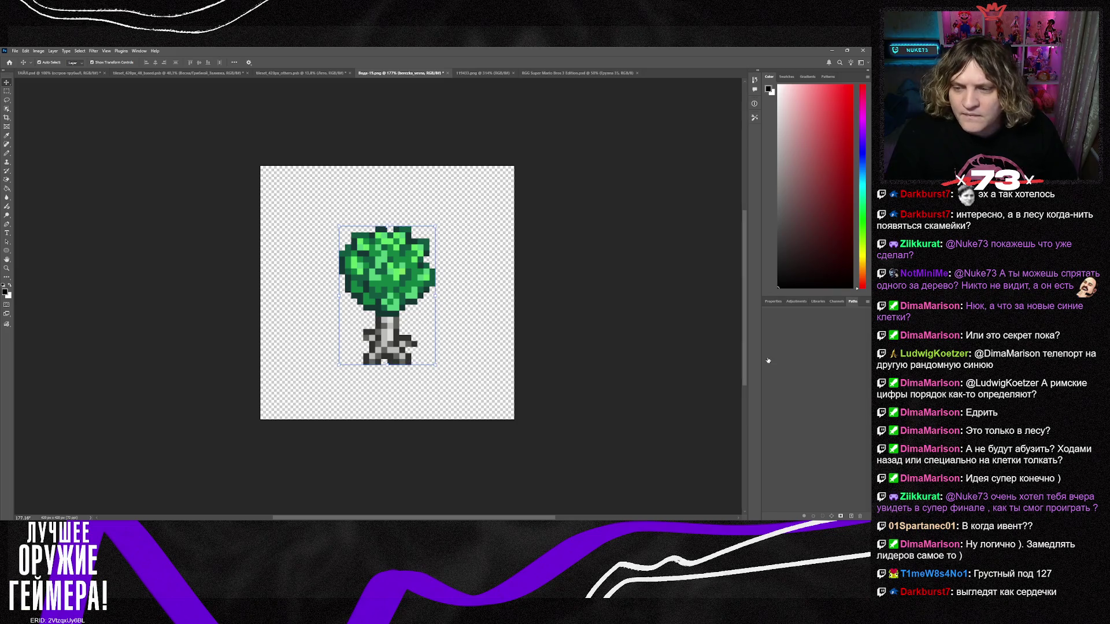
{"action": "key", "text": "ctrl+z"}
{"action": "key", "text": "ctrl+z"}
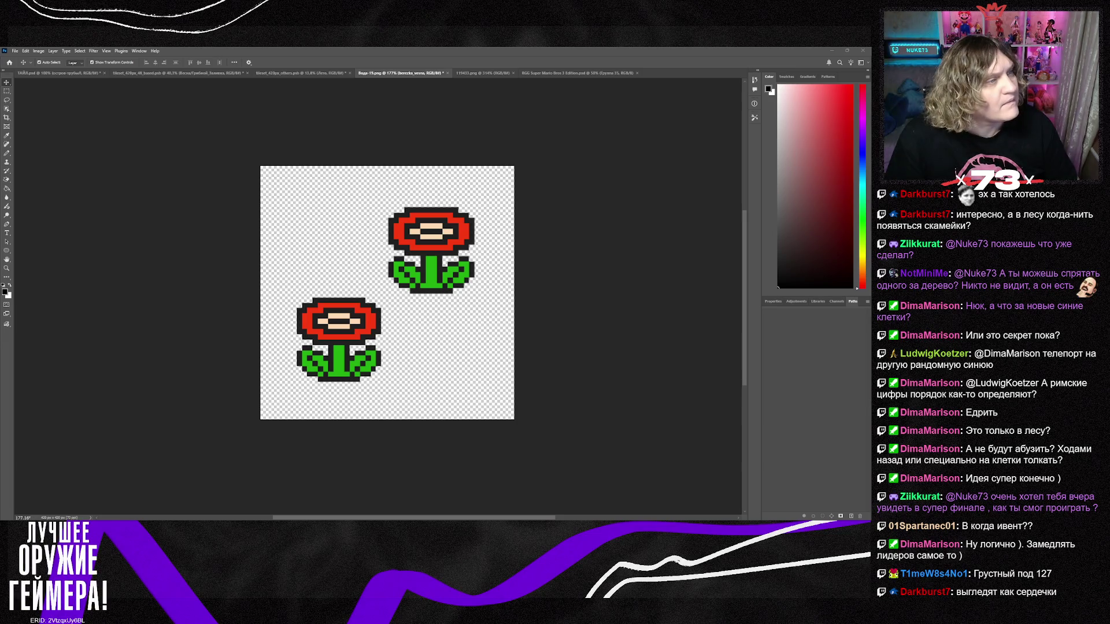
{"action": "left_click_drag", "start_coordinate": [0, 289], "coordinate": [399, 285]}
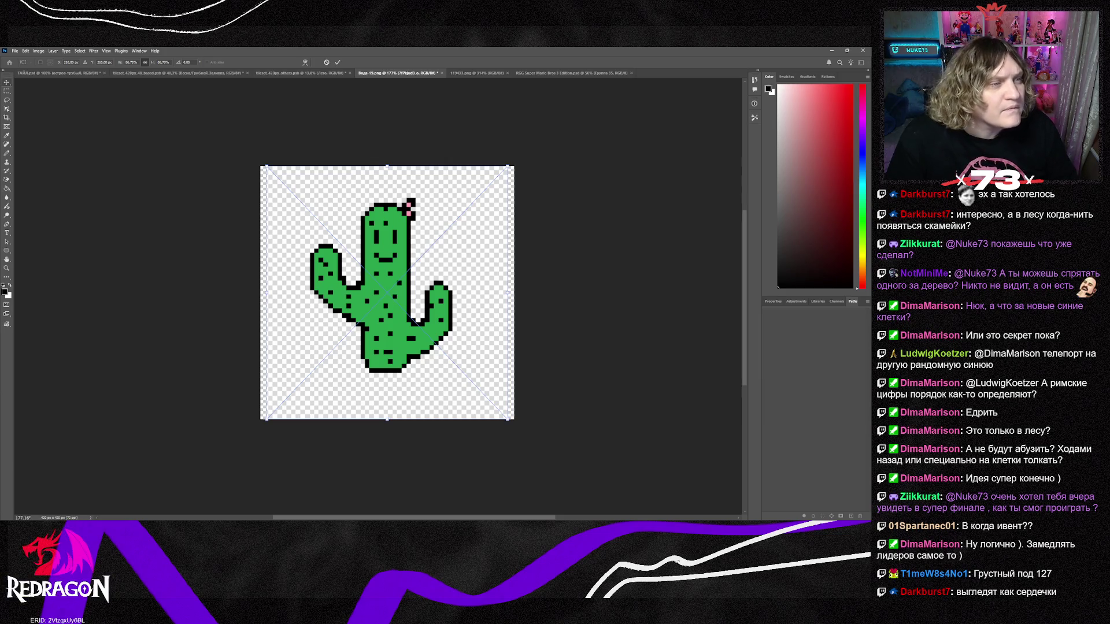
{"action": "key", "text": "Return"}
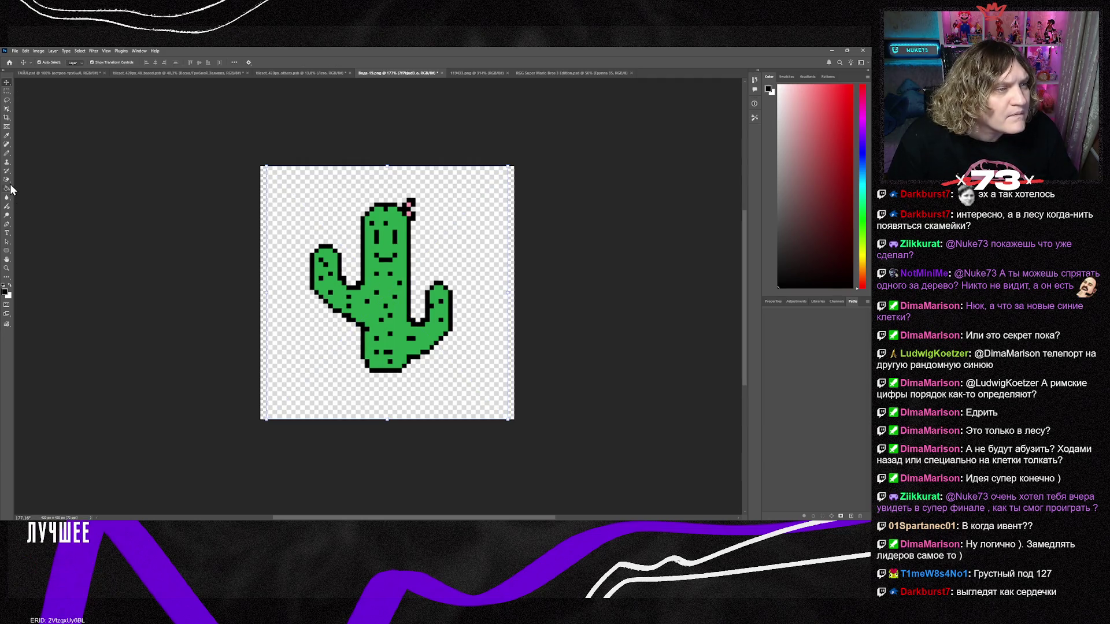
{"action": "key", "text": "w"}
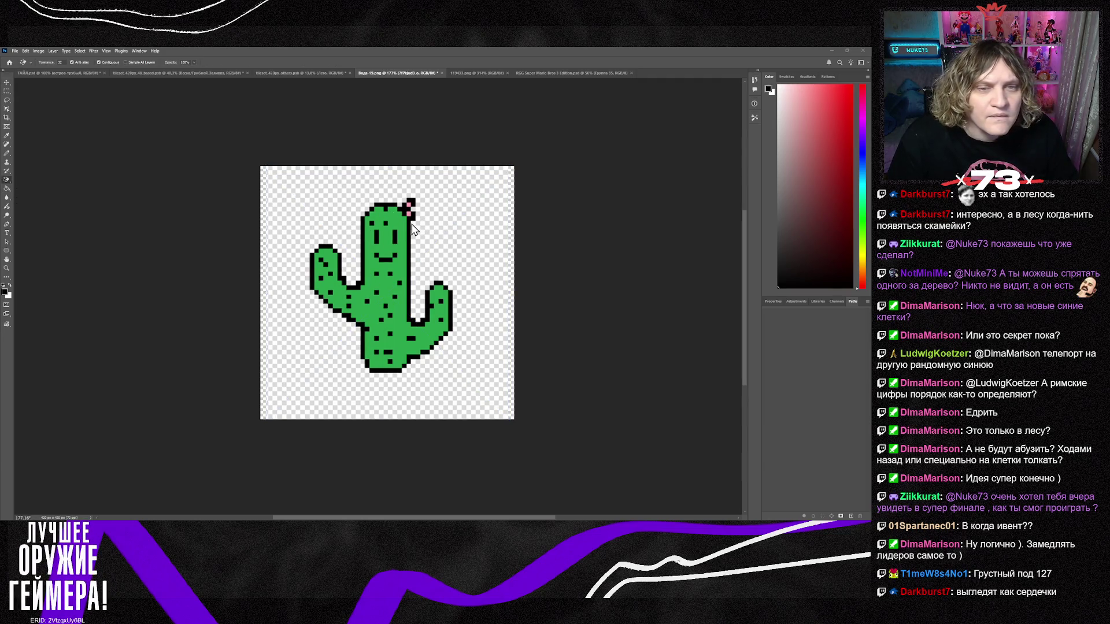
{"action": "left_click", "coordinate": [459, 226]}
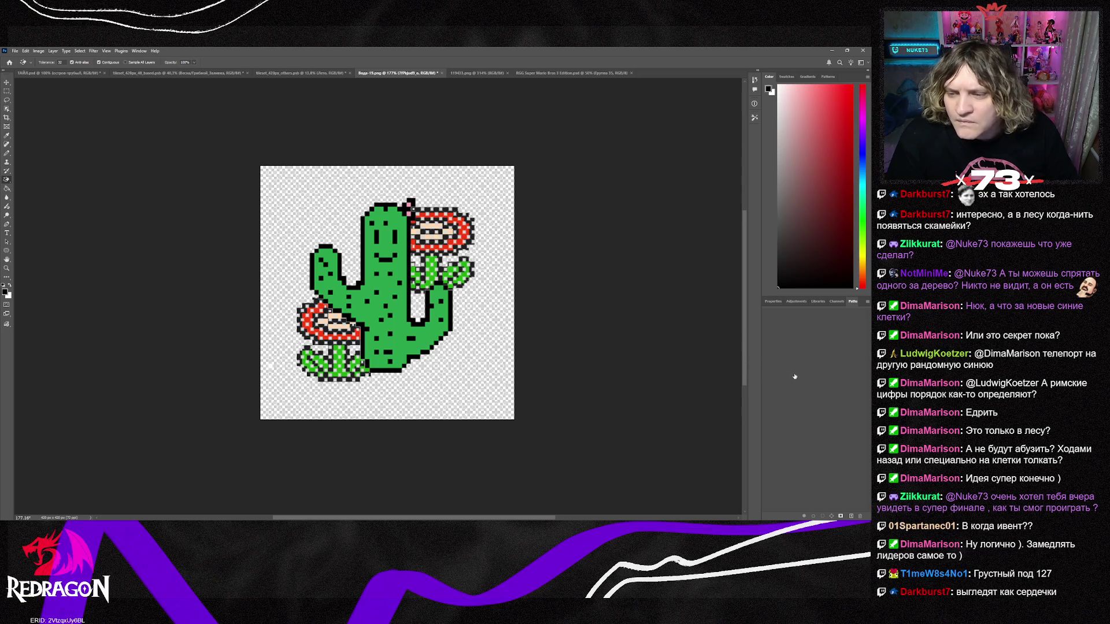
{"action": "key", "text": "ctrl+z"}
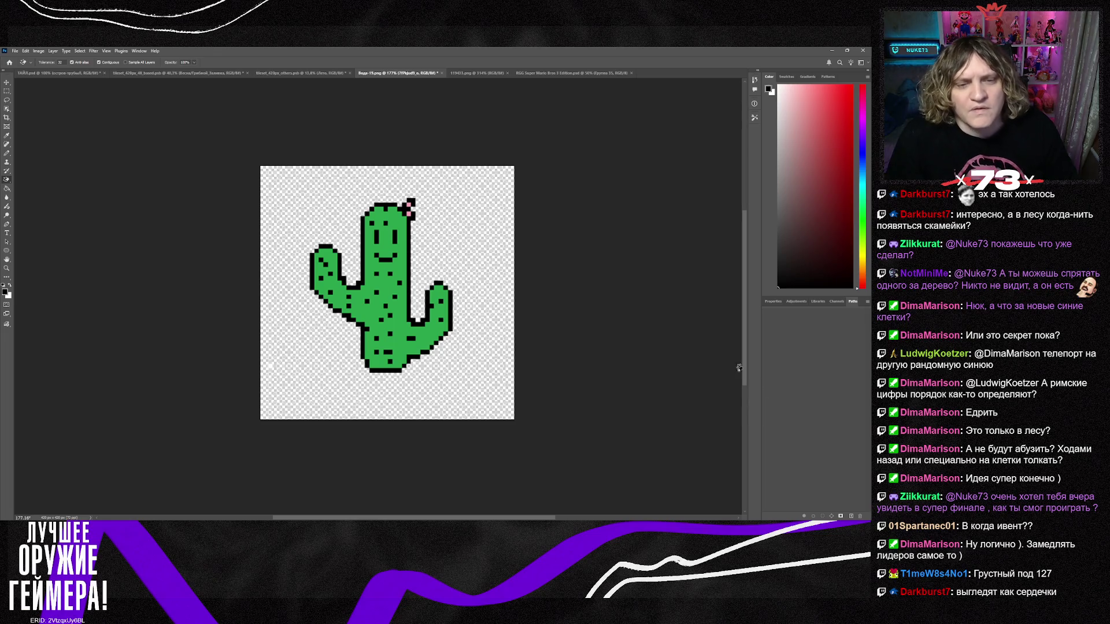
Re-place, reposition and merge the cactus, then delete it to leave an empty canvas.
{"action": "left_click", "coordinate": [7, 83]}
{"action": "mouse_move", "coordinate": [397, 348]}
{"action": "left_mouse_down"}
{"action": "mouse_move", "coordinate": [417, 305]}
{"action": "mouse_move", "coordinate": [574, 355]}
{"action": "mouse_move", "coordinate": [342, 445]}
{"action": "mouse_move", "coordinate": [370, 377]}
{"action": "mouse_move", "coordinate": [390, 384]}
{"action": "mouse_move", "coordinate": [419, 283]}
{"action": "mouse_move", "coordinate": [396, 358]}
{"action": "left_mouse_up"}
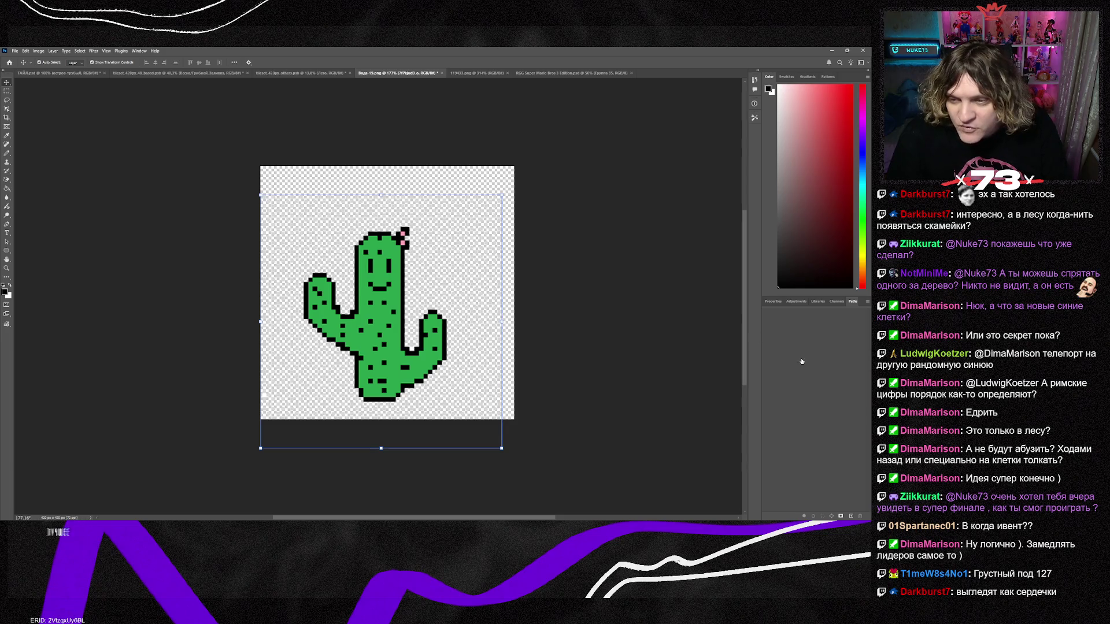
{"action": "key", "text": "Delete"}
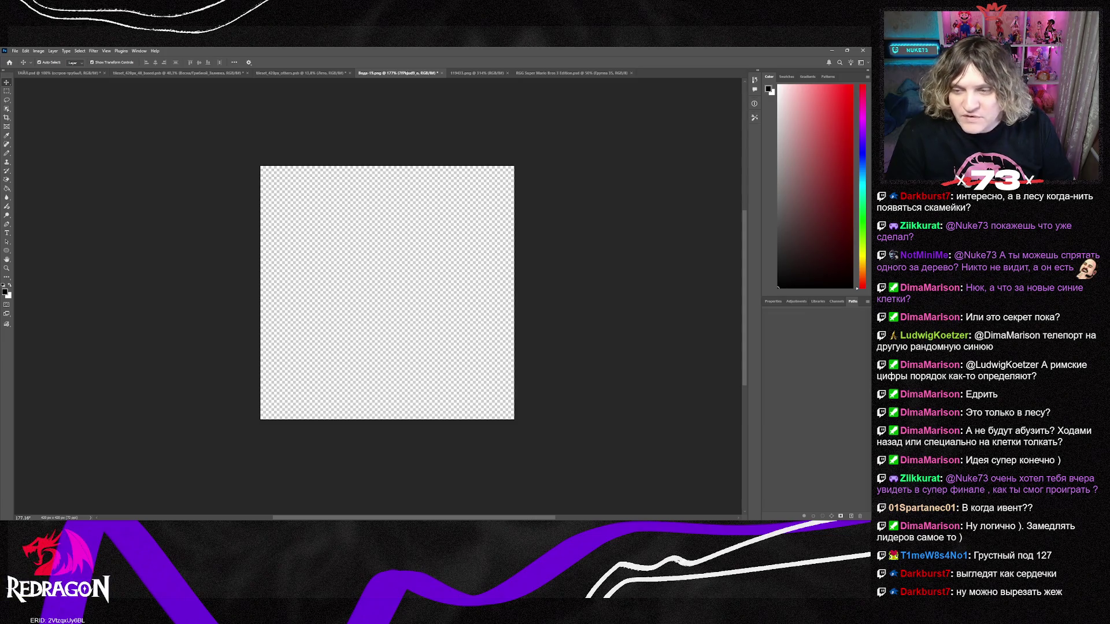
{"action": "key", "text": "ctrl+z"}
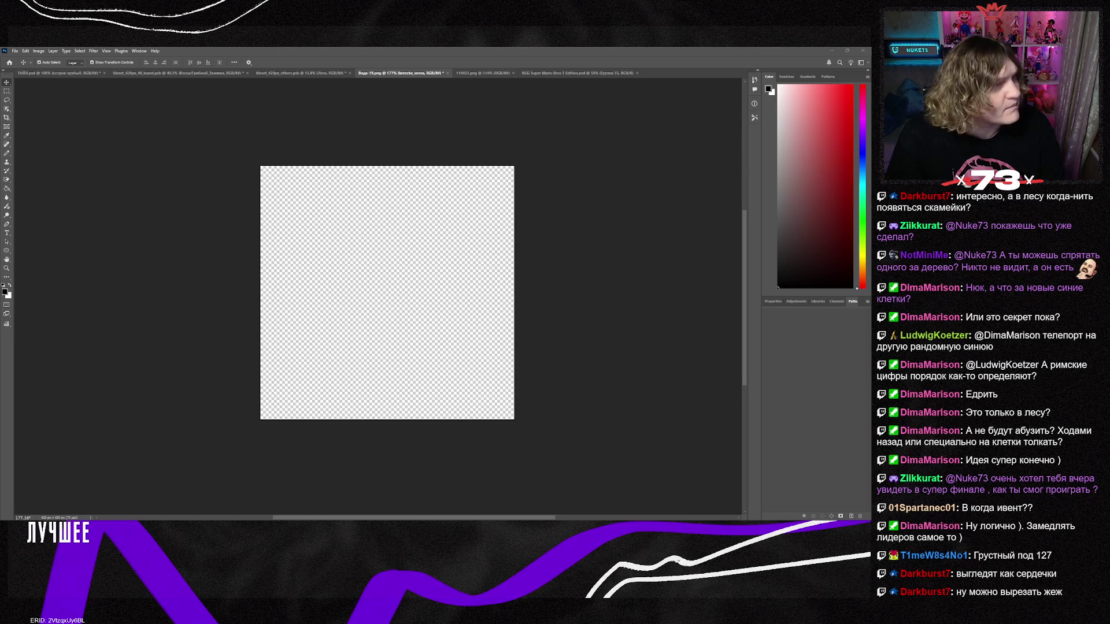
{"action": "left_click_drag", "start_coordinate": [0, 271], "coordinate": [367, 270]}
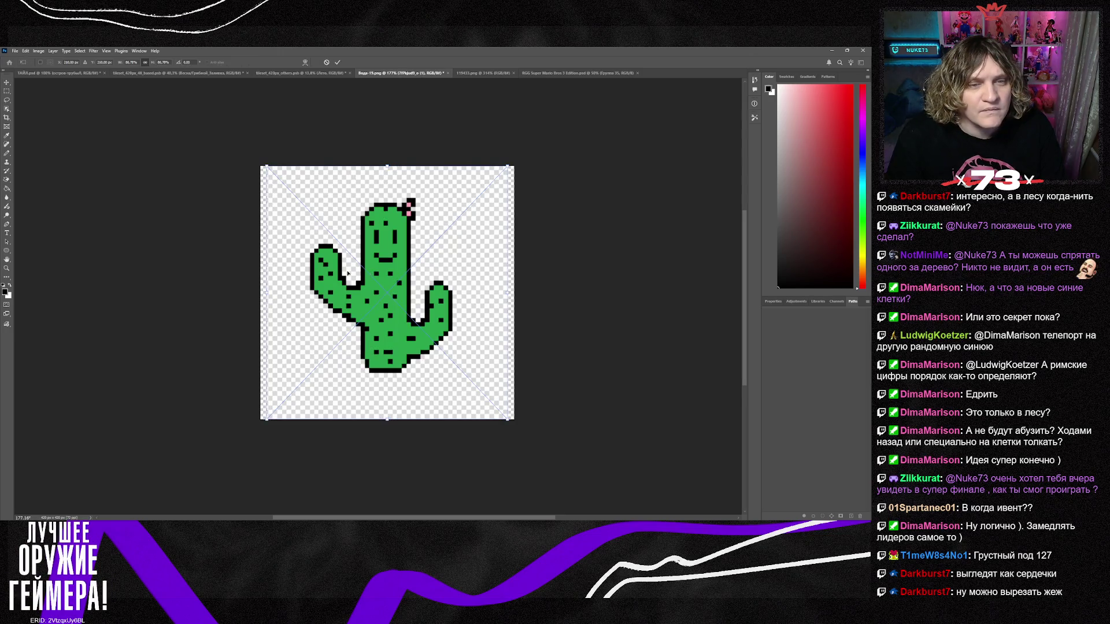
{"action": "key", "text": "Return"}
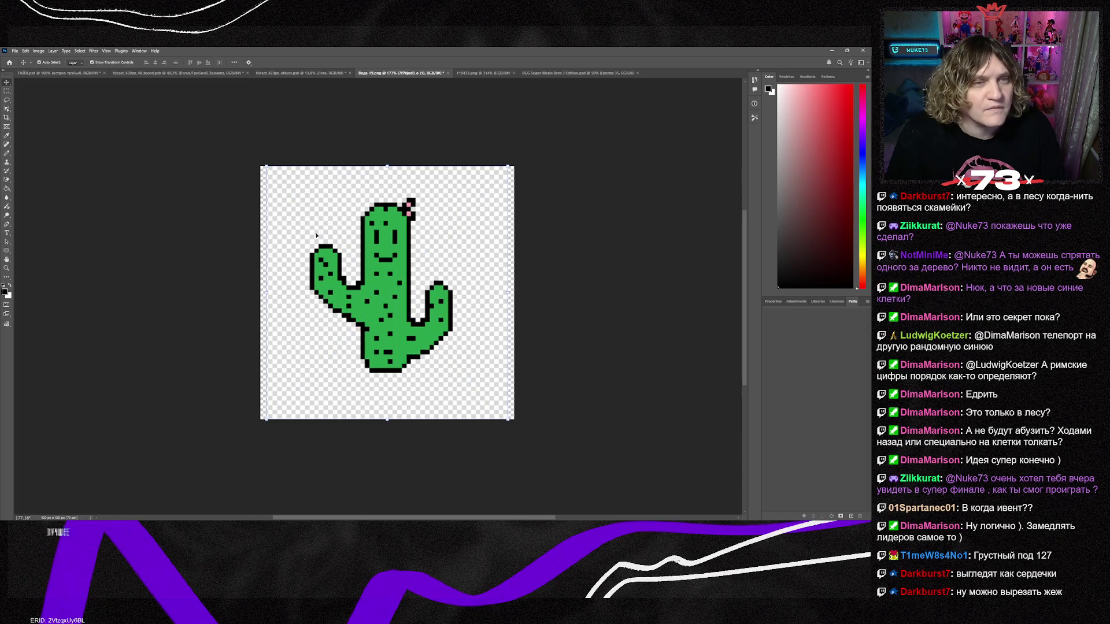
{"action": "mouse_move", "coordinate": [368, 321]}
{"action": "left_mouse_down"}
{"action": "mouse_move", "coordinate": [428, 310]}
{"action": "mouse_move", "coordinate": [443, 233]}
{"action": "left_mouse_up"}
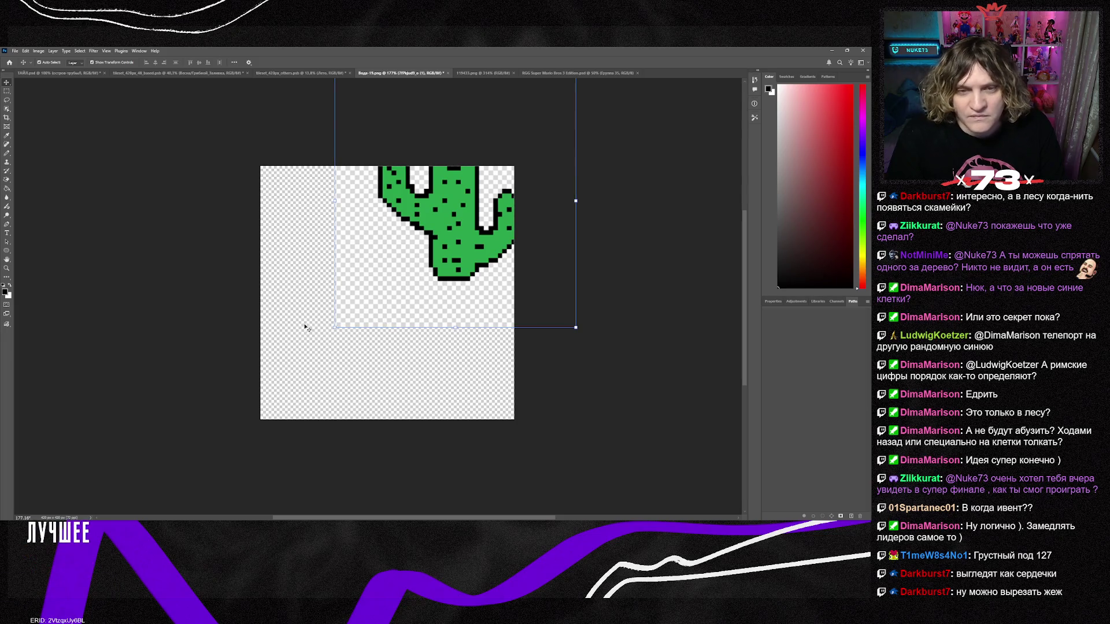
{"action": "mouse_move", "coordinate": [438, 296]}
{"action": "left_mouse_down"}
{"action": "mouse_move", "coordinate": [403, 354]}
{"action": "mouse_move", "coordinate": [403, 435]}
{"action": "mouse_move", "coordinate": [393, 367]}
{"action": "left_mouse_up"}
{"action": "key", "text": "ctrl+e"}
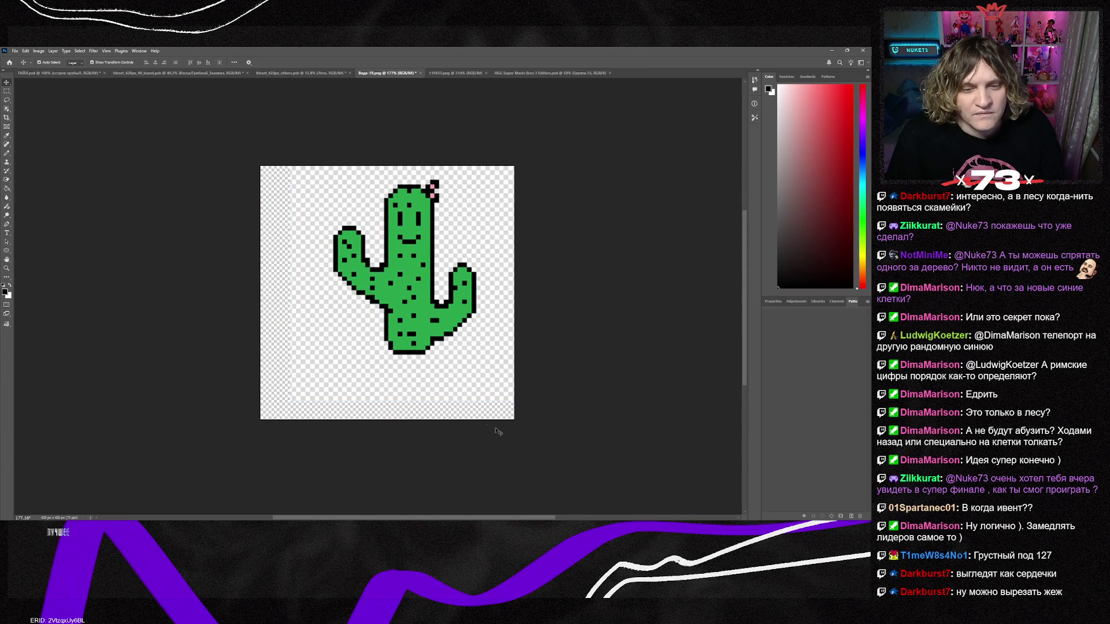
{"action": "key", "text": "Delete"}
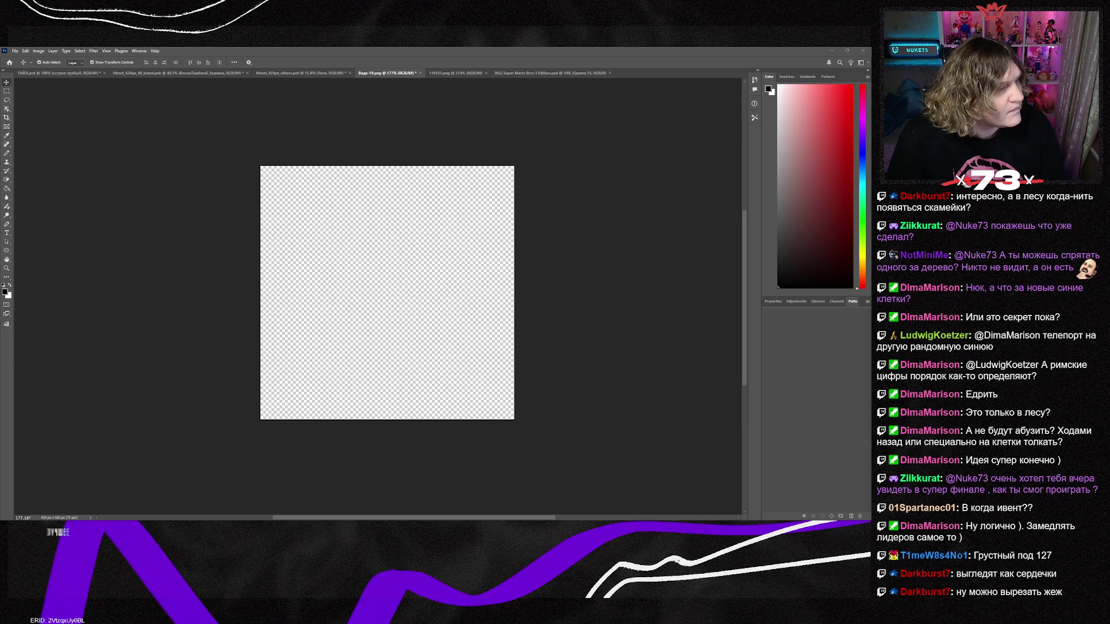
Close the original cactus image file and return to the Tiled board map.
{"action": "key", "text": "ctrl+Tab"}
{"action": "key", "text": "ctrl+Tab"}
{"action": "key", "text": "ctrl+Tab"}
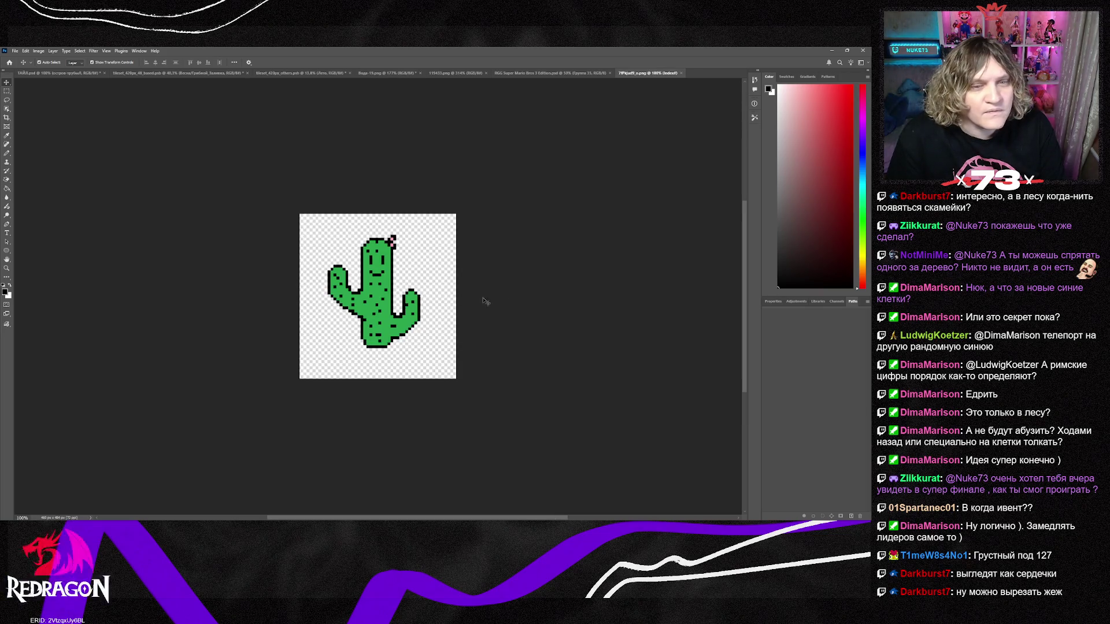
{"action": "left_click", "coordinate": [6, 181]}
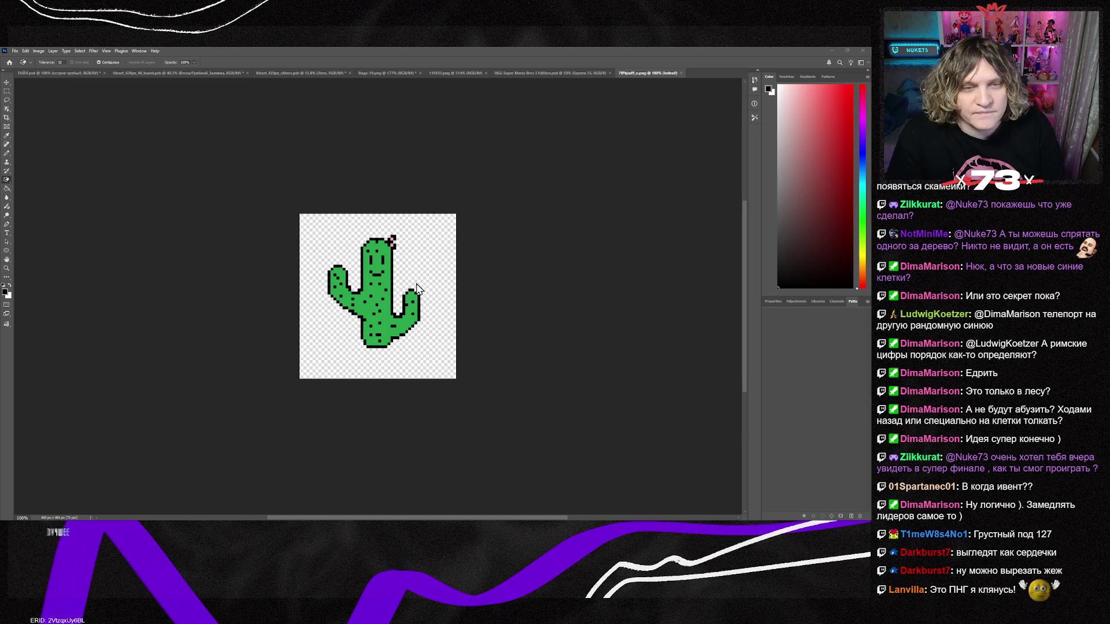
{"action": "left_click", "coordinate": [682, 73]}
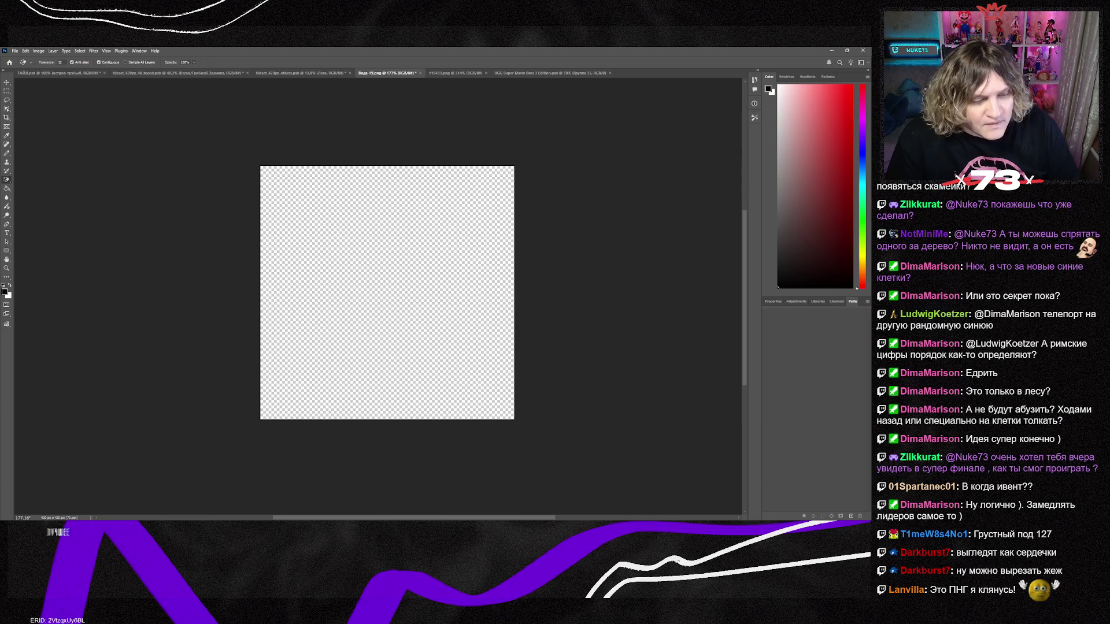
{"action": "key", "text": "alt+Tab"}
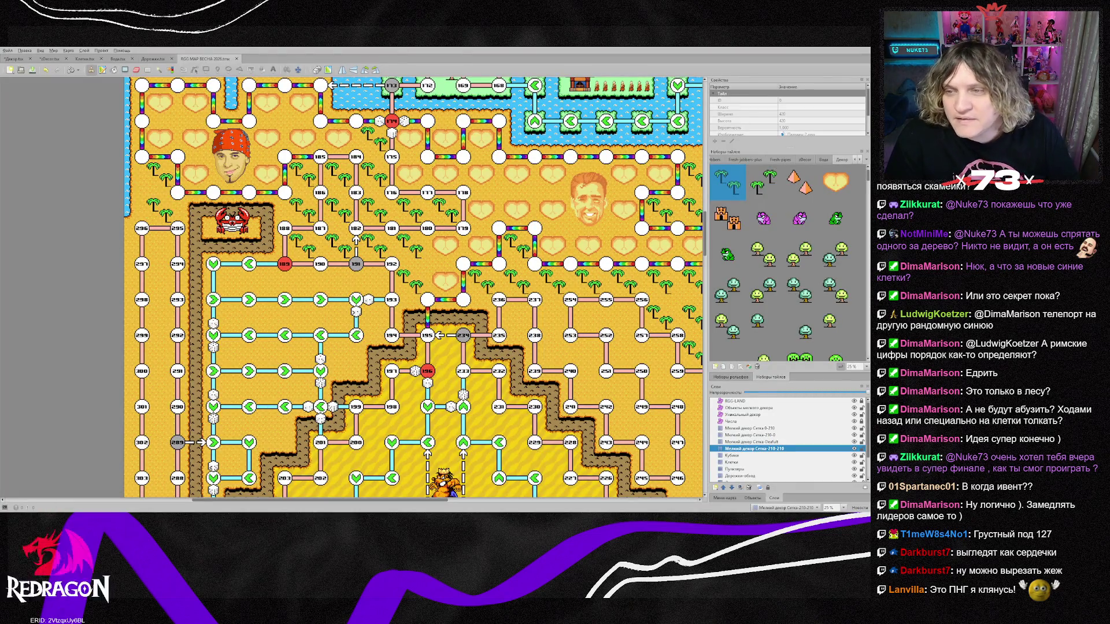
Stamp treasure-chest tiles right beside the boss and in a cluster down-left of it.
{"action": "scroll", "coordinate": [780, 263], "scroll_direction": "down", "scroll_amount": 2}
{"action": "scroll", "coordinate": [480, 389], "scroll_direction": "down", "scroll_amount": 4}
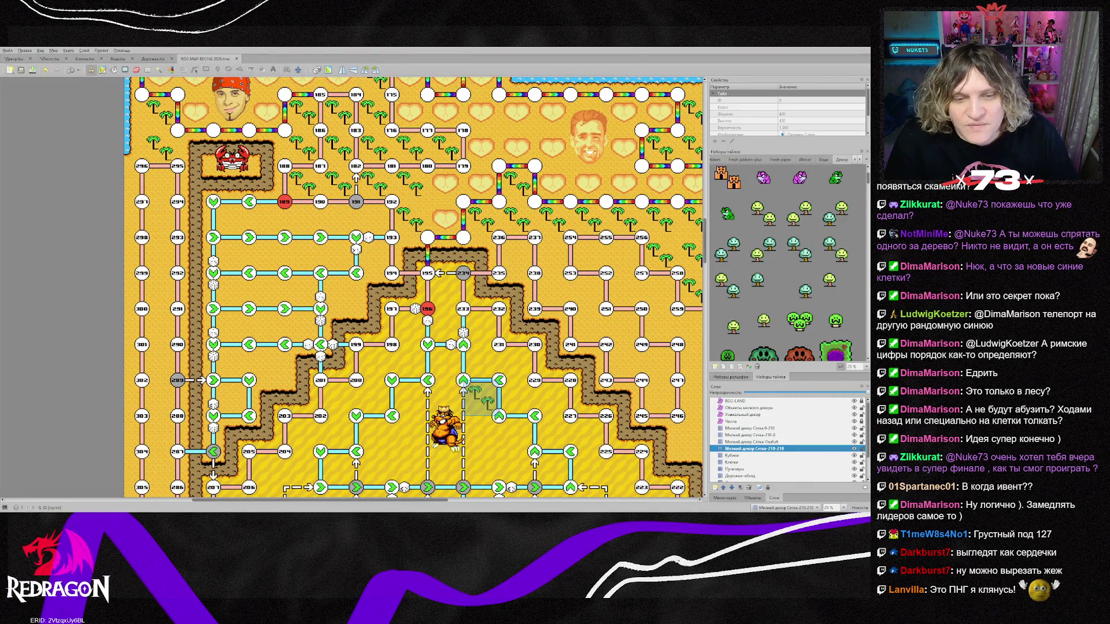
{"action": "scroll", "coordinate": [787, 263], "scroll_direction": "down", "scroll_amount": 1}
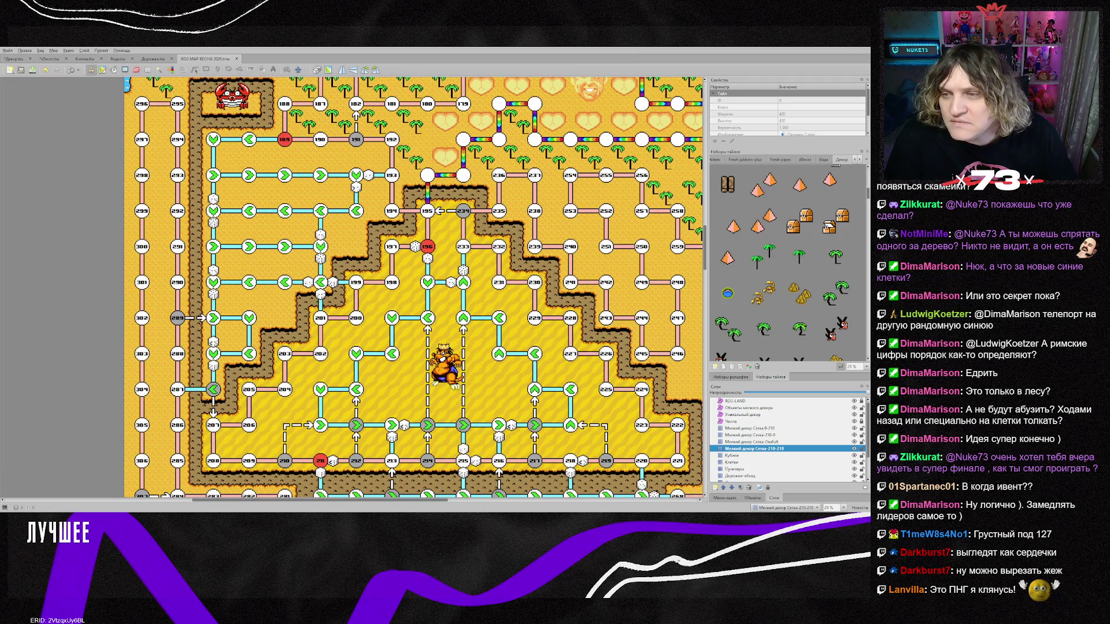
{"action": "left_click", "coordinate": [800, 221]}
{"action": "left_click", "coordinate": [491, 384]}
{"action": "left_click", "coordinate": [491, 348]}
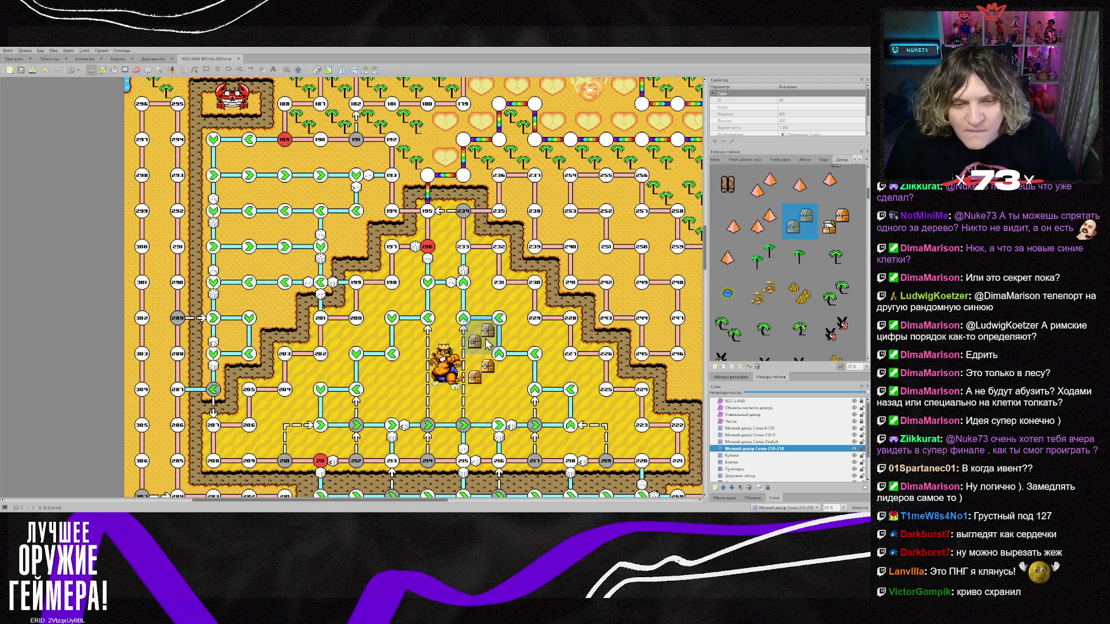
{"action": "left_click", "coordinate": [446, 301]}
{"action": "left_click", "coordinate": [409, 335]}
{"action": "left_click", "coordinate": [409, 371]}
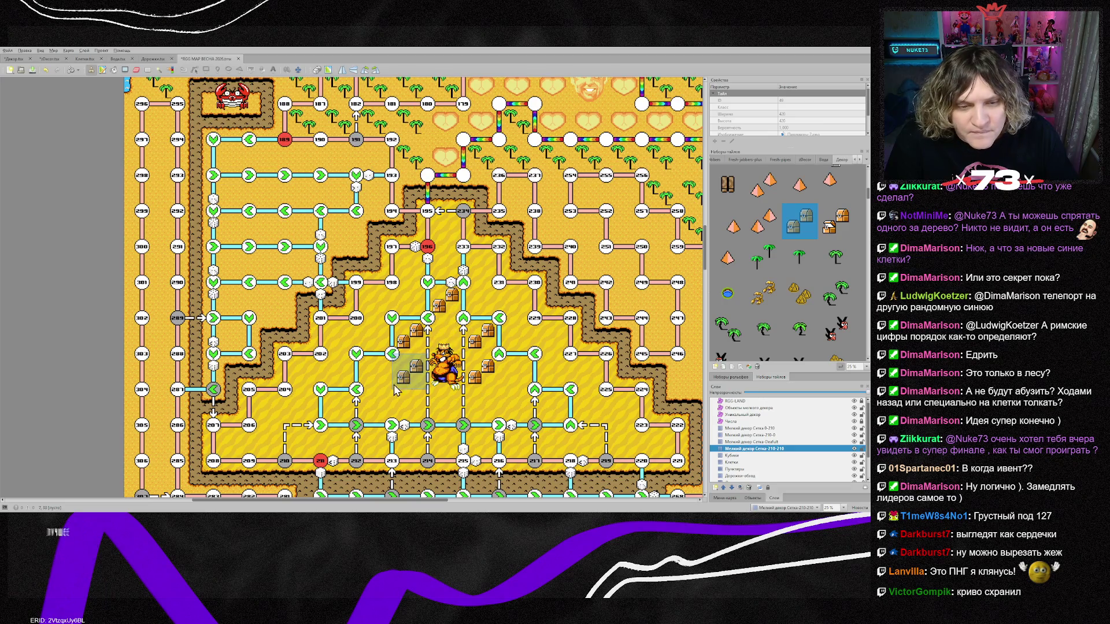
{"action": "left_click", "coordinate": [373, 371]}
{"action": "left_click", "coordinate": [374, 407]}
Add a chest in a different chest variant, then more first-style chests in a row toward the right.
{"action": "left_click", "coordinate": [833, 228]}
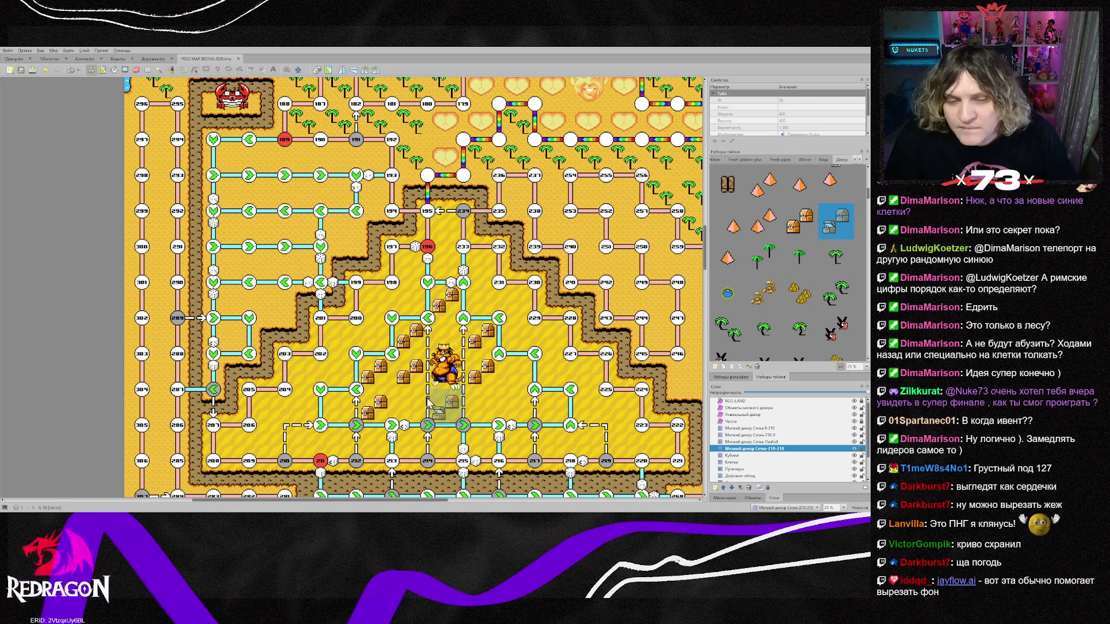
{"action": "left_click", "coordinate": [339, 402]}
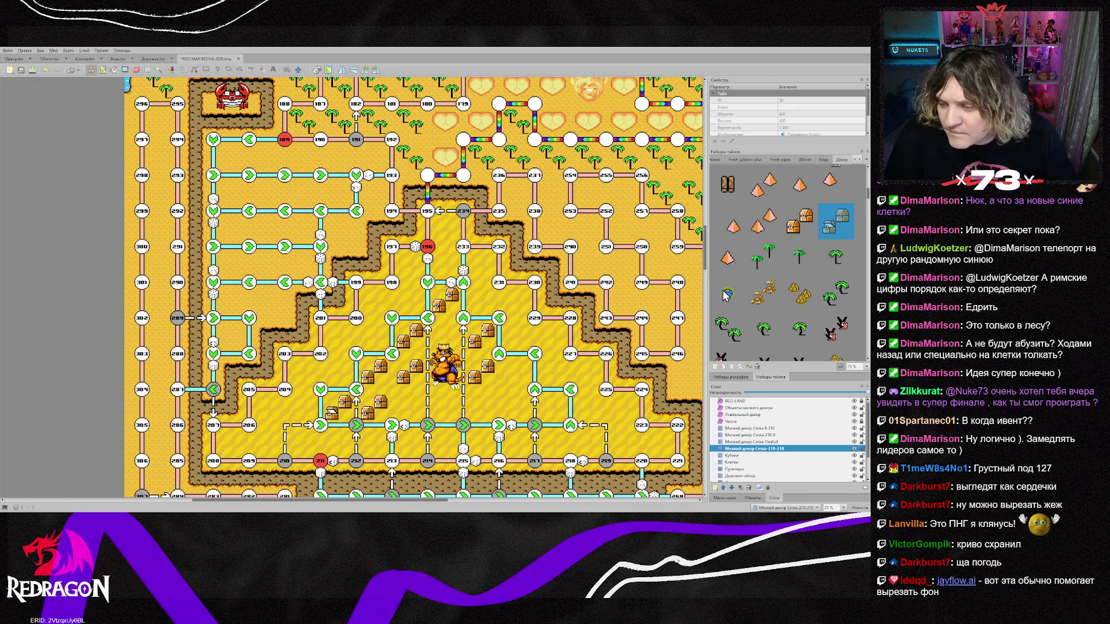
{"action": "left_click", "coordinate": [800, 222]}
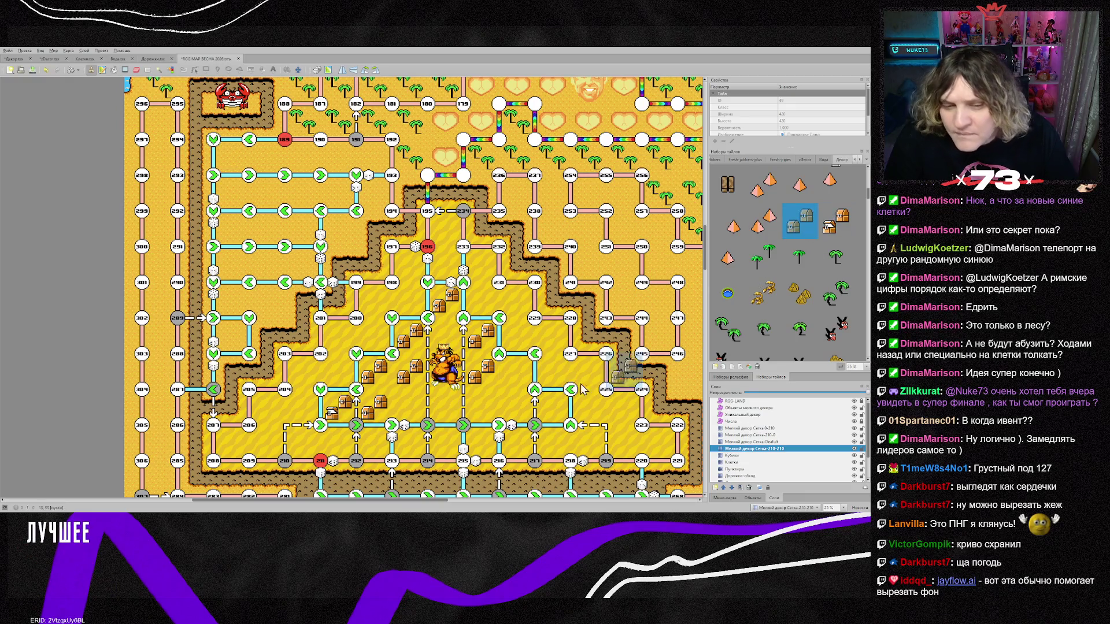
{"action": "left_click", "coordinate": [403, 410]}
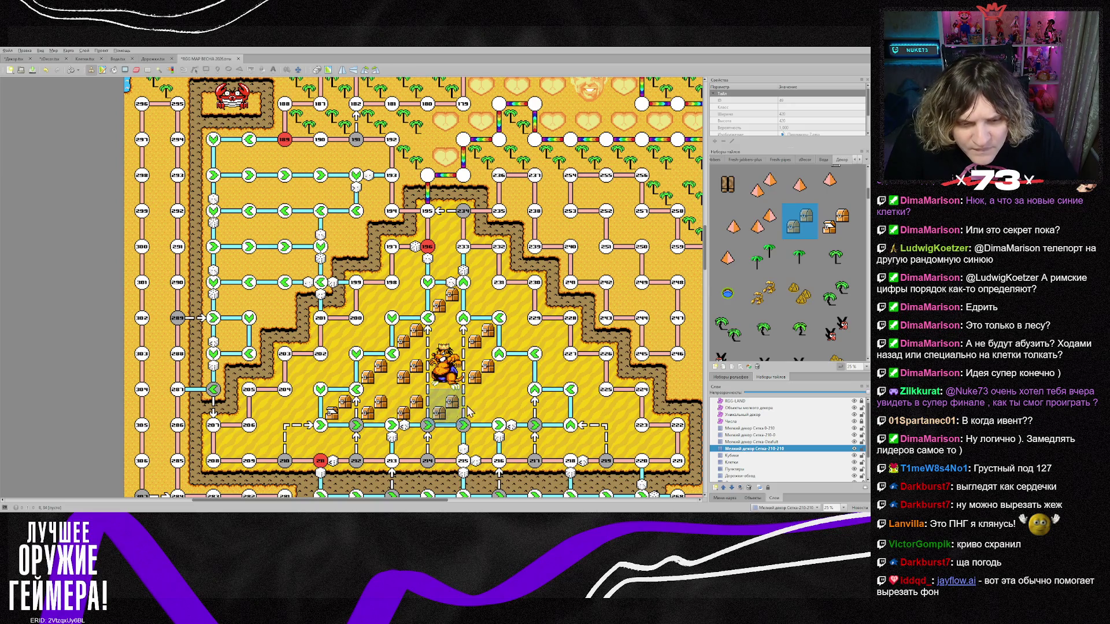
{"action": "mouse_move", "coordinate": [468, 410]}
{"action": "left_mouse_down"}
{"action": "mouse_move", "coordinate": [506, 407]}
{"action": "mouse_move", "coordinate": [523, 373]}
{"action": "mouse_move", "coordinate": [555, 408]}
{"action": "mouse_move", "coordinate": [598, 415]}
{"action": "left_mouse_up"}
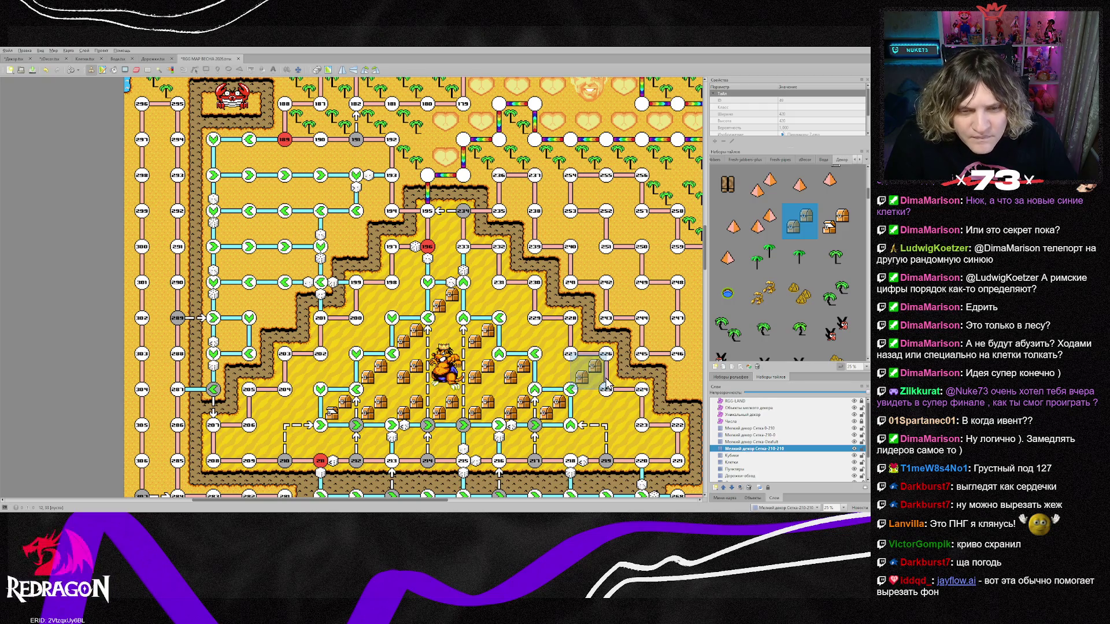
On the Уникальный декор layer, select the crowned boss sprite and move it upward.
{"action": "left_click", "coordinate": [745, 415]}
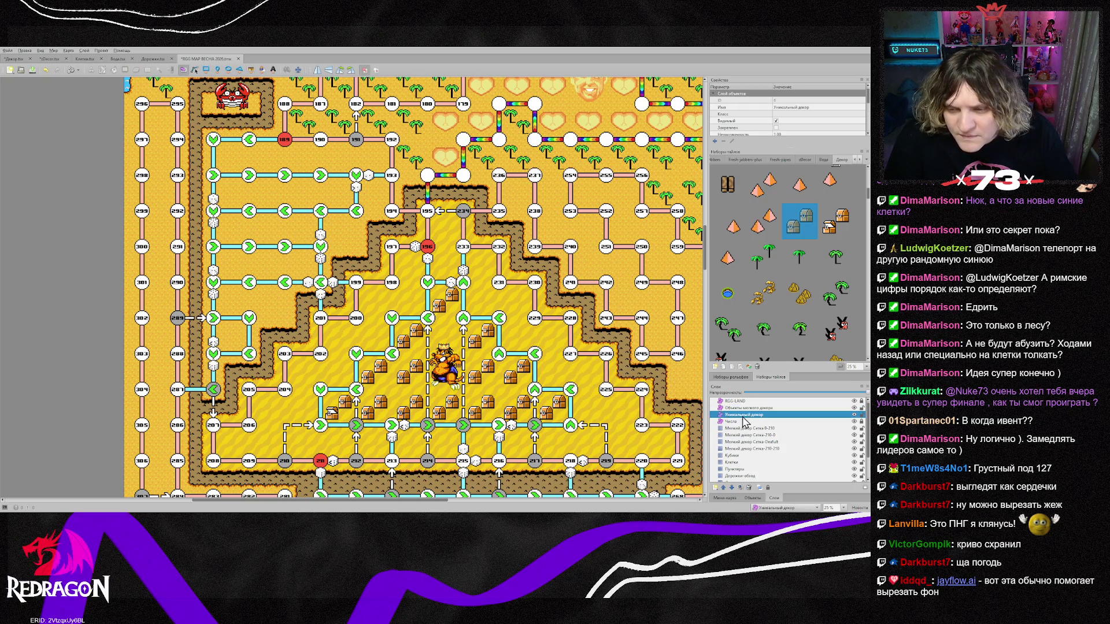
{"action": "left_click", "coordinate": [452, 374]}
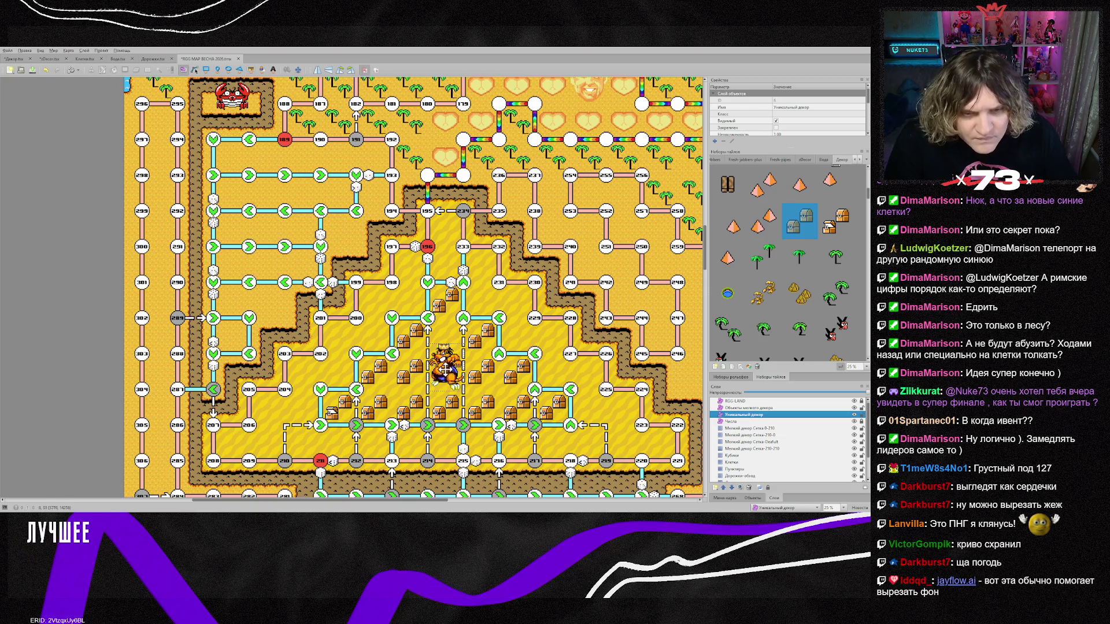
{"action": "scroll", "coordinate": [452, 374], "scroll_direction": "up", "scroll_amount": 3}
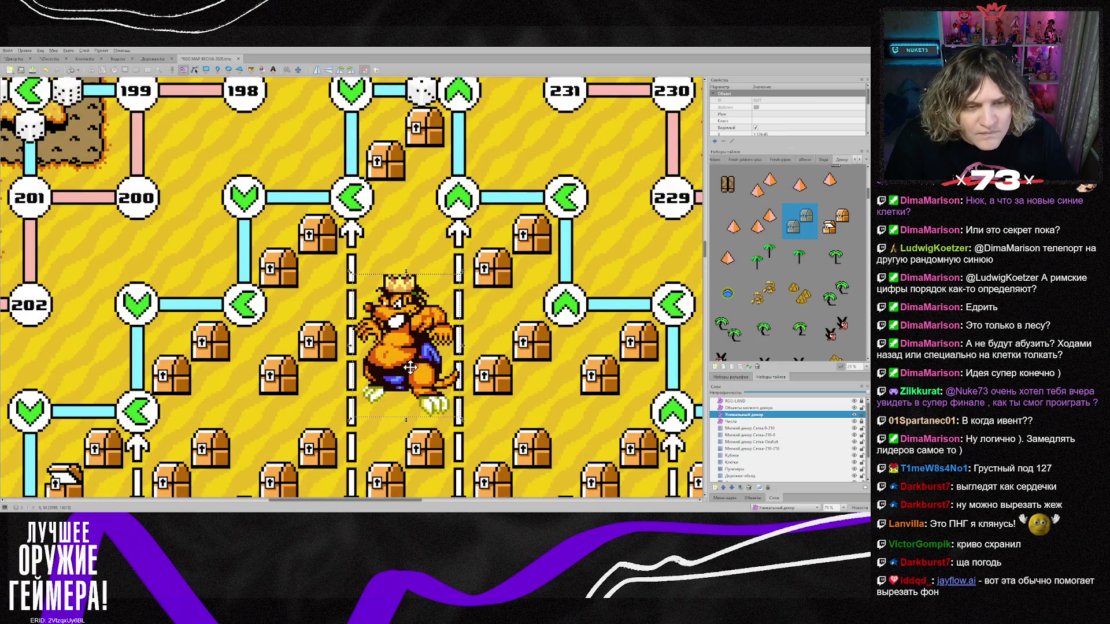
{"action": "mouse_move", "coordinate": [410, 367]}
{"action": "left_mouse_down"}
{"action": "mouse_move", "coordinate": [413, 327]}
{"action": "mouse_move", "coordinate": [412, 336]}
{"action": "left_mouse_up"}
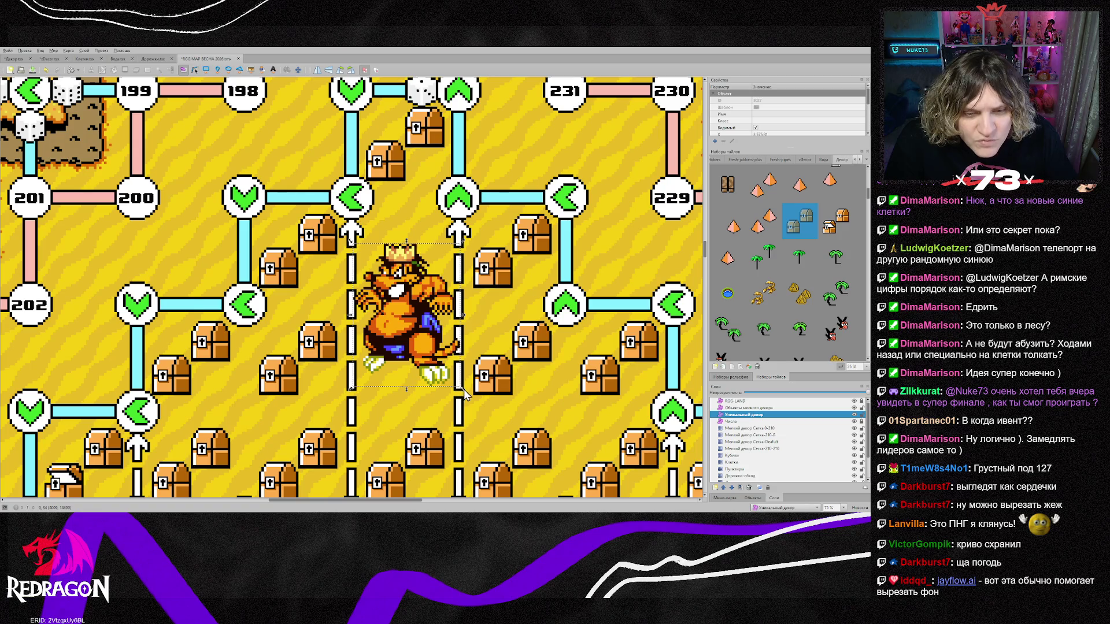
Resize the boss with its corner handle so it fits neatly between the dashed paths.
{"action": "mouse_move", "coordinate": [464, 388]}
{"action": "left_mouse_down"}
{"action": "mouse_move", "coordinate": [458, 375]}
{"action": "mouse_move", "coordinate": [459, 386]}
{"action": "left_mouse_up"}
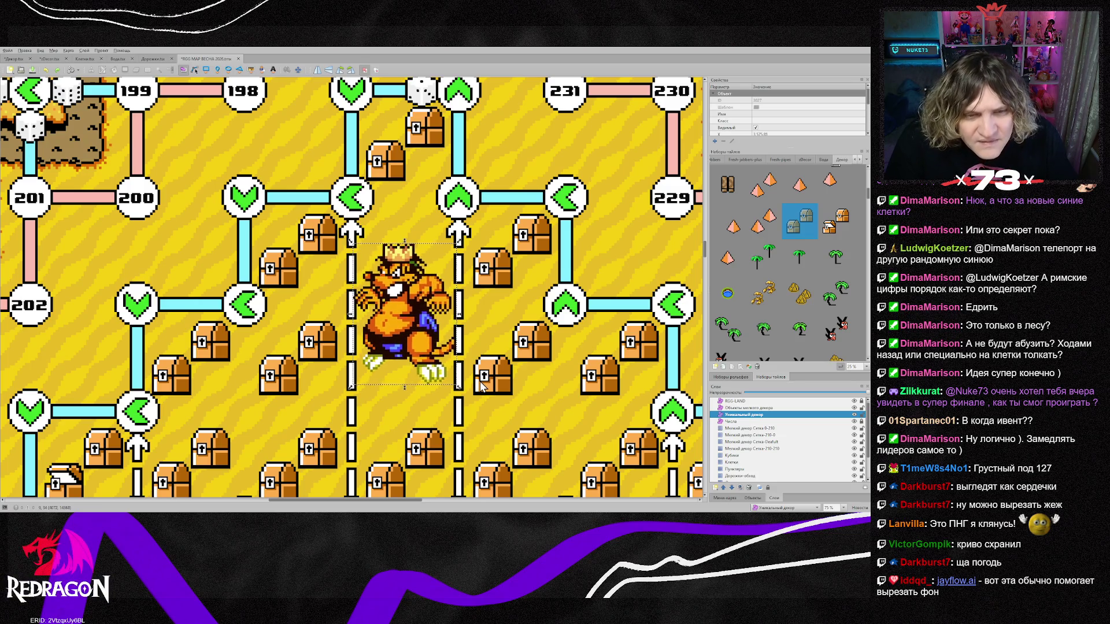
{"action": "key", "text": "ctrl+z"}
{"action": "key", "text": "ctrl+z"}
{"action": "scroll", "coordinate": [480, 380], "scroll_direction": "down", "scroll_amount": 4}
{"action": "scroll", "coordinate": [515, 400], "scroll_direction": "up", "scroll_amount": 4}
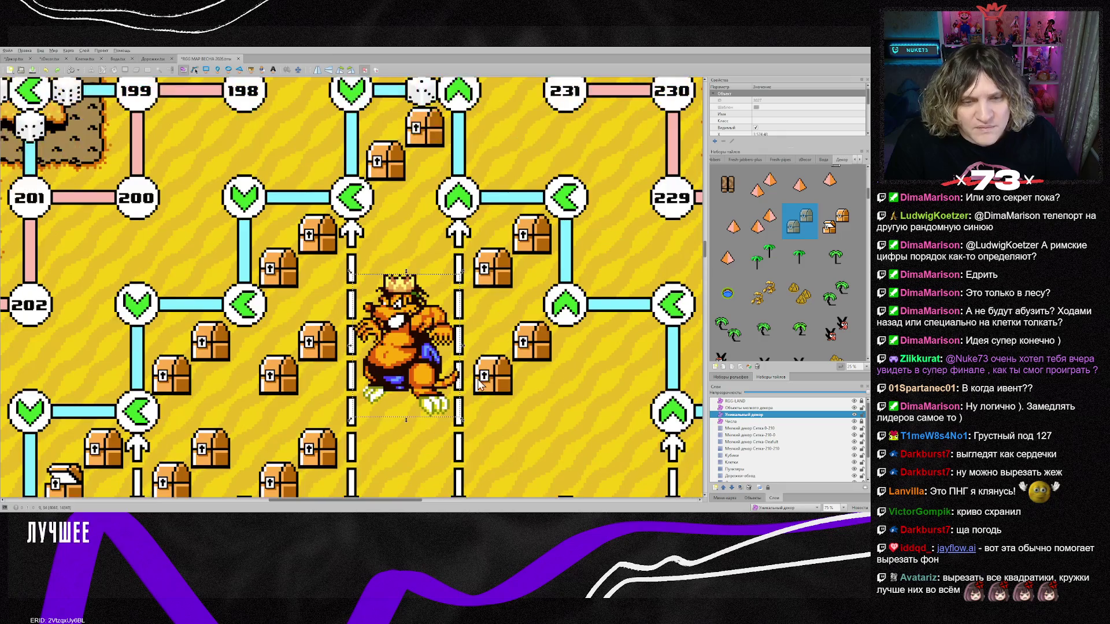
{"action": "left_click_drag", "start_coordinate": [464, 420], "coordinate": [424, 350]}
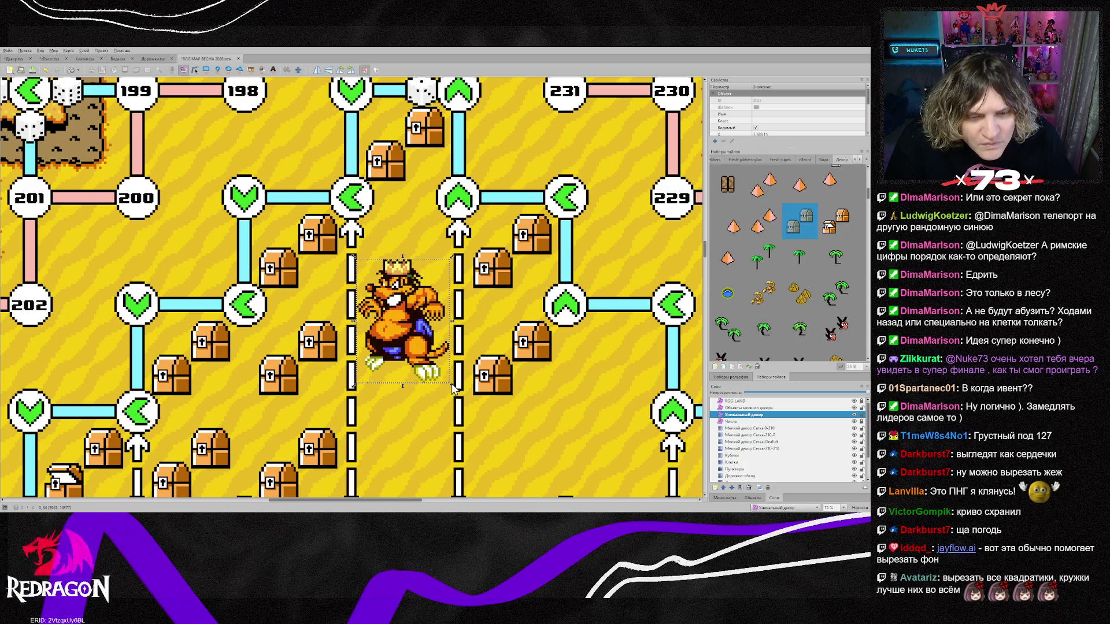
{"action": "left_click_drag", "start_coordinate": [454, 386], "coordinate": [458, 392]}
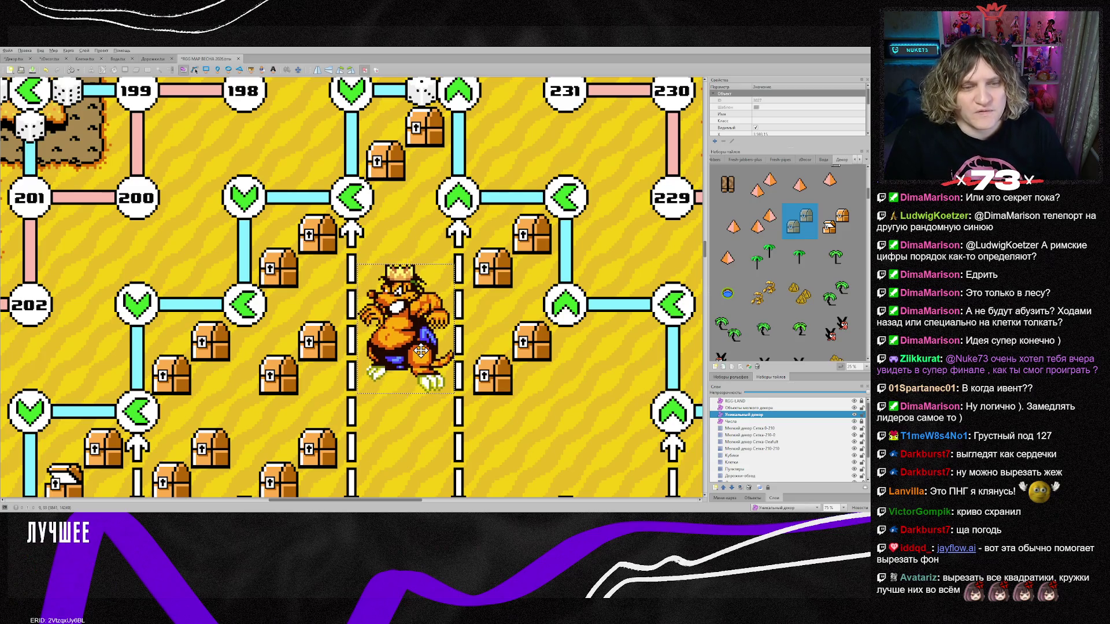
{"action": "scroll", "coordinate": [420, 344], "scroll_direction": "down", "scroll_amount": 3}
On the small decor tile layer, stamp two chests below the boss and one to its right.
{"action": "left_click", "coordinate": [754, 448]}
{"action": "left_click", "coordinate": [367, 343]}
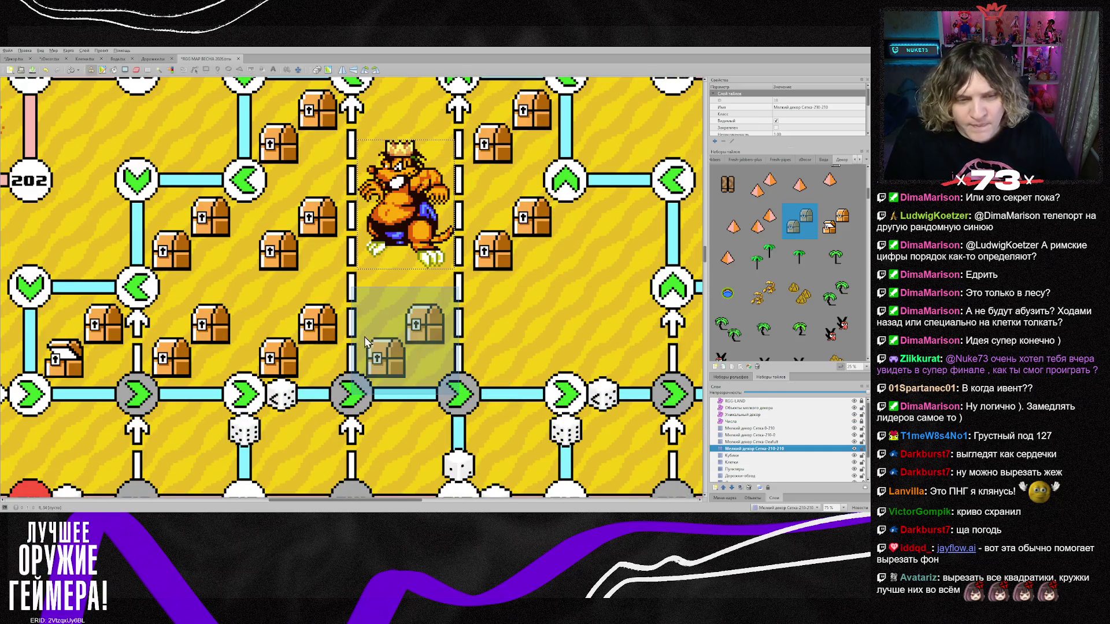
{"action": "left_click", "coordinate": [474, 342]}
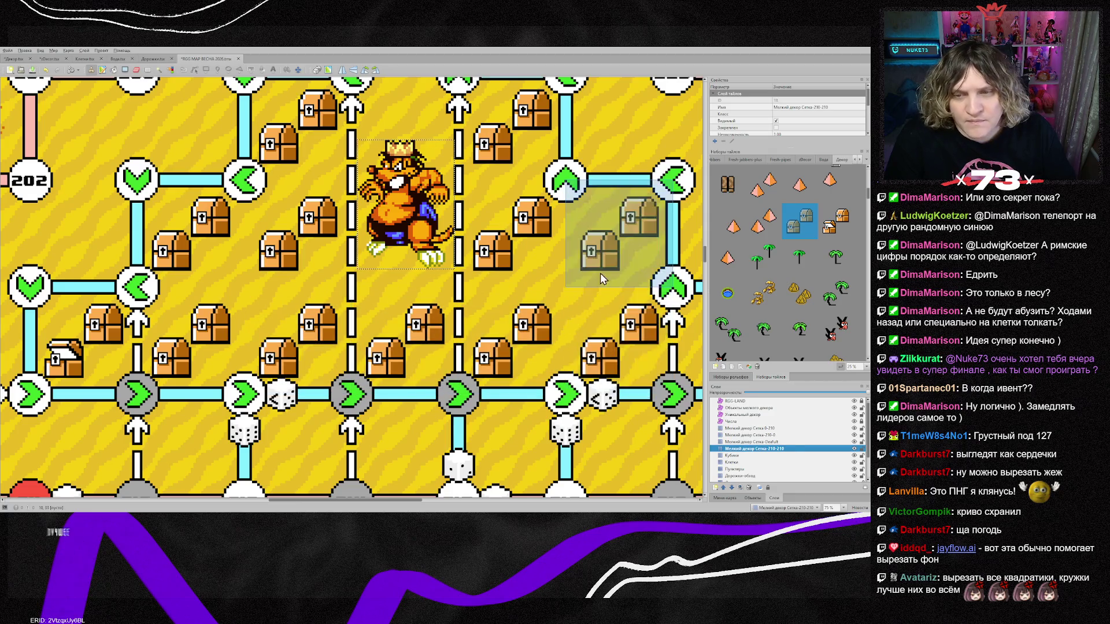
{"action": "left_click", "coordinate": [580, 234]}
{"action": "scroll", "coordinate": [588, 385], "scroll_direction": "down", "scroll_amount": 1}
{"action": "scroll", "coordinate": [588, 384], "scroll_direction": "down", "scroll_amount": 1}
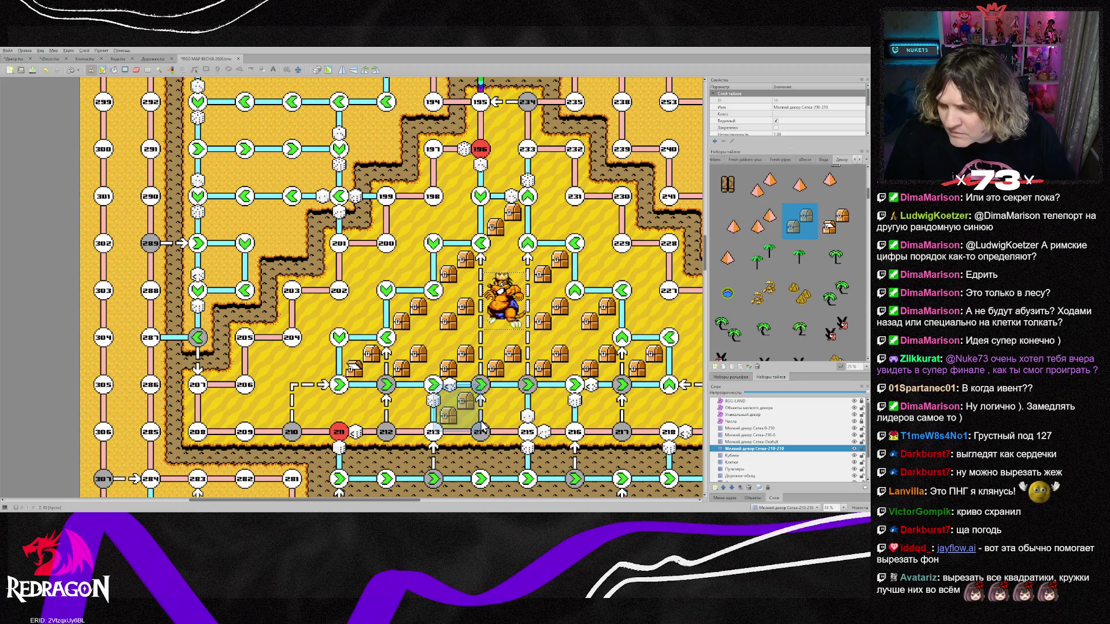
{"action": "left_click_drag", "start_coordinate": [400, 501], "coordinate": [458, 501]}
Paint orange pyramid tiles across the desert zone, trying pyramid-pair and single-pyramid variants.
{"action": "left_click", "coordinate": [763, 191]}
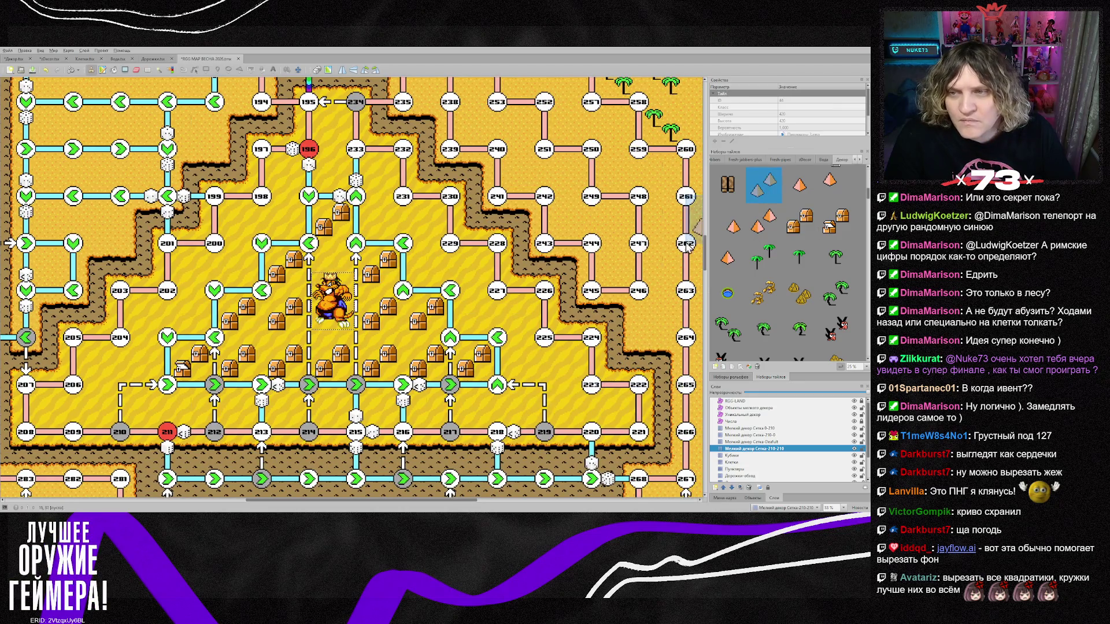
{"action": "mouse_move", "coordinate": [332, 173]}
{"action": "left_mouse_down"}
{"action": "mouse_move", "coordinate": [287, 222]}
{"action": "mouse_move", "coordinate": [240, 223]}
{"action": "mouse_move", "coordinate": [191, 269]}
{"action": "mouse_move", "coordinate": [166, 327]}
{"action": "mouse_move", "coordinate": [52, 408]}
{"action": "mouse_move", "coordinate": [590, 407]}
{"action": "mouse_move", "coordinate": [497, 312]}
{"action": "mouse_move", "coordinate": [445, 281]}
{"action": "left_mouse_up"}
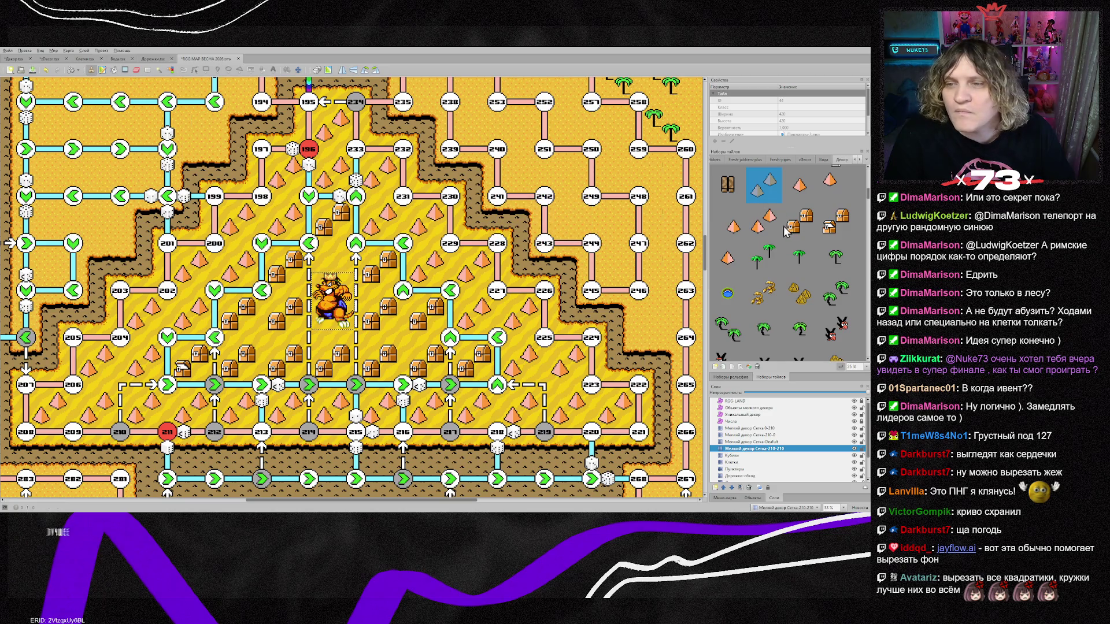
{"action": "left_click", "coordinate": [767, 220]}
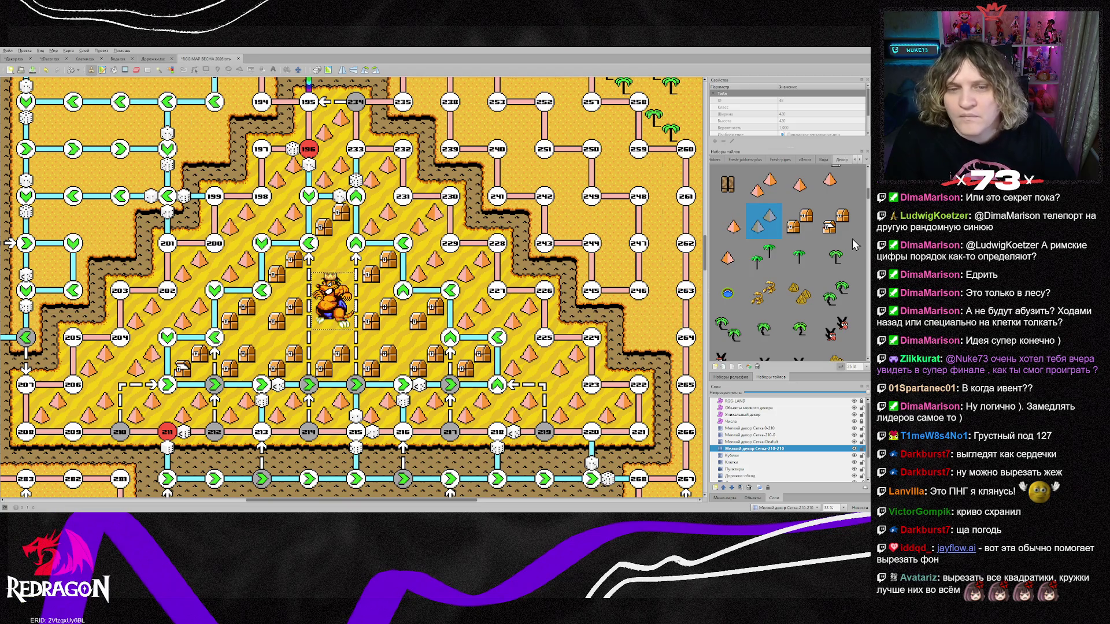
{"action": "left_click", "coordinate": [728, 260]}
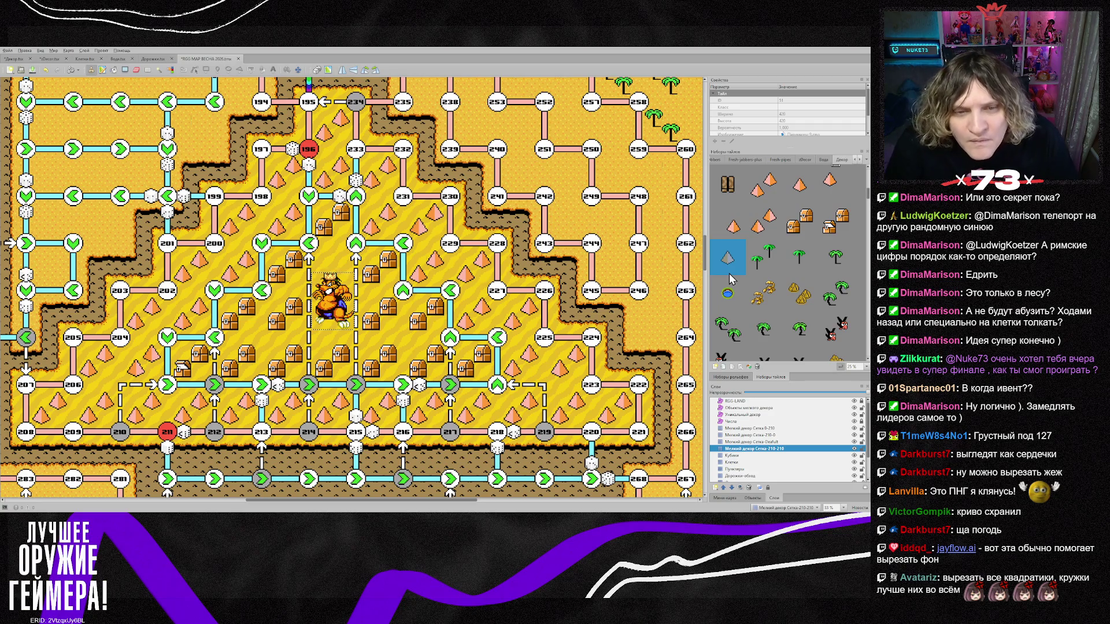
{"action": "left_click", "coordinate": [833, 184]}
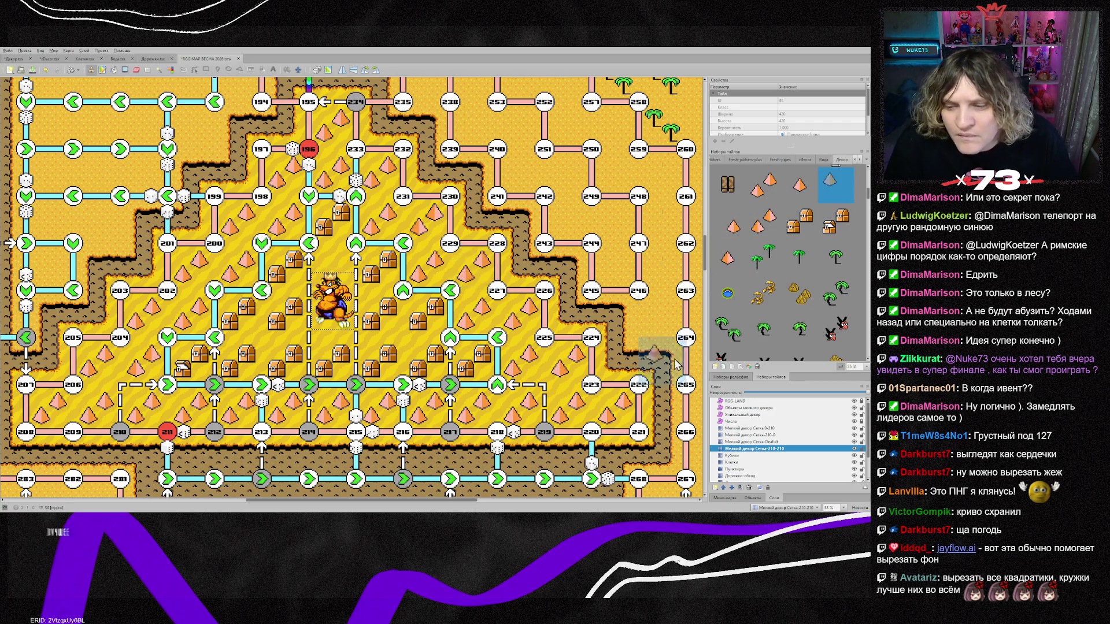
{"action": "left_click", "coordinate": [752, 408]}
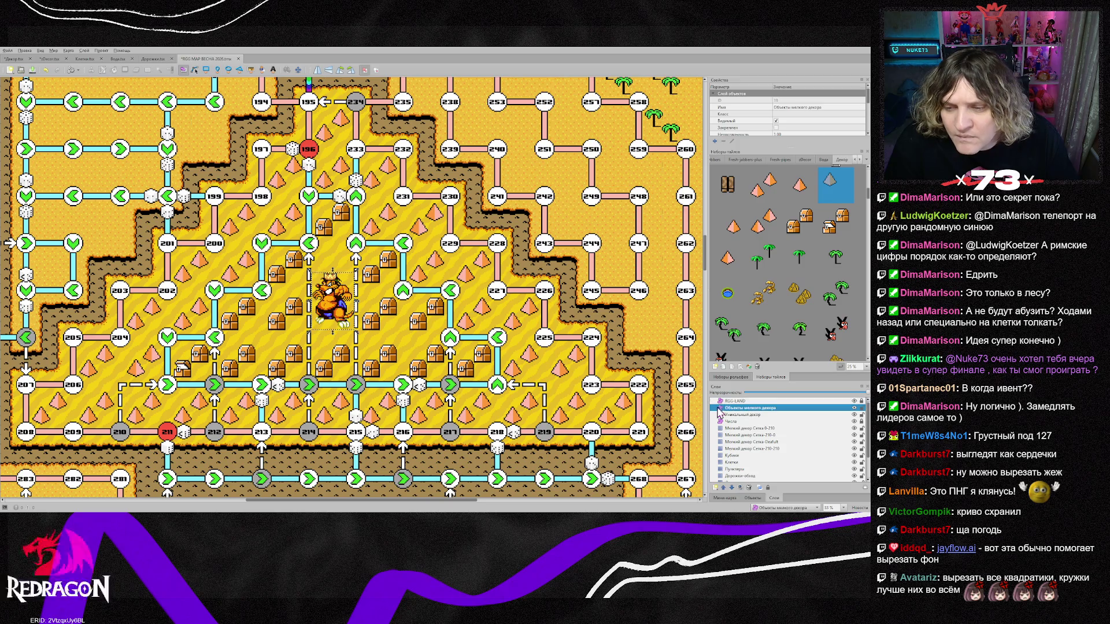
Place pyramid objects near spaces 229, 231, 233 and 197.
{"action": "scroll", "coordinate": [434, 260], "scroll_direction": "up", "scroll_amount": 2}
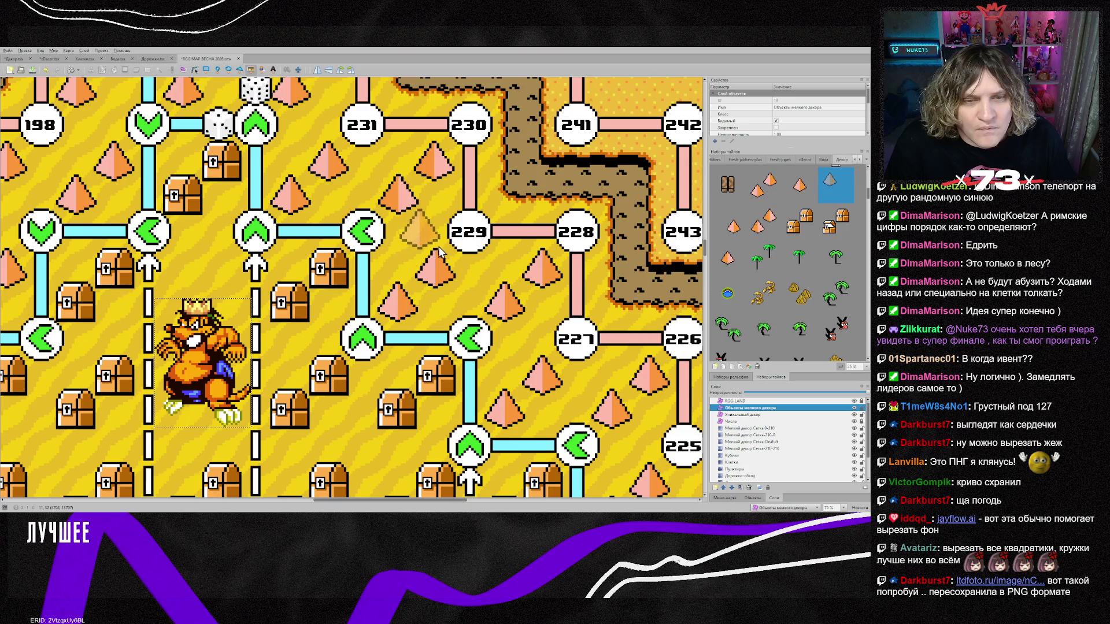
{"action": "left_click", "coordinate": [439, 250]}
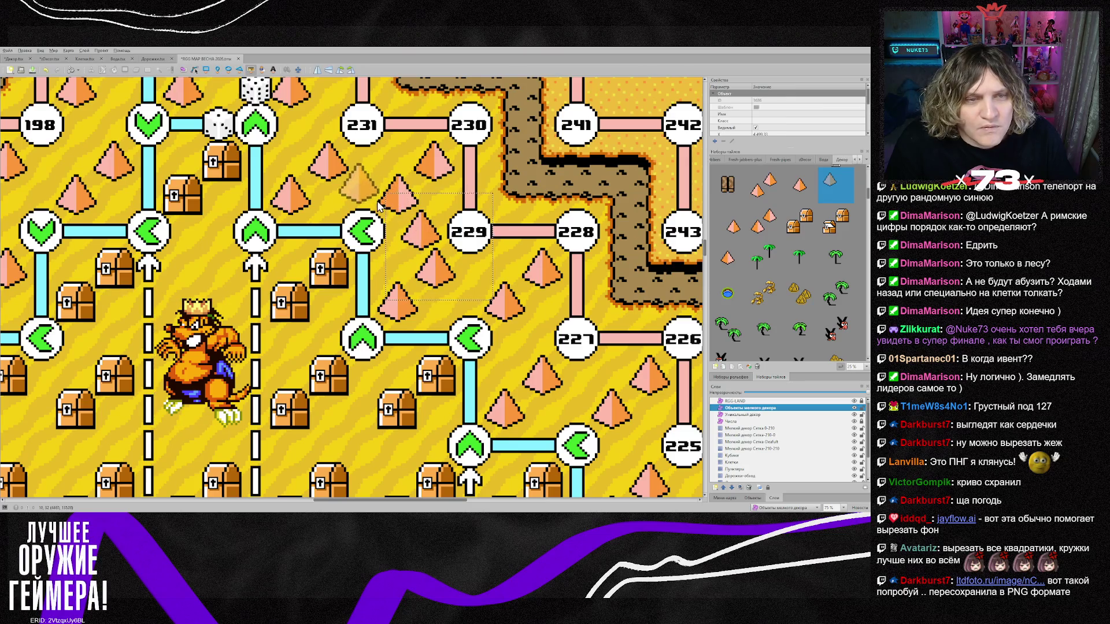
{"action": "left_click", "coordinate": [377, 200]}
{"action": "scroll", "coordinate": [307, 208], "scroll_direction": "up", "scroll_amount": 3}
{"action": "left_click", "coordinate": [324, 272]}
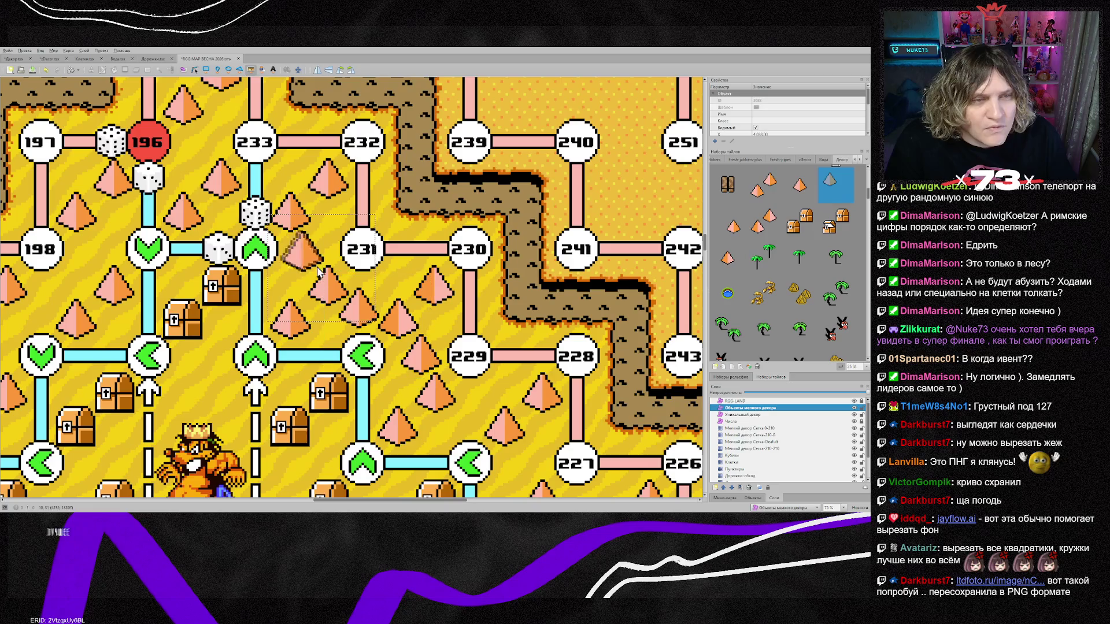
{"action": "scroll", "coordinate": [214, 235], "scroll_direction": "up", "scroll_amount": 2}
{"action": "left_click", "coordinate": [211, 229]}
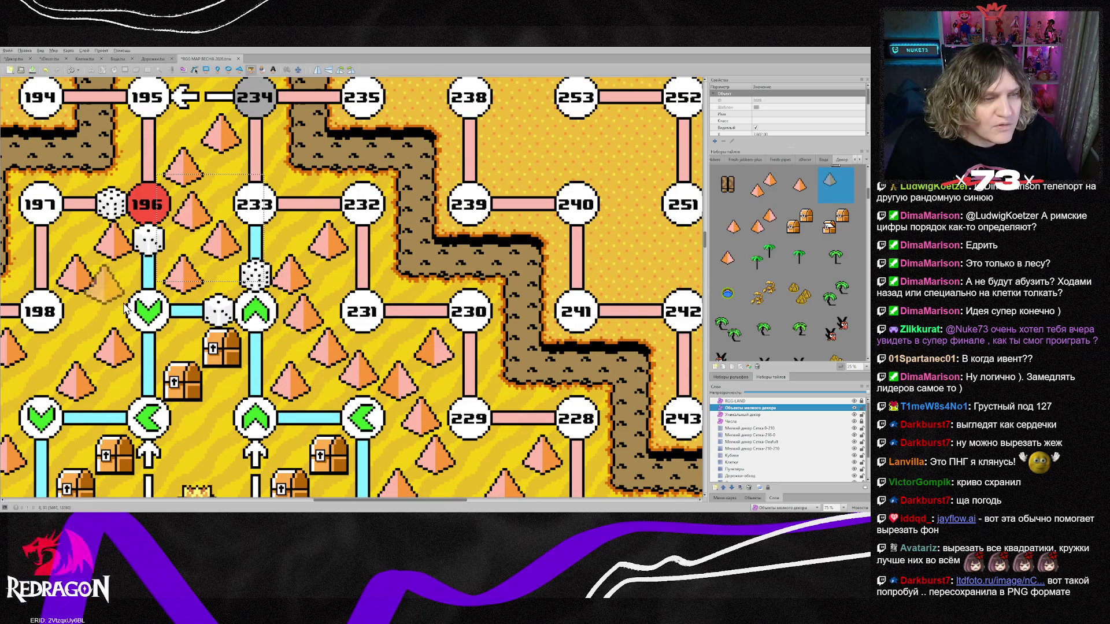
{"action": "left_click", "coordinate": [118, 333]}
Place pyramids near and below space 227 and left of space 225, then switch to Select Objects.
{"action": "scroll", "coordinate": [393, 417], "scroll_direction": "up", "scroll_amount": 2}
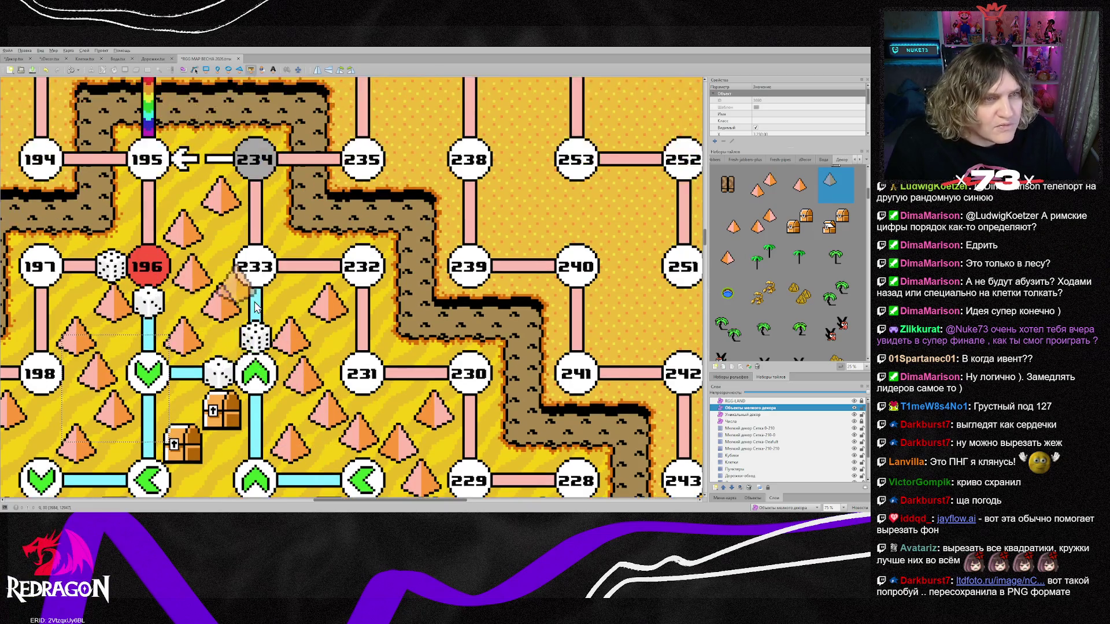
{"action": "scroll", "coordinate": [543, 292], "scroll_direction": "down", "scroll_amount": 10}
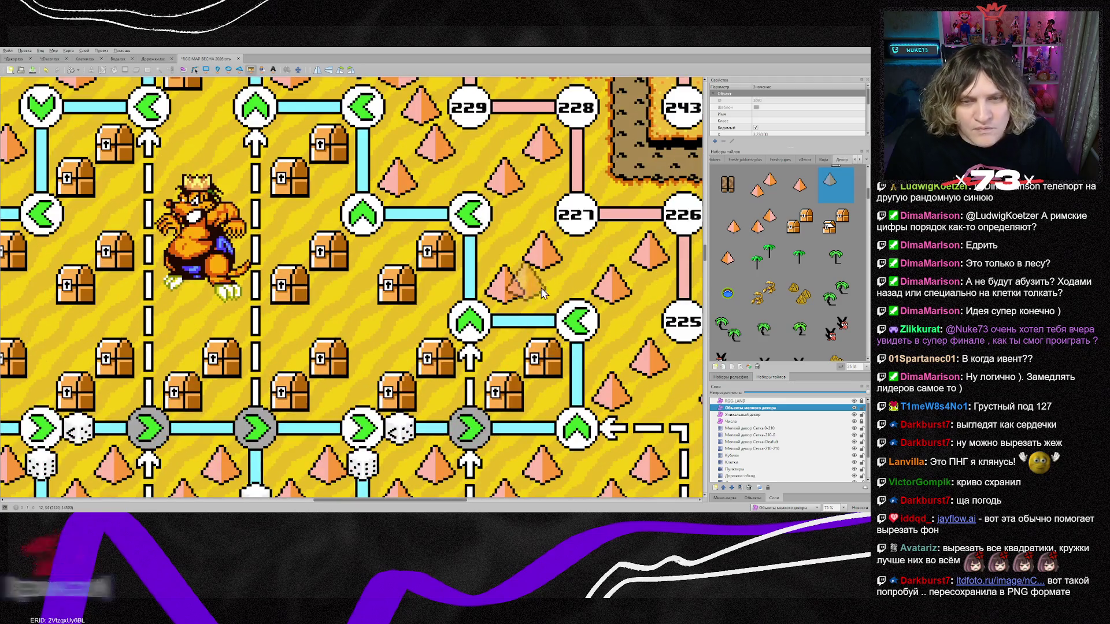
{"action": "left_click", "coordinate": [535, 229]}
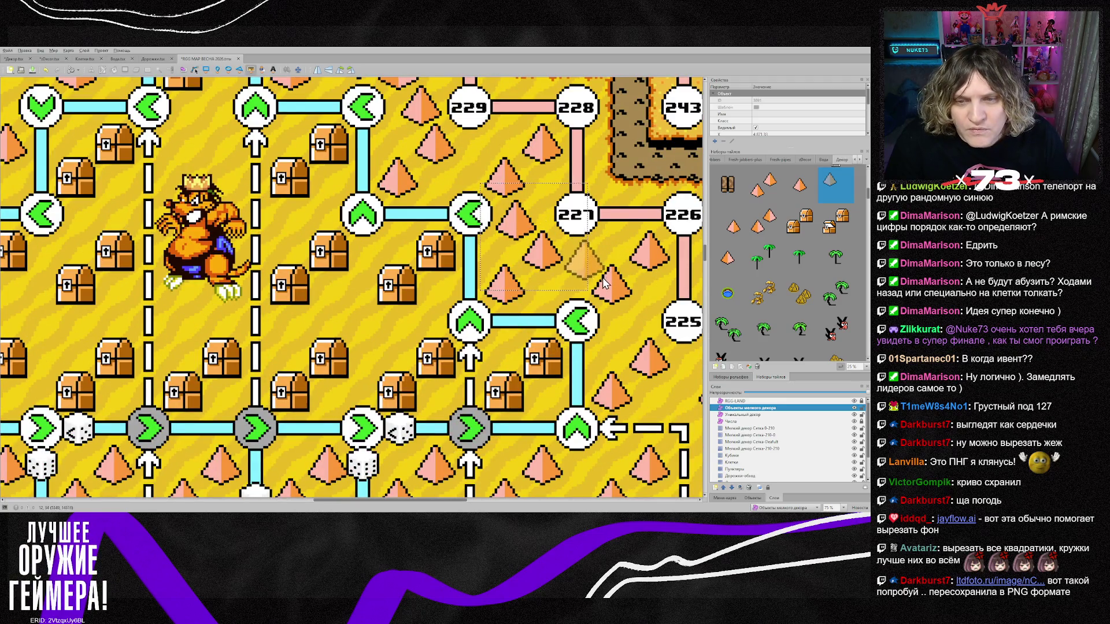
{"action": "left_click", "coordinate": [598, 273]}
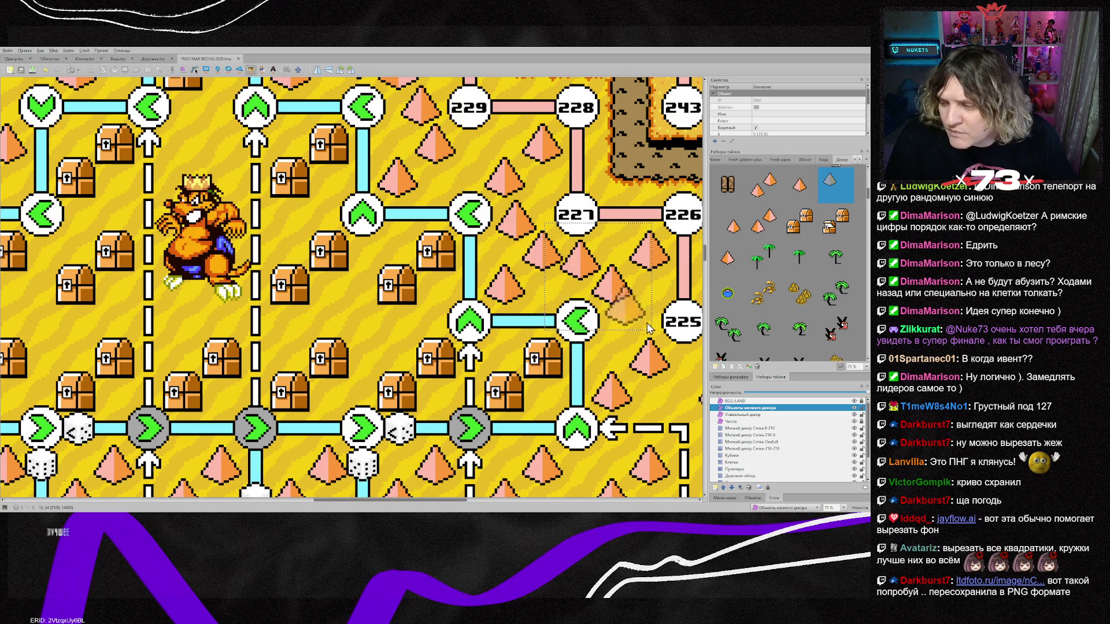
{"action": "left_click", "coordinate": [640, 351]}
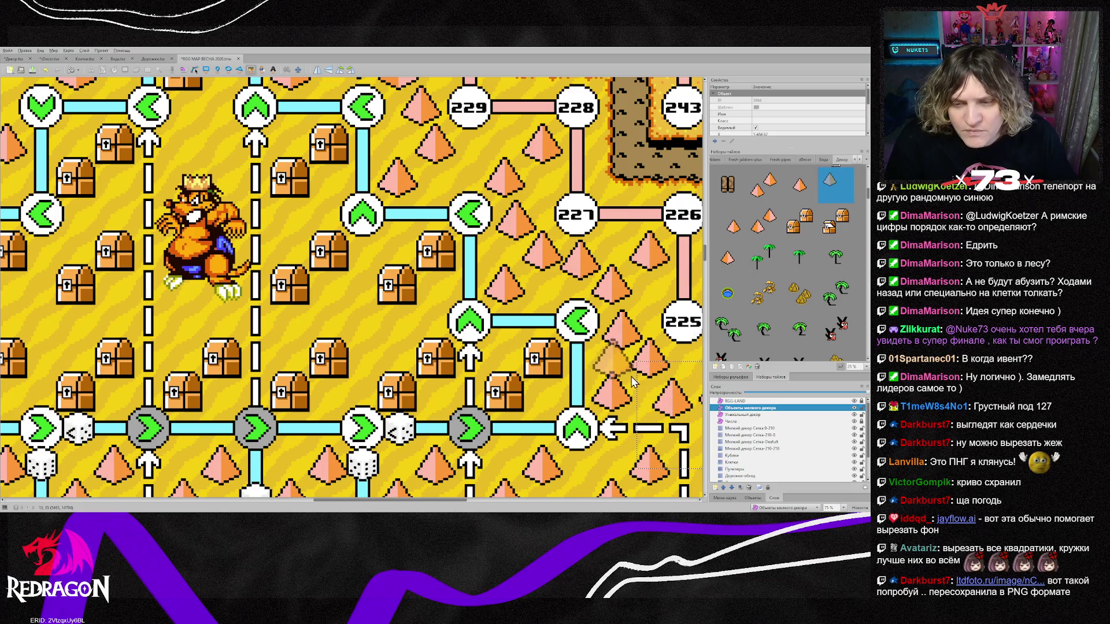
{"action": "key", "text": "s"}
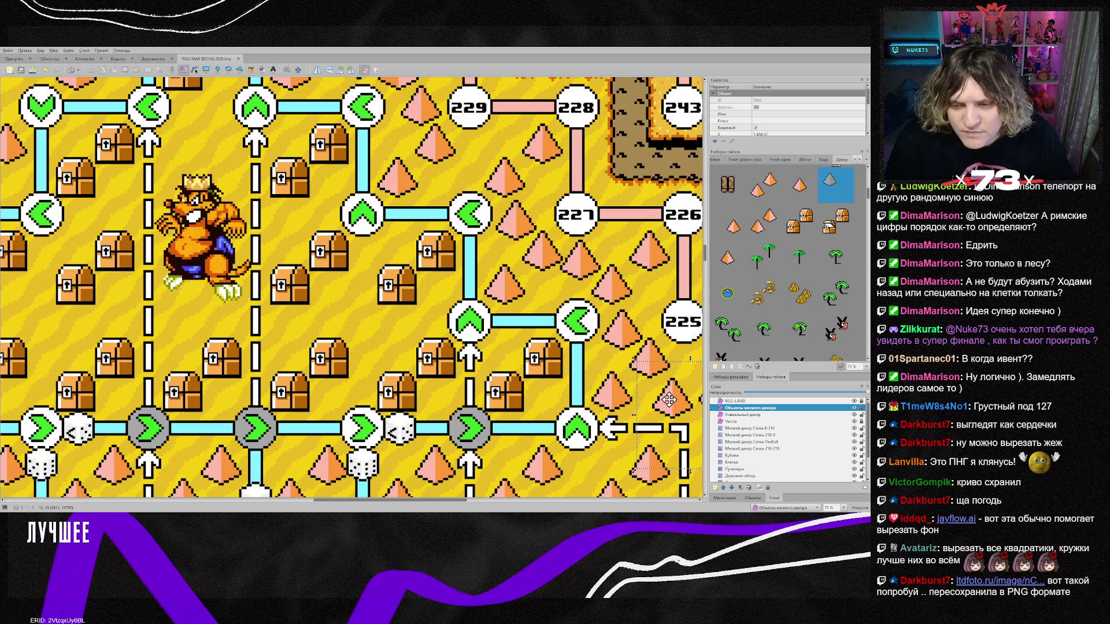
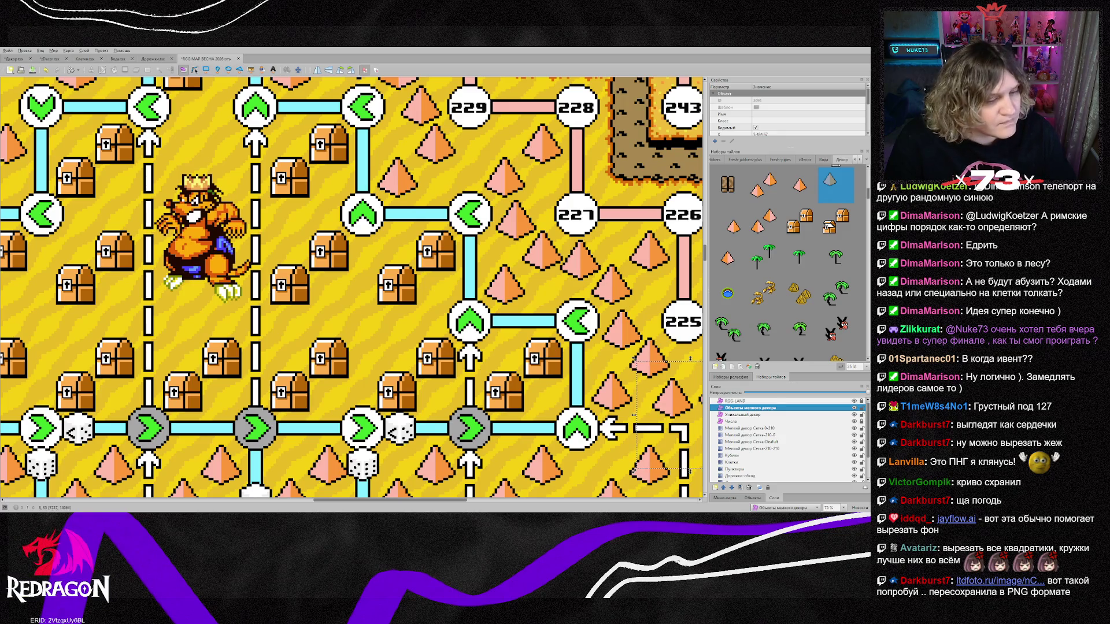
Switch from the Tiled desert map to the empty transparent Photoshop canvas.
{"action": "key", "text": "alt+Tab"}
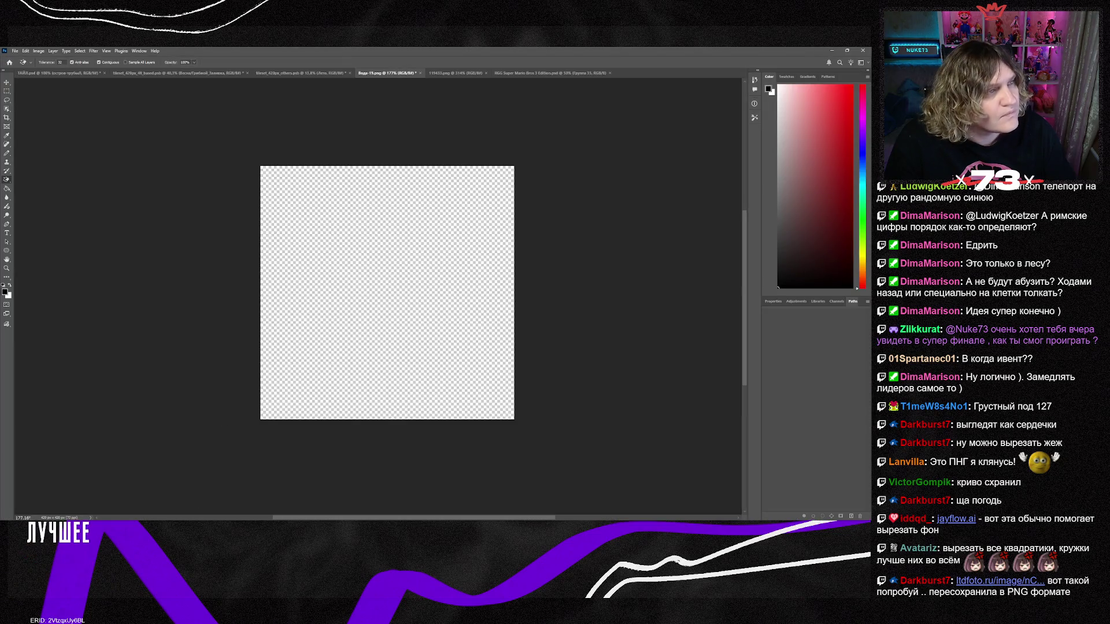
{"action": "key", "text": "ctrl+v"}
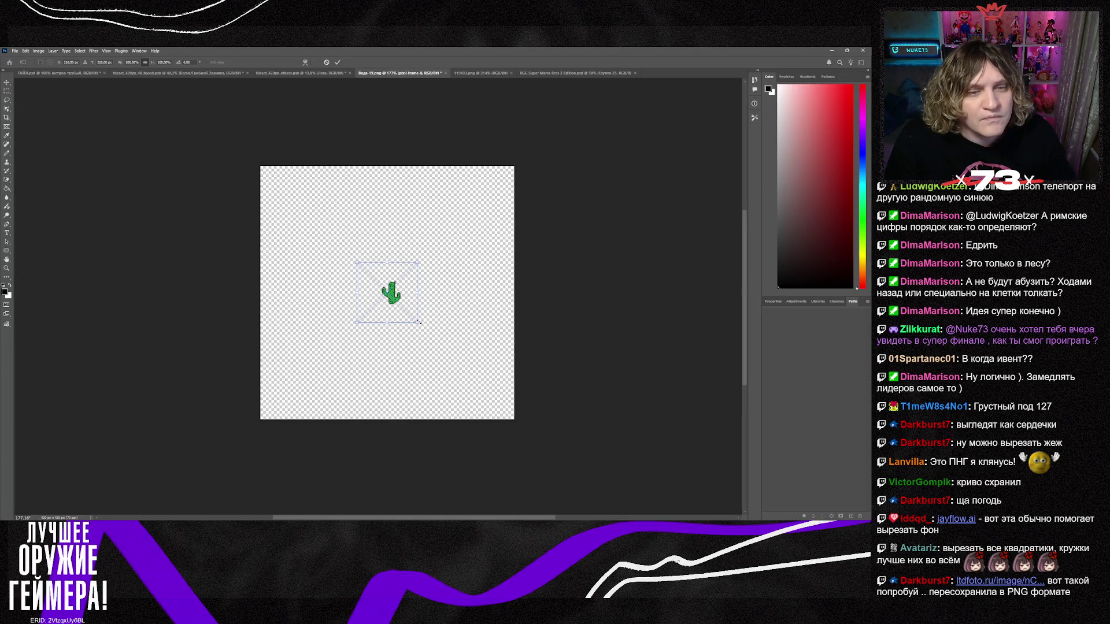
{"action": "left_click_drag", "start_coordinate": [420, 325], "coordinate": [594, 471]}
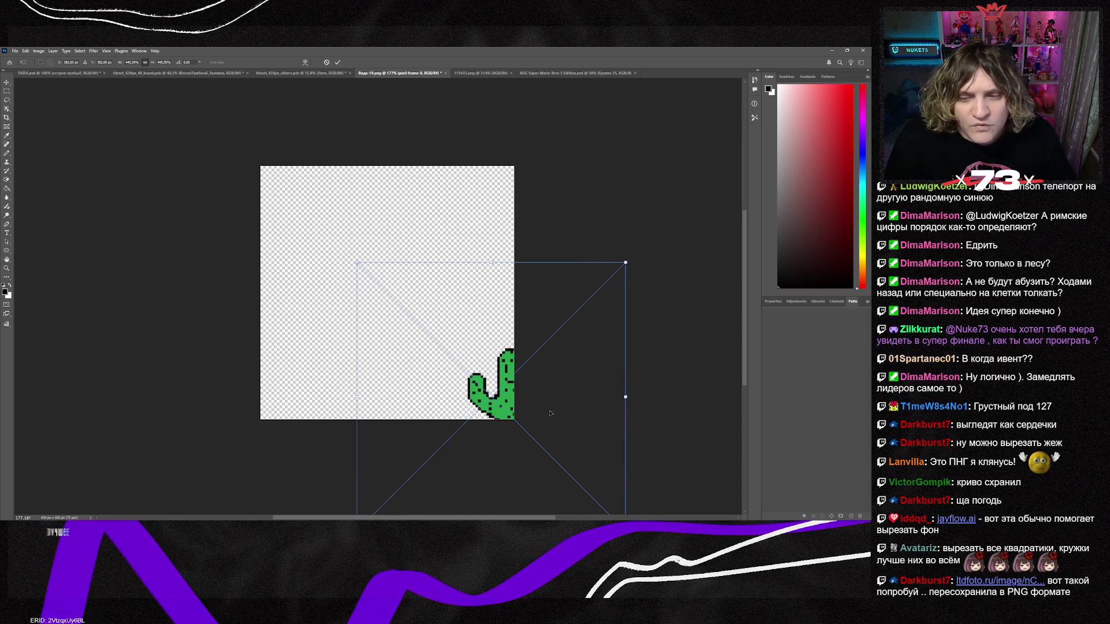
{"action": "left_click_drag", "start_coordinate": [513, 375], "coordinate": [382, 255]}
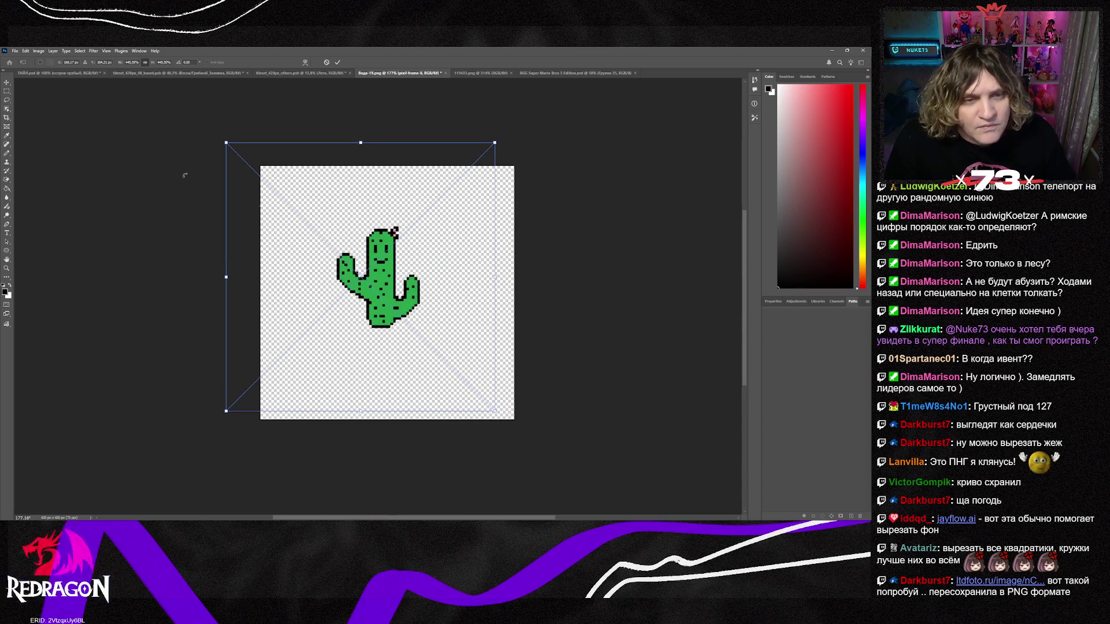
{"action": "left_click", "coordinate": [6, 85]}
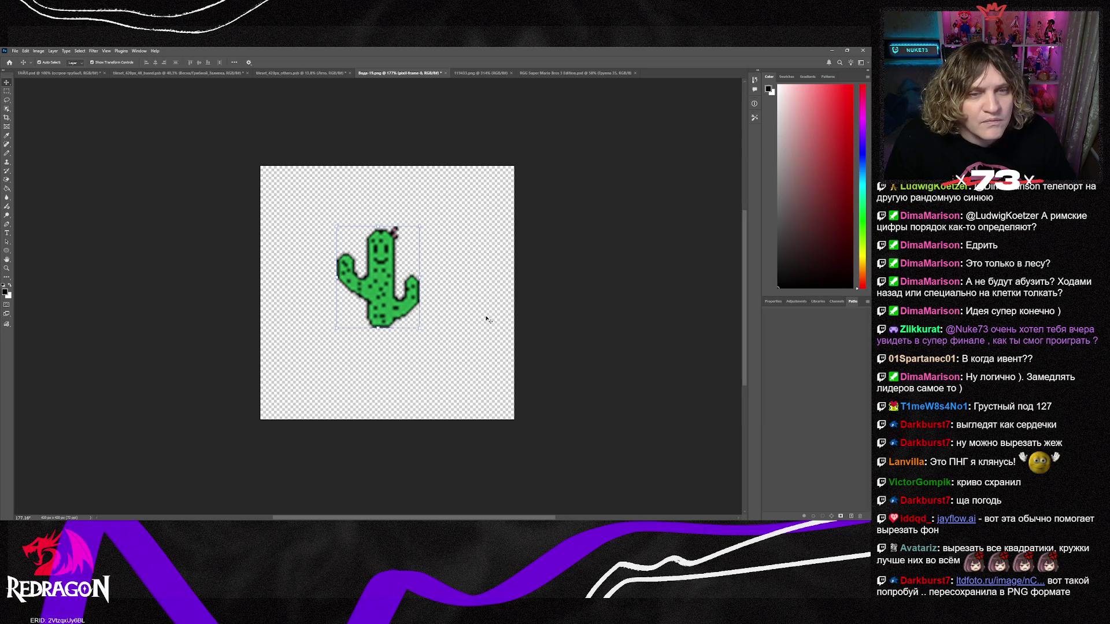
{"action": "left_click", "coordinate": [412, 305]}
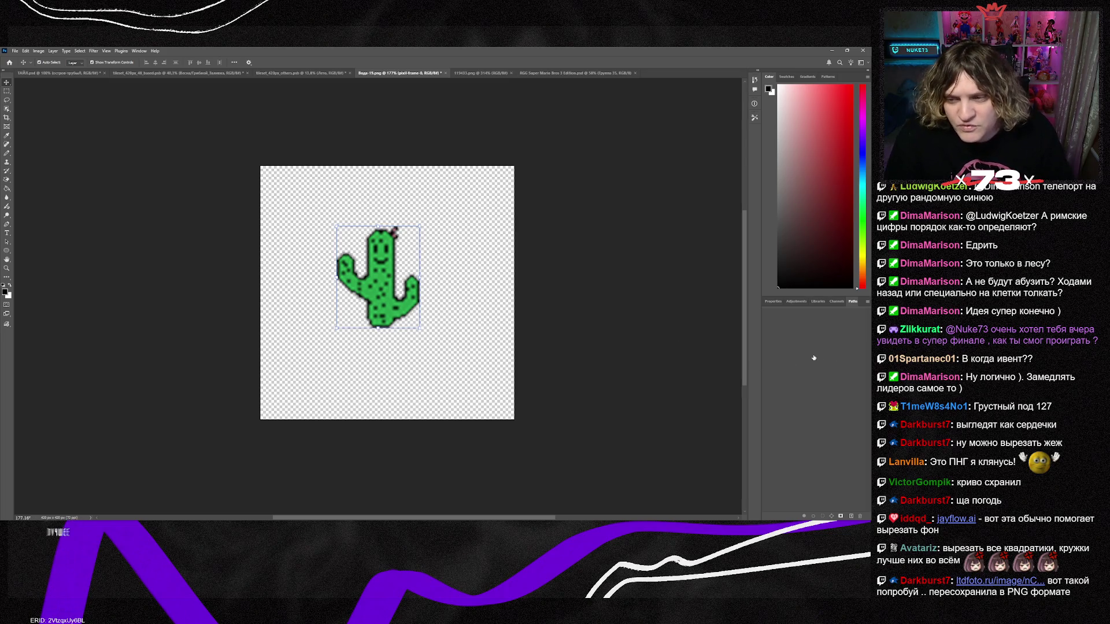
{"action": "key", "text": "Delete"}
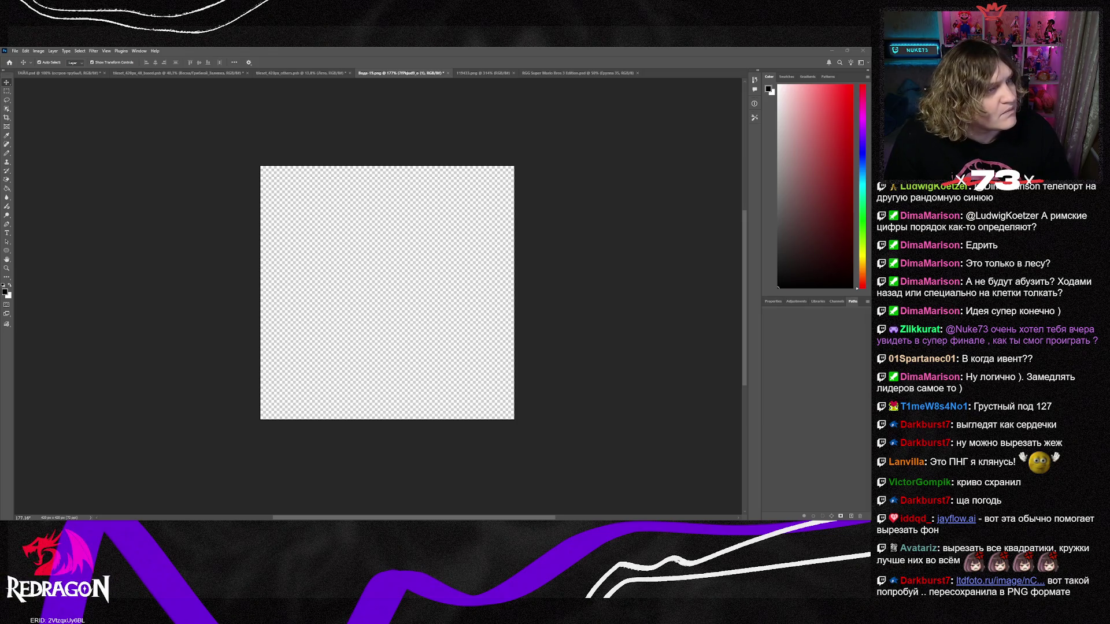
Place the cactus image as a layer, scaled to about 255% and shifted left.
{"action": "left_click_drag", "start_coordinate": [871, 278], "coordinate": [400, 279]}
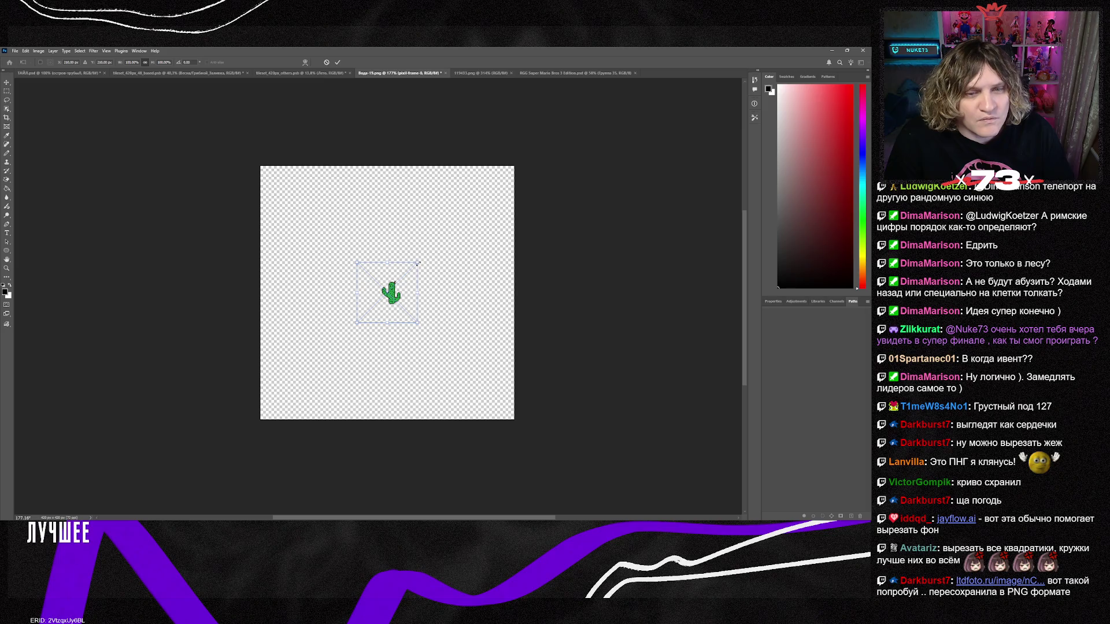
{"action": "left_click_drag", "start_coordinate": [461, 223], "coordinate": [509, 212]}
{"action": "left_click_drag", "start_coordinate": [479, 251], "coordinate": [382, 266]}
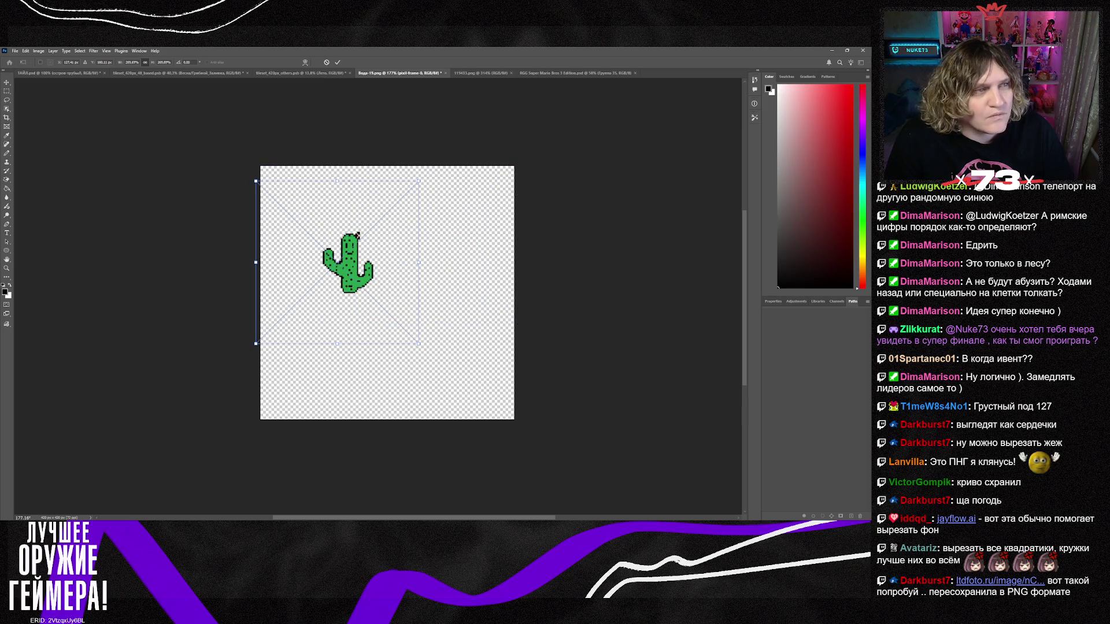
{"action": "key", "text": "Return"}
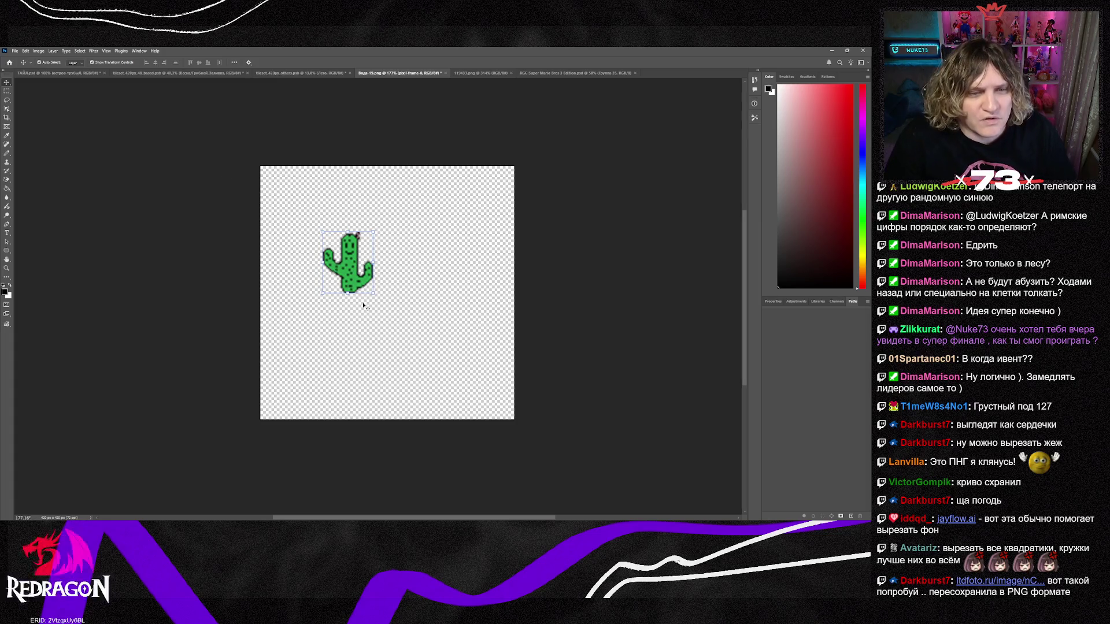
Enlarge the cactus much further and move it onto the lower fire flower.
{"action": "mouse_move", "coordinate": [371, 295]}
{"action": "left_mouse_down"}
{"action": "mouse_move", "coordinate": [488, 371]}
{"action": "mouse_move", "coordinate": [365, 310]}
{"action": "mouse_move", "coordinate": [513, 458]}
{"action": "left_mouse_up"}
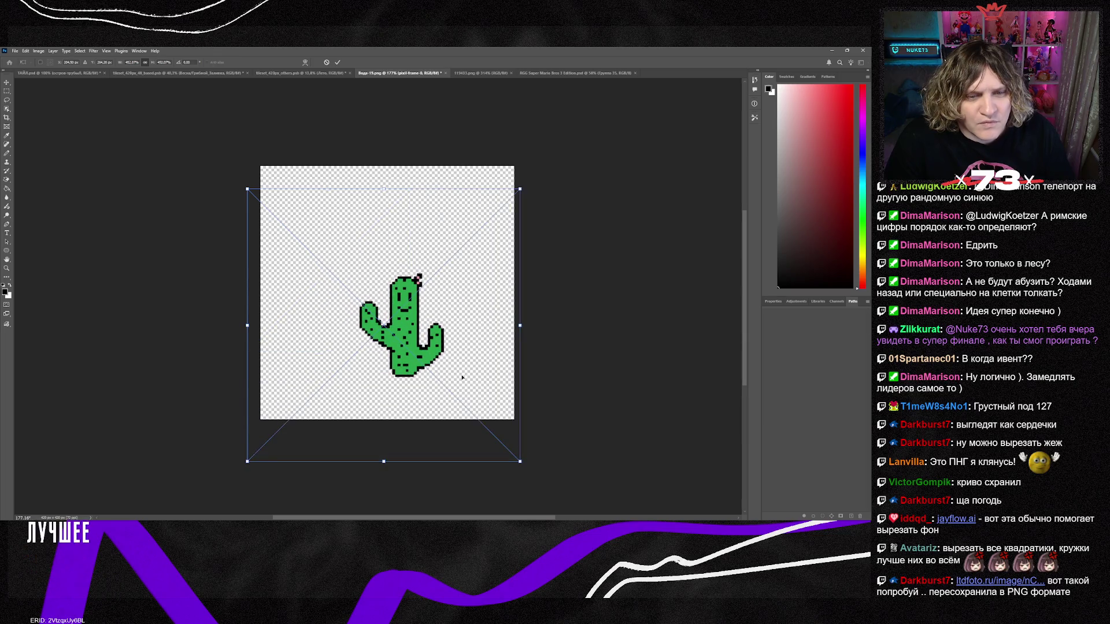
{"action": "left_click_drag", "start_coordinate": [462, 377], "coordinate": [416, 351]}
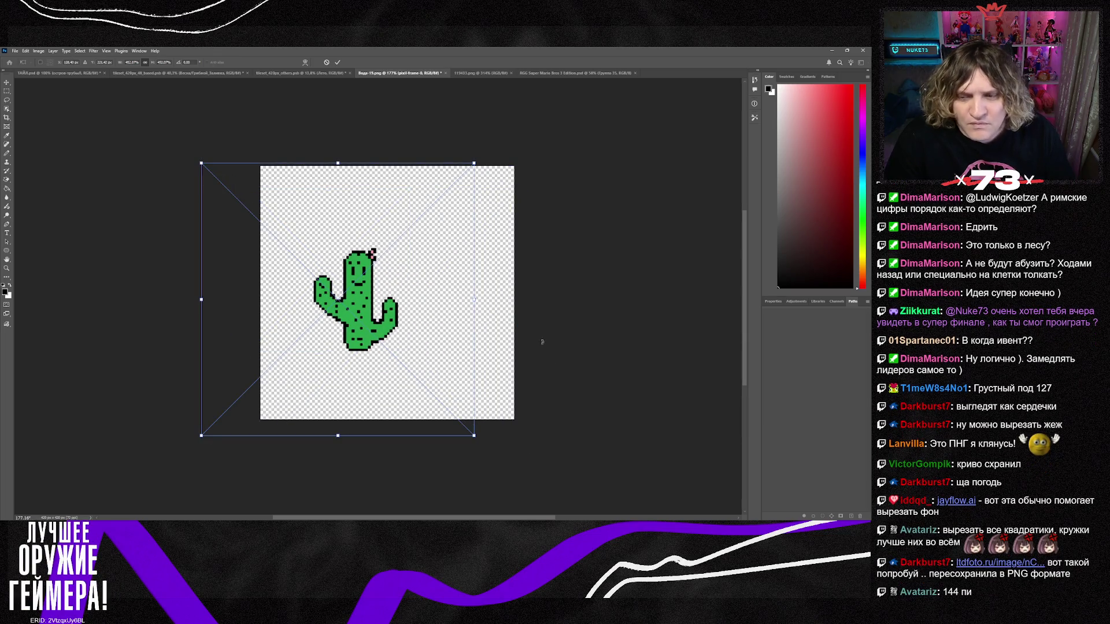
{"action": "key", "text": "Return"}
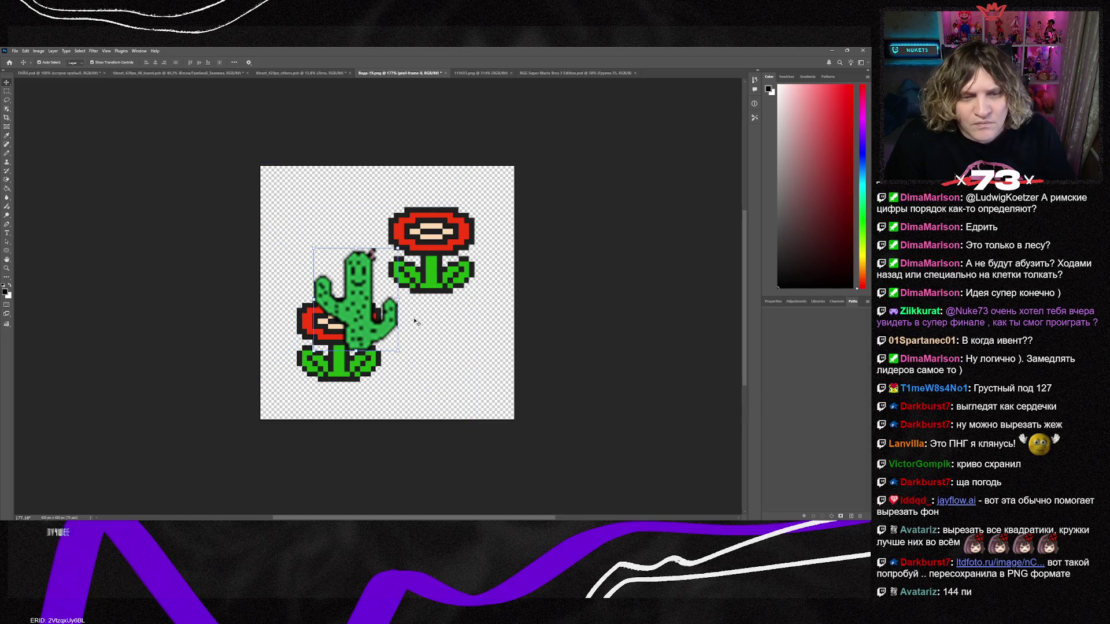
{"action": "left_click_drag", "start_coordinate": [369, 330], "coordinate": [349, 361]}
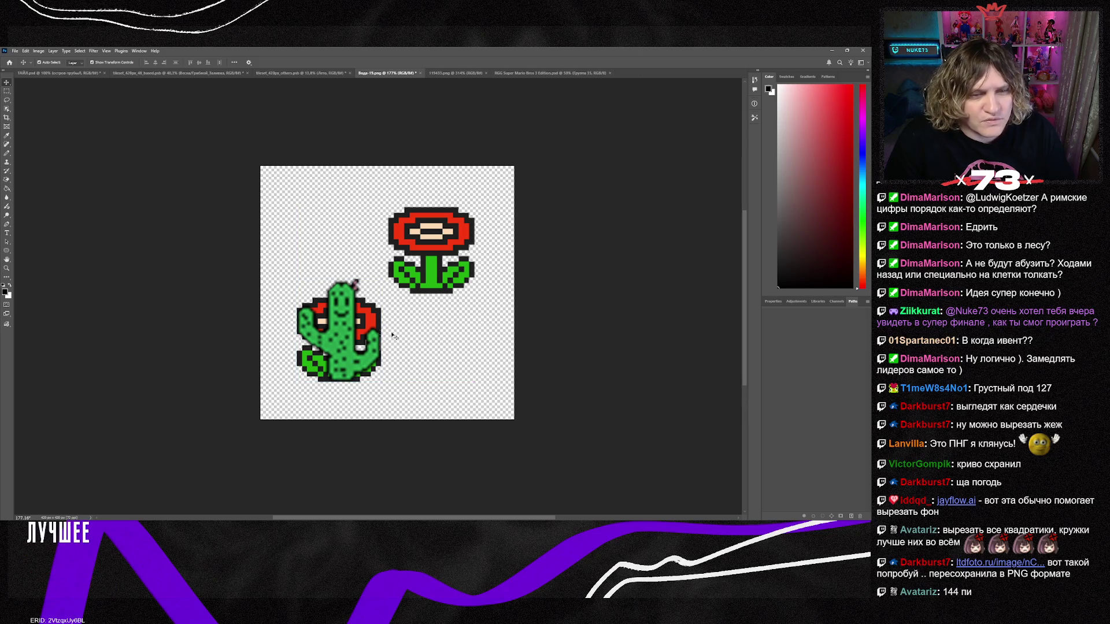
Switch between the fire flower and cactus layers, then paste and undo a two-cactus image.
{"action": "left_click", "coordinate": [365, 351]}
{"action": "left_click", "coordinate": [345, 363]}
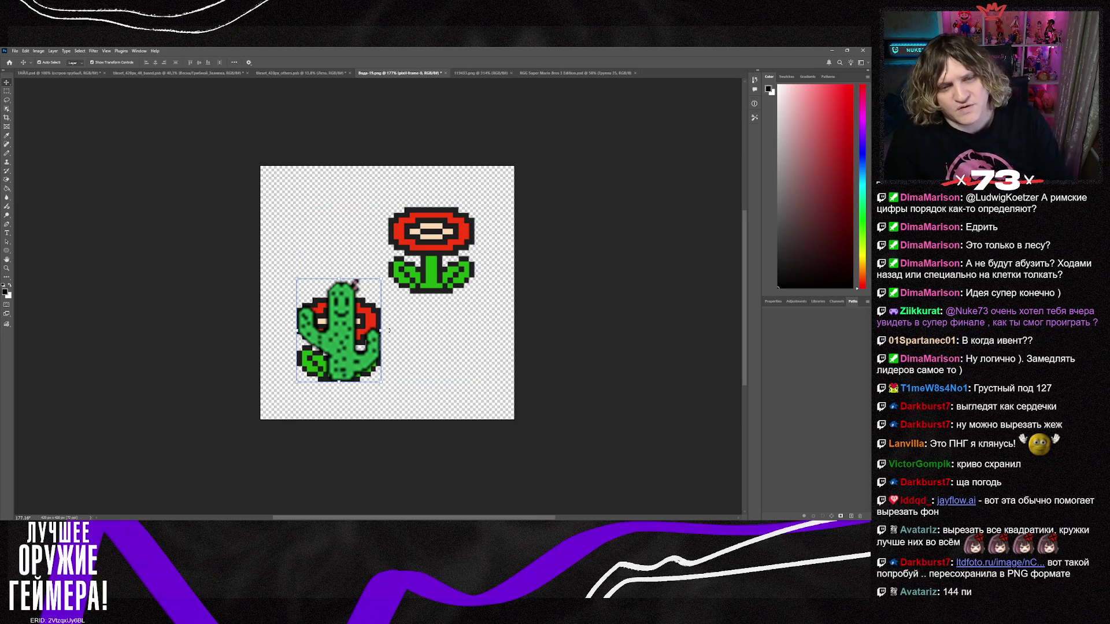
{"action": "left_click", "coordinate": [389, 324]}
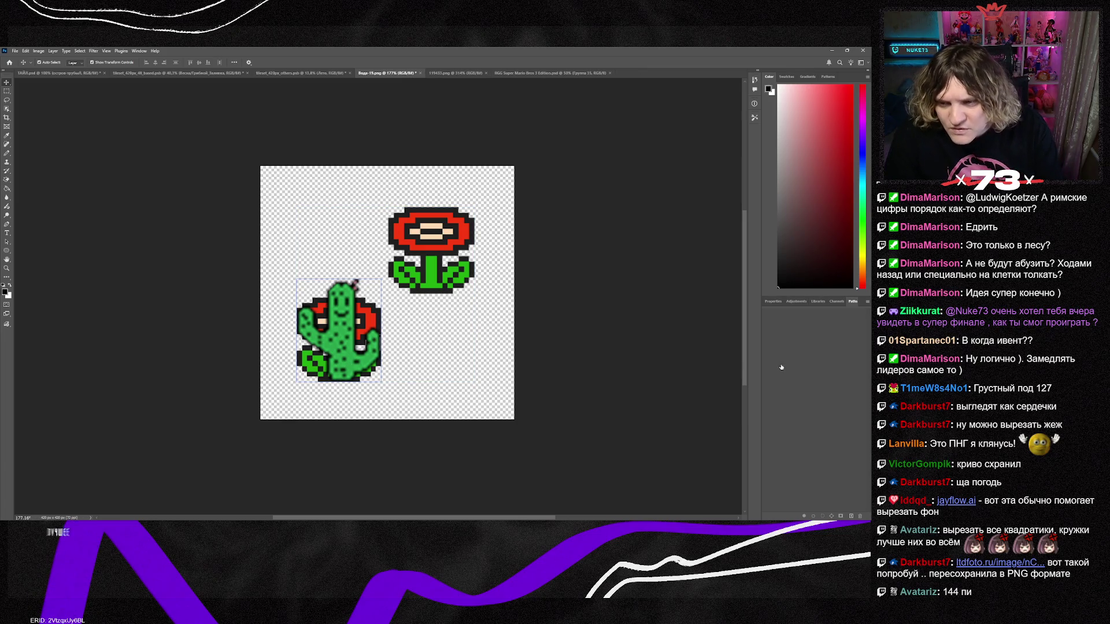
{"action": "key", "text": "ctrl+v"}
{"action": "key", "text": "ctrl+z"}
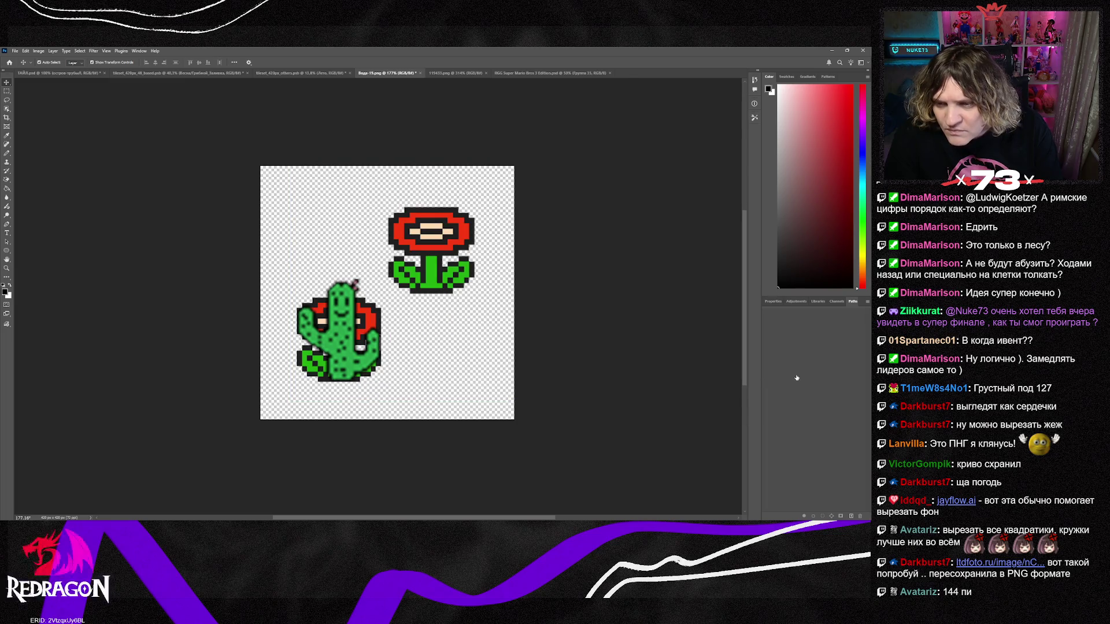
Back in Tiled, stamp two pyramids beside space 206.
{"action": "key", "text": "alt+Tab"}
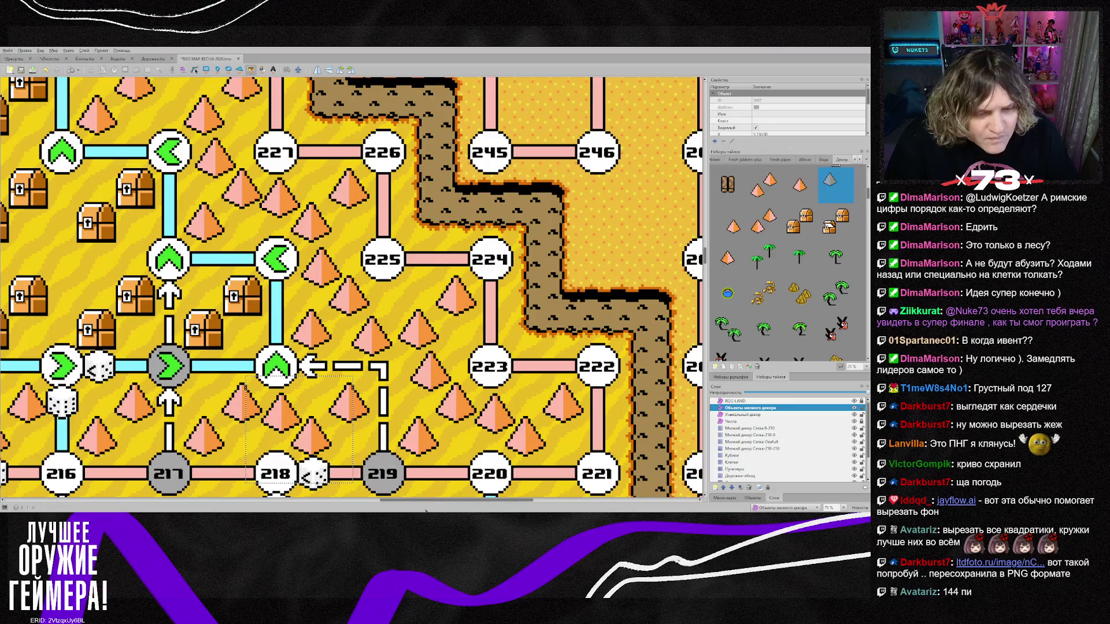
{"action": "left_click_drag", "start_coordinate": [432, 502], "coordinate": [339, 500]}
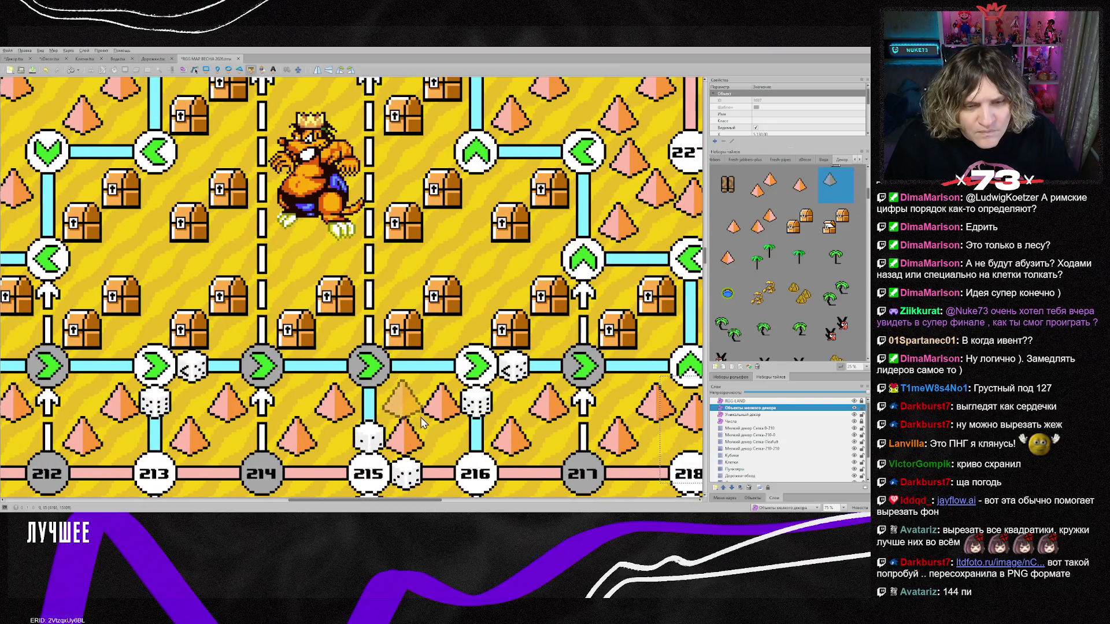
{"action": "scroll", "coordinate": [818, 260], "scroll_direction": "up", "scroll_amount": 3}
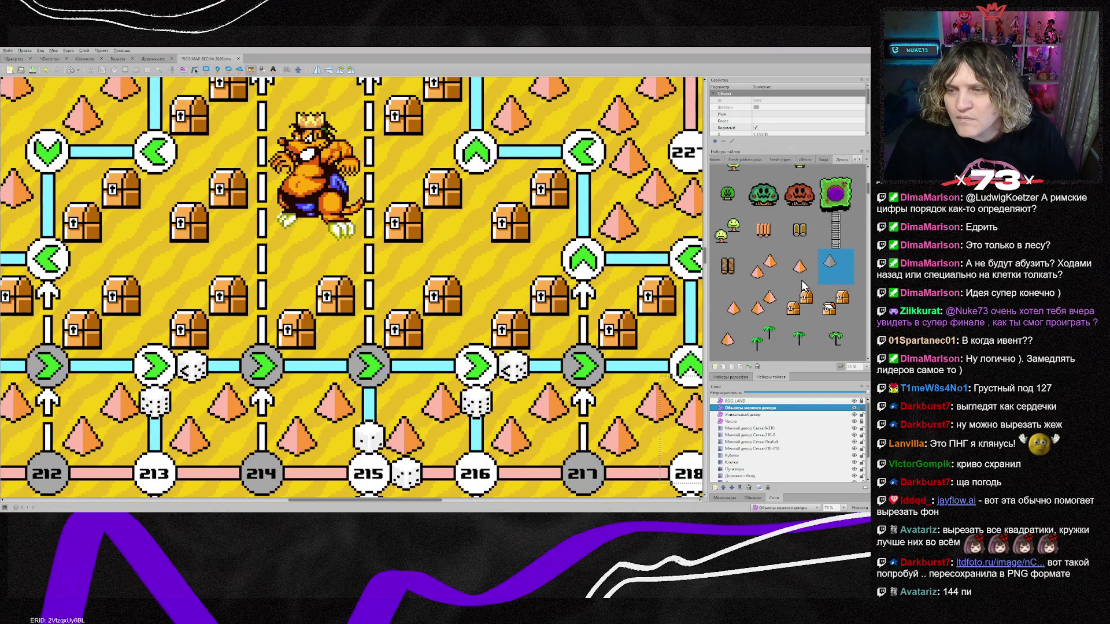
{"action": "left_click_drag", "start_coordinate": [436, 501], "coordinate": [319, 500]}
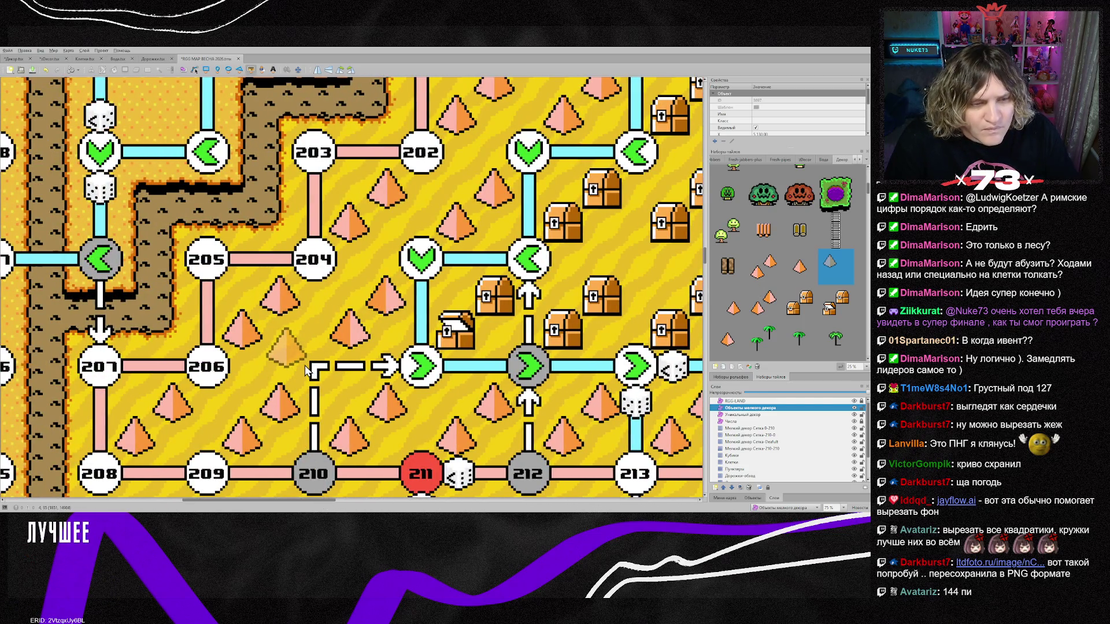
{"action": "left_click", "coordinate": [316, 365]}
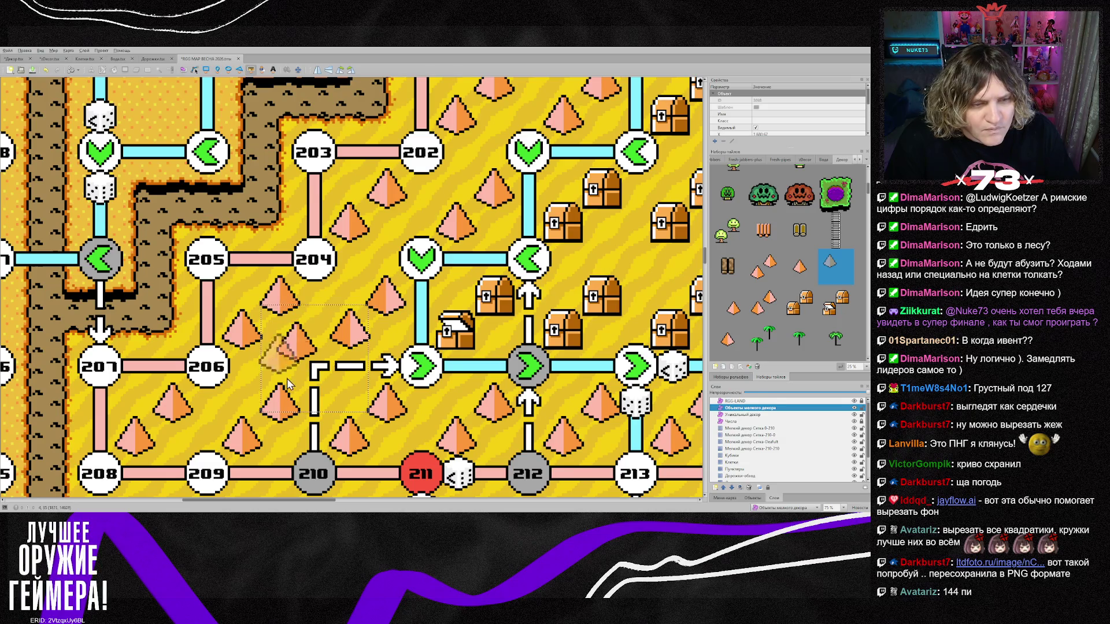
{"action": "left_click", "coordinate": [256, 417]}
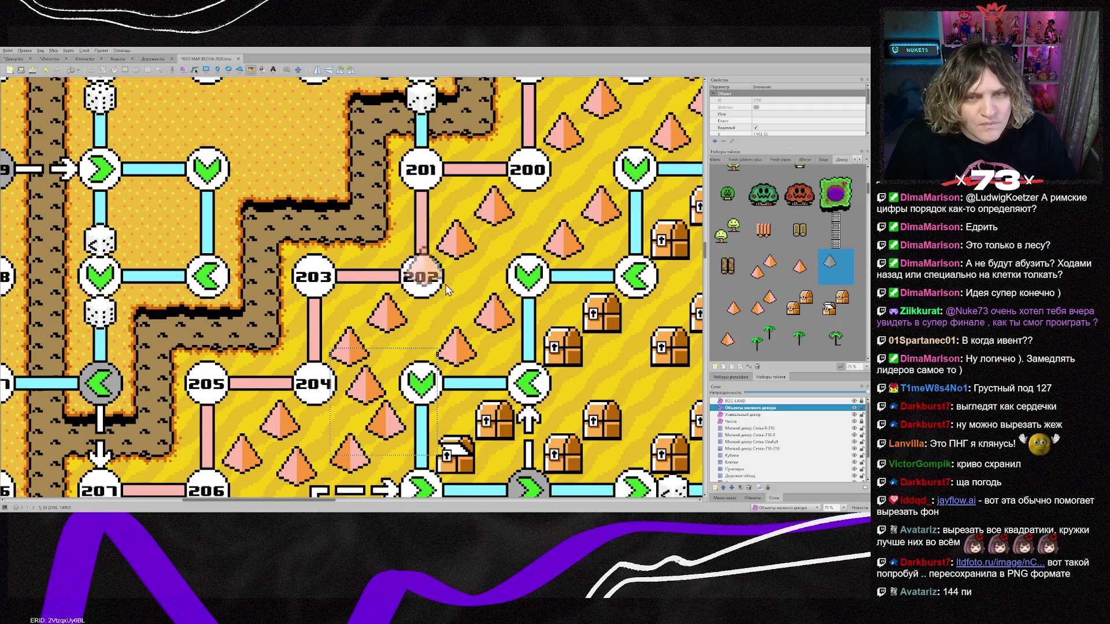
Stamp pyramids right of and below space 202, and two more below space 200.
{"action": "scroll", "coordinate": [386, 284], "scroll_direction": "up", "scroll_amount": 3}
{"action": "left_click", "coordinate": [485, 308]}
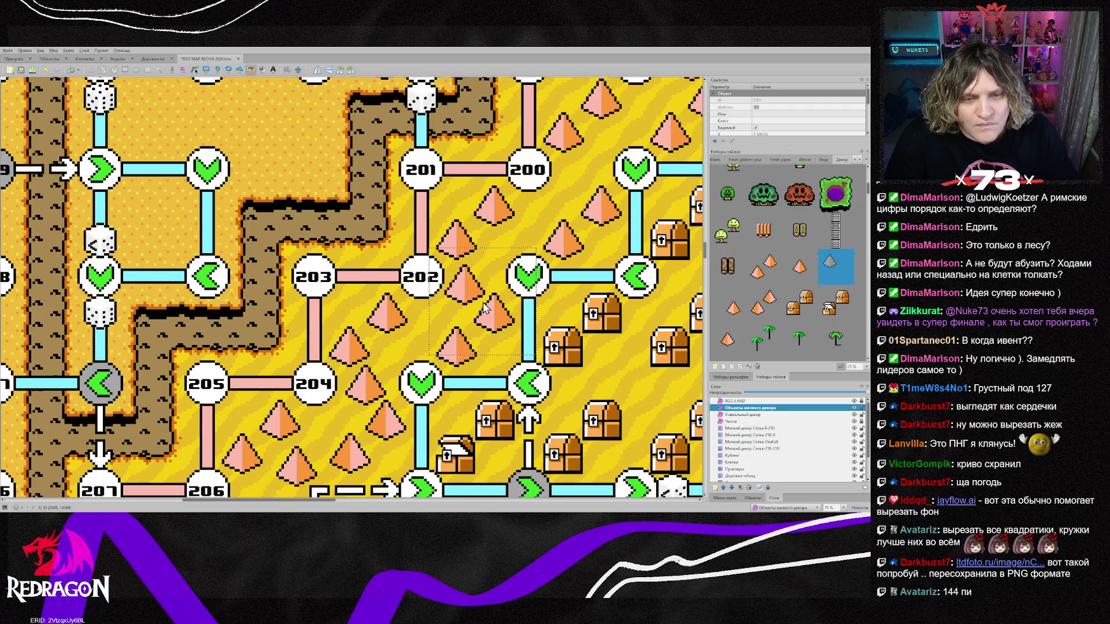
{"action": "left_click", "coordinate": [441, 352]}
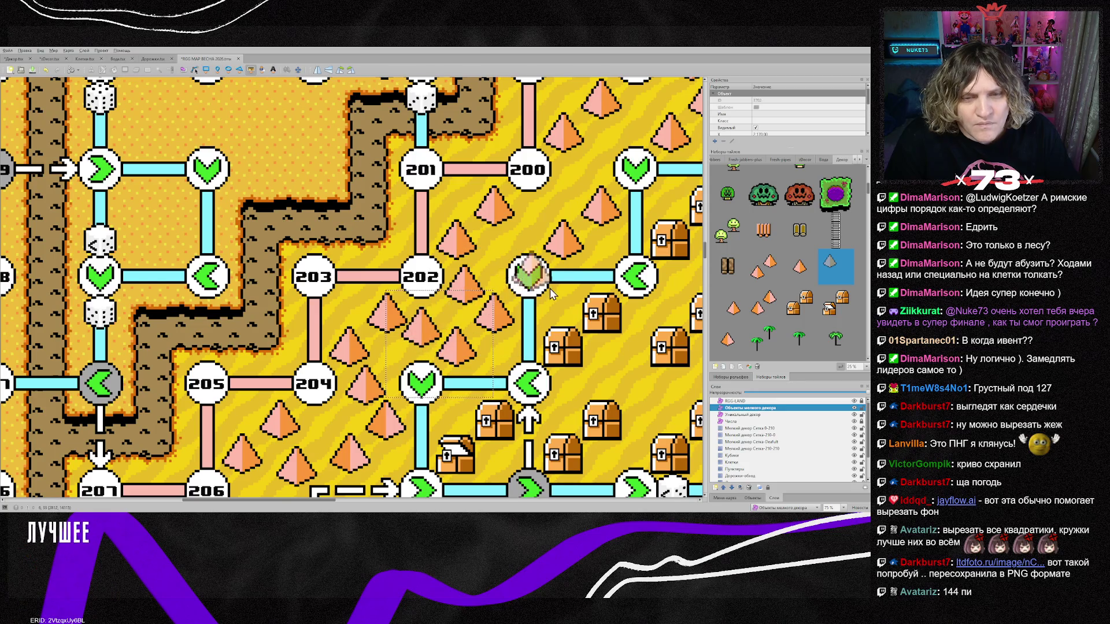
{"action": "scroll", "coordinate": [572, 307], "scroll_direction": "up", "scroll_amount": 3}
{"action": "left_click", "coordinate": [595, 320]}
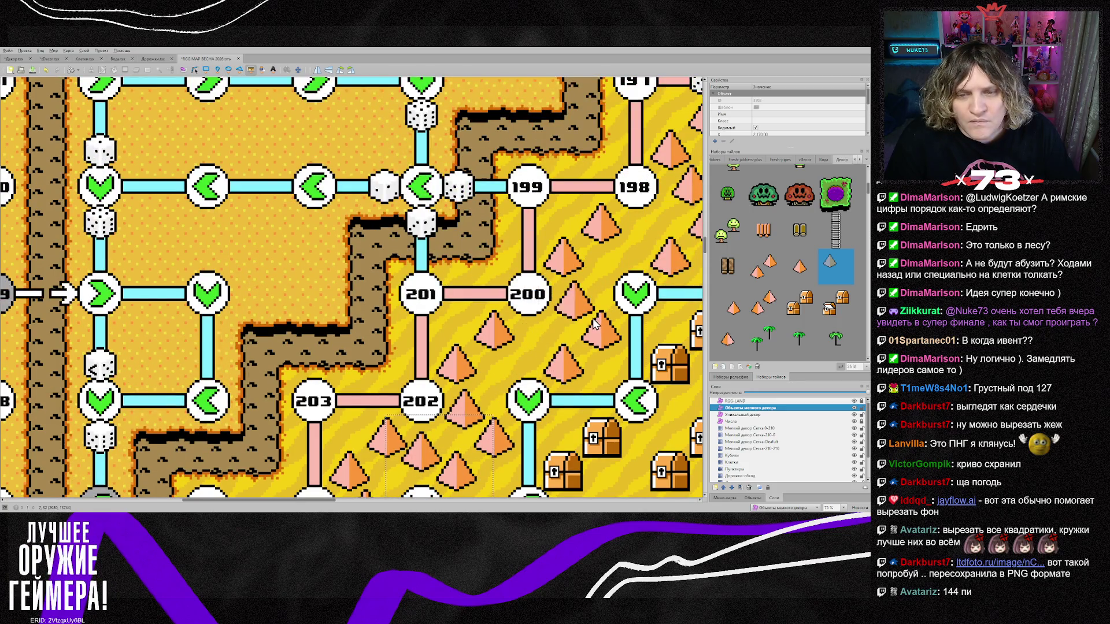
{"action": "left_click", "coordinate": [546, 372]}
{"action": "scroll", "coordinate": [630, 320], "scroll_direction": "up", "scroll_amount": 1}
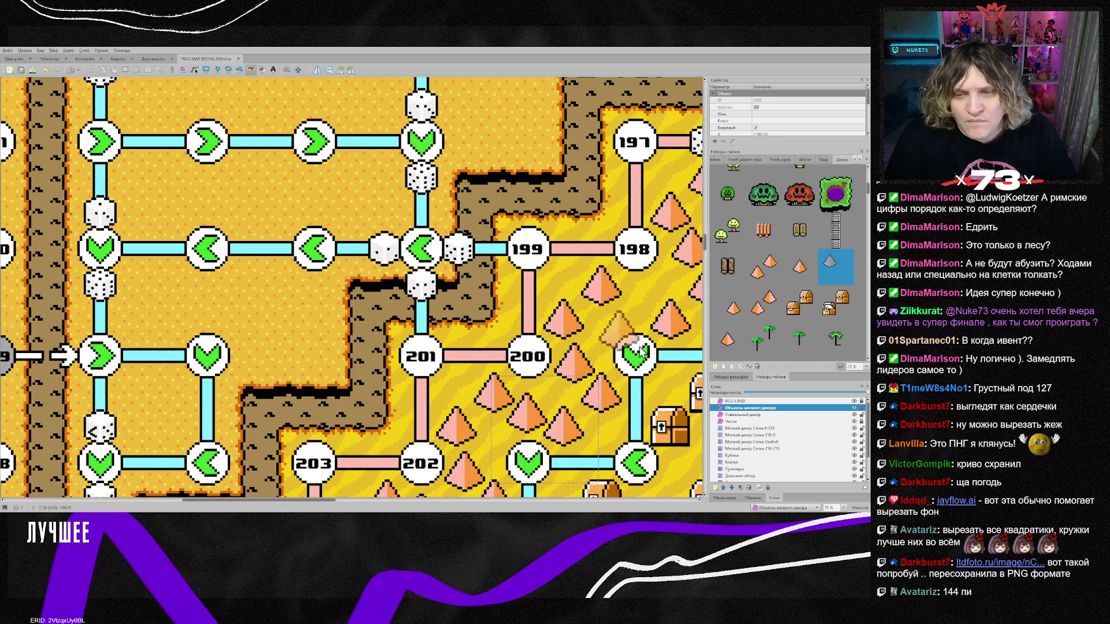
{"action": "scroll", "coordinate": [659, 346], "scroll_direction": "down", "scroll_amount": 3}
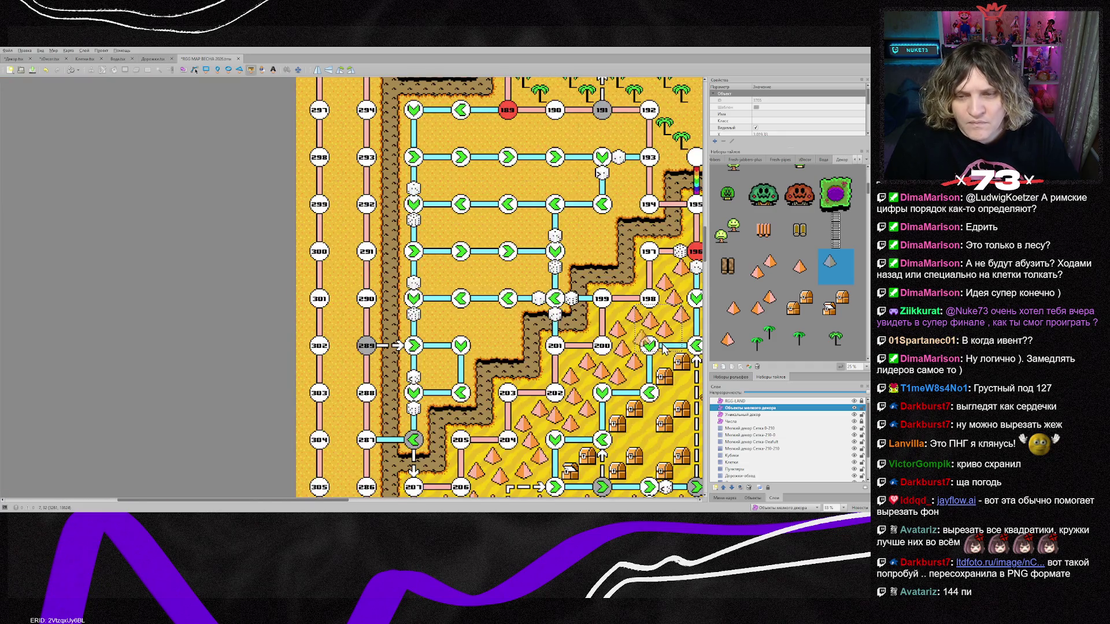
Zoom out and paint cacti left of the pyramid on the Мелкий декор Сетка-210-210 layer.
{"action": "left_click_drag", "start_coordinate": [349, 506], "coordinate": [468, 503]}
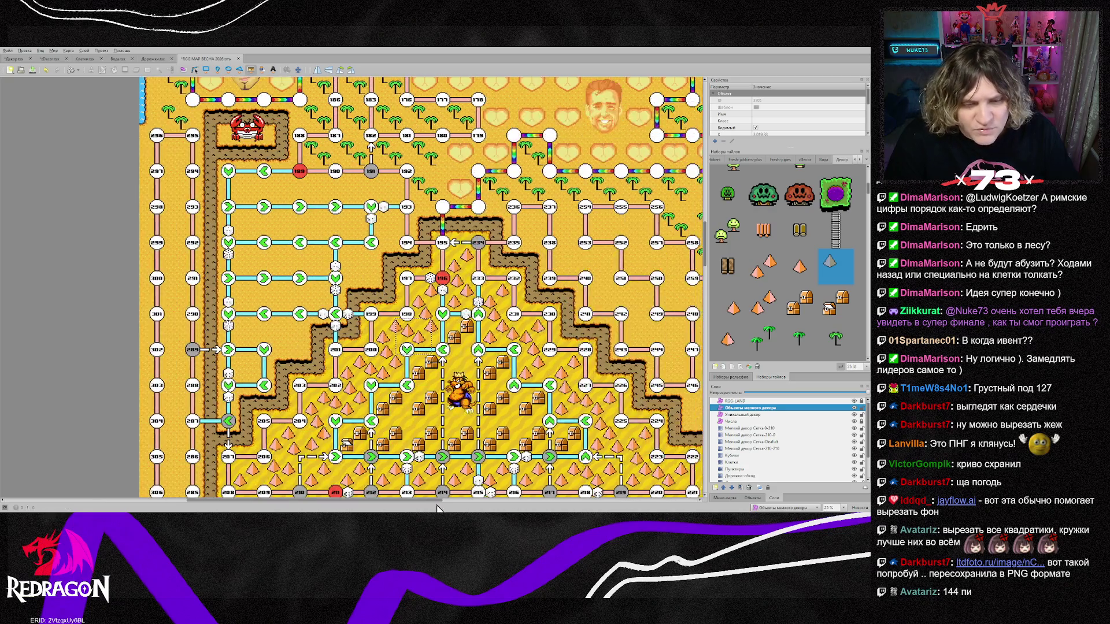
{"action": "scroll", "coordinate": [492, 426], "scroll_direction": "down", "scroll_amount": 1}
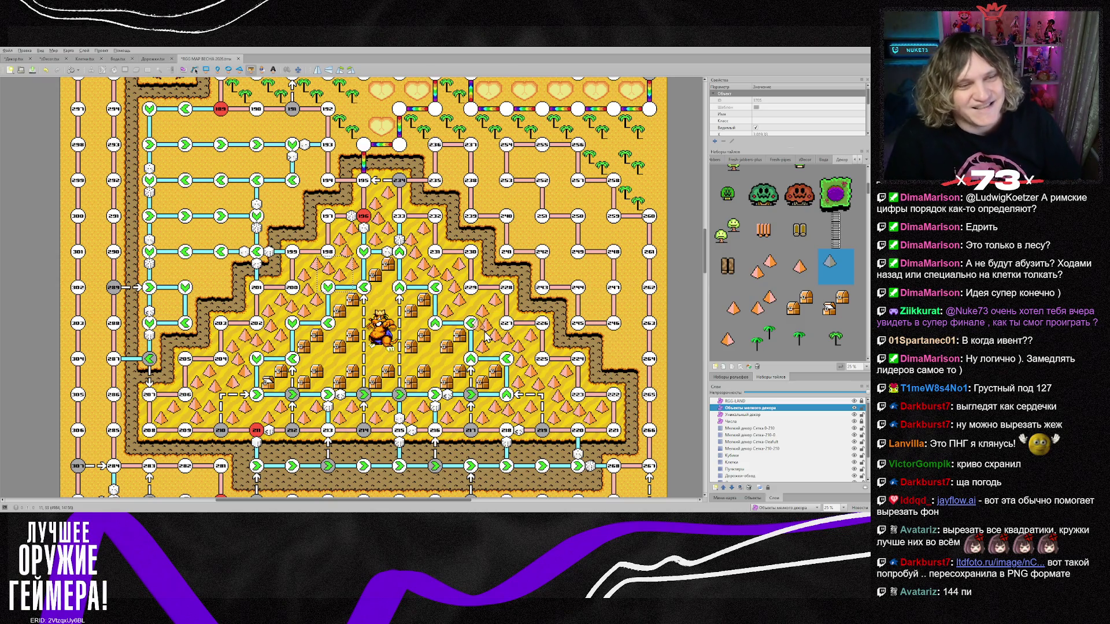
{"action": "scroll", "coordinate": [775, 292], "scroll_direction": "down", "scroll_amount": 3}
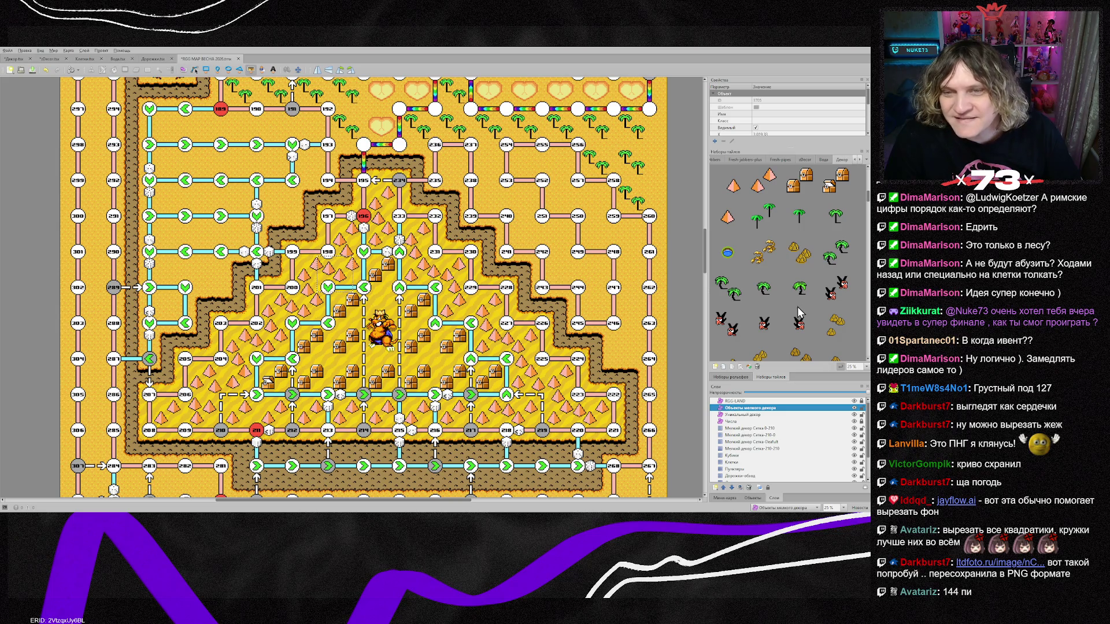
{"action": "scroll", "coordinate": [796, 313], "scroll_direction": "down", "scroll_amount": 2}
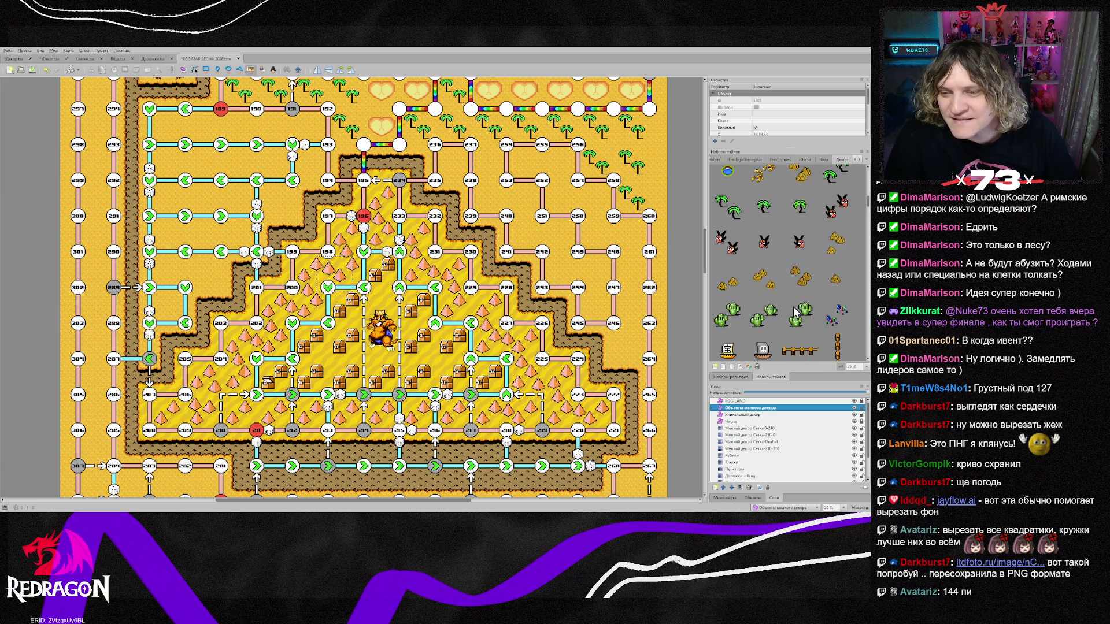
{"action": "scroll", "coordinate": [796, 324], "scroll_direction": "down", "scroll_amount": 1}
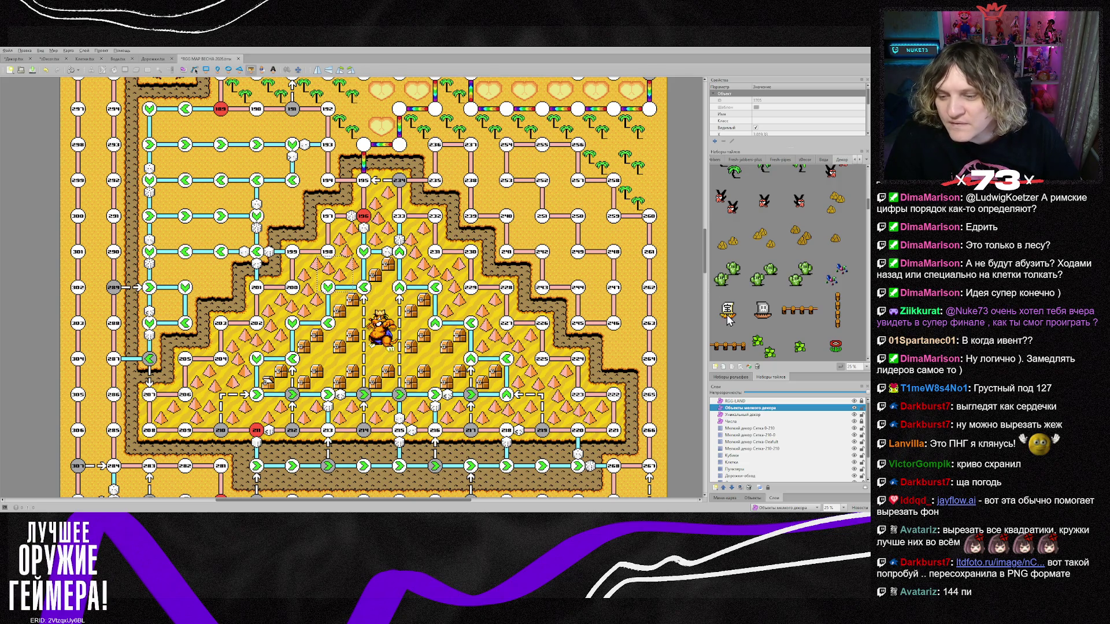
{"action": "left_click", "coordinate": [770, 449]}
{"action": "left_click", "coordinate": [735, 282]}
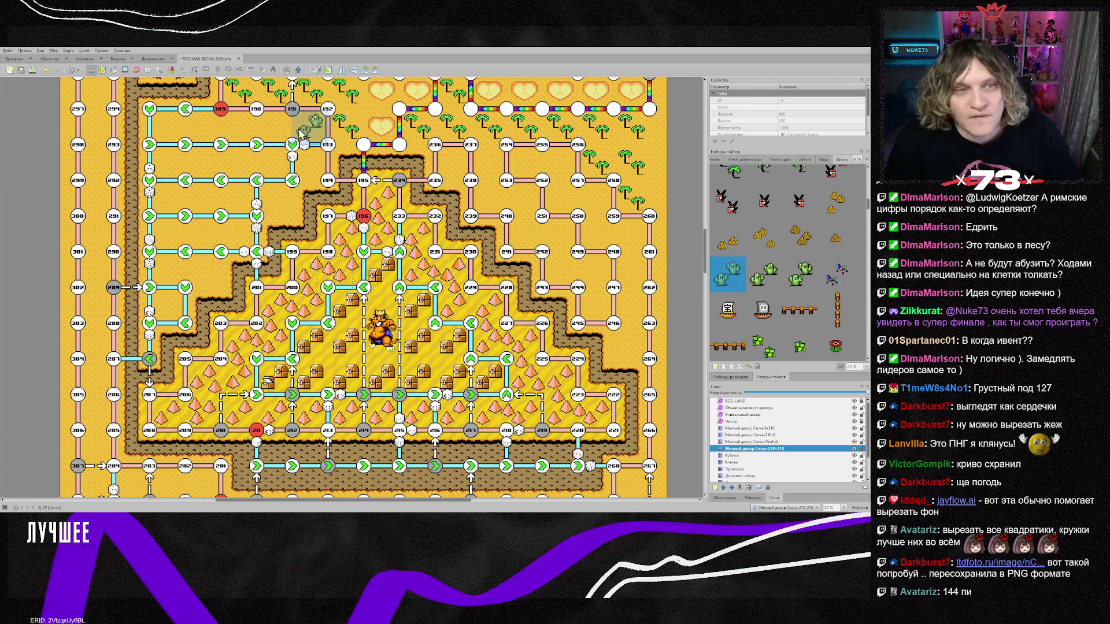
{"action": "mouse_move", "coordinate": [175, 134]}
{"action": "left_mouse_down"}
{"action": "mouse_move", "coordinate": [302, 145]}
{"action": "mouse_move", "coordinate": [295, 165]}
{"action": "mouse_move", "coordinate": [167, 165]}
{"action": "mouse_move", "coordinate": [203, 196]}
{"action": "mouse_move", "coordinate": [264, 205]}
{"action": "mouse_move", "coordinate": [229, 242]}
{"action": "mouse_move", "coordinate": [158, 241]}
{"action": "mouse_move", "coordinate": [195, 278]}
{"action": "mouse_move", "coordinate": [161, 312]}
{"action": "left_mouse_up"}
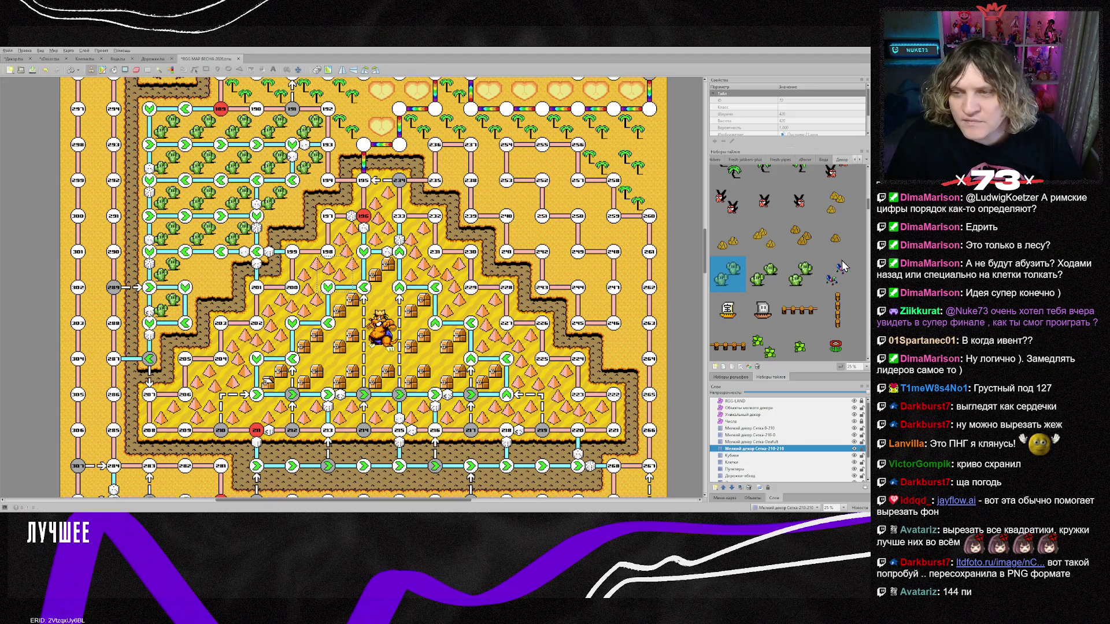
Try two more cactus variants, browse the zDecor set, and activate the Уникальный декор layer.
{"action": "left_click", "coordinate": [773, 283]}
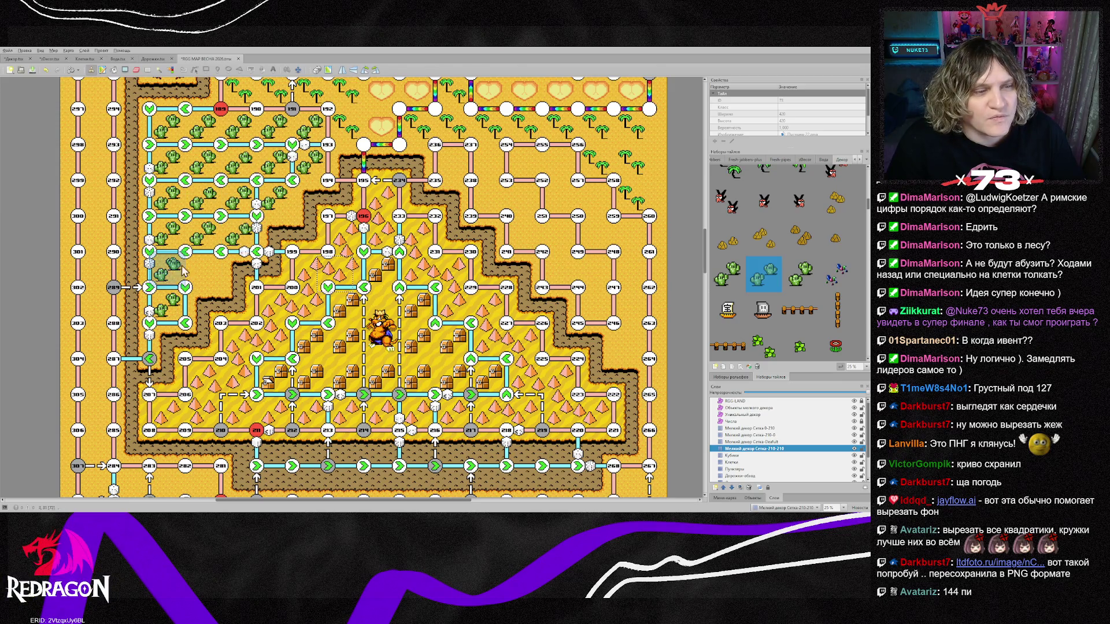
{"action": "left_click", "coordinate": [800, 275]}
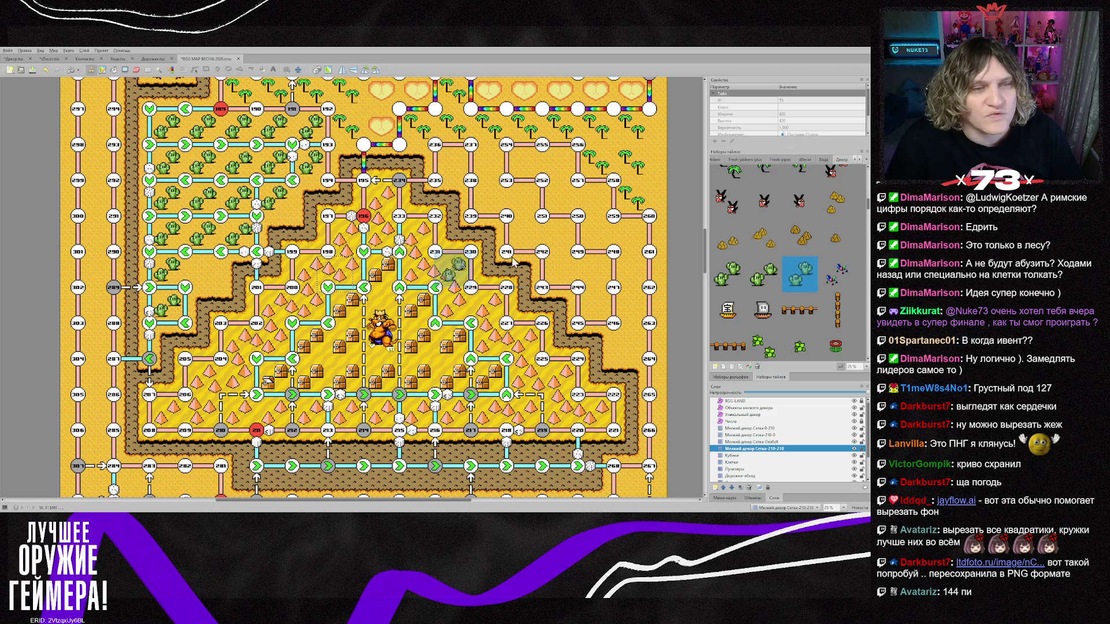
{"action": "scroll", "coordinate": [803, 283], "scroll_direction": "up", "scroll_amount": 2}
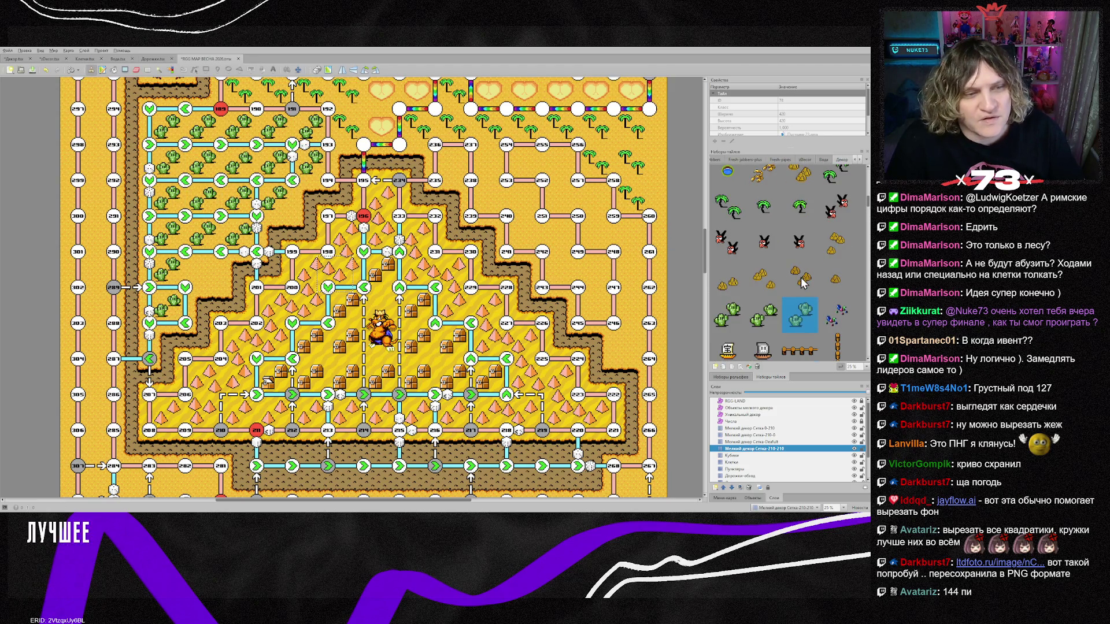
{"action": "left_click", "coordinate": [804, 160]}
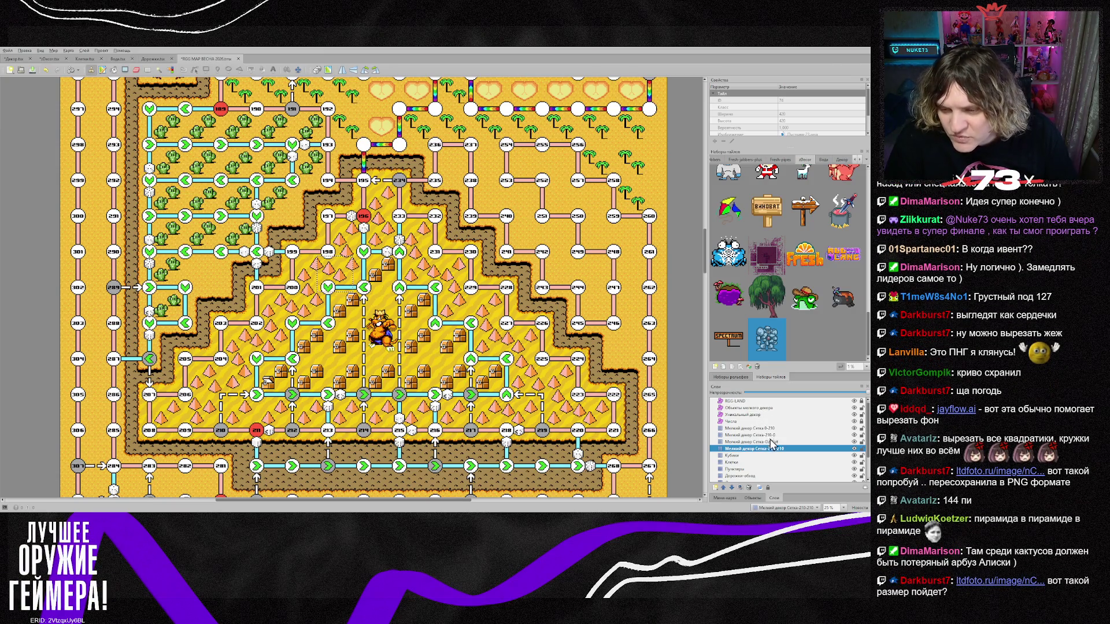
{"action": "left_click", "coordinate": [745, 456]}
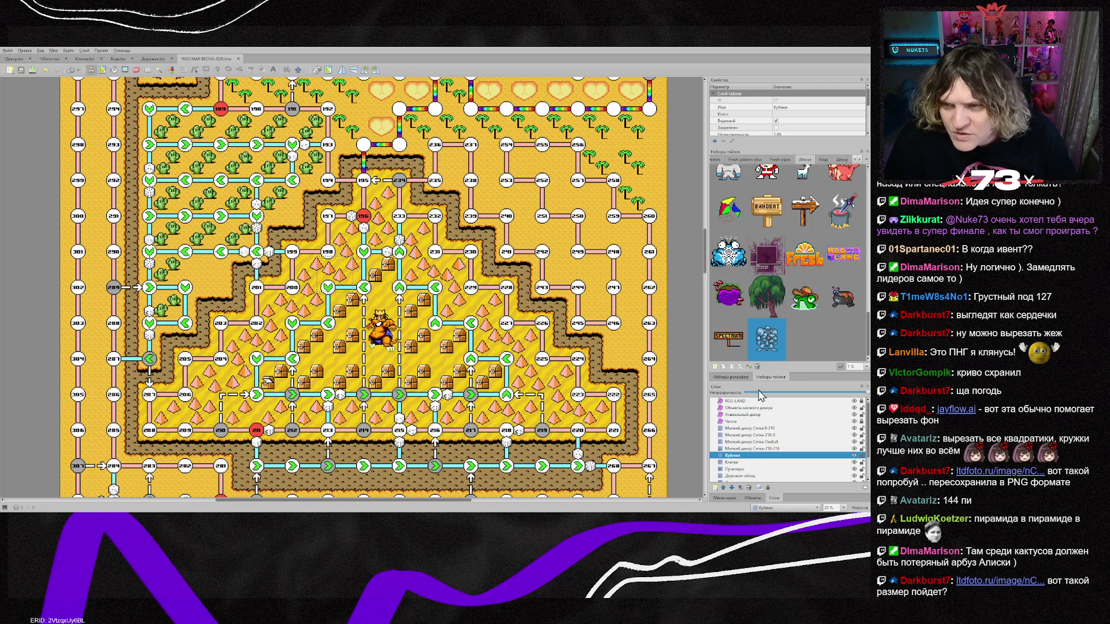
{"action": "left_click", "coordinate": [757, 415]}
{"action": "scroll", "coordinate": [783, 314], "scroll_direction": "up", "scroll_amount": 5}
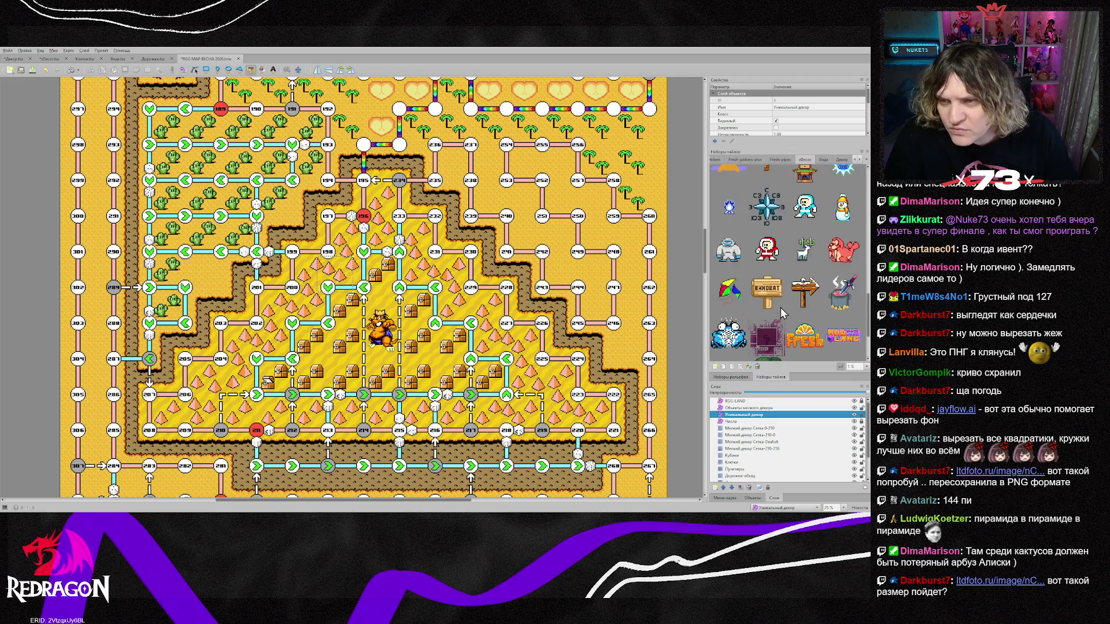
Place the crashed airplane sprite from zDecor just left of node 201.
{"action": "scroll", "coordinate": [784, 314], "scroll_direction": "up", "scroll_amount": 2}
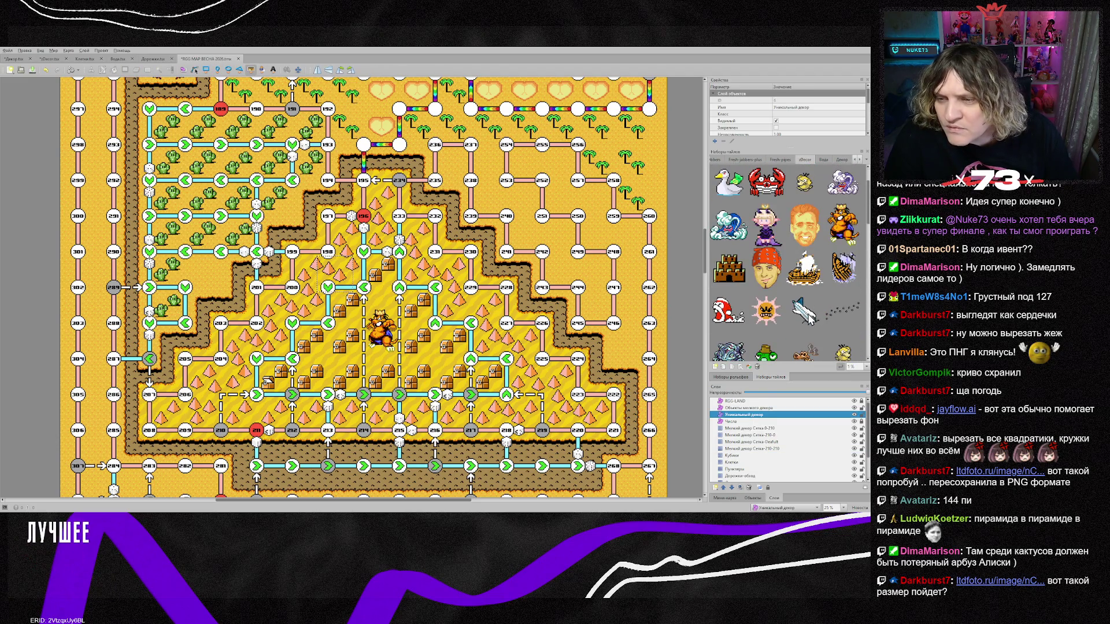
{"action": "left_click", "coordinate": [804, 312]}
{"action": "scroll", "coordinate": [214, 278], "scroll_direction": "up", "scroll_amount": 3}
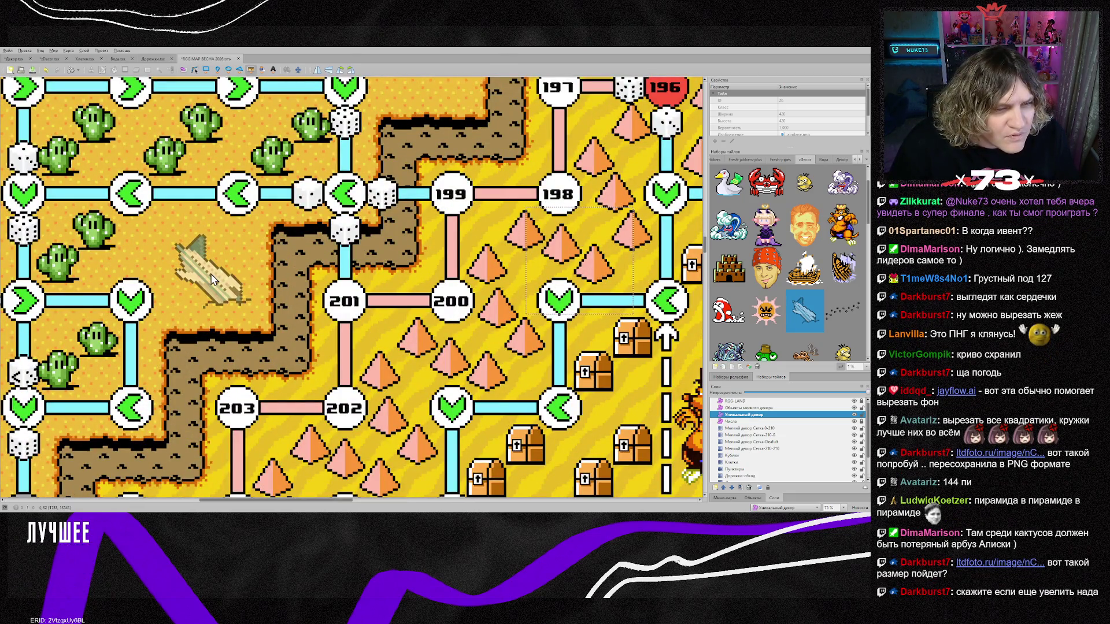
{"action": "left_click", "coordinate": [211, 277]}
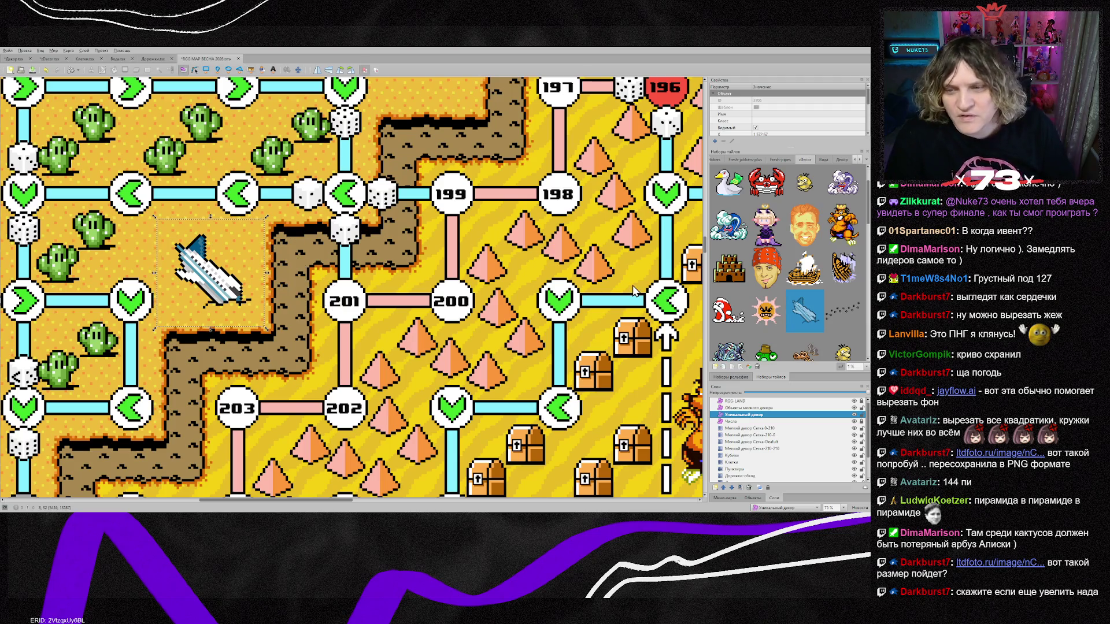
{"action": "scroll", "coordinate": [813, 305], "scroll_direction": "up", "scroll_amount": 1}
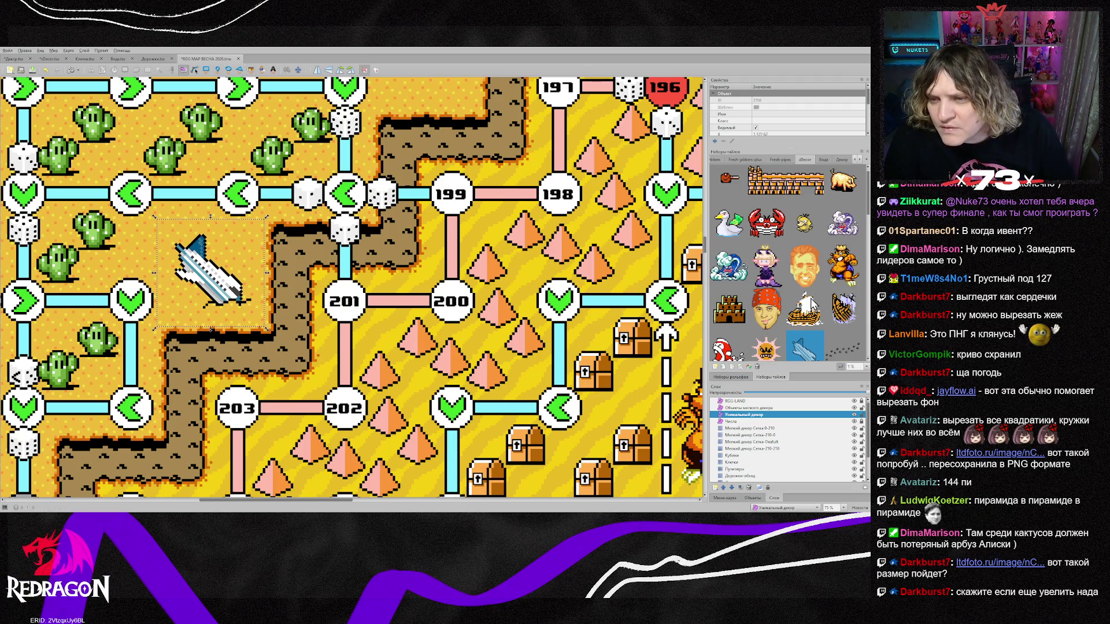
{"action": "scroll", "coordinate": [813, 304], "scroll_direction": "up", "scroll_amount": 1}
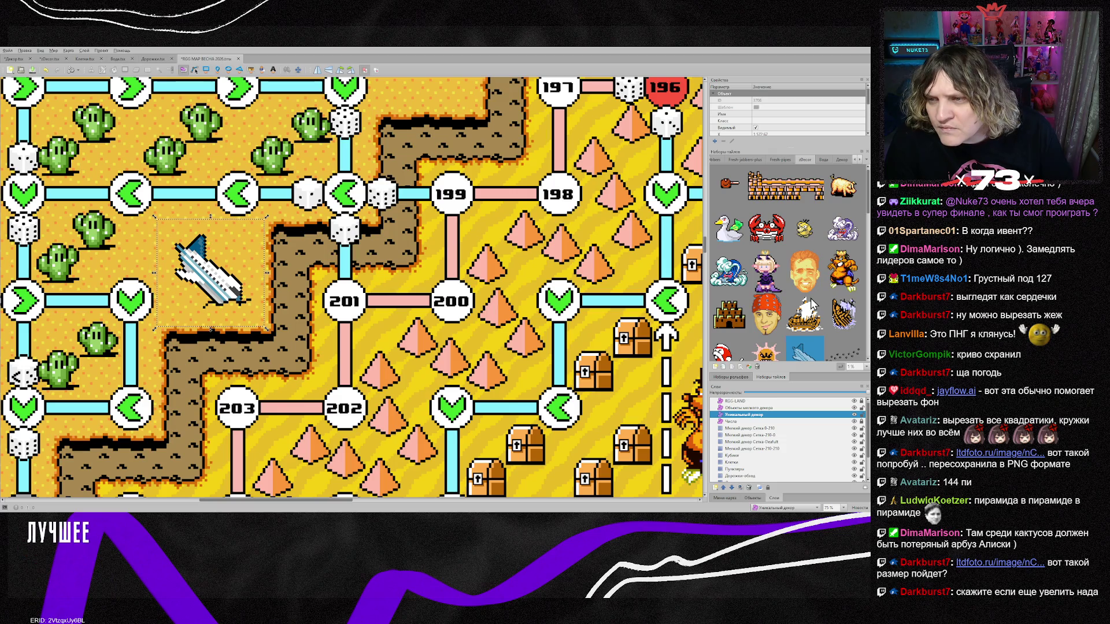
{"action": "scroll", "coordinate": [432, 362], "scroll_direction": "up", "scroll_amount": 2}
{"action": "scroll", "coordinate": [342, 501], "scroll_direction": "right", "scroll_amount": 5}
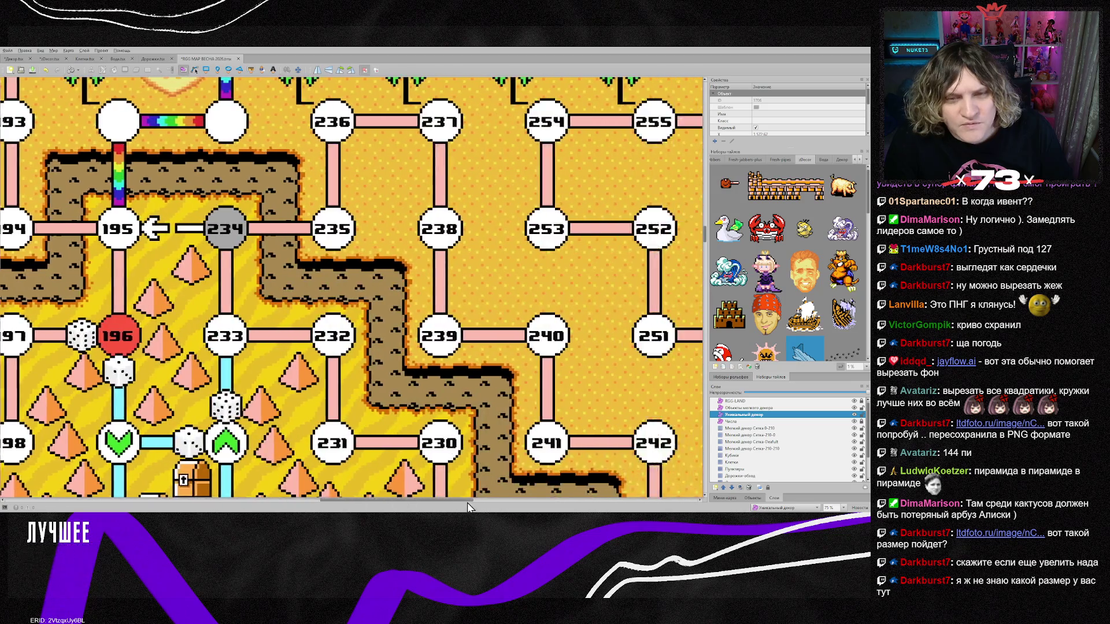
Place the pig sprite among the palm trees right of node 256, then stop stamping.
{"action": "scroll", "coordinate": [436, 418], "scroll_direction": "up", "scroll_amount": 3}
{"action": "scroll", "coordinate": [433, 362], "scroll_direction": "up", "scroll_amount": 1}
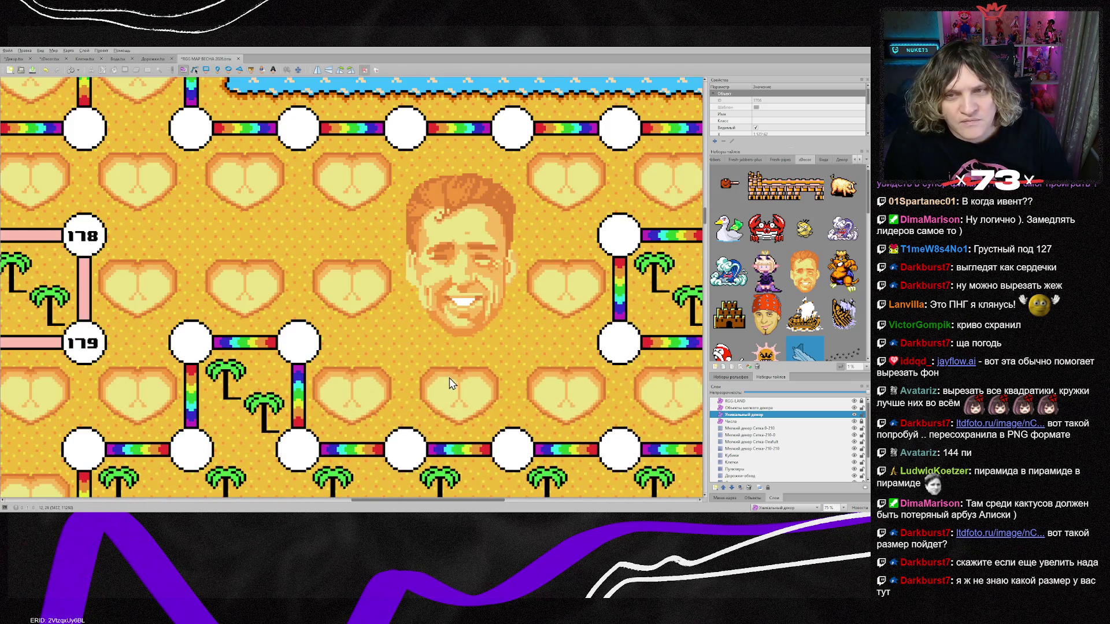
{"action": "left_click_drag", "start_coordinate": [374, 500], "coordinate": [448, 500]}
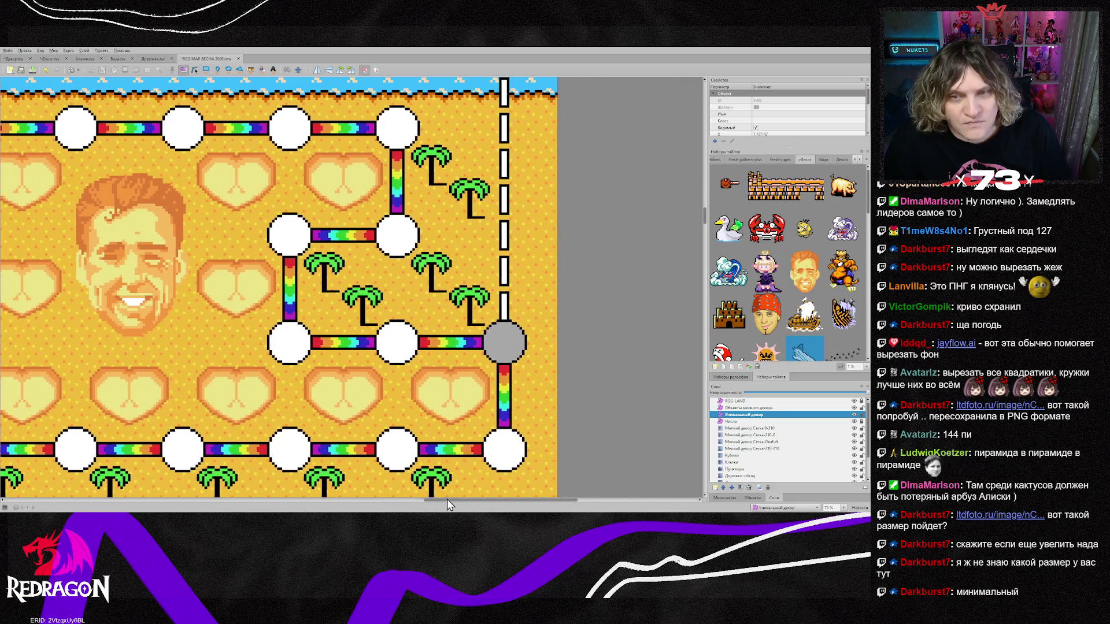
{"action": "scroll", "coordinate": [582, 362], "scroll_direction": "up", "scroll_amount": 1}
{"action": "left_click", "coordinate": [843, 185]}
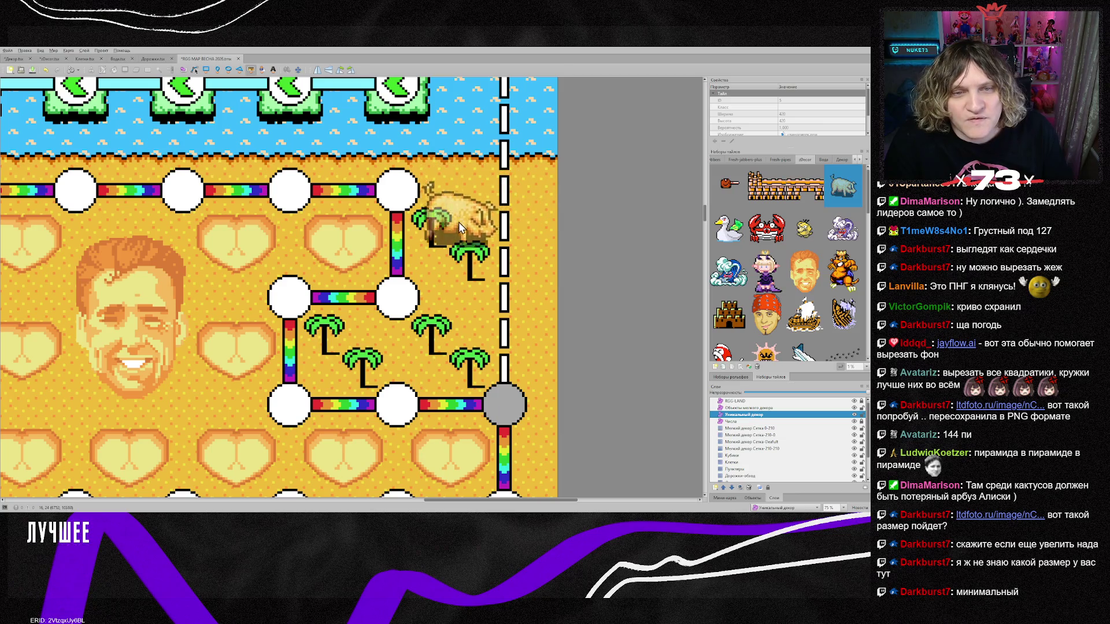
{"action": "scroll", "coordinate": [505, 335], "scroll_direction": "down", "scroll_amount": 3}
{"action": "scroll", "coordinate": [505, 335], "scroll_direction": "down", "scroll_amount": 1}
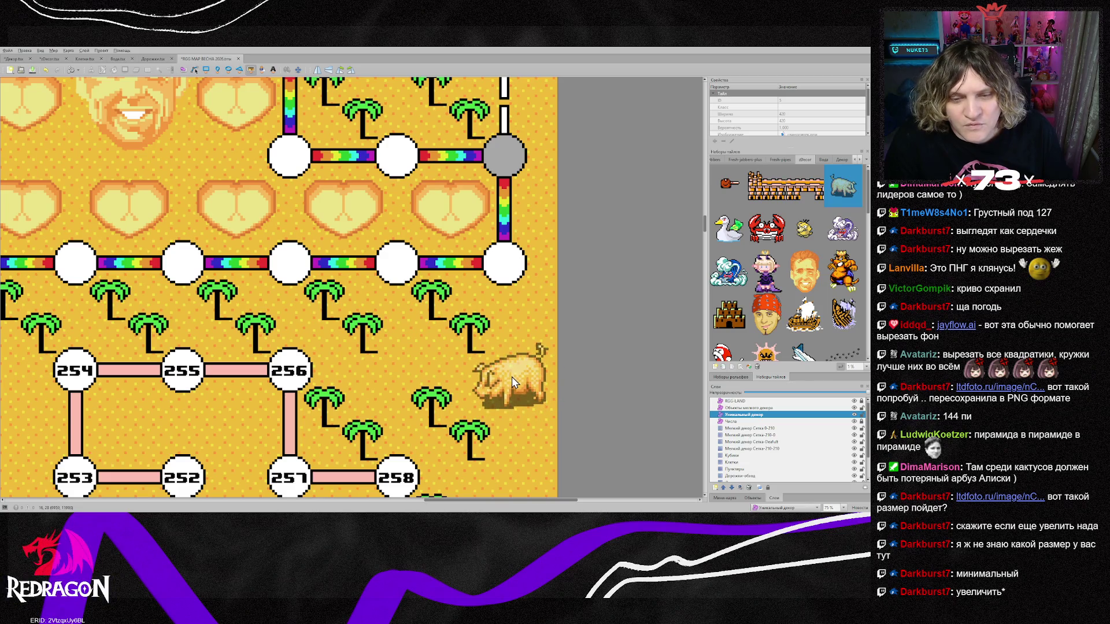
{"action": "left_click", "coordinate": [512, 377]}
{"action": "key", "text": "s"}
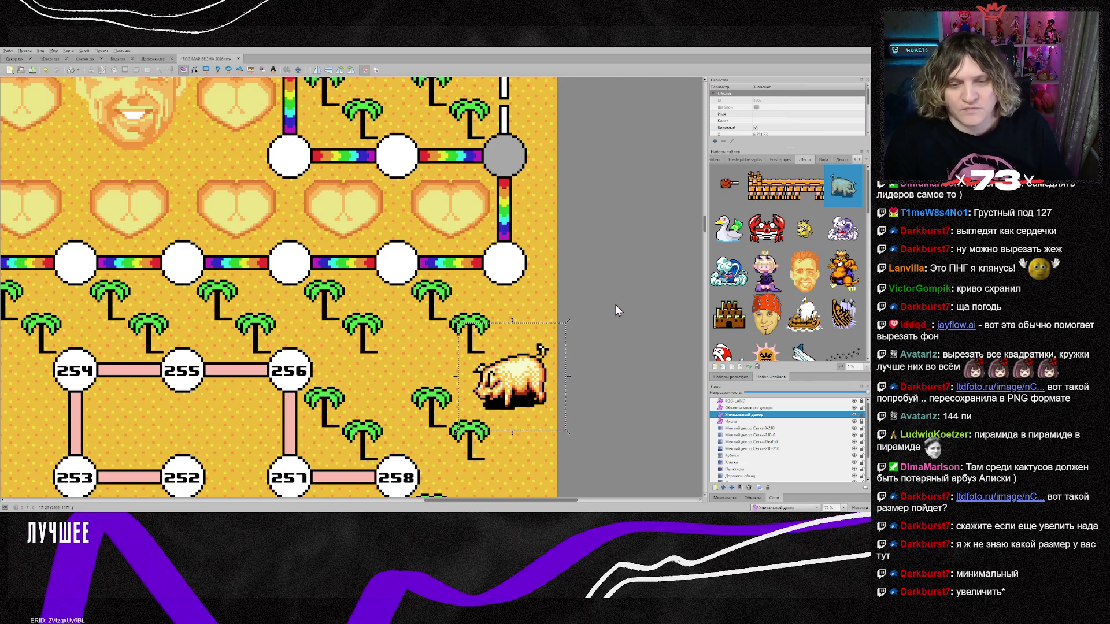
Scroll the tileset and pick another decoration sprite.
{"action": "scroll", "coordinate": [788, 298], "scroll_direction": "down", "scroll_amount": 3}
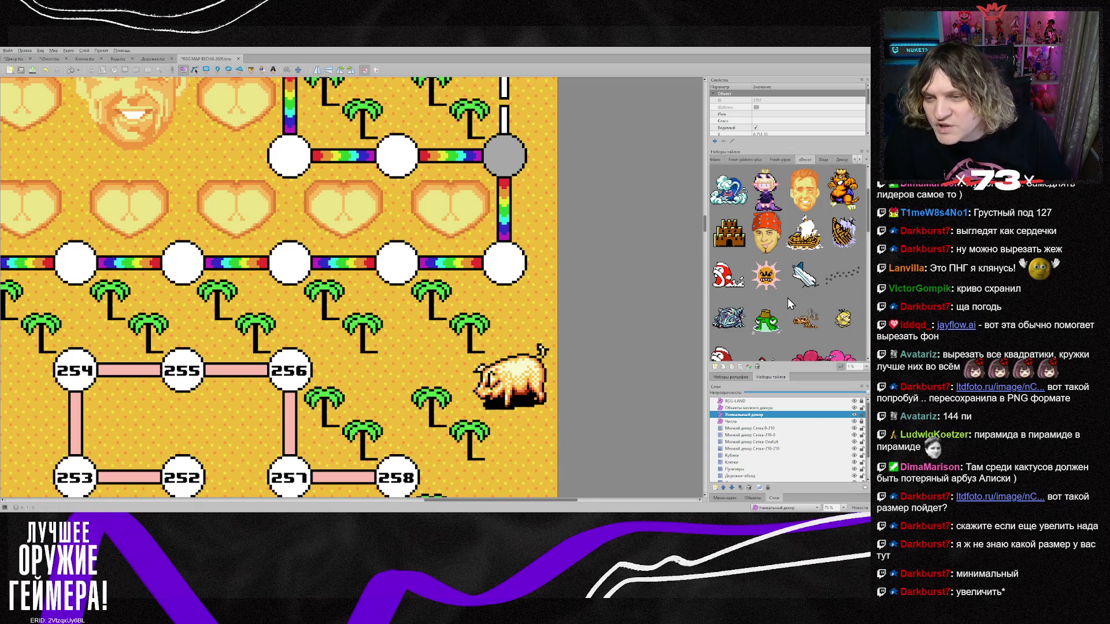
{"action": "scroll", "coordinate": [850, 292], "scroll_direction": "down", "scroll_amount": 2}
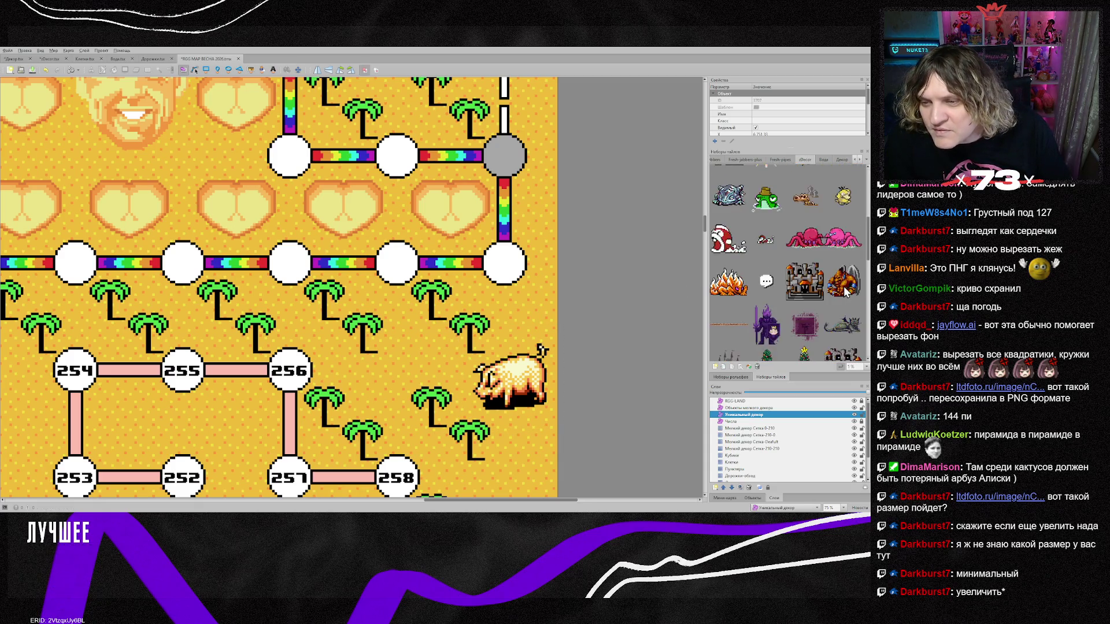
{"action": "scroll", "coordinate": [846, 291], "scroll_direction": "down", "scroll_amount": 3}
{"action": "left_click", "coordinate": [839, 304]}
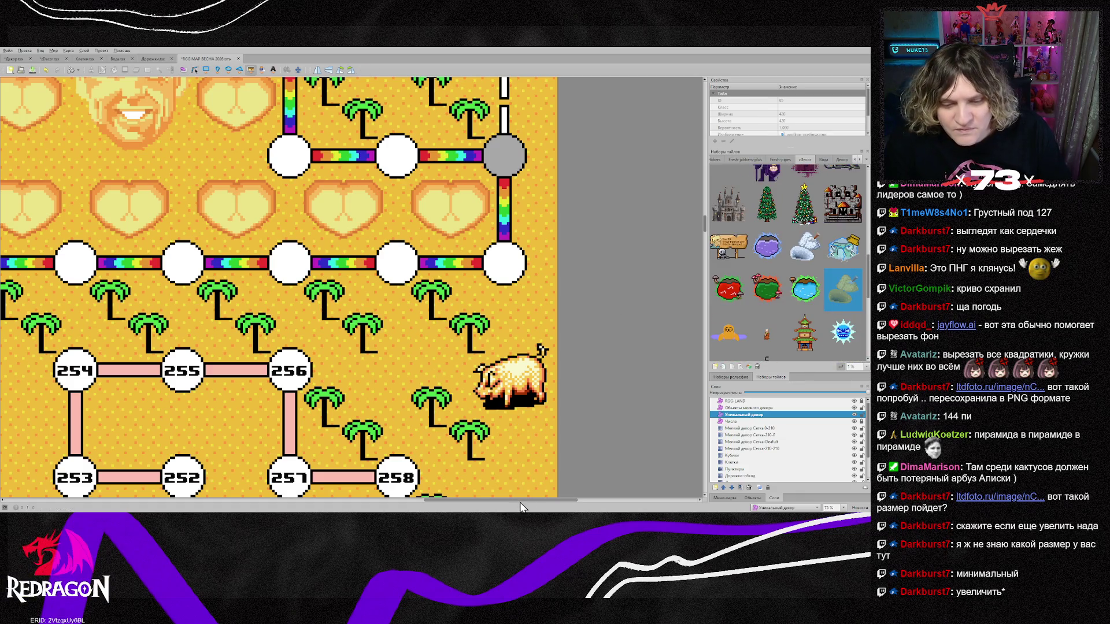
Place the sand pile with shovel just right of spaces 174 and 175.
{"action": "scroll", "coordinate": [431, 379], "scroll_direction": "up", "scroll_amount": 10}
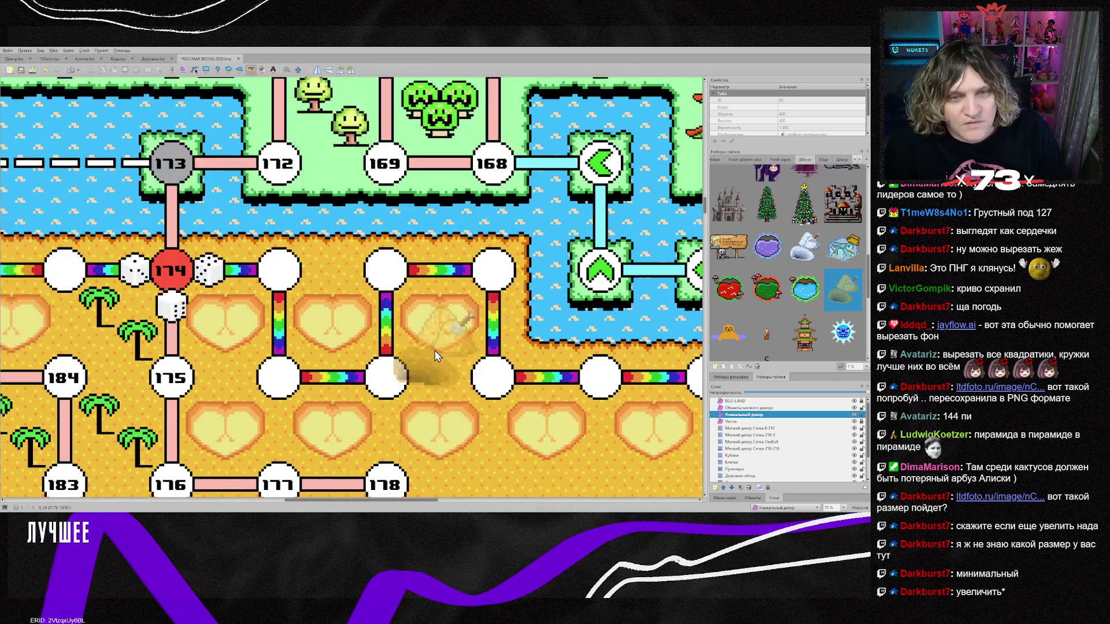
{"action": "mouse_move", "coordinate": [408, 502]}
{"action": "left_mouse_down"}
{"action": "mouse_move", "coordinate": [373, 501]}
{"action": "mouse_move", "coordinate": [395, 501]}
{"action": "left_mouse_up"}
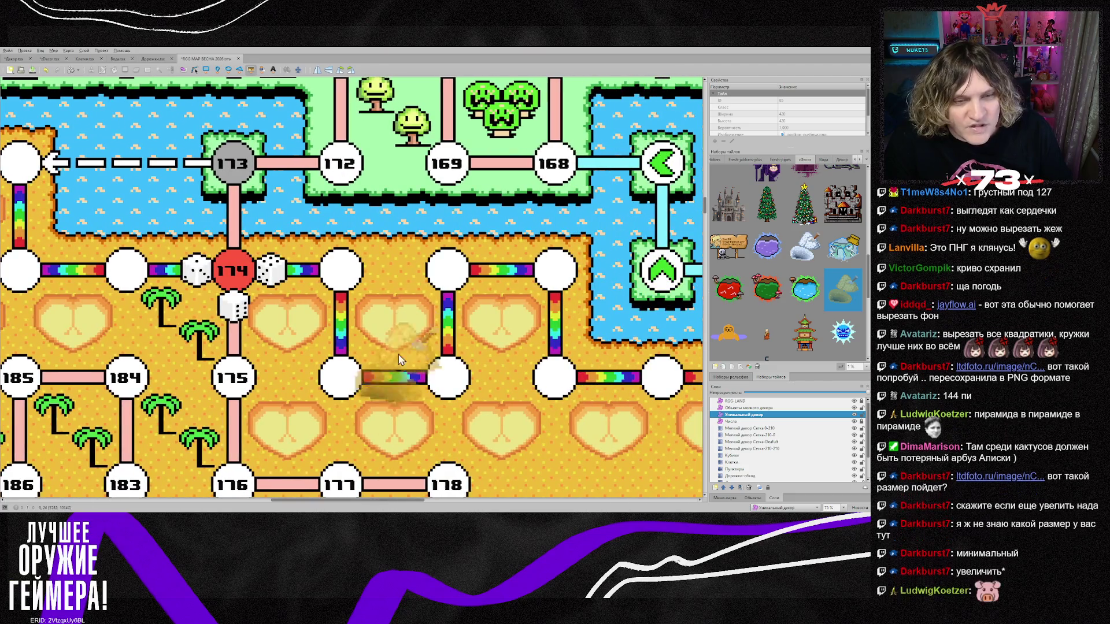
{"action": "left_click", "coordinate": [391, 325]}
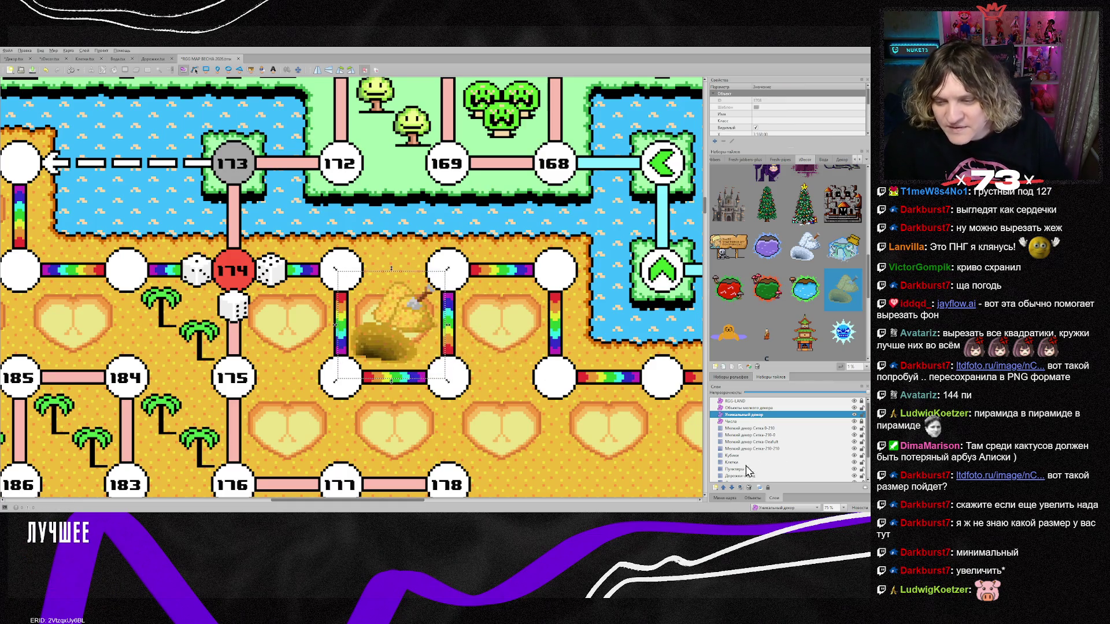
On the small decor tile layer, select a tile region over the upper paths, then clear it.
{"action": "left_click", "coordinate": [752, 449]}
{"action": "left_click", "coordinate": [383, 317]}
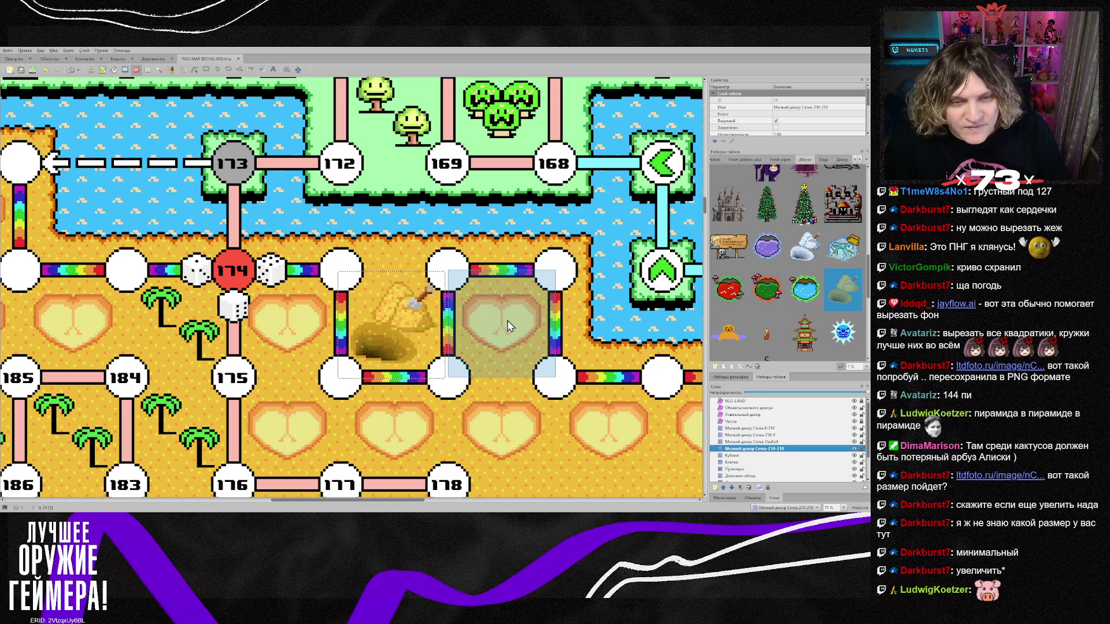
{"action": "key", "text": "w"}
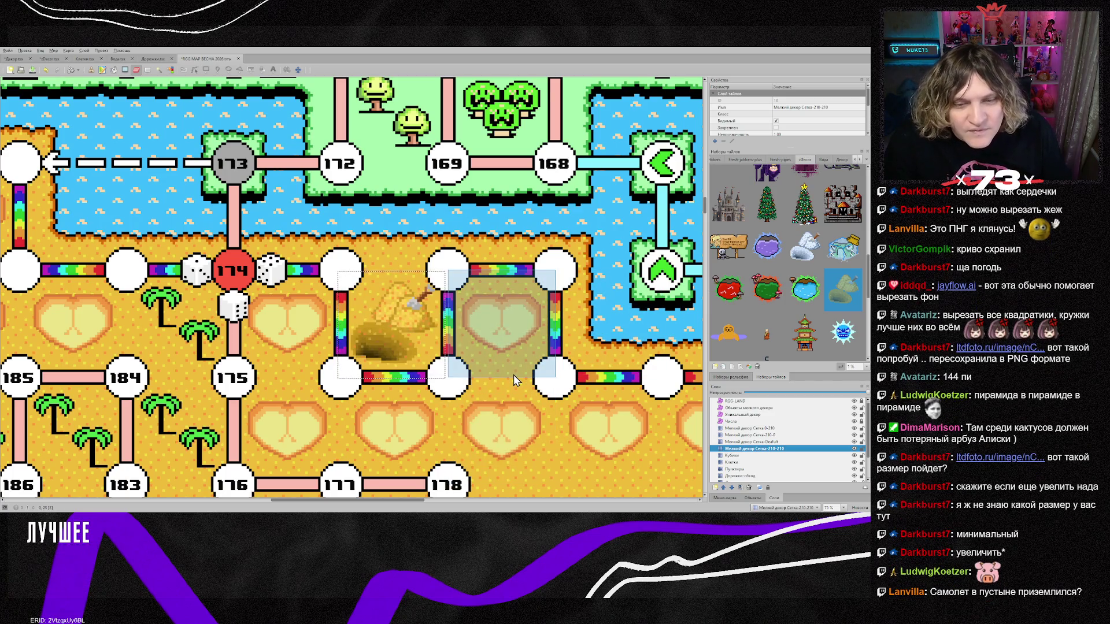
{"action": "left_click", "coordinate": [509, 373]}
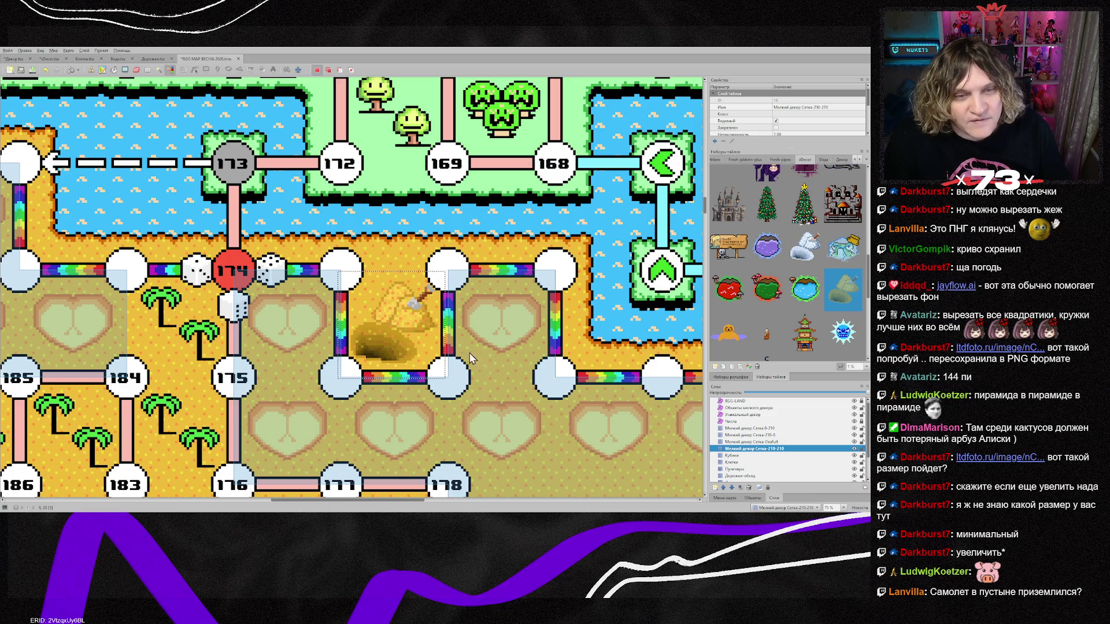
{"action": "left_click", "coordinate": [477, 358]}
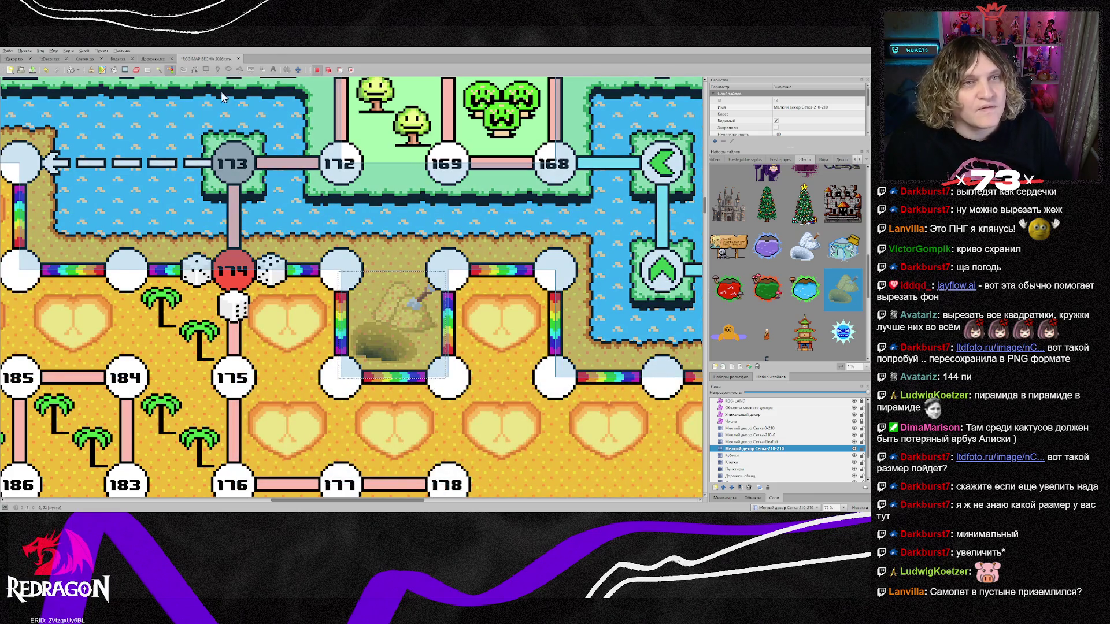
{"action": "key", "text": "ctrl+shift+a"}
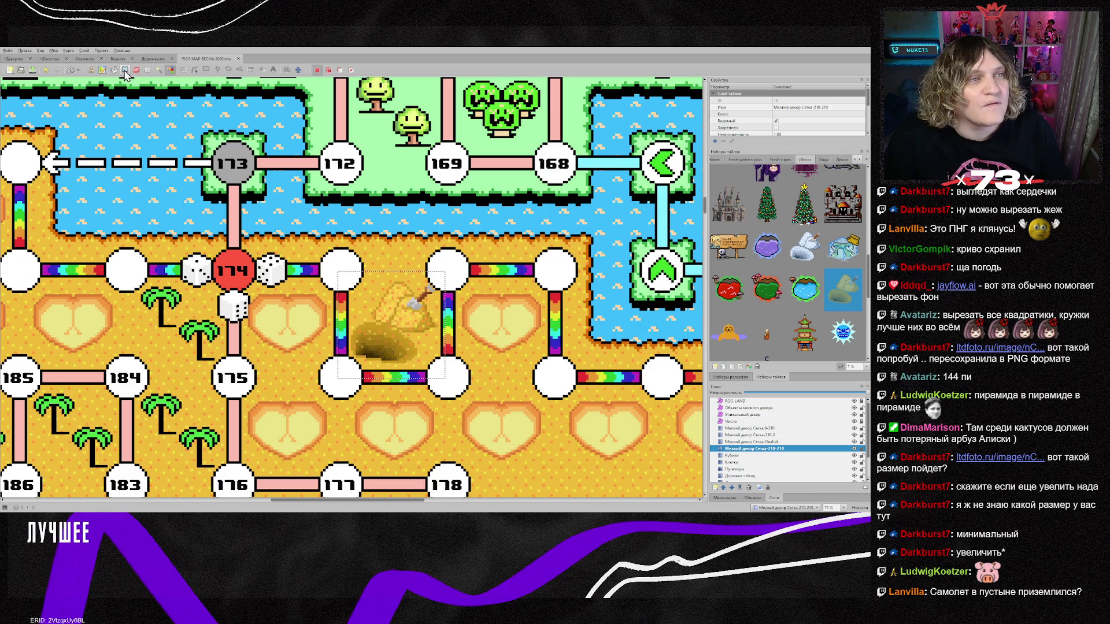
Switch editing tool and return to the Уникальный декор objects layer.
{"action": "left_click", "coordinate": [124, 71]}
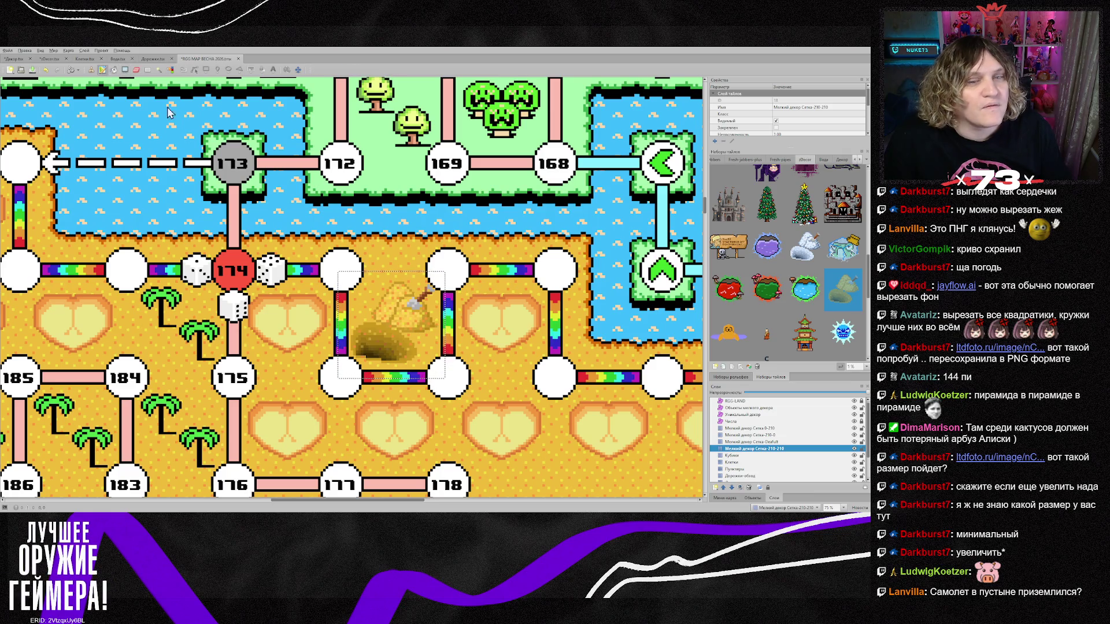
{"action": "left_click", "coordinate": [752, 409]}
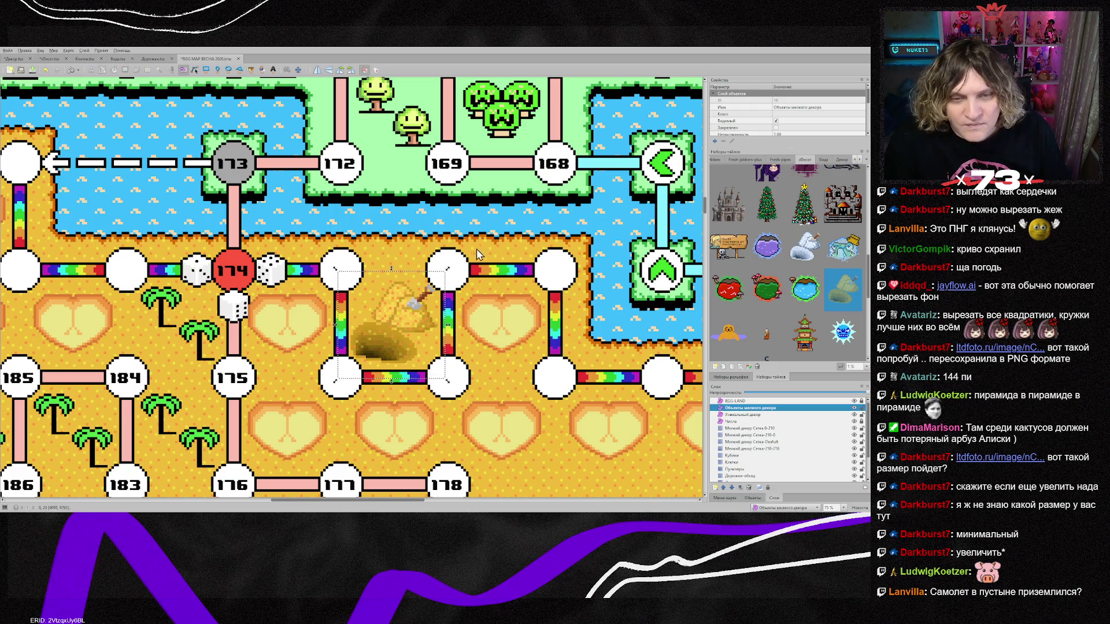
{"action": "key", "text": "Down"}
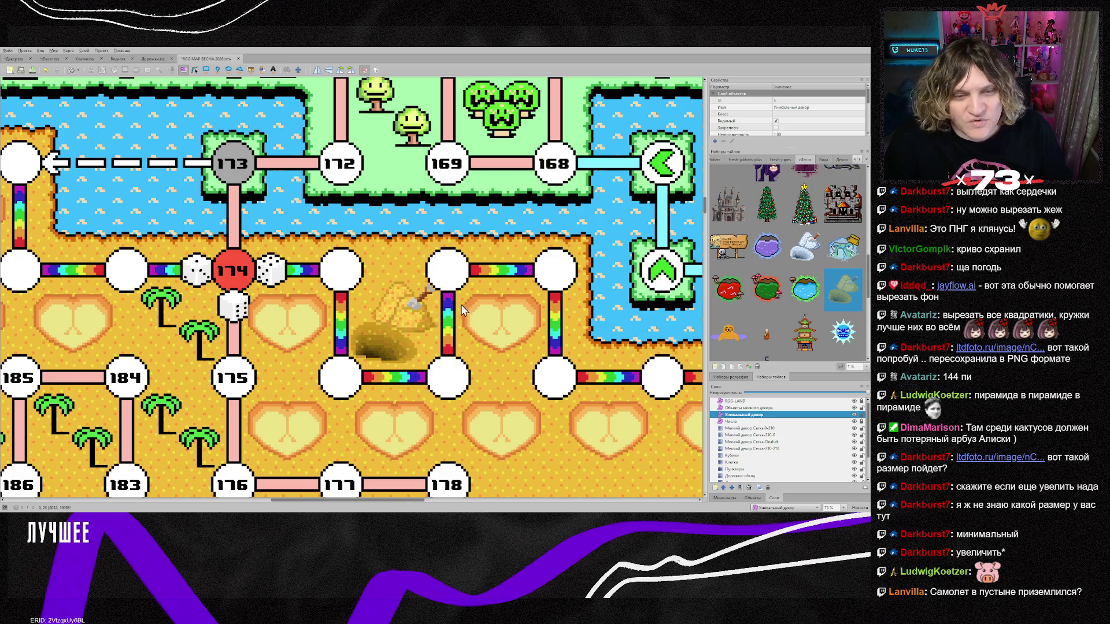
{"action": "scroll", "coordinate": [492, 319], "scroll_direction": "down", "scroll_amount": 1}
{"action": "scroll", "coordinate": [491, 313], "scroll_direction": "down", "scroll_amount": 12}
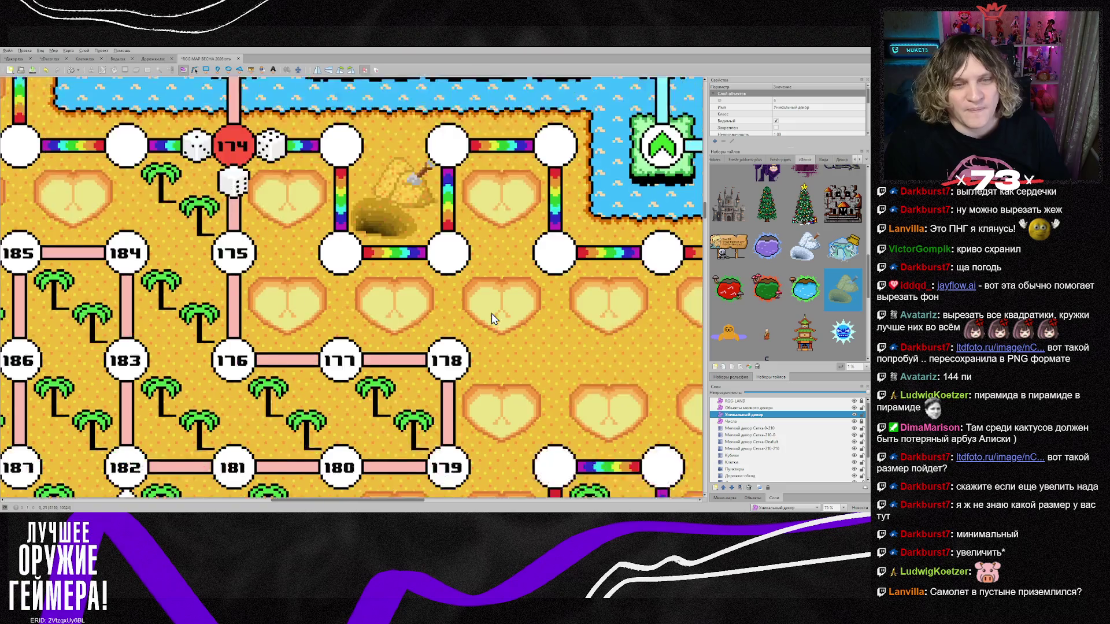
Zoom out to the cactus and pyramid zones around tiles 189–236 and select the kite tile.
{"action": "scroll", "coordinate": [491, 313], "scroll_direction": "down", "scroll_amount": 1, "text": "ctrl"}
{"action": "scroll", "coordinate": [493, 318], "scroll_direction": "down", "scroll_amount": 1, "text": "ctrl"}
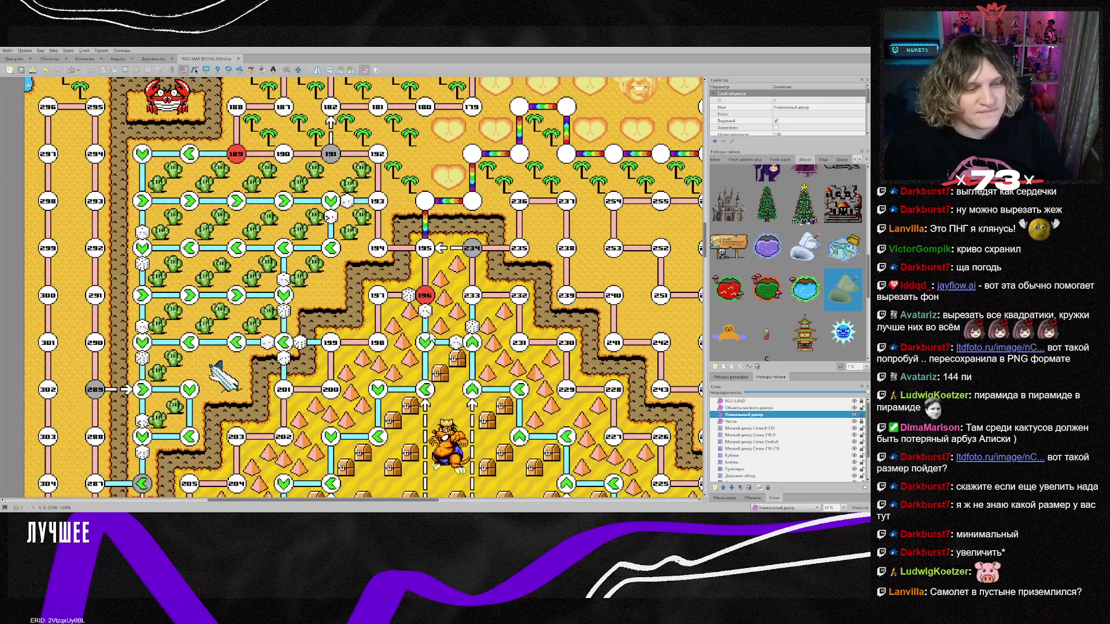
{"action": "scroll", "coordinate": [309, 346], "scroll_direction": "up", "scroll_amount": 2}
{"action": "scroll", "coordinate": [311, 350], "scroll_direction": "up", "scroll_amount": 2}
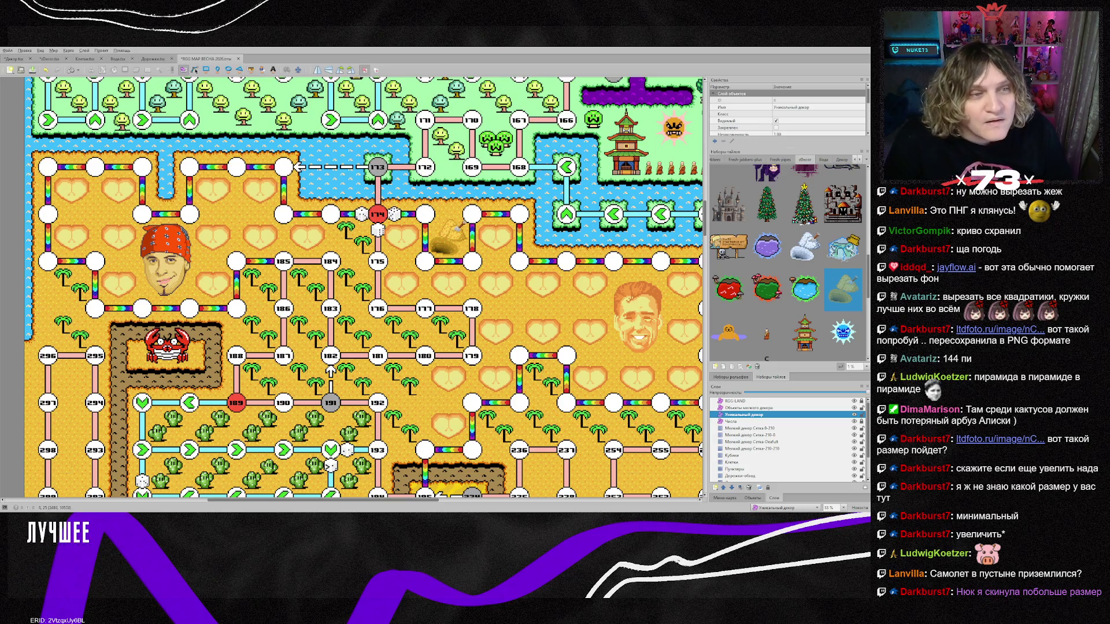
{"action": "scroll", "coordinate": [366, 287], "scroll_direction": "up", "scroll_amount": 2}
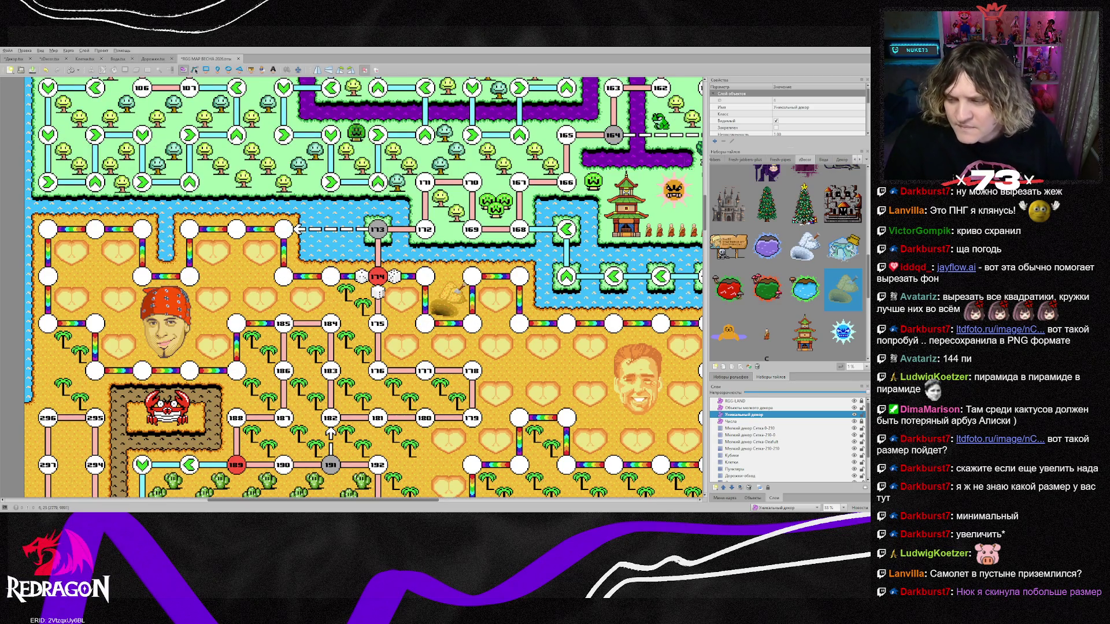
{"action": "scroll", "coordinate": [366, 286], "scroll_direction": "down", "scroll_amount": 4}
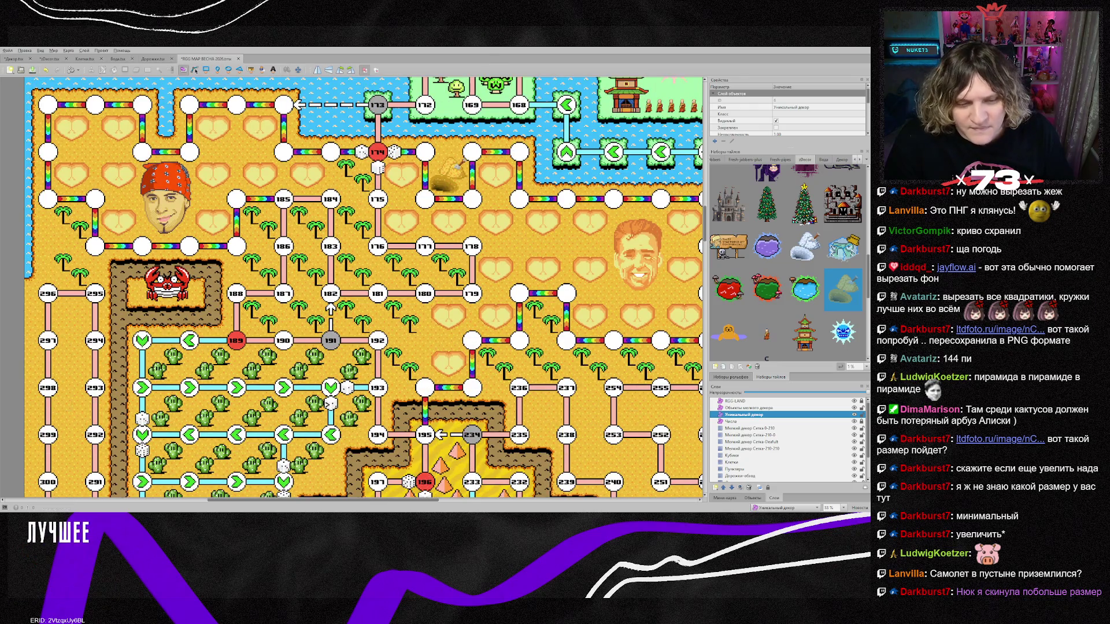
{"action": "scroll", "coordinate": [398, 463], "scroll_direction": "right", "scroll_amount": 3}
{"action": "scroll", "coordinate": [398, 463], "scroll_direction": "left", "scroll_amount": 5}
{"action": "scroll", "coordinate": [398, 462], "scroll_direction": "down", "scroll_amount": 2}
{"action": "scroll", "coordinate": [398, 463], "scroll_direction": "down", "scroll_amount": 2}
{"action": "scroll", "coordinate": [803, 334], "scroll_direction": "down", "scroll_amount": 3}
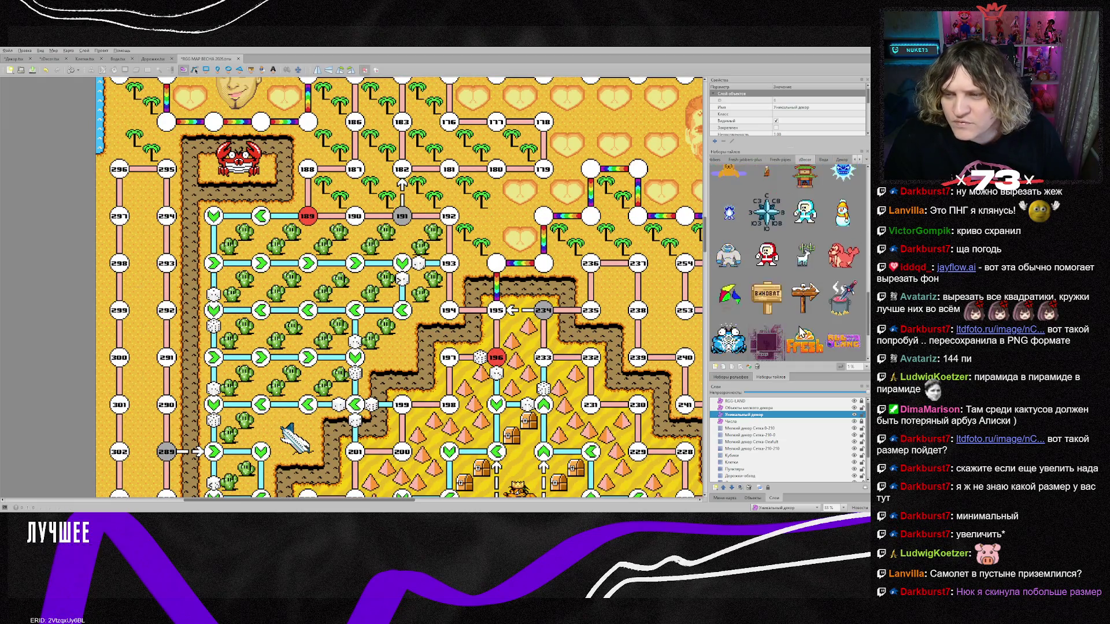
{"action": "scroll", "coordinate": [800, 332], "scroll_direction": "down", "scroll_amount": 2}
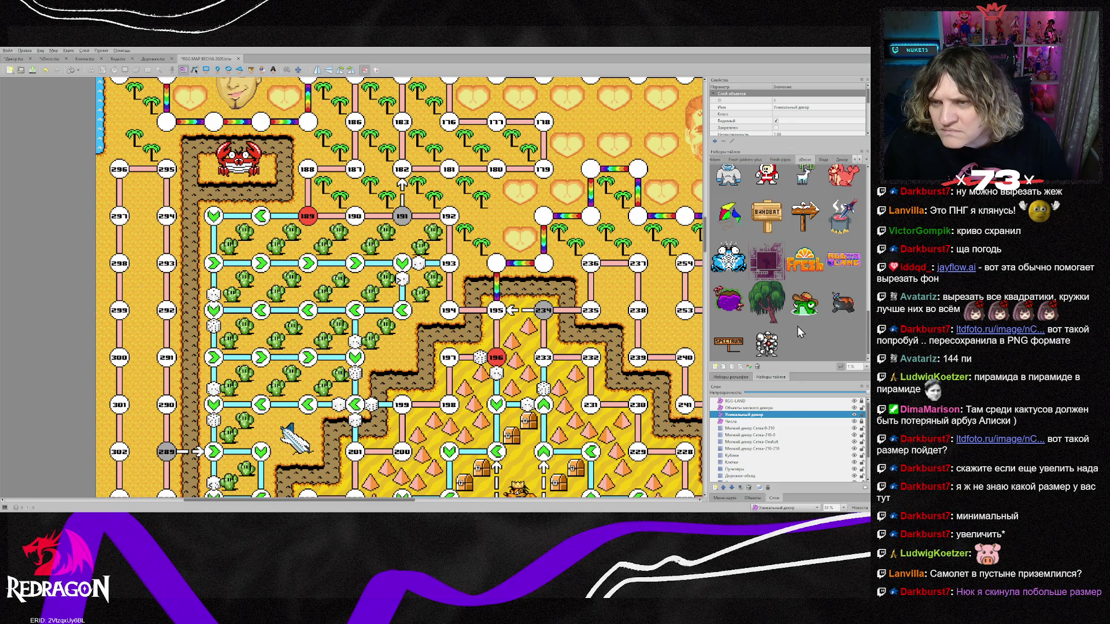
{"action": "scroll", "coordinate": [797, 326], "scroll_direction": "up", "scroll_amount": 1}
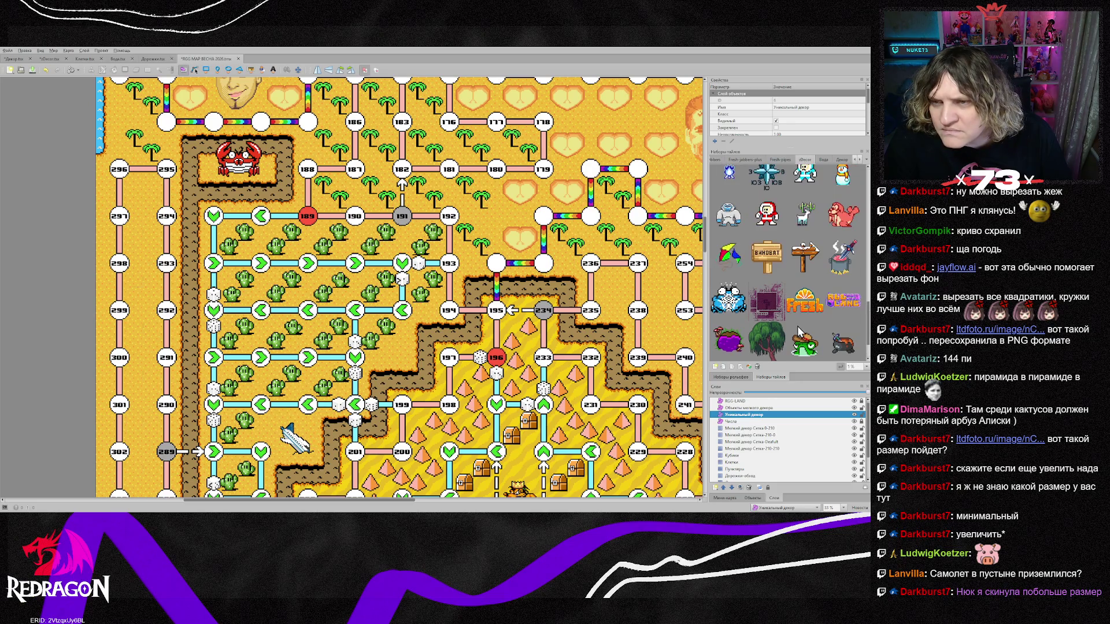
{"action": "left_click", "coordinate": [734, 271]}
Place the colourful kite on the sand above spaces 319 and 320 by the octopus lake.
{"action": "scroll", "coordinate": [501, 428], "scroll_direction": "down", "scroll_amount": 10}
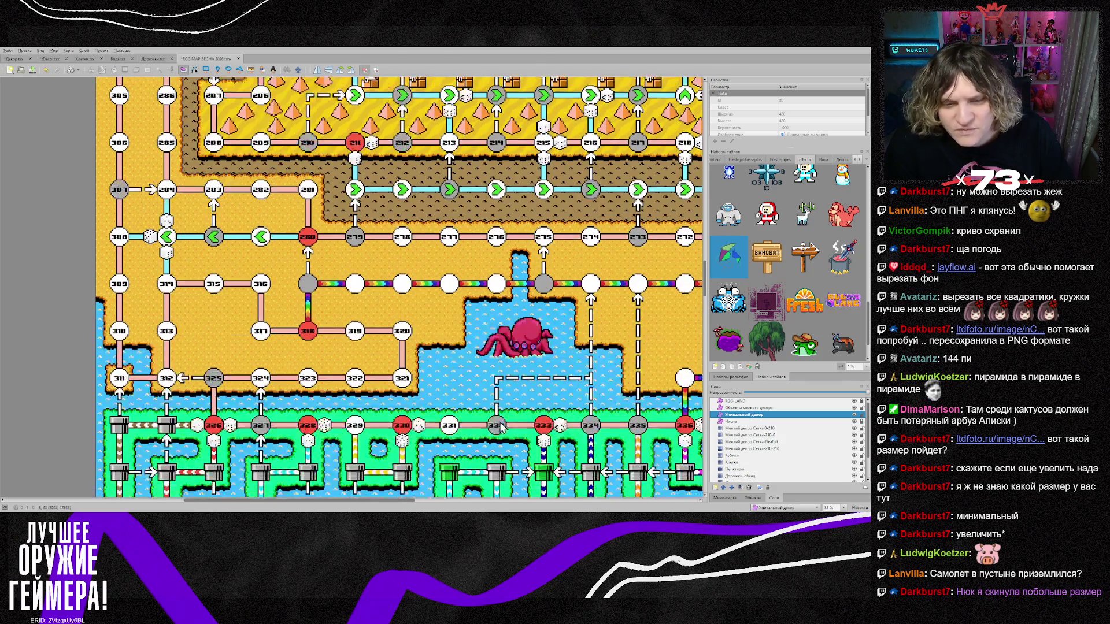
{"action": "scroll", "coordinate": [405, 501], "scroll_direction": "right", "scroll_amount": 3}
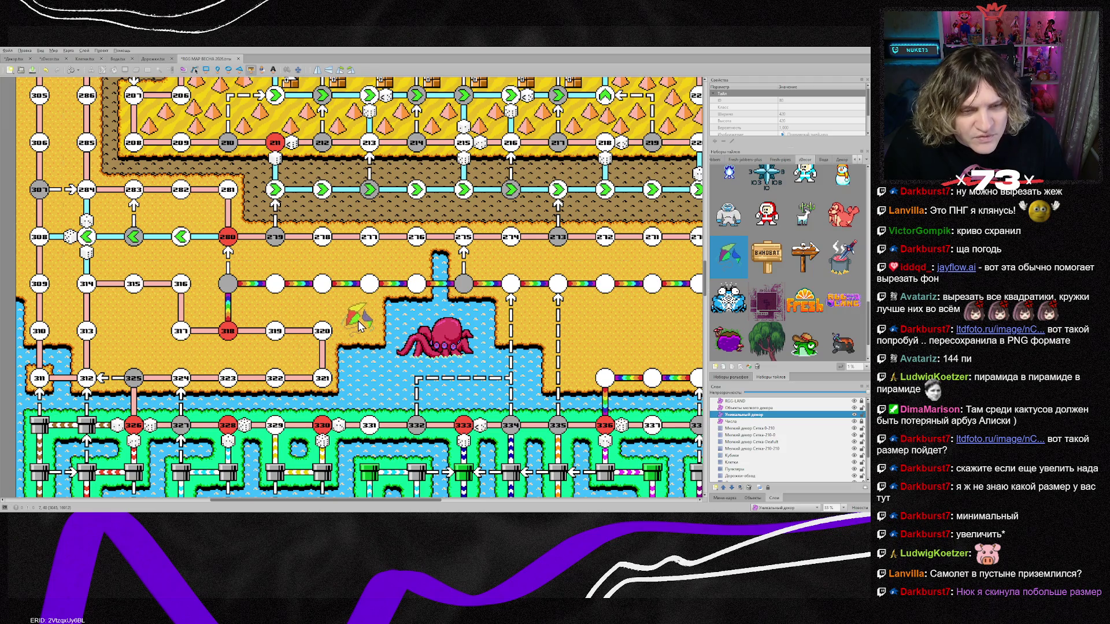
{"action": "left_click", "coordinate": [359, 325]}
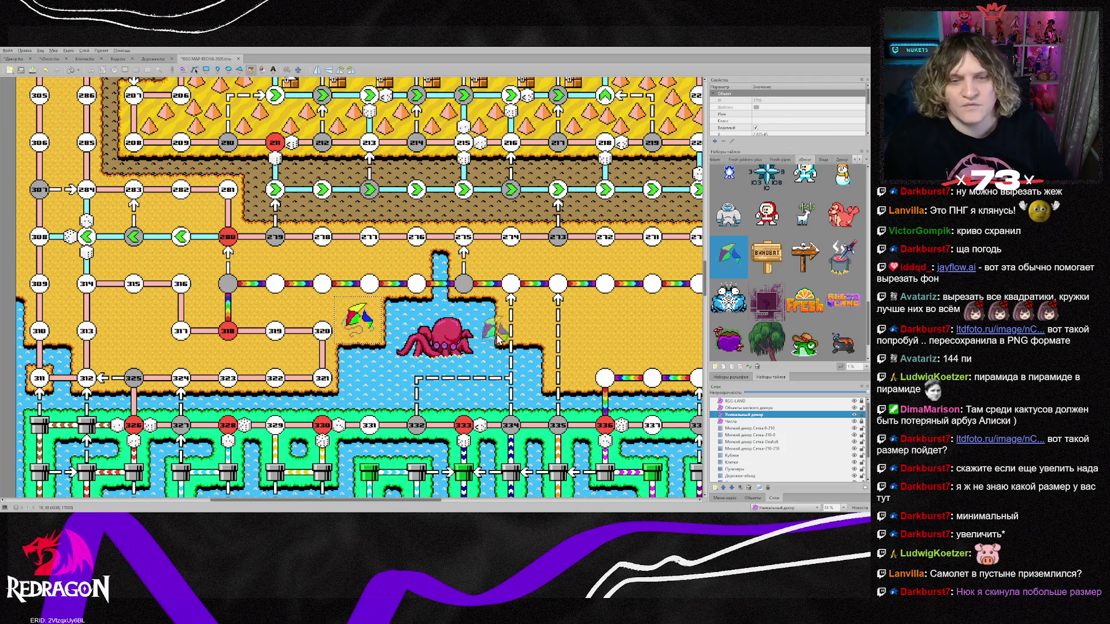
{"action": "scroll", "coordinate": [792, 322], "scroll_direction": "down", "scroll_amount": 2}
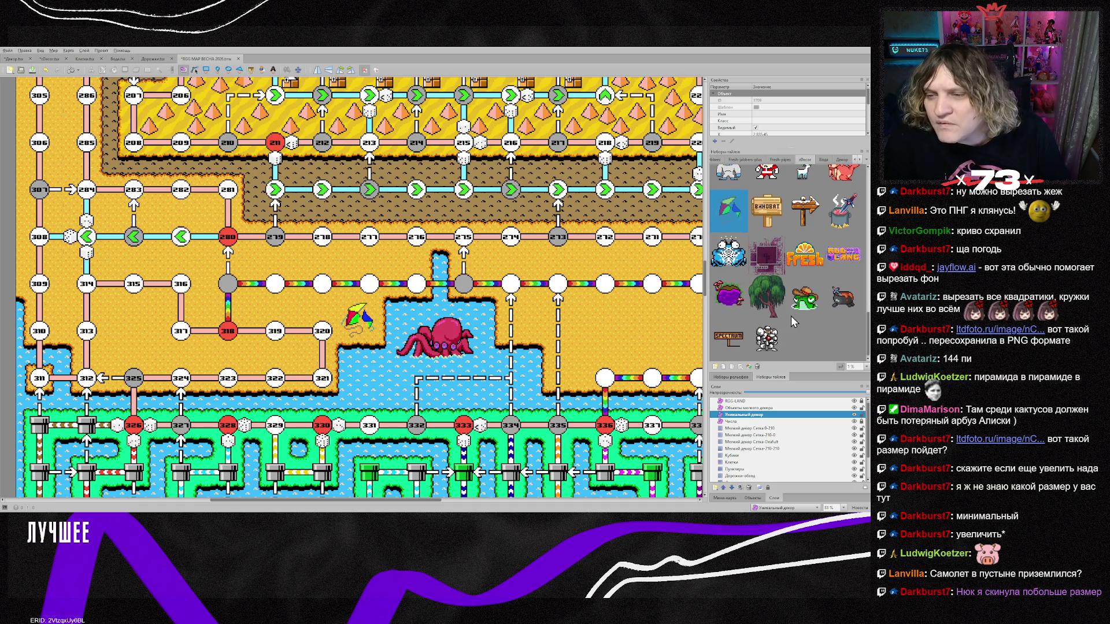
{"action": "scroll", "coordinate": [773, 342], "scroll_direction": "up", "scroll_amount": 3}
{"action": "scroll", "coordinate": [774, 342], "scroll_direction": "up", "scroll_amount": 1}
{"action": "scroll", "coordinate": [774, 342], "scroll_direction": "up", "scroll_amount": 4}
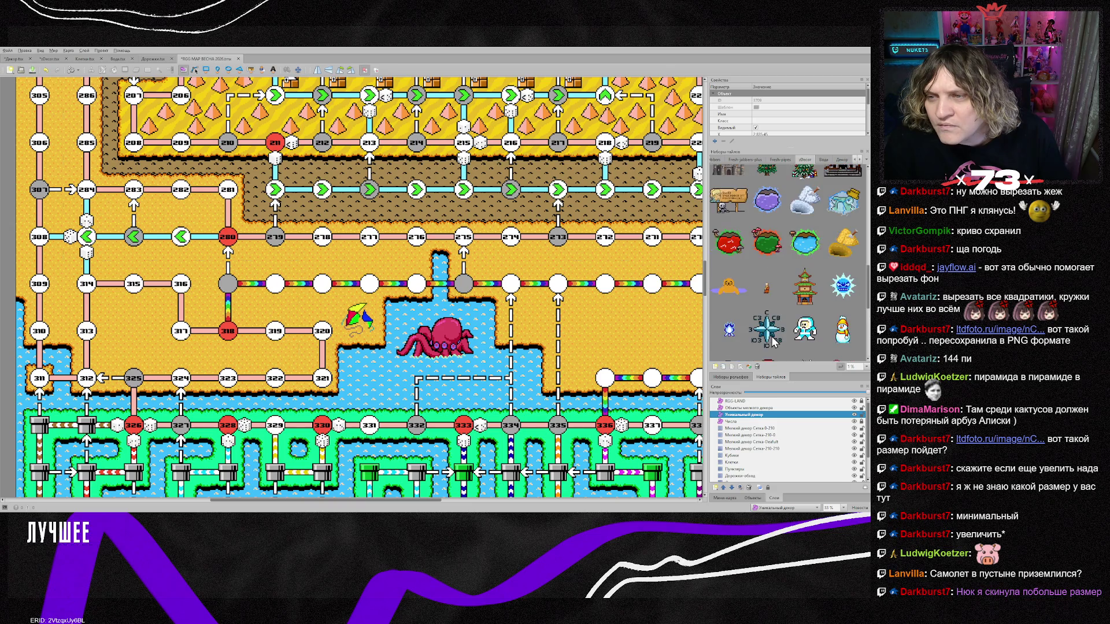
{"action": "scroll", "coordinate": [774, 342], "scroll_direction": "up", "scroll_amount": 3}
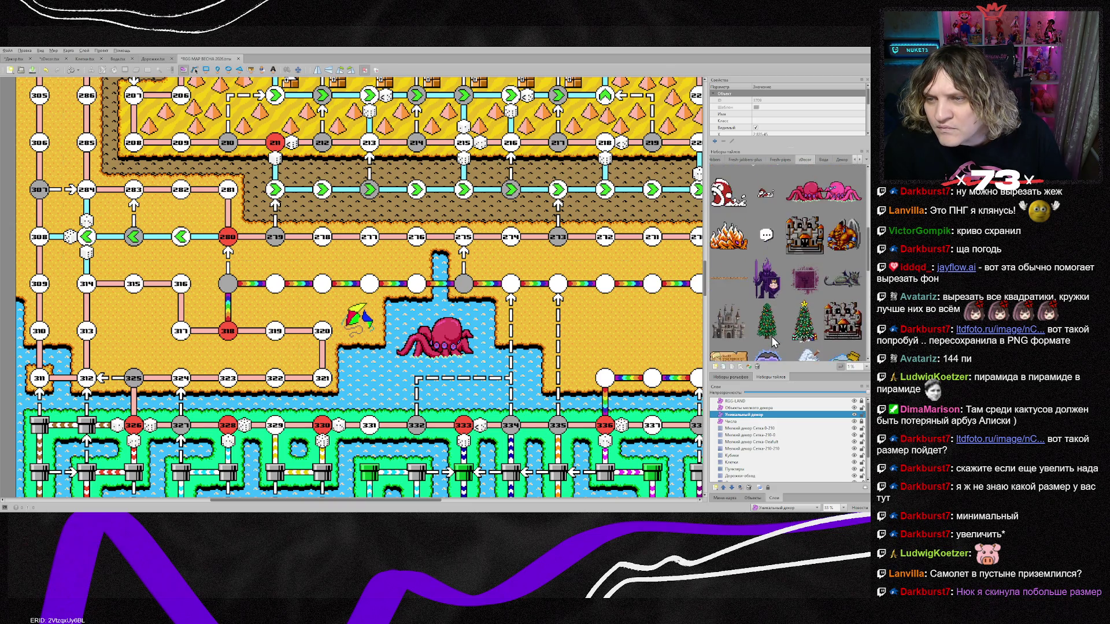
{"action": "scroll", "coordinate": [774, 342], "scroll_direction": "up", "scroll_amount": 2}
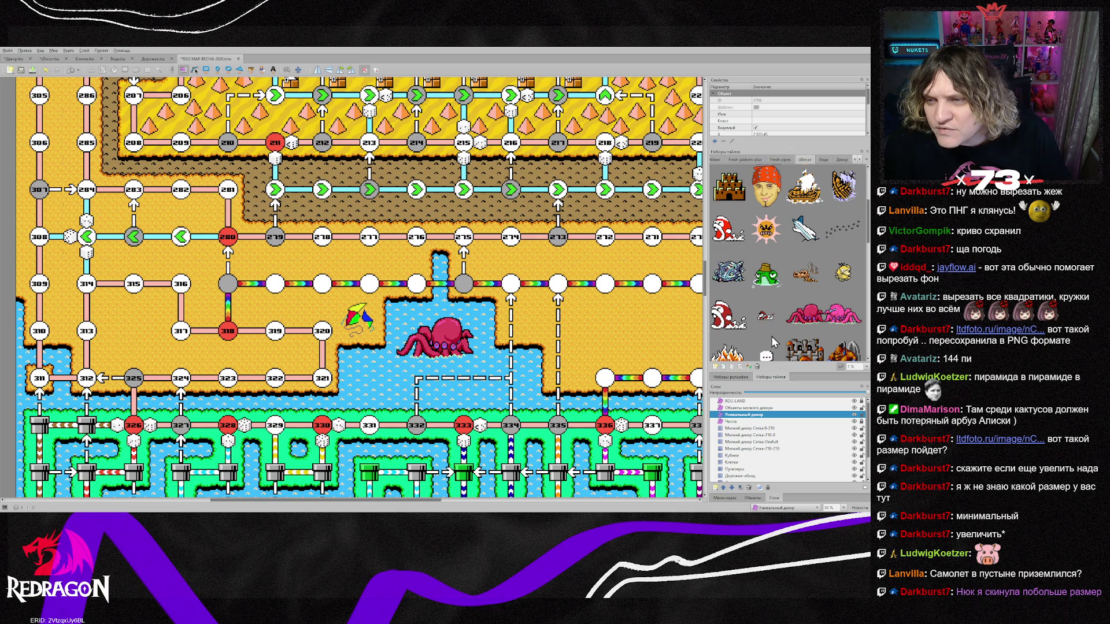
{"action": "scroll", "coordinate": [774, 342], "scroll_direction": "up", "scroll_amount": 1}
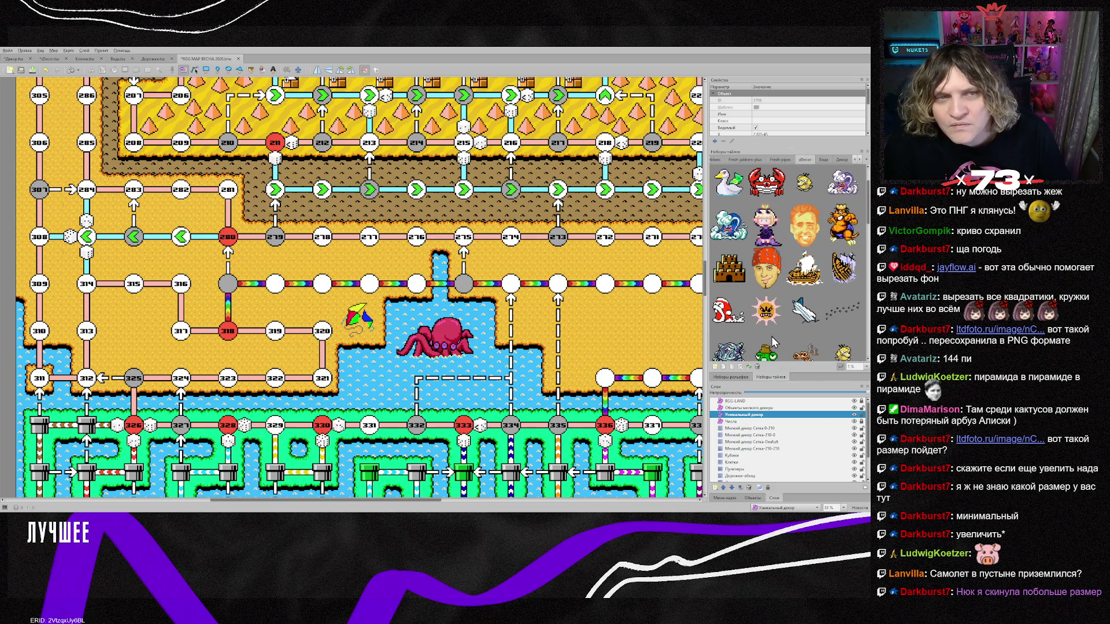
Select the white deer sprite in the tileset and move the map toward nodes 360–370.
{"action": "scroll", "coordinate": [515, 296], "scroll_direction": "up", "scroll_amount": 3}
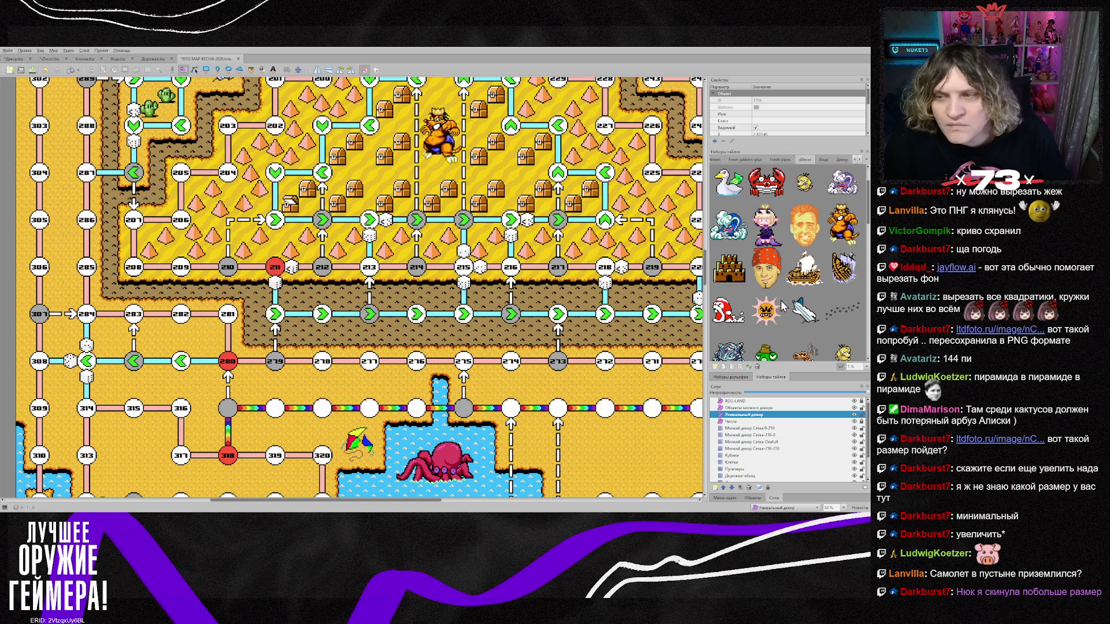
{"action": "scroll", "coordinate": [817, 305], "scroll_direction": "up", "scroll_amount": 1}
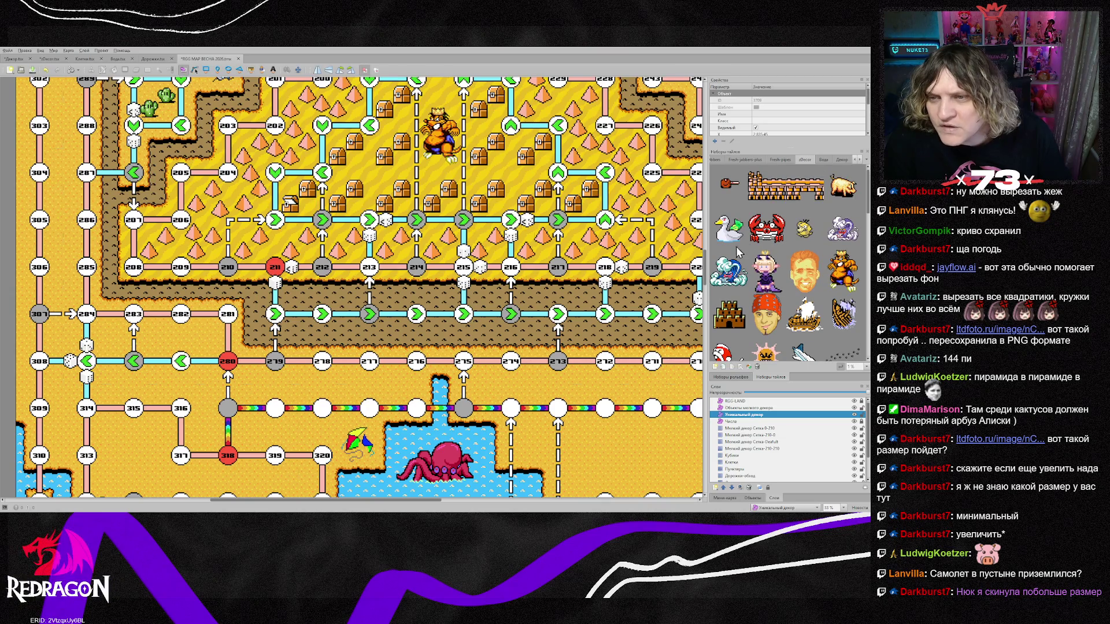
{"action": "scroll", "coordinate": [763, 278], "scroll_direction": "down", "scroll_amount": 5}
{"action": "scroll", "coordinate": [761, 277], "scroll_direction": "down", "scroll_amount": 3}
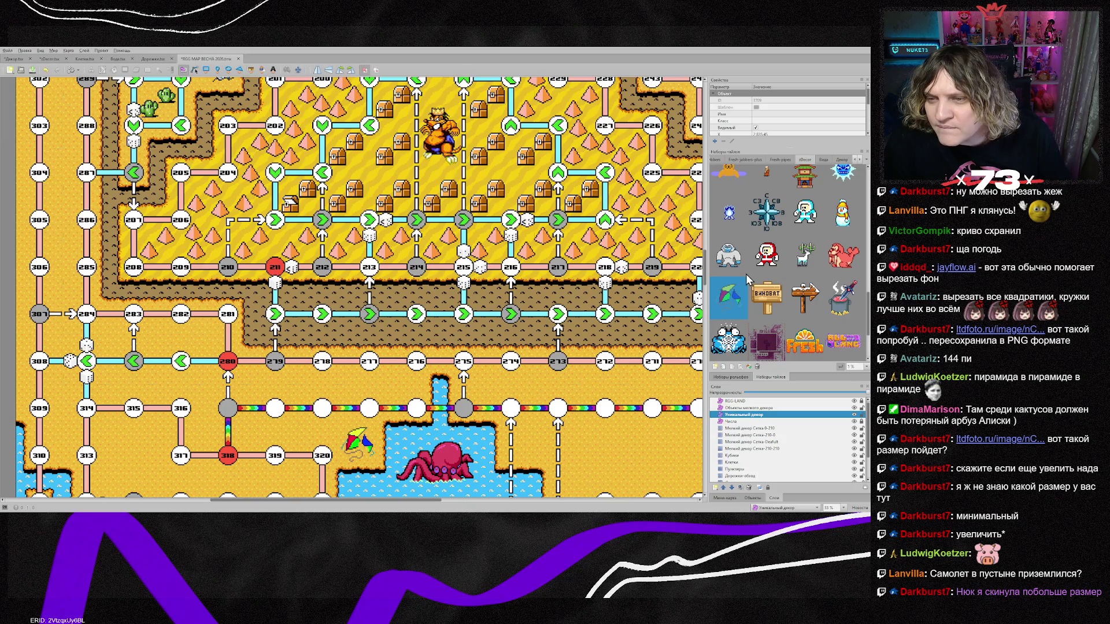
{"action": "left_click", "coordinate": [799, 263]}
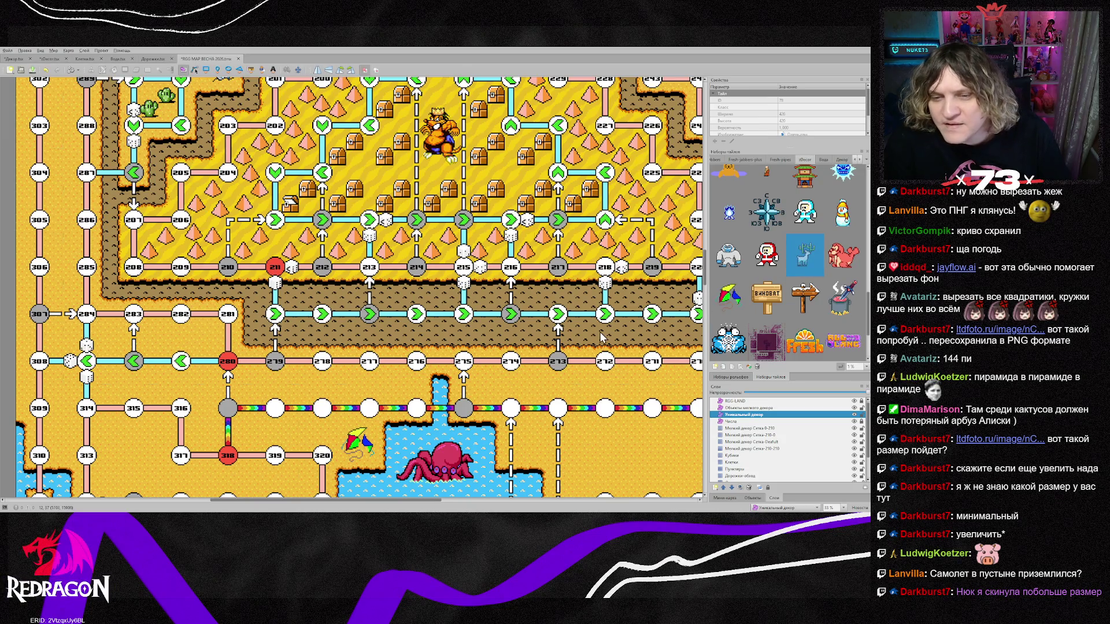
{"action": "scroll", "coordinate": [604, 337], "scroll_direction": "down", "scroll_amount": 15}
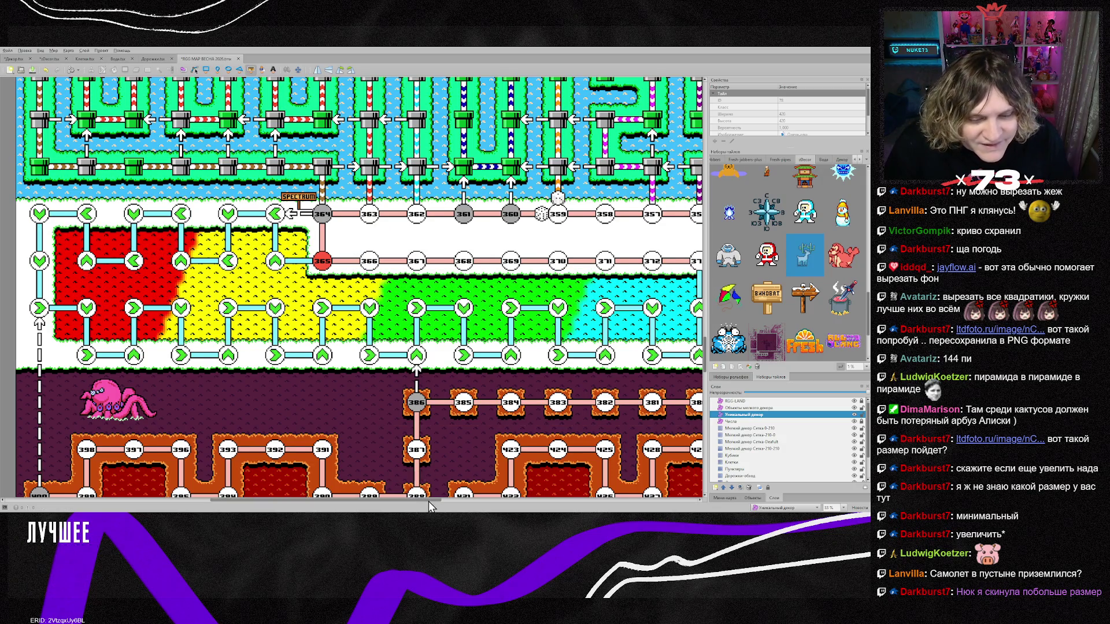
Place the white deer stamp just left of spaces 354 and 375, above space 373.
{"action": "left_click_drag", "start_coordinate": [429, 501], "coordinate": [507, 501]}
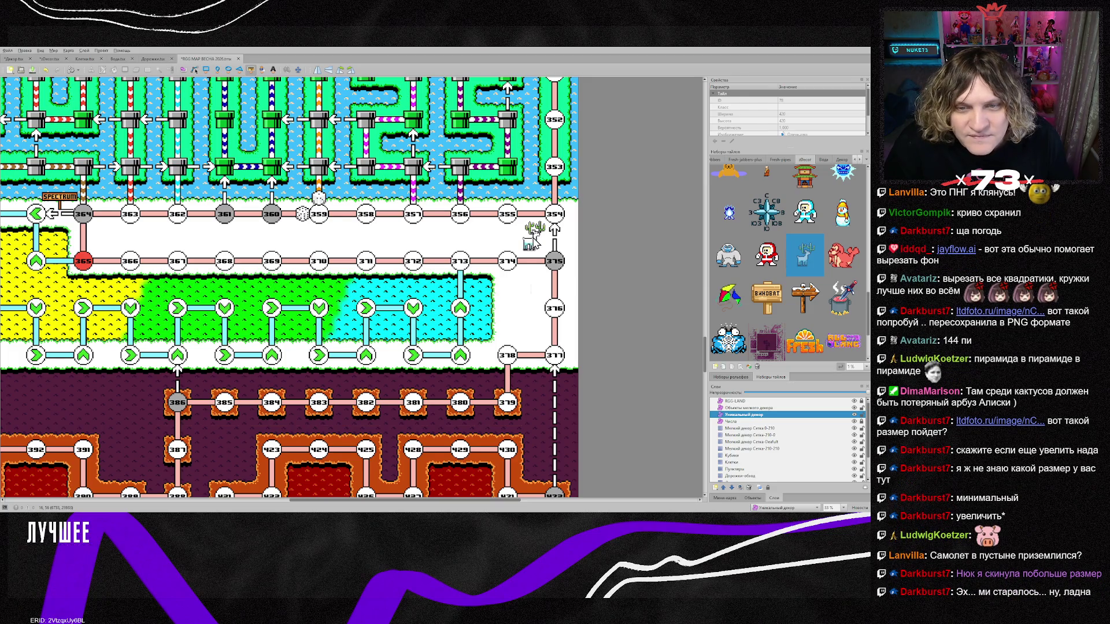
{"action": "left_click", "coordinate": [533, 238]}
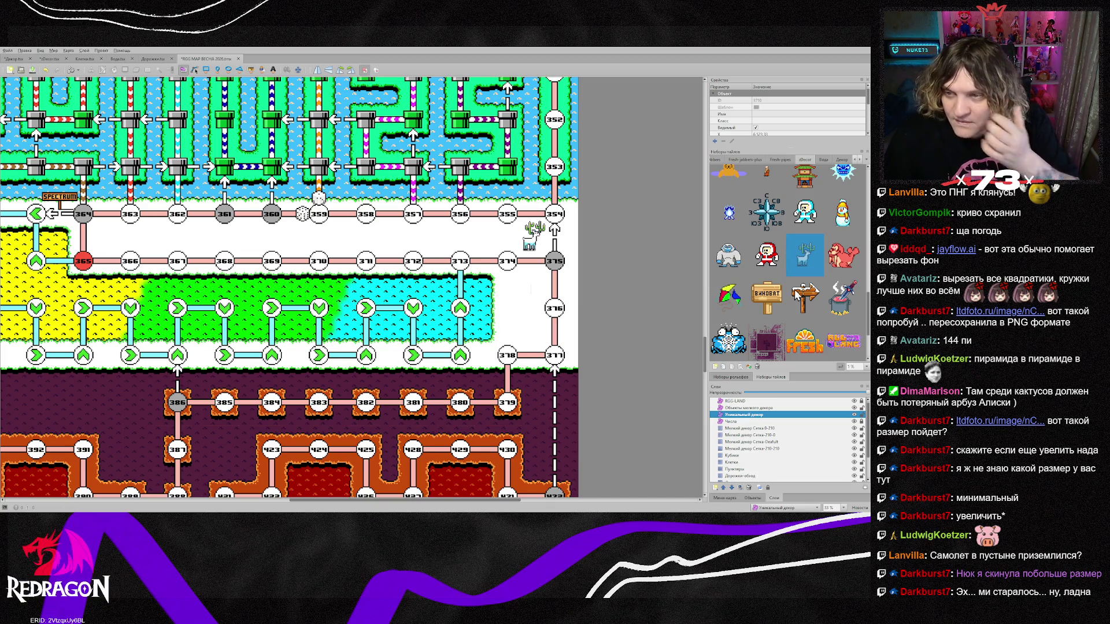
{"action": "scroll", "coordinate": [796, 296], "scroll_direction": "up", "scroll_amount": 3}
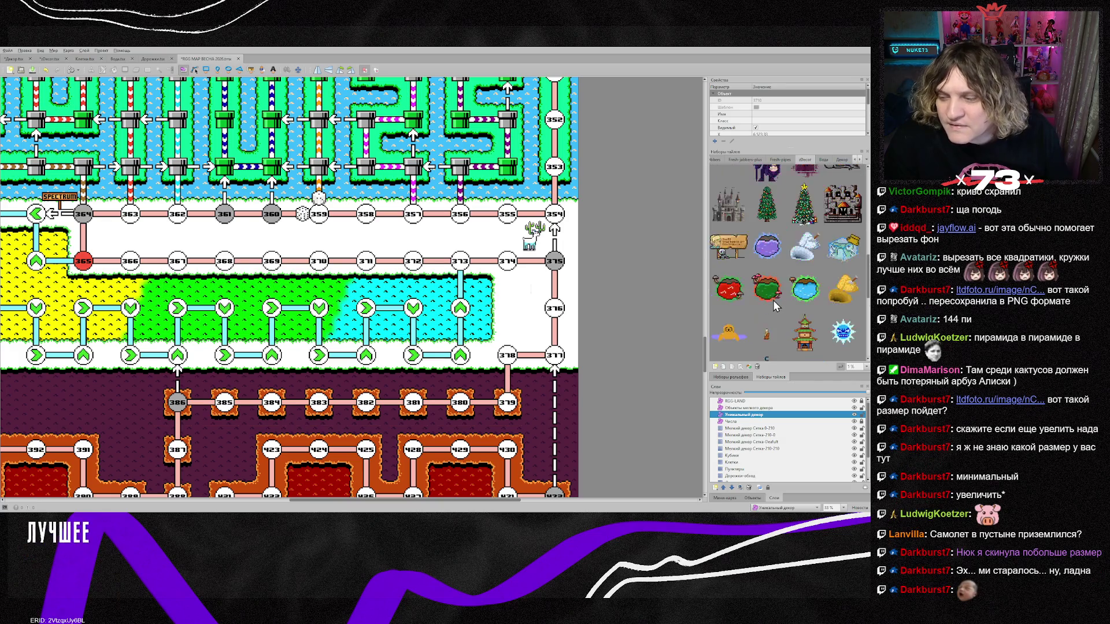
{"action": "scroll", "coordinate": [772, 300], "scroll_direction": "up", "scroll_amount": 1}
{"action": "scroll", "coordinate": [772, 300], "scroll_direction": "up", "scroll_amount": 3}
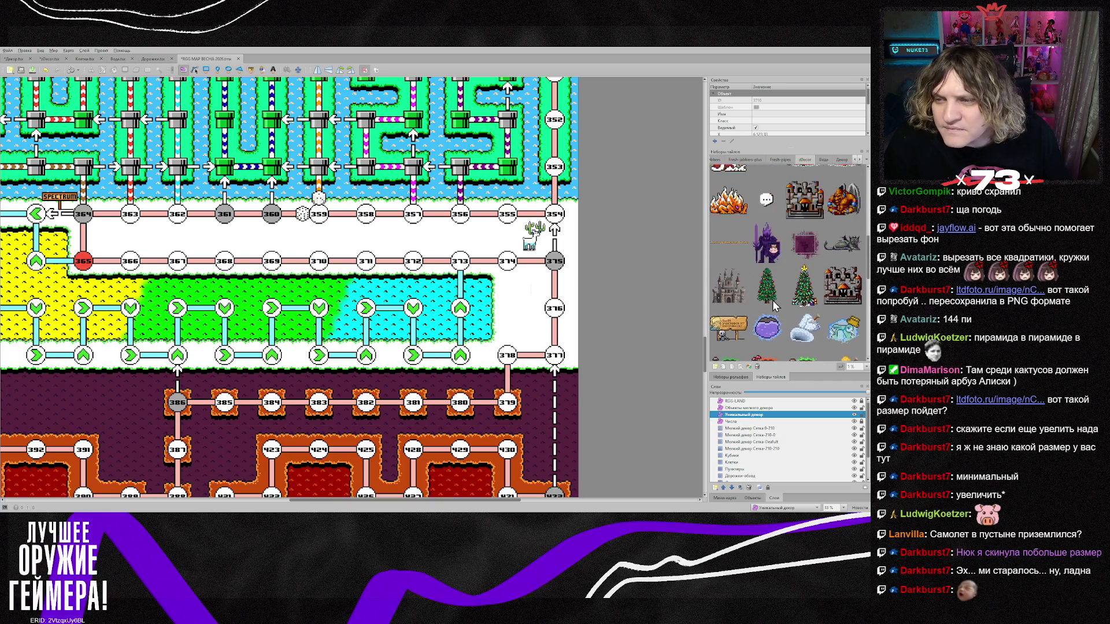
{"action": "scroll", "coordinate": [769, 300], "scroll_direction": "up", "scroll_amount": 3}
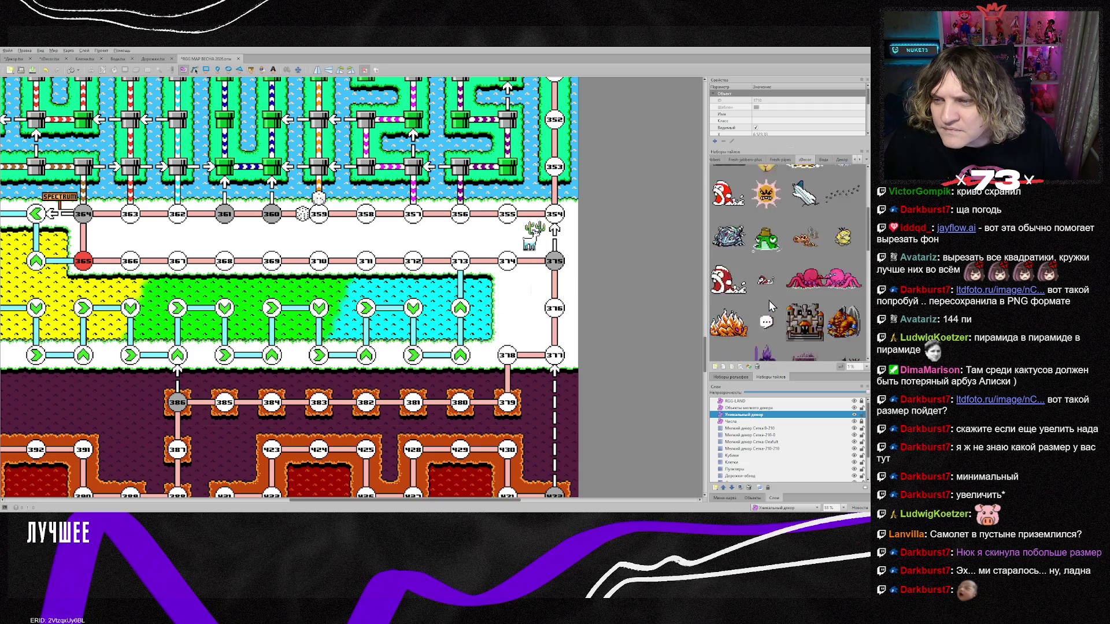
{"action": "scroll", "coordinate": [768, 303], "scroll_direction": "up", "scroll_amount": 2}
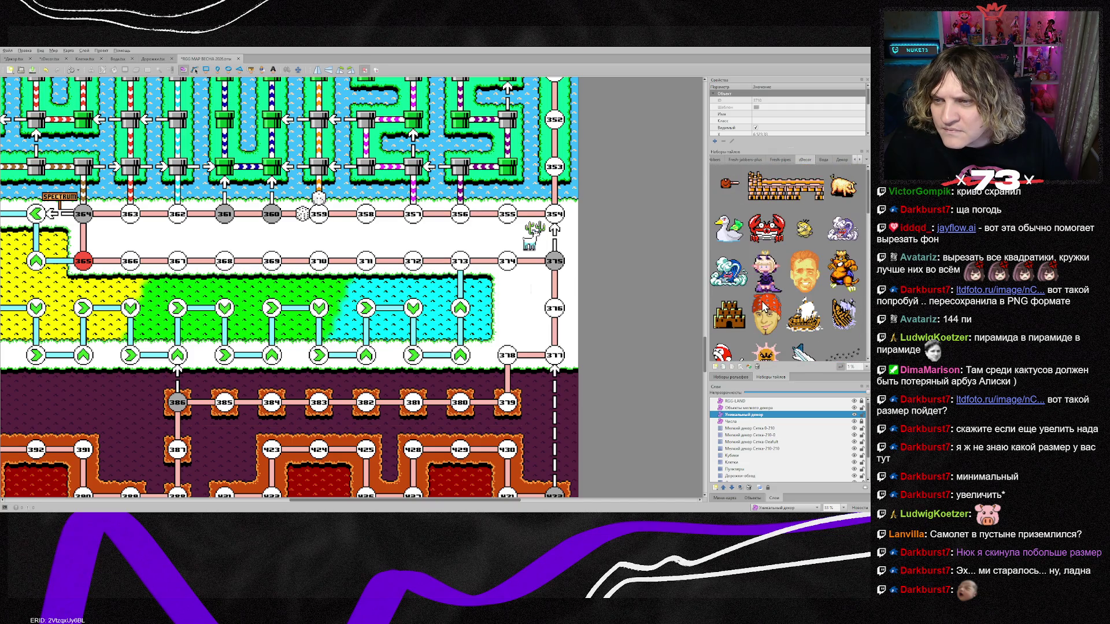
{"action": "scroll", "coordinate": [763, 306], "scroll_direction": "down", "scroll_amount": 10}
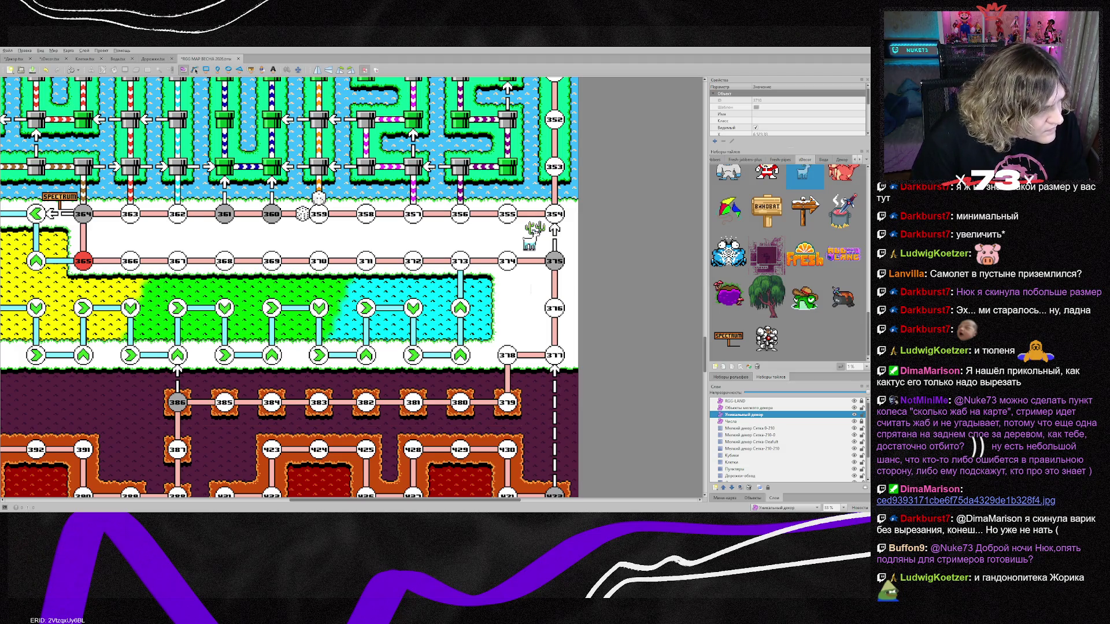
Zoom into the Adventure Island items sheet and box the small red character with the Rectangular Marquee.
{"action": "key", "text": "alt+Tab"}
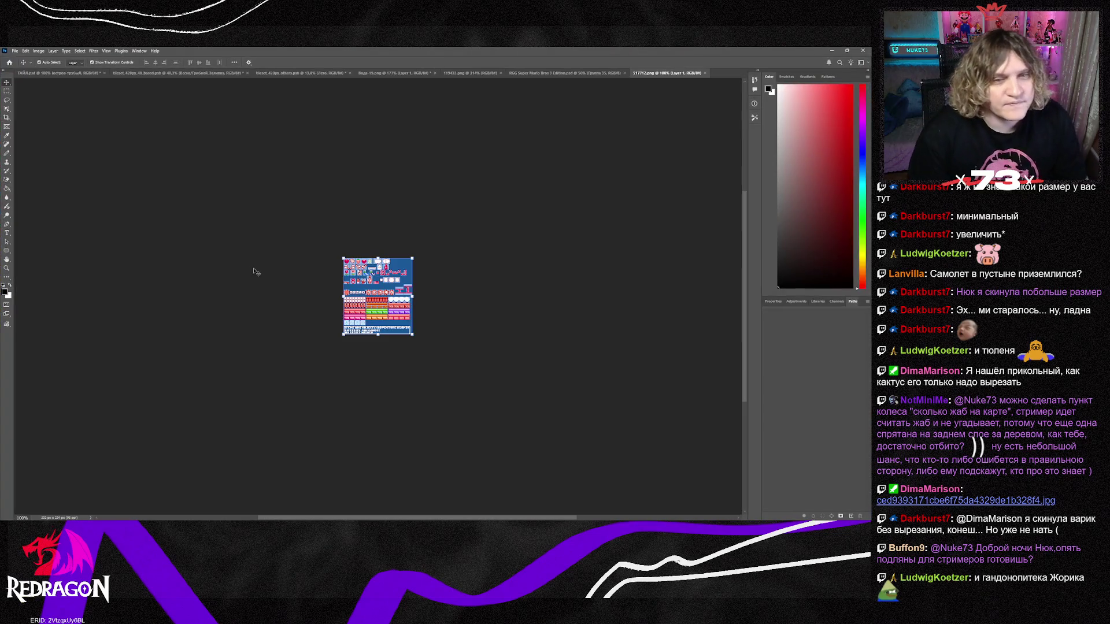
{"action": "scroll", "coordinate": [391, 313], "scroll_direction": "up", "scroll_amount": 8}
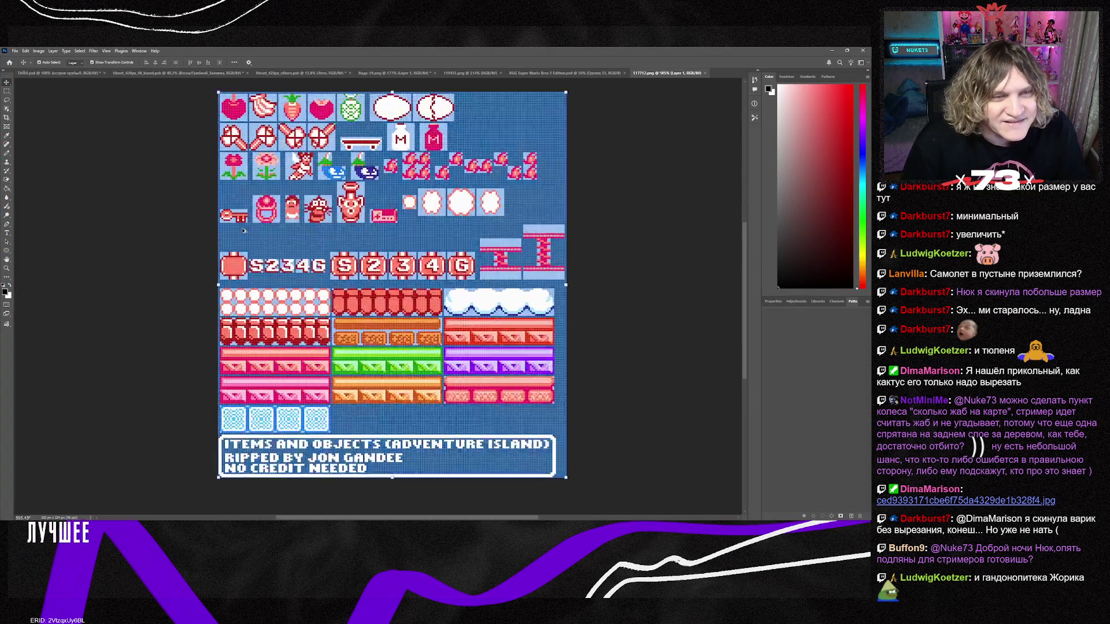
{"action": "scroll", "coordinate": [177, 338], "scroll_direction": "up", "scroll_amount": 3}
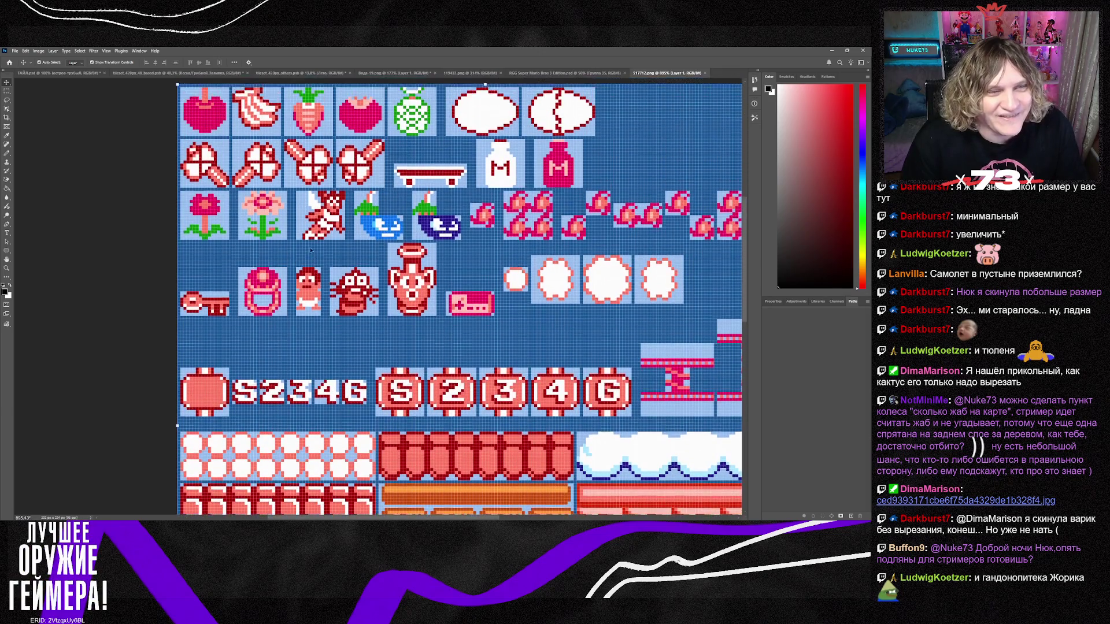
{"action": "left_click", "coordinate": [7, 92]}
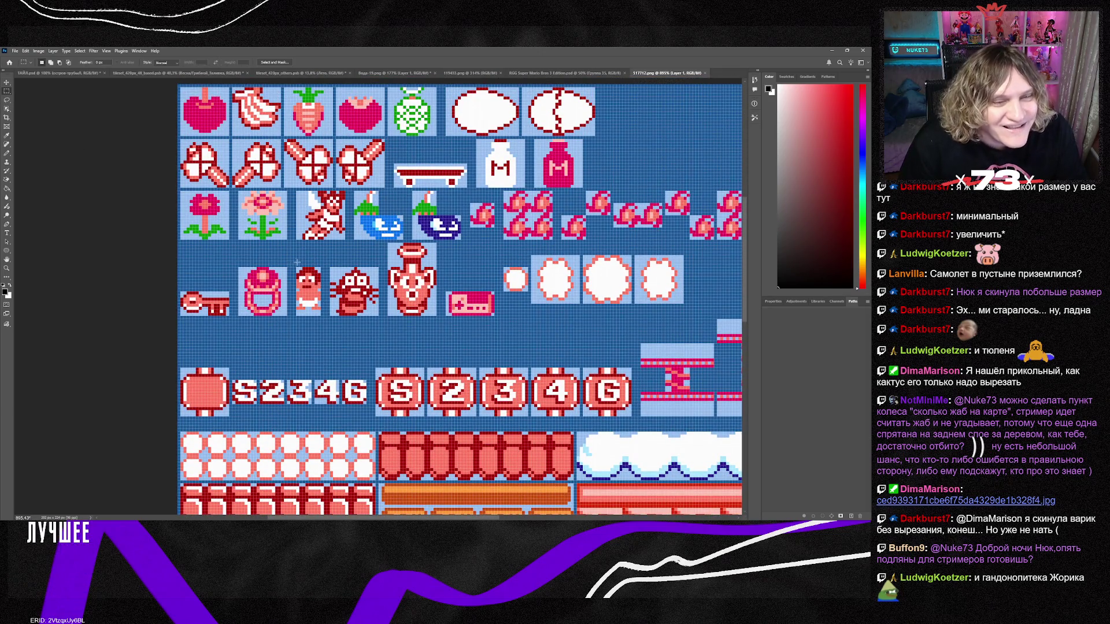
{"action": "mouse_move", "coordinate": [322, 265]}
{"action": "left_mouse_down"}
{"action": "mouse_move", "coordinate": [296, 267]}
{"action": "mouse_move", "coordinate": [294, 318]}
{"action": "left_mouse_up"}
{"action": "scroll", "coordinate": [446, 288], "scroll_direction": "up", "scroll_amount": 1}
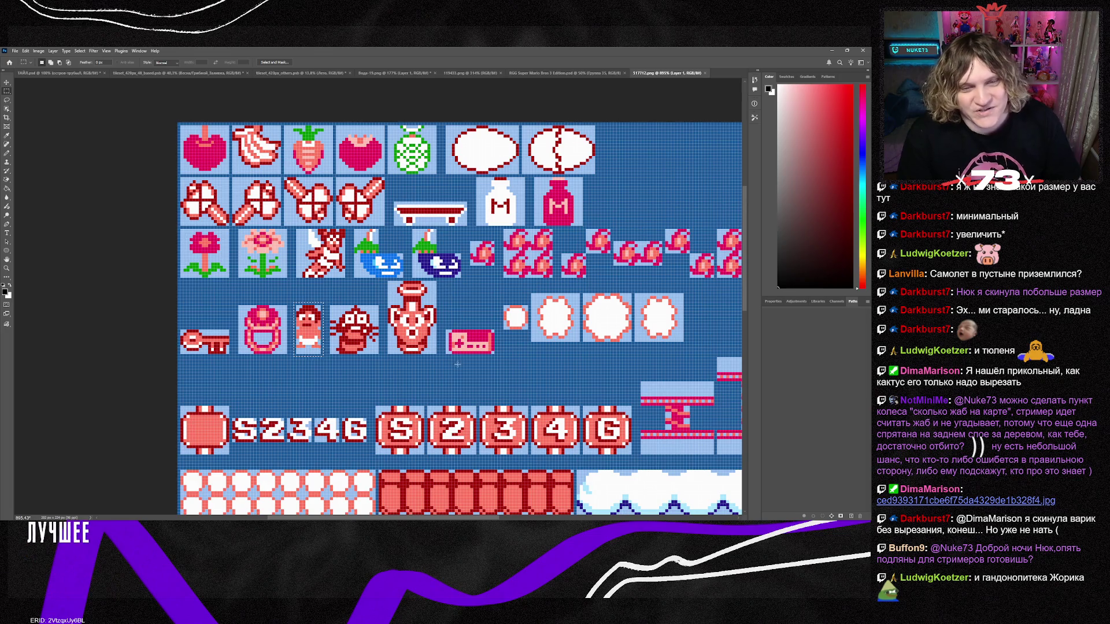
{"action": "scroll", "coordinate": [446, 288], "scroll_direction": "down", "scroll_amount": 5}
{"action": "scroll", "coordinate": [438, 375], "scroll_direction": "up", "scroll_amount": 7}
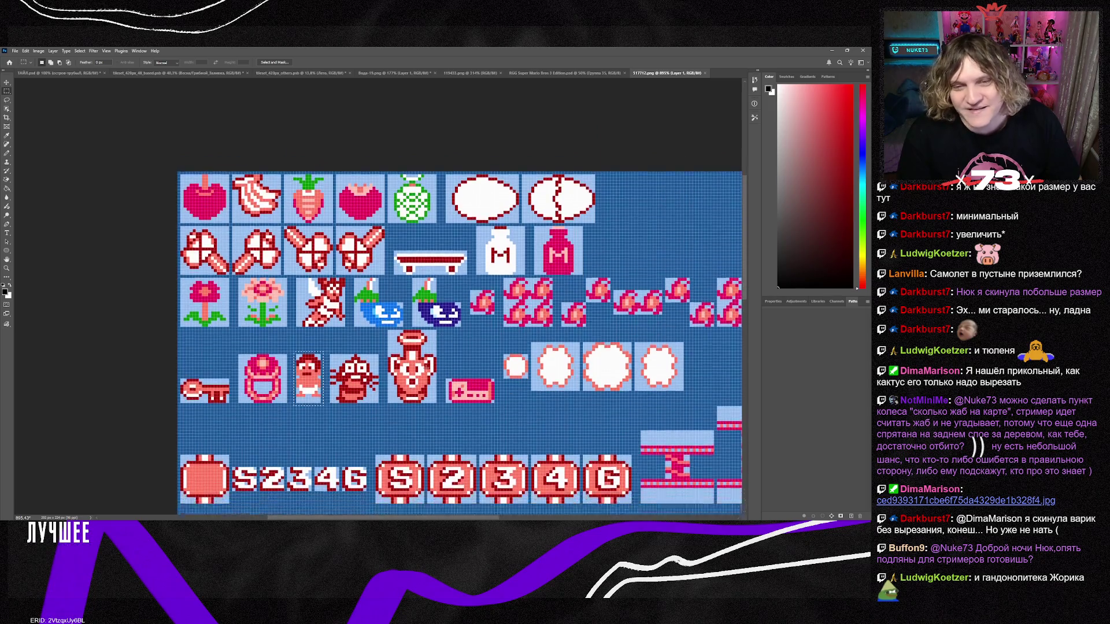
{"action": "scroll", "coordinate": [431, 364], "scroll_direction": "down", "scroll_amount": 1}
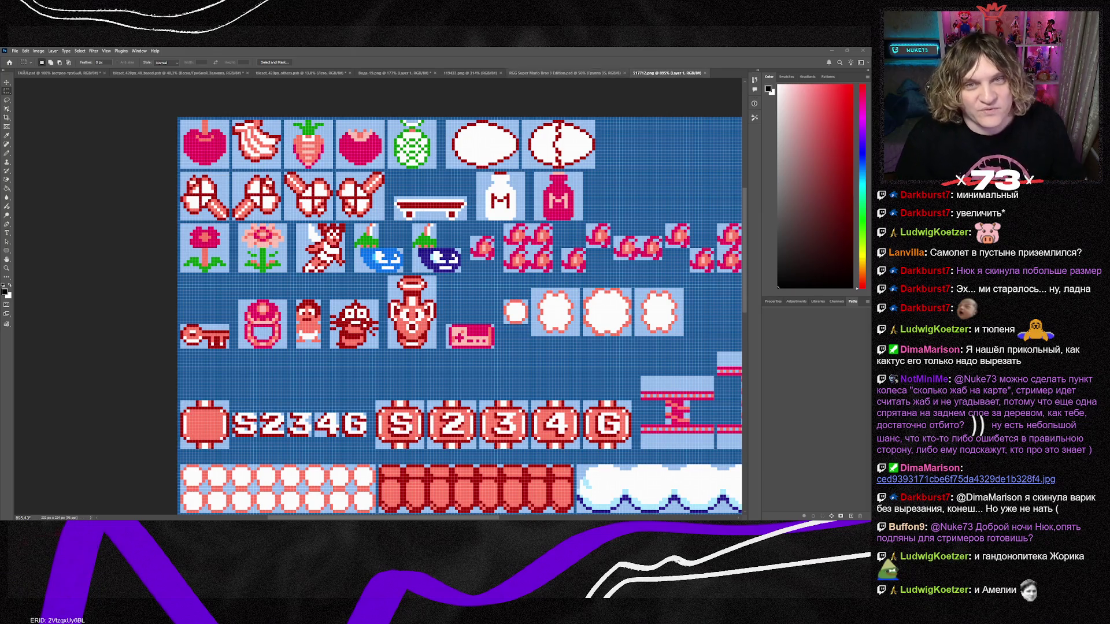
Close the RGG Super Mario Bros 3 Edition document and switch to 119433.png.
{"action": "left_click", "coordinate": [532, 73]}
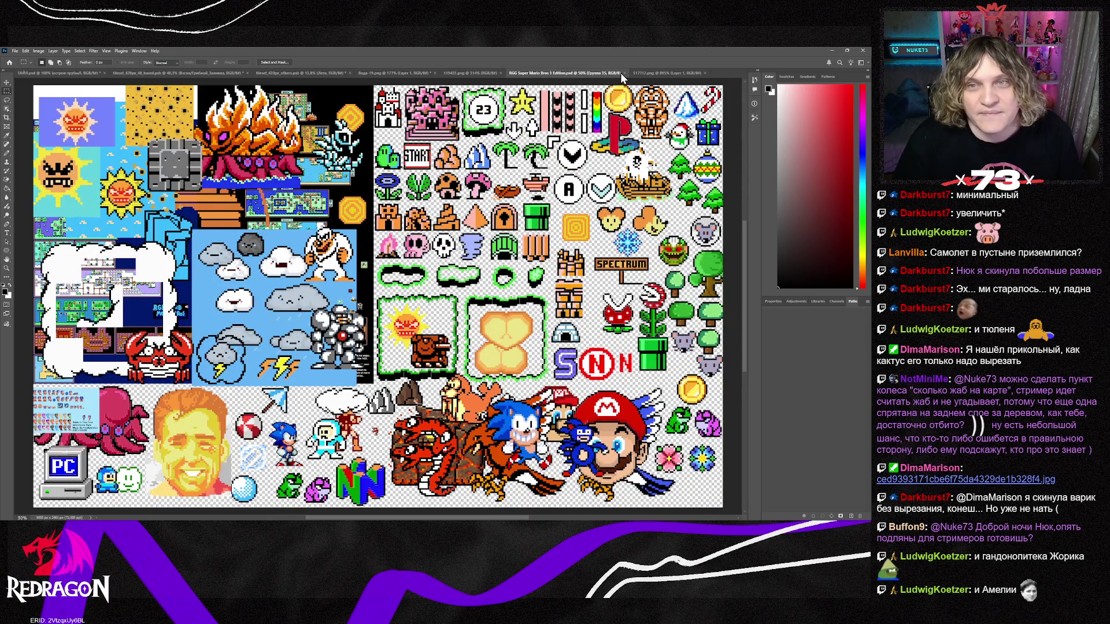
{"action": "left_click", "coordinate": [623, 73]}
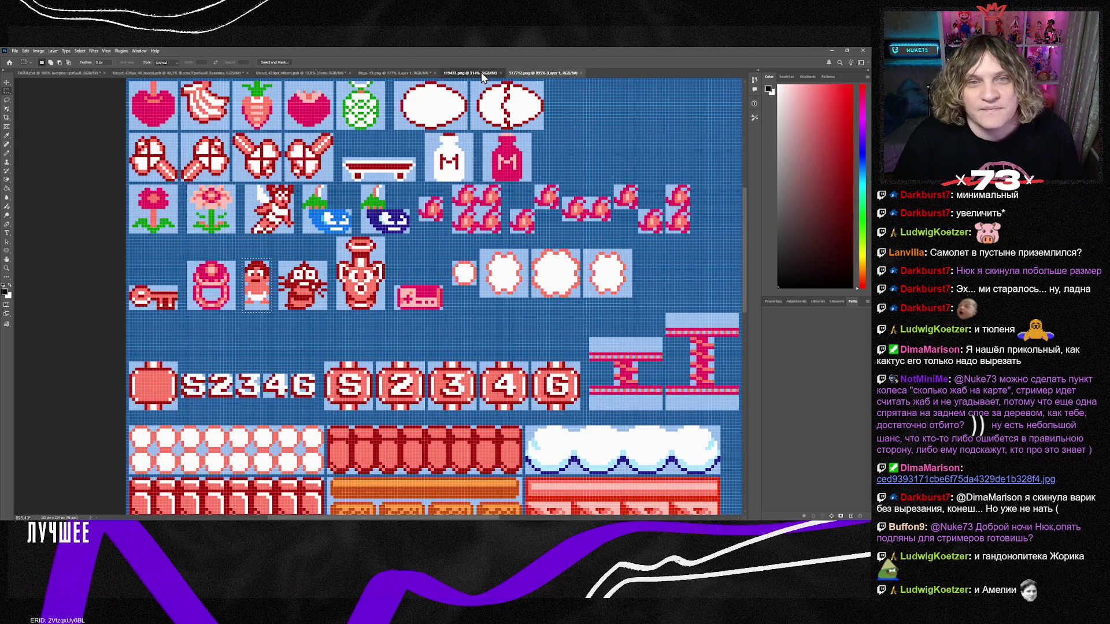
{"action": "left_click", "coordinate": [481, 71]}
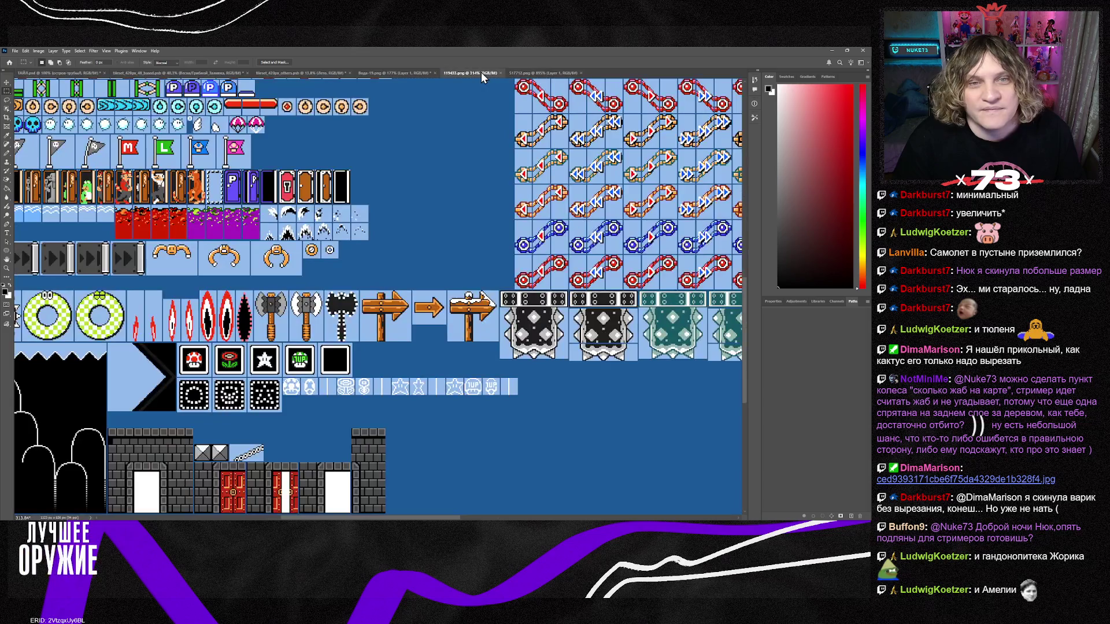
Paste the copied sprite into the empty Вода-19.png canvas and enlarge it about ten times.
{"action": "left_click", "coordinate": [406, 74]}
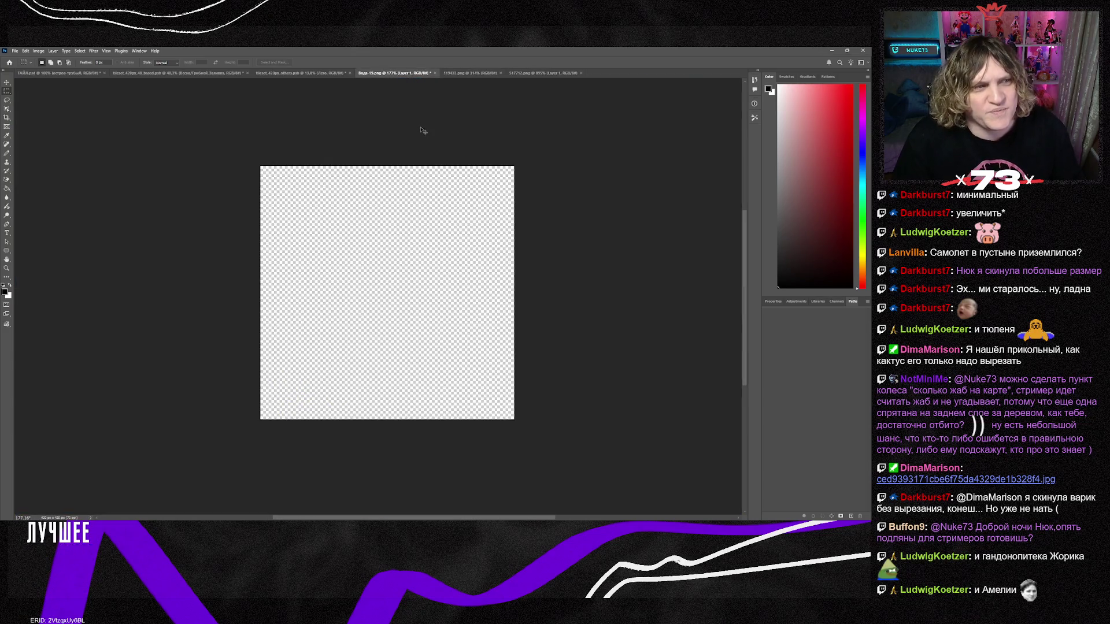
{"action": "key", "text": "ctrl+v"}
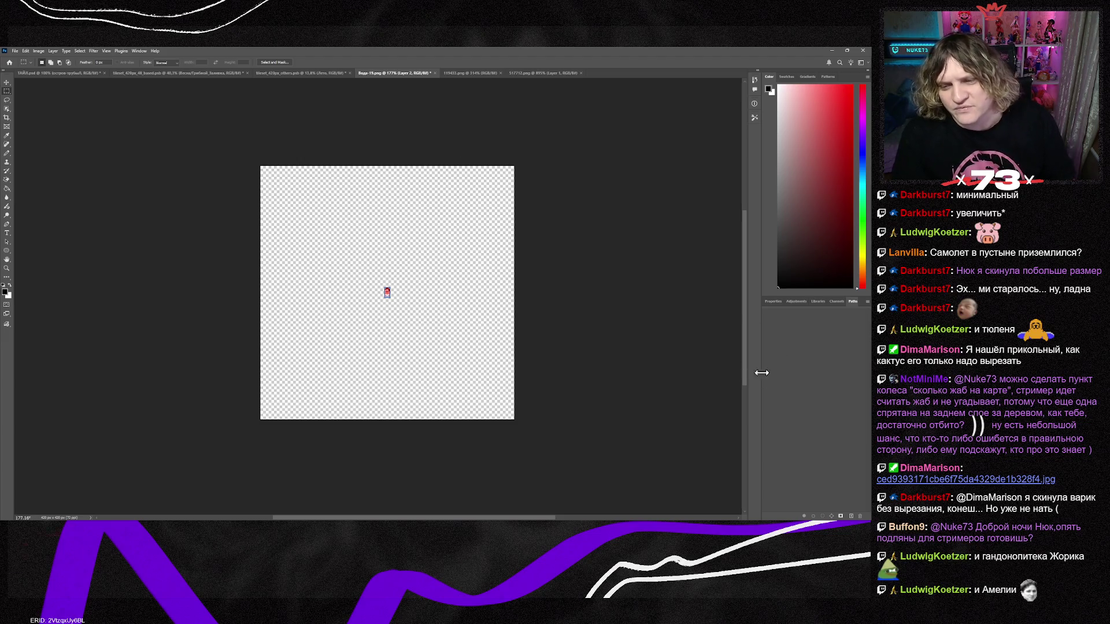
{"action": "key", "text": "ctrl+t"}
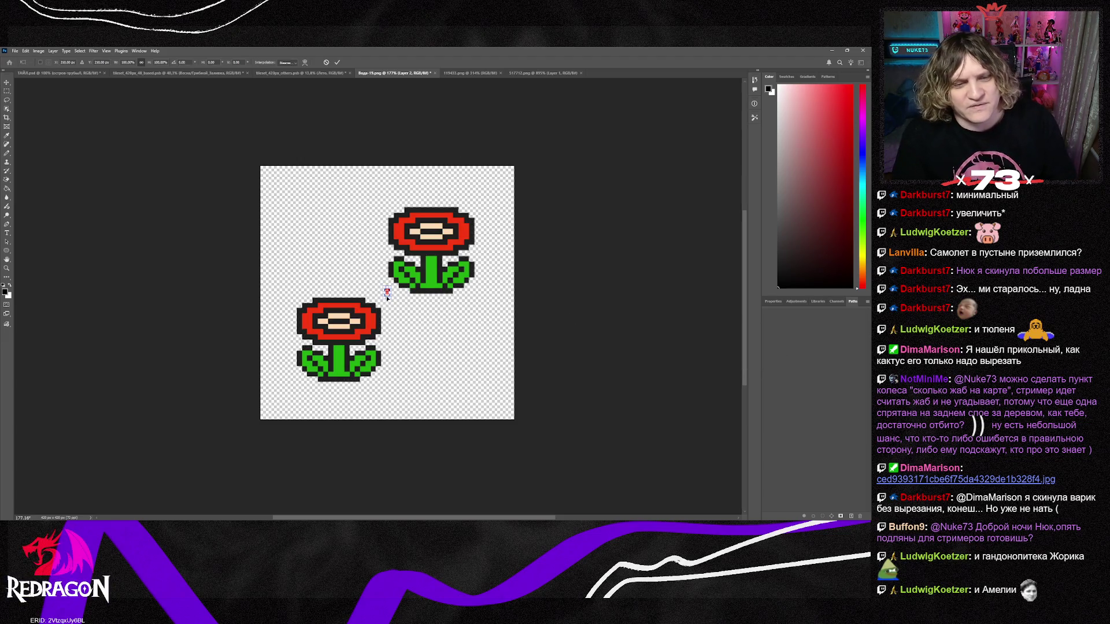
{"action": "mouse_move", "coordinate": [393, 296]}
{"action": "left_mouse_down"}
{"action": "mouse_move", "coordinate": [435, 378]}
{"action": "mouse_move", "coordinate": [374, 354]}
{"action": "left_mouse_up"}
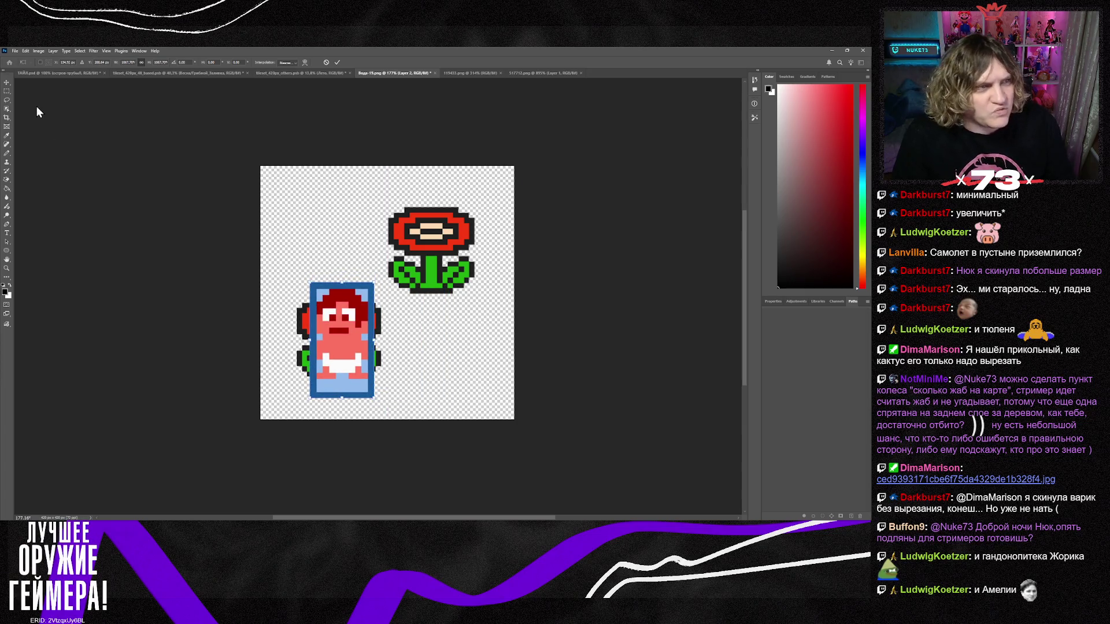
{"action": "key", "text": "Return"}
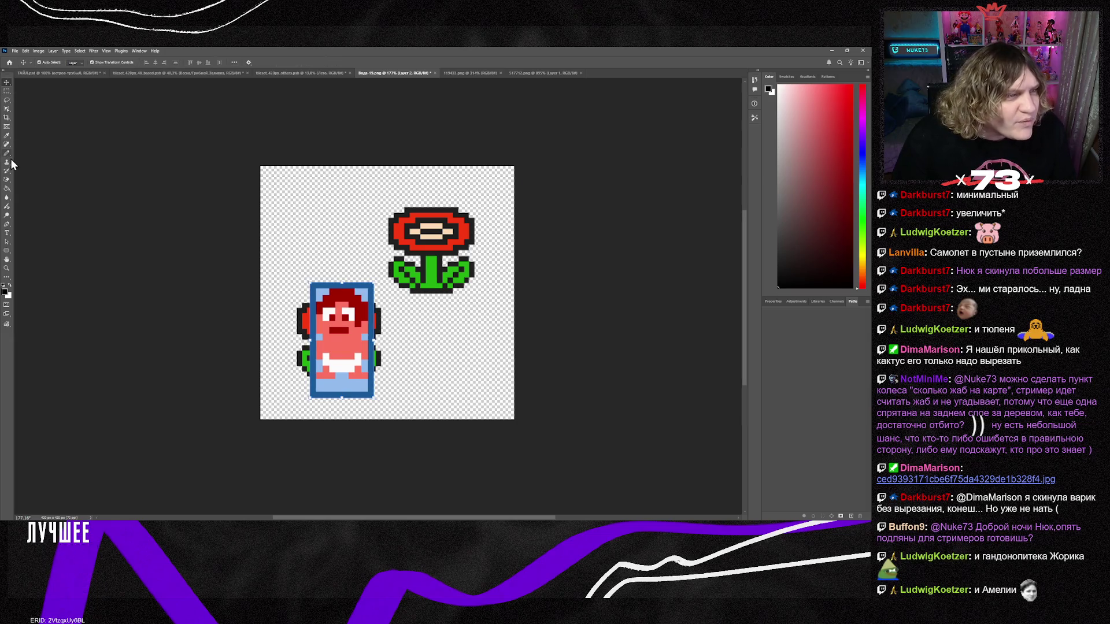
Use the Magic Eraser to remove the dark-blue frame and the light-blue pixels around the sprite.
{"action": "left_click", "coordinate": [7, 180]}
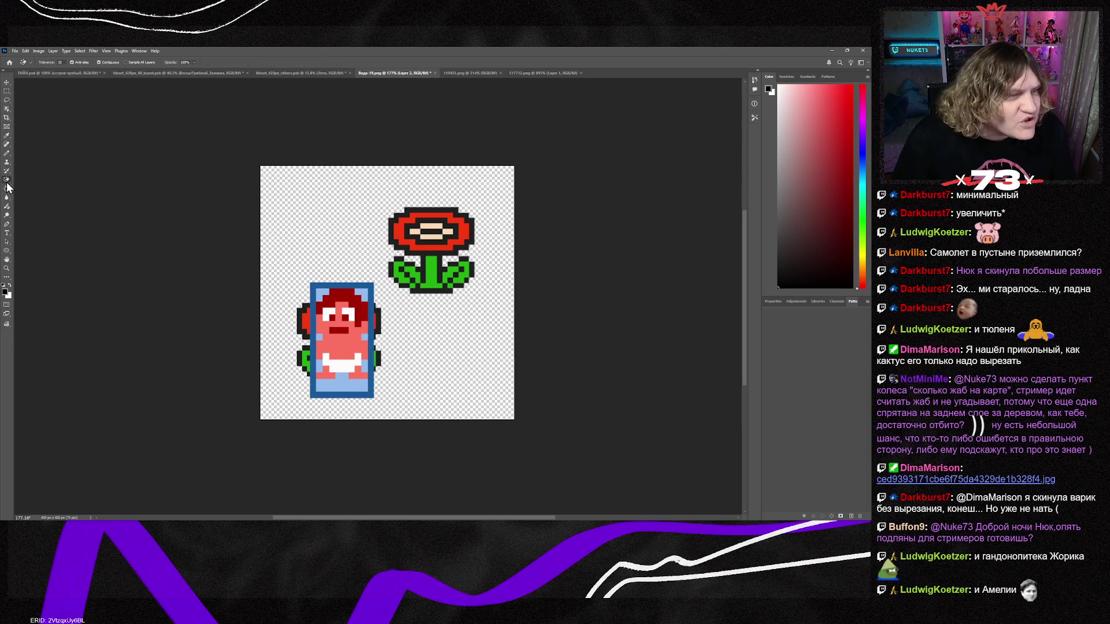
{"action": "left_click", "coordinate": [367, 289]}
{"action": "left_click", "coordinate": [324, 293]}
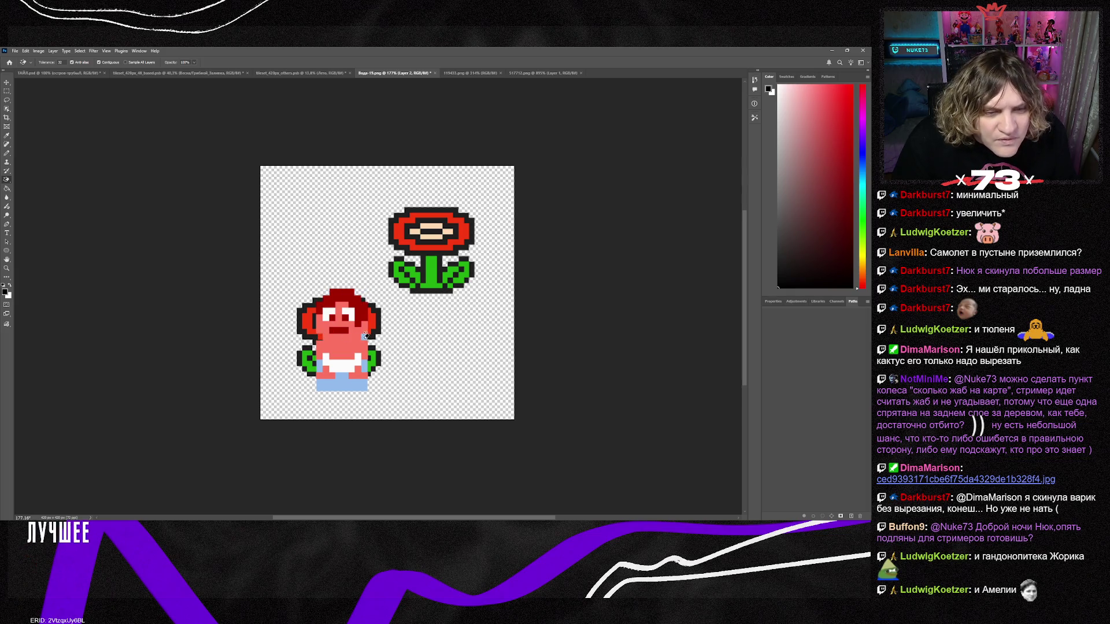
{"action": "left_click", "coordinate": [346, 377]}
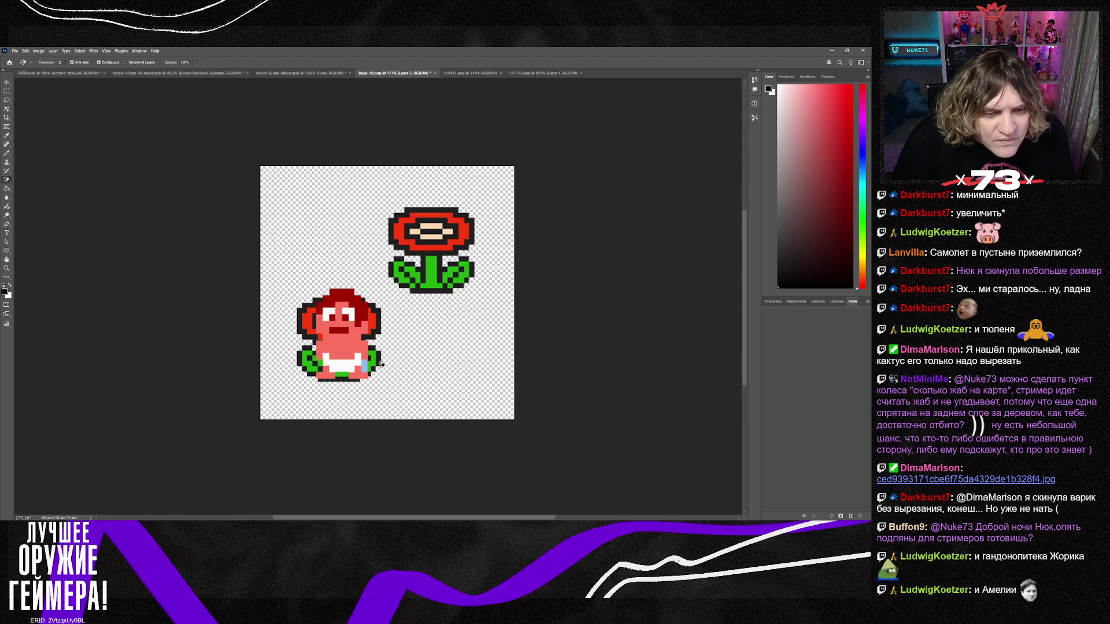
{"action": "left_click", "coordinate": [365, 363]}
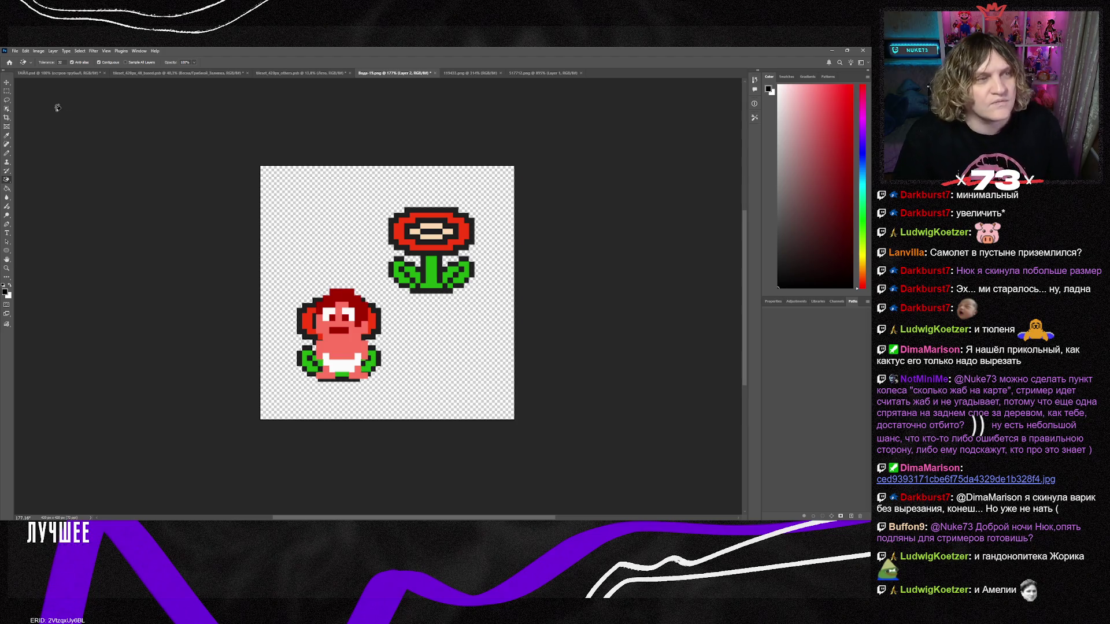
Move the baby sprite slightly down and right on the canvas, then return to Tiled.
{"action": "key", "text": "v"}
{"action": "mouse_move", "coordinate": [357, 361]}
{"action": "left_mouse_down"}
{"action": "mouse_move", "coordinate": [379, 307]}
{"action": "mouse_move", "coordinate": [401, 322]}
{"action": "left_mouse_up"}
{"action": "key", "text": "Delete"}
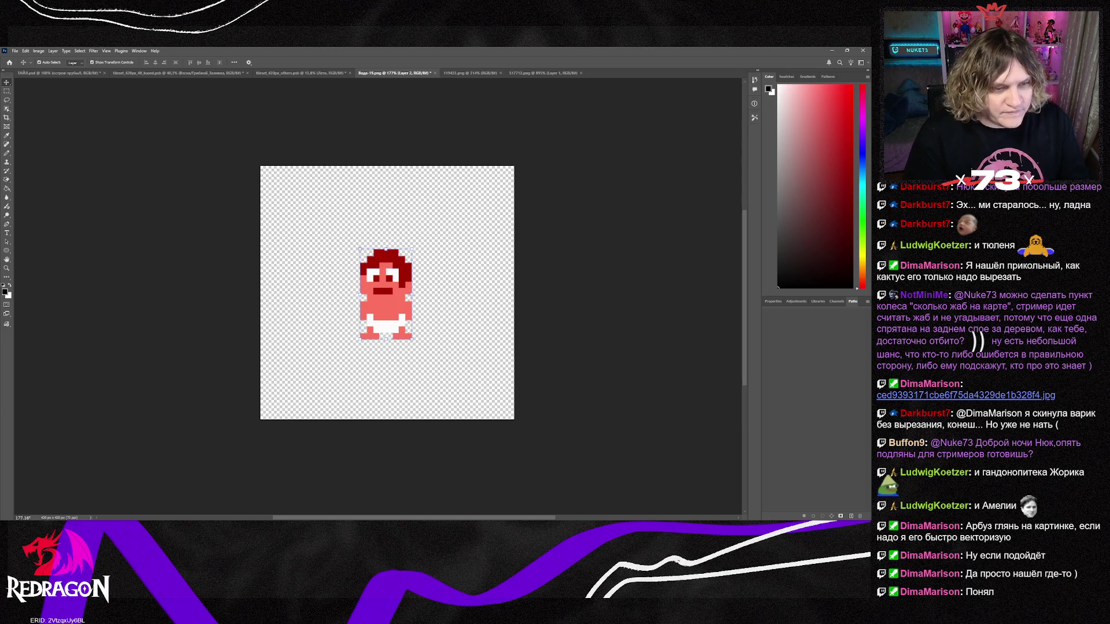
{"action": "key", "text": "alt+Tab"}
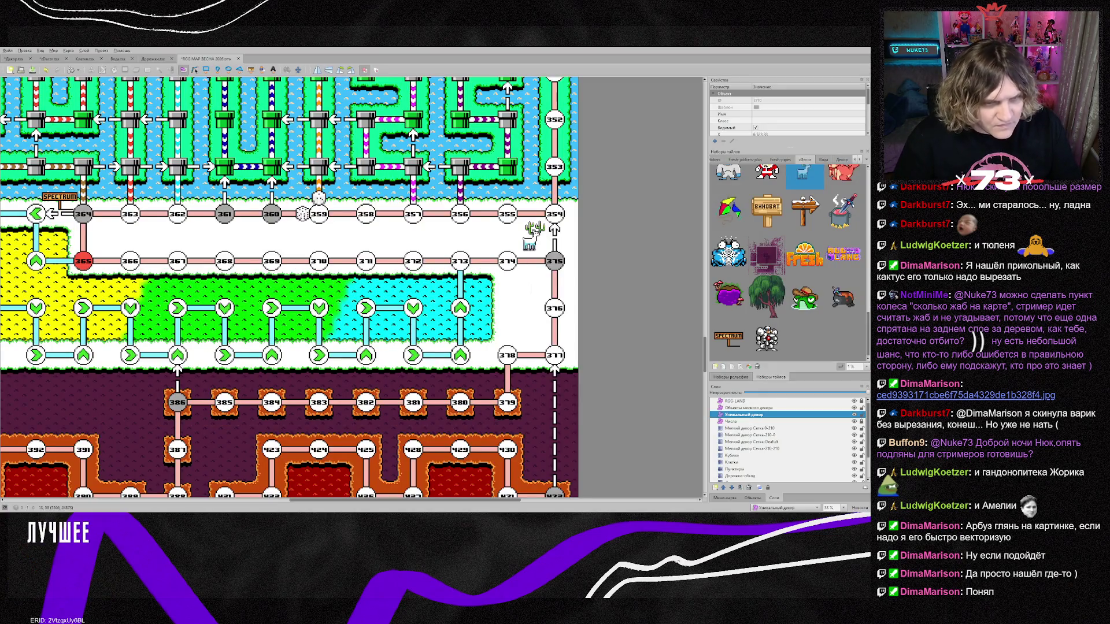
Scroll and pan across the whole numbered board, then switch to the zDecor.tsx tileset.
{"action": "scroll", "coordinate": [532, 419], "scroll_direction": "up", "scroll_amount": 2}
{"action": "scroll", "coordinate": [290, 289], "scroll_direction": "up", "scroll_amount": 2}
{"action": "scroll", "coordinate": [289, 289], "scroll_direction": "down", "scroll_amount": 5}
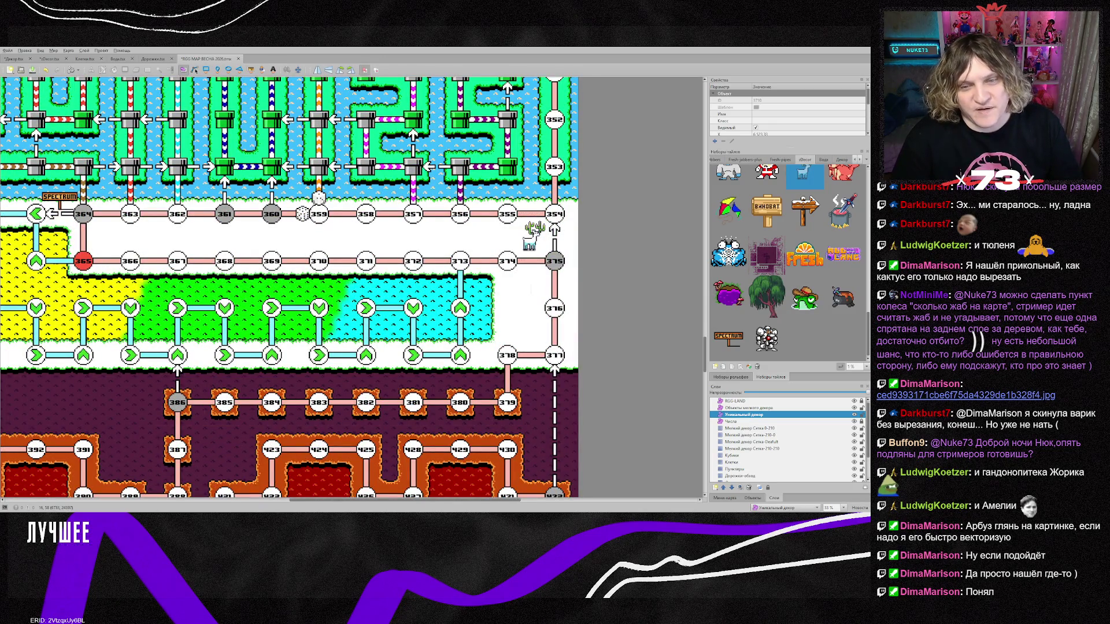
{"action": "scroll", "coordinate": [289, 289], "scroll_direction": "up", "scroll_amount": 20}
{"action": "scroll", "coordinate": [289, 289], "scroll_direction": "up", "scroll_amount": 5}
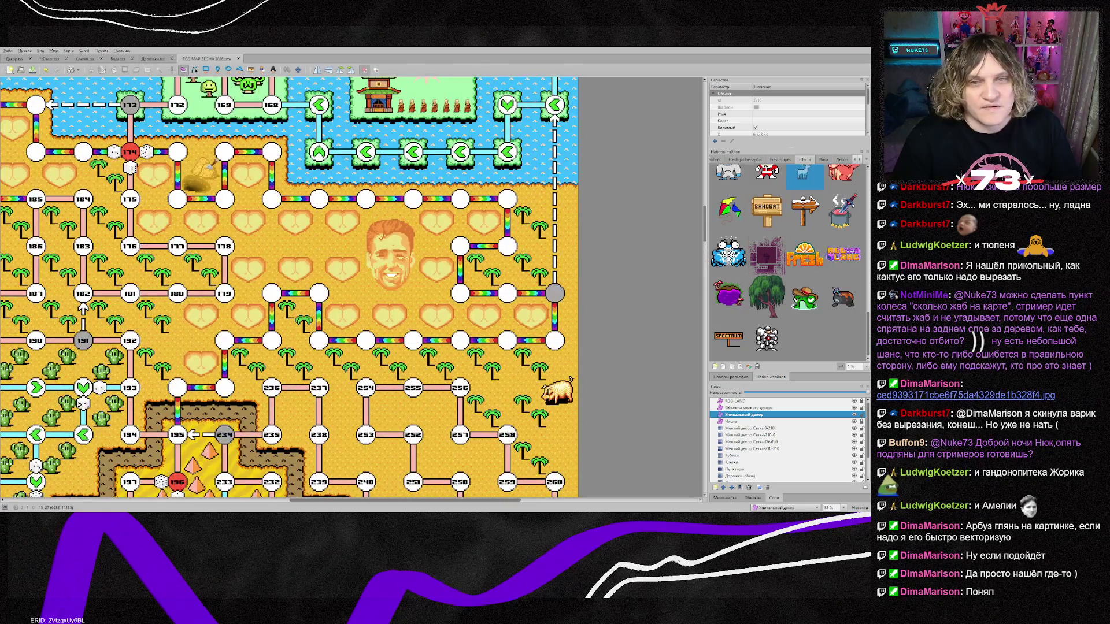
{"action": "scroll", "coordinate": [289, 289], "scroll_direction": "up", "scroll_amount": 10}
{"action": "scroll", "coordinate": [289, 289], "scroll_direction": "up", "scroll_amount": 5}
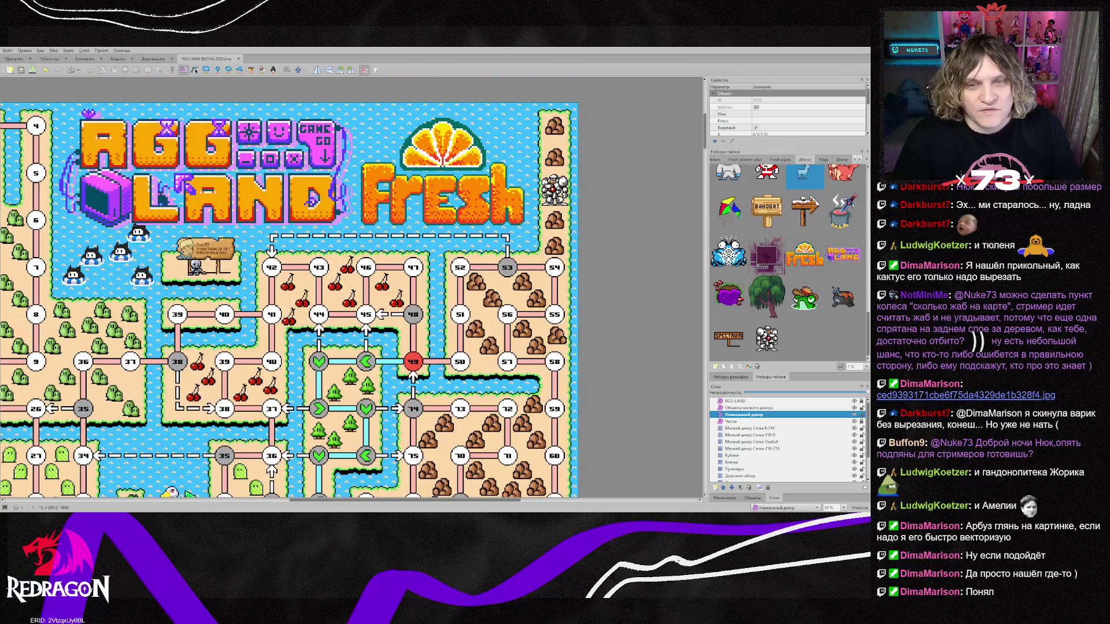
{"action": "scroll", "coordinate": [289, 289], "scroll_direction": "down", "scroll_amount": 15}
{"action": "scroll", "coordinate": [289, 290], "scroll_direction": "down", "scroll_amount": 5}
{"action": "scroll", "coordinate": [289, 289], "scroll_direction": "up", "scroll_amount": 5}
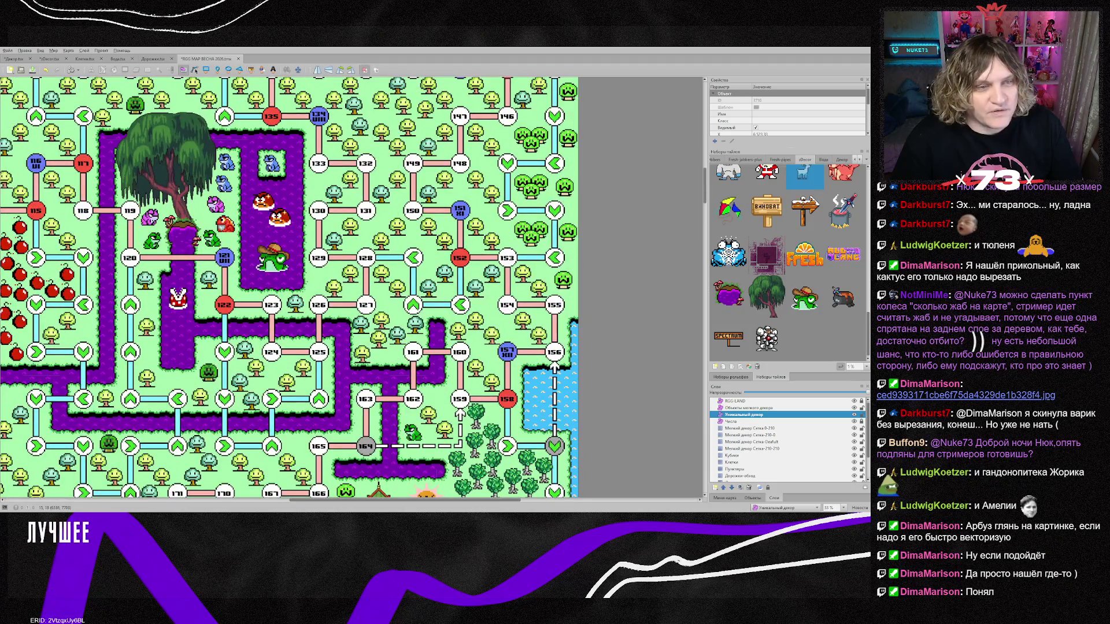
{"action": "scroll", "coordinate": [177, 83], "scroll_direction": "up", "scroll_amount": 3}
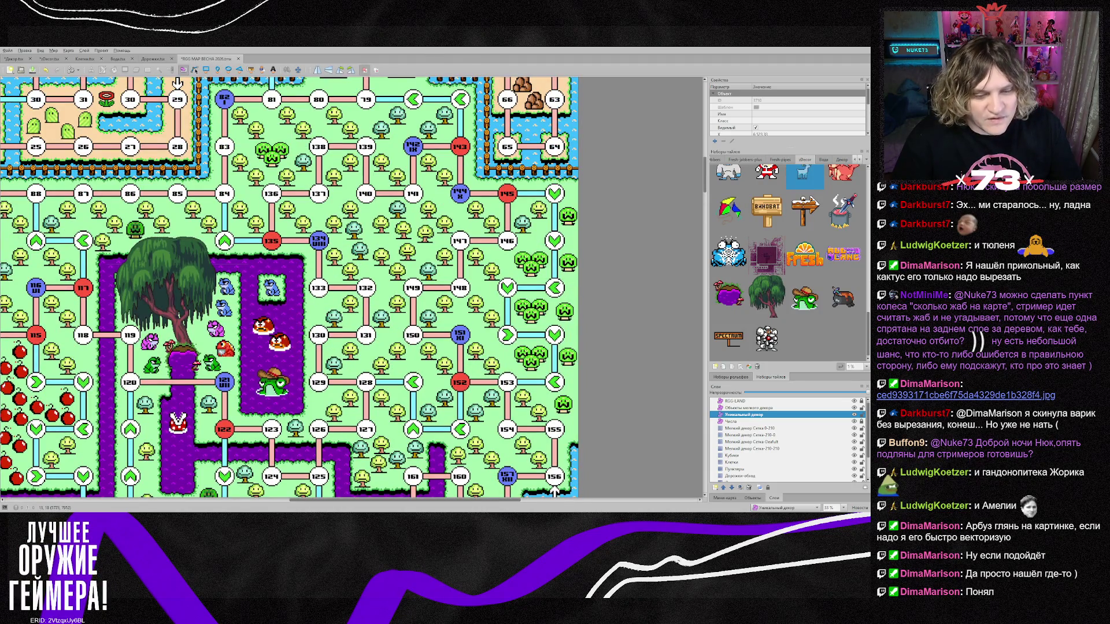
{"action": "scroll", "coordinate": [269, 272], "scroll_direction": "left", "scroll_amount": 3}
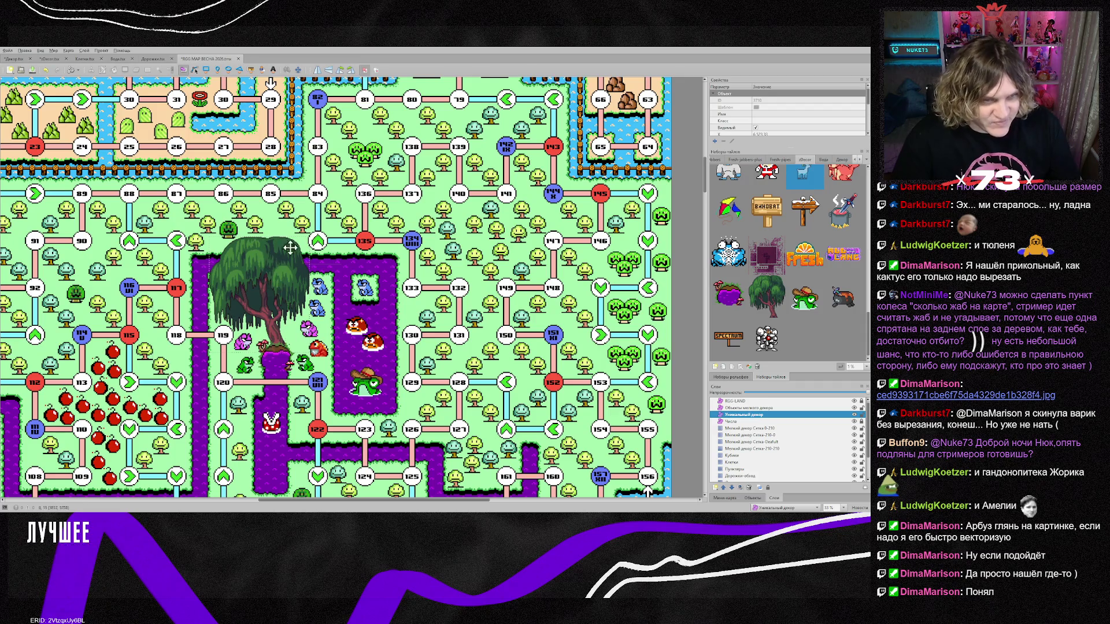
{"action": "mouse_move", "coordinate": [472, 501]}
{"action": "left_mouse_down"}
{"action": "mouse_move", "coordinate": [418, 498]}
{"action": "mouse_move", "coordinate": [477, 501]}
{"action": "left_mouse_up"}
{"action": "scroll", "coordinate": [441, 393], "scroll_direction": "down", "scroll_amount": 10}
{"action": "scroll", "coordinate": [441, 391], "scroll_direction": "up", "scroll_amount": 1}
{"action": "scroll", "coordinate": [442, 391], "scroll_direction": "up", "scroll_amount": 1}
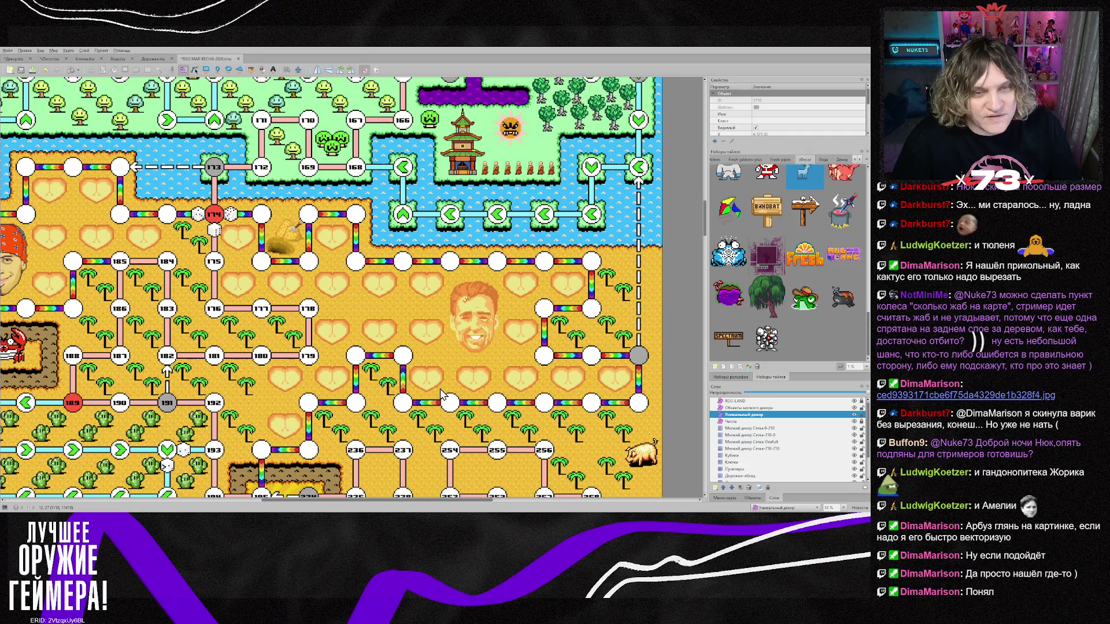
{"action": "scroll", "coordinate": [441, 394], "scroll_direction": "down", "scroll_amount": 12}
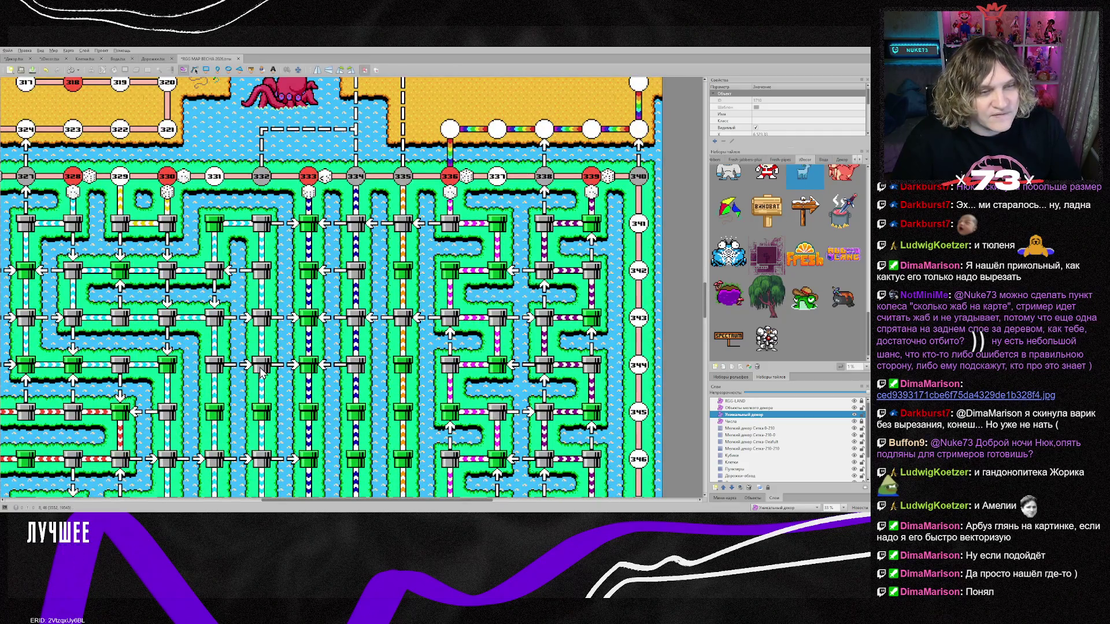
{"action": "mouse_move", "coordinate": [327, 501]}
{"action": "left_mouse_down"}
{"action": "mouse_move", "coordinate": [273, 502]}
{"action": "mouse_move", "coordinate": [321, 502]}
{"action": "left_mouse_up"}
{"action": "scroll", "coordinate": [291, 422], "scroll_direction": "down", "scroll_amount": 5}
{"action": "scroll", "coordinate": [290, 422], "scroll_direction": "up", "scroll_amount": 5}
{"action": "scroll", "coordinate": [292, 423], "scroll_direction": "down", "scroll_amount": 8}
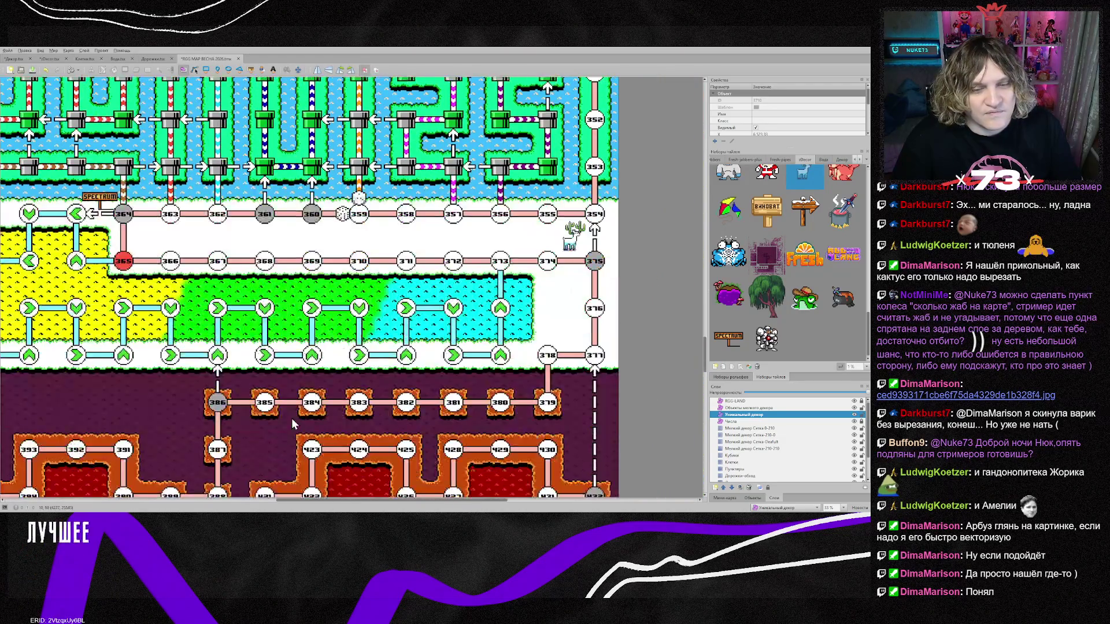
{"action": "left_click_drag", "start_coordinate": [372, 501], "coordinate": [299, 501]}
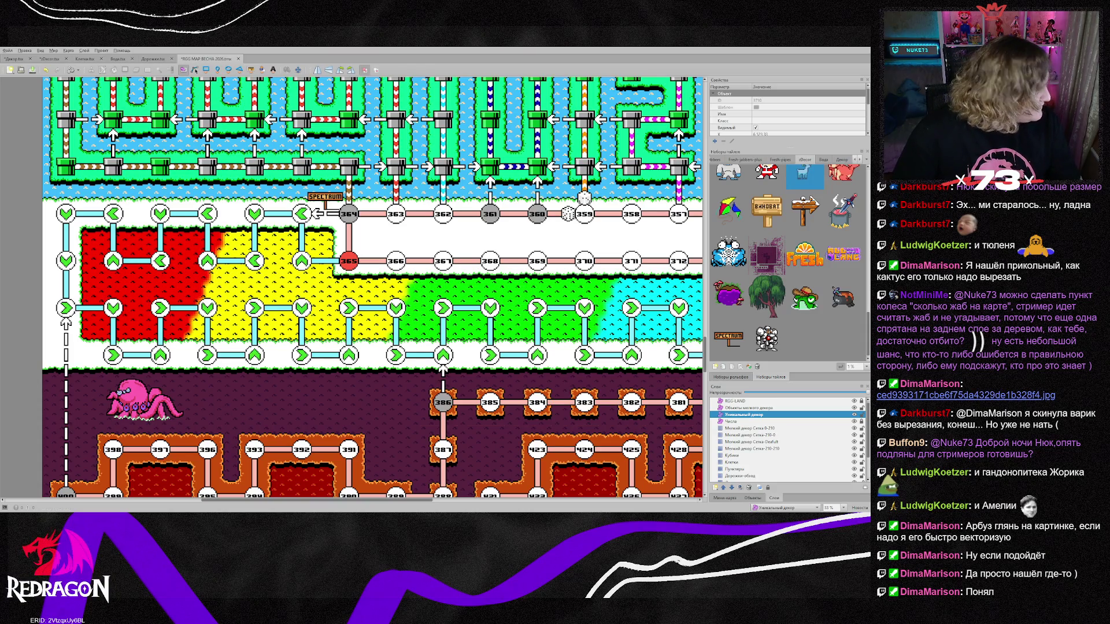
{"action": "key", "text": "ctrl+Tab"}
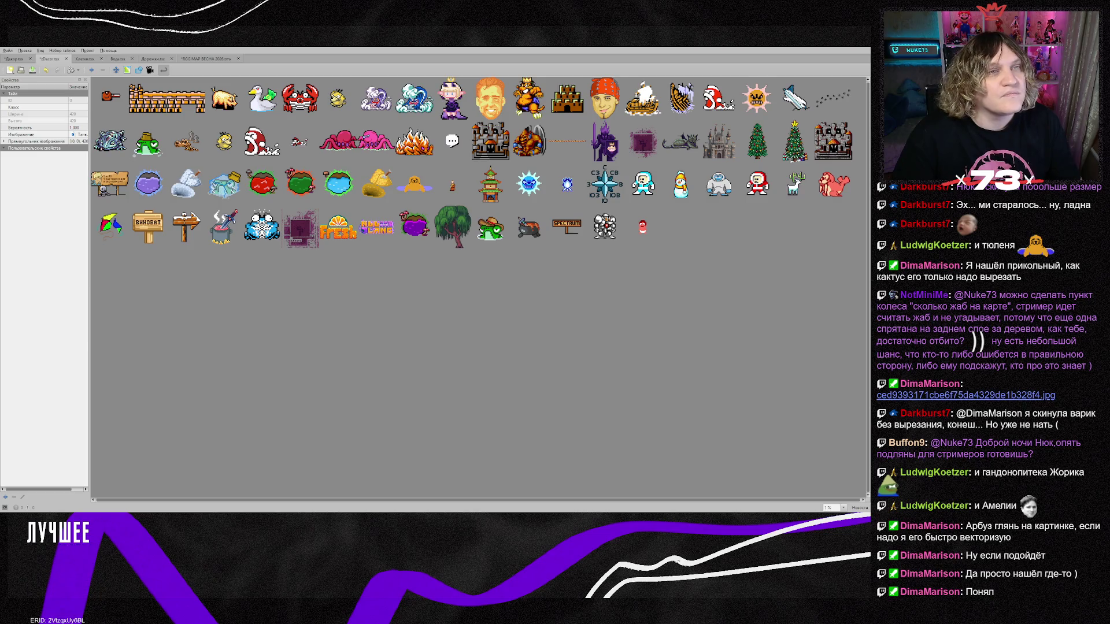
Place the red baby tile in the white corridor left of space 364, nudged a few pixels down.
{"action": "key", "text": "ctrl+Tab"}
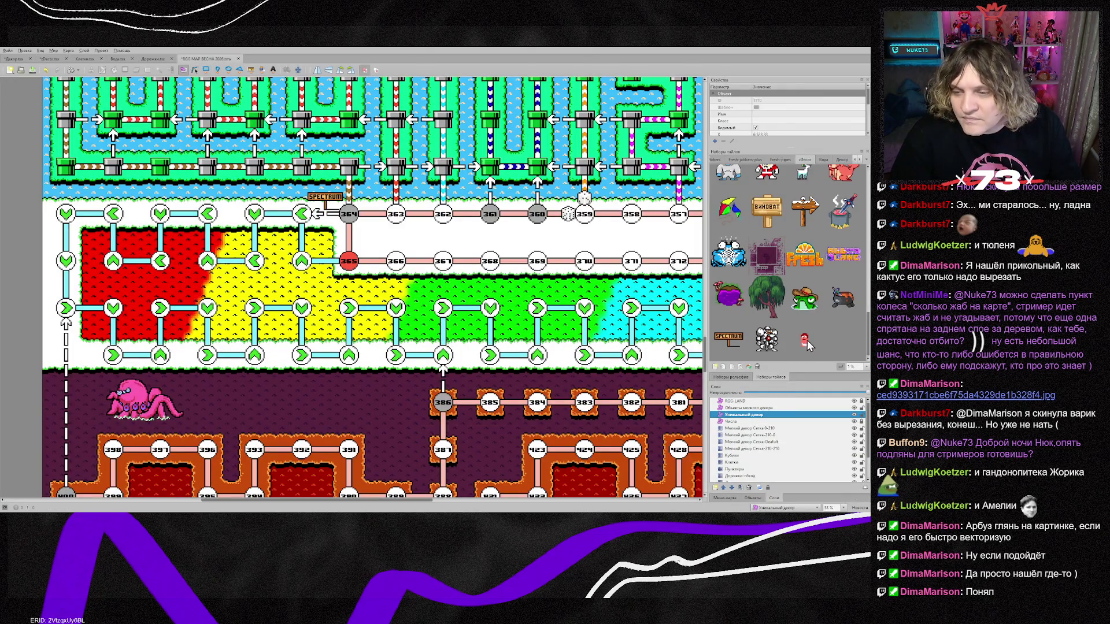
{"action": "left_click", "coordinate": [806, 341]}
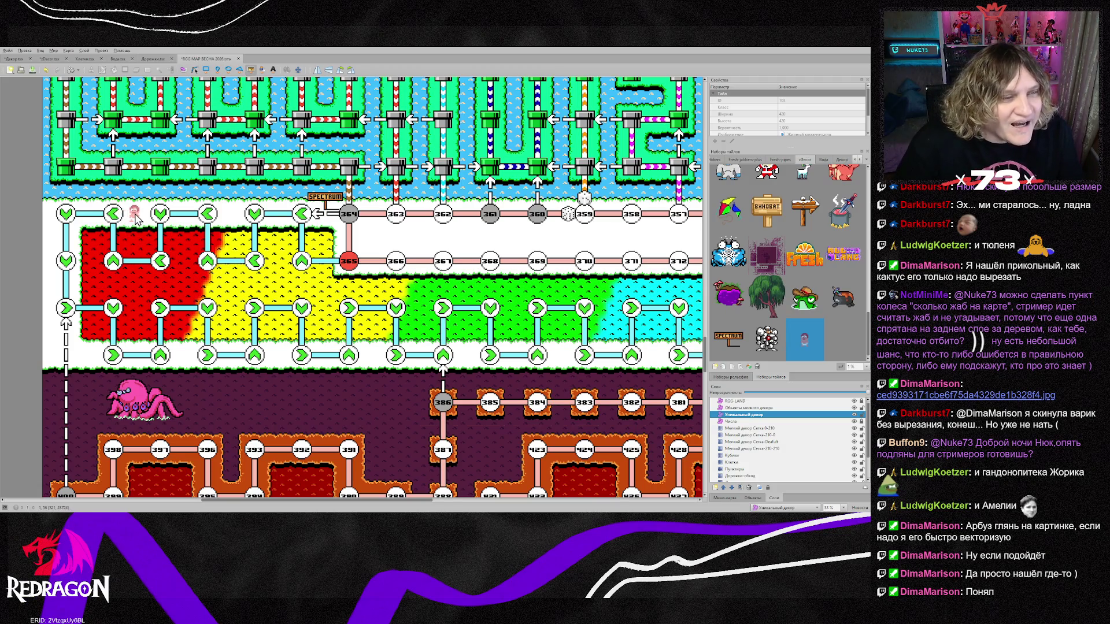
{"action": "left_click", "coordinate": [136, 215]}
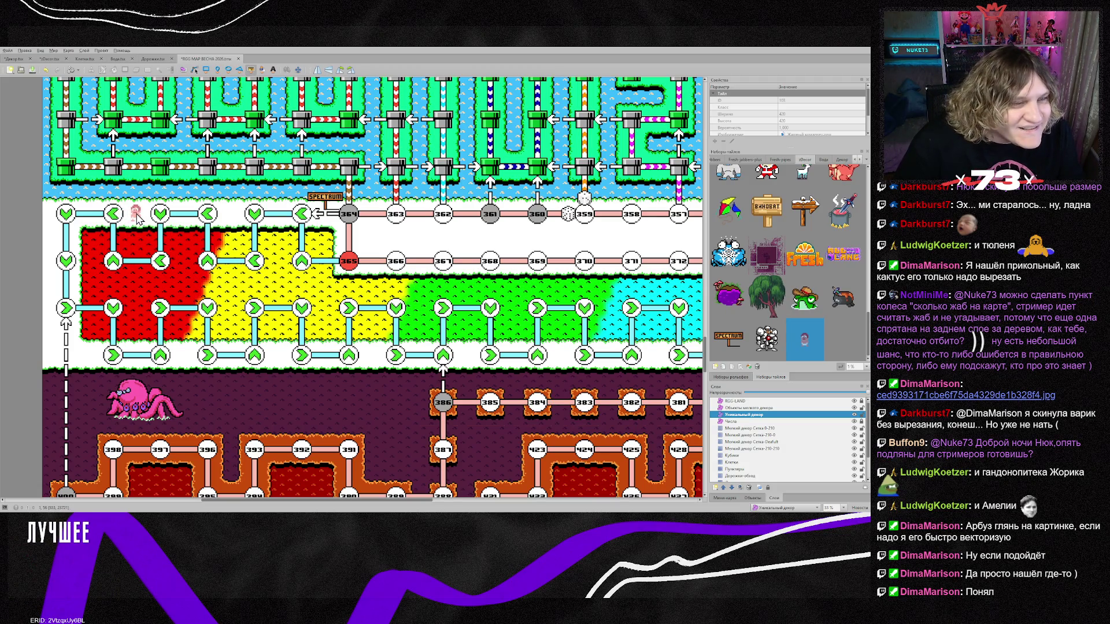
{"action": "key", "text": "Escape"}
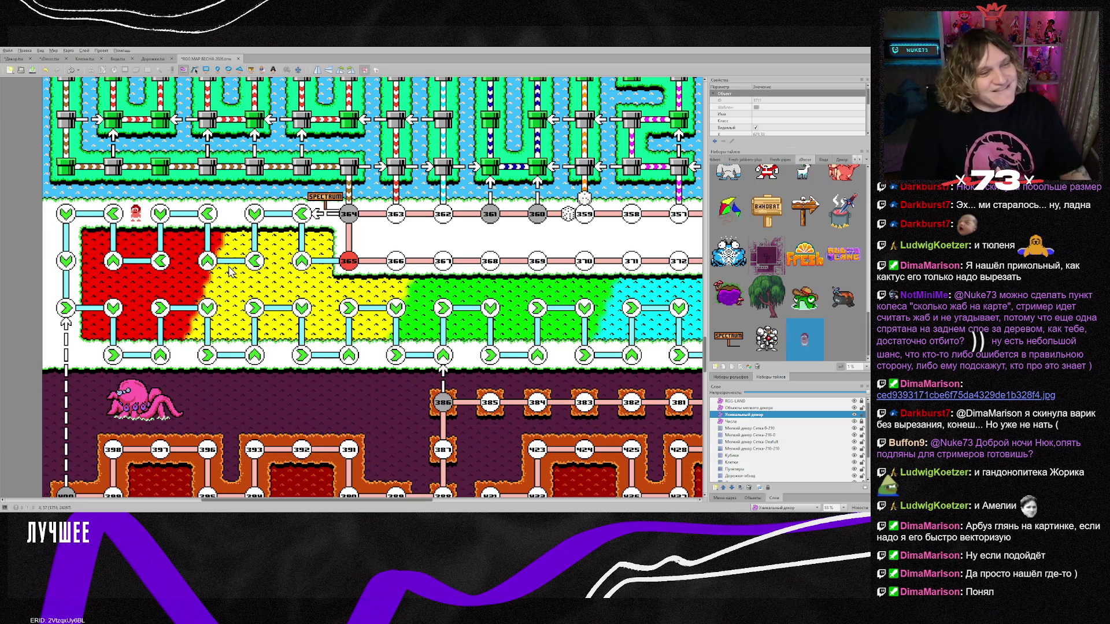
{"action": "left_click", "coordinate": [139, 220]}
{"action": "left_click_drag", "start_coordinate": [139, 220], "coordinate": [140, 222]}
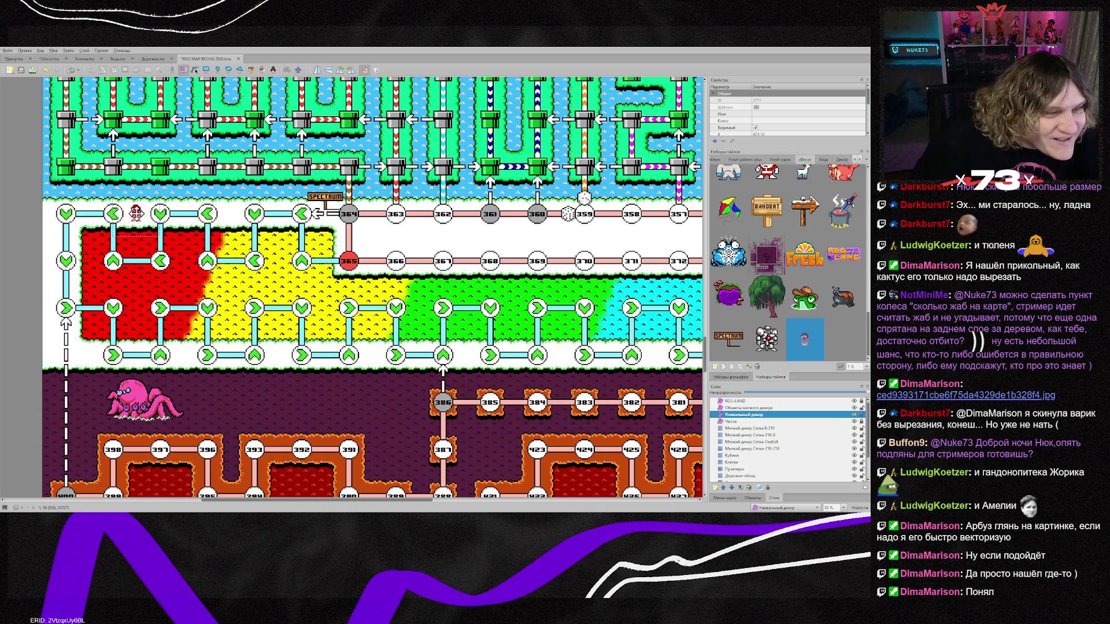
{"action": "left_click", "coordinate": [179, 284]}
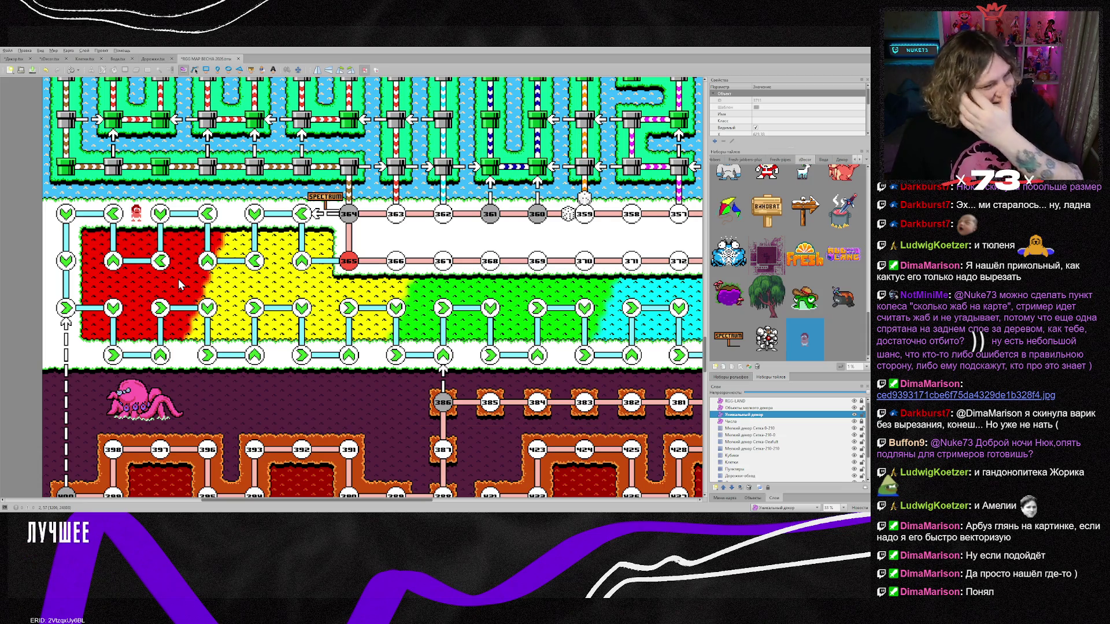
{"action": "scroll", "coordinate": [179, 285], "scroll_direction": "up", "scroll_amount": 3}
{"action": "scroll", "coordinate": [179, 285], "scroll_direction": "up", "scroll_amount": 2}
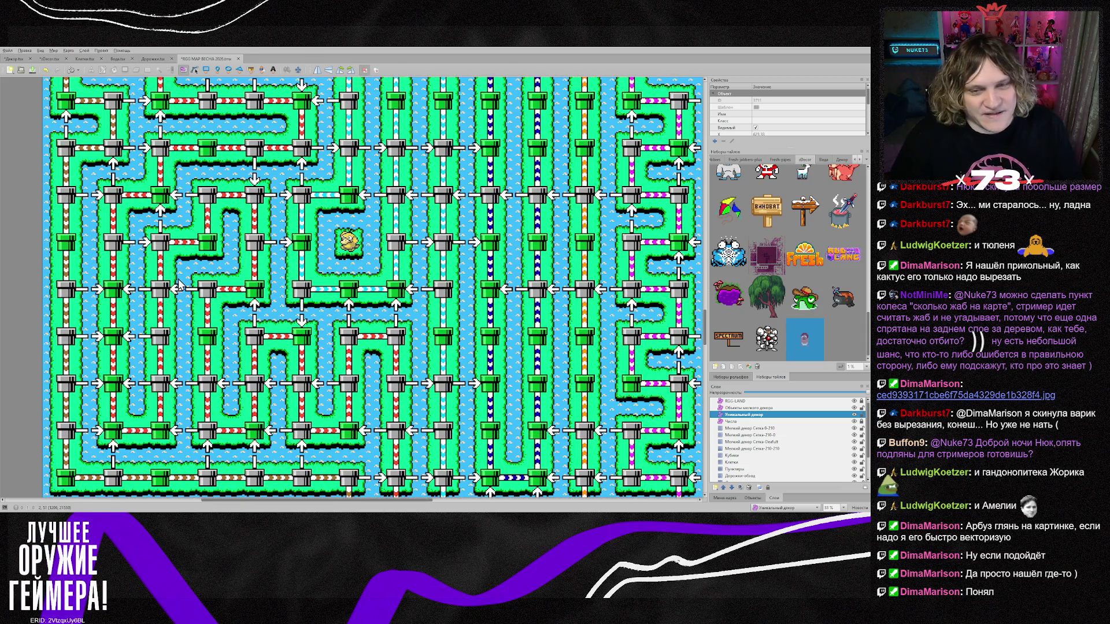
Scroll up over the pipe maze, then switch to the watermelon sprite sheet in Photoshop.
{"action": "scroll", "coordinate": [179, 285], "scroll_direction": "up", "scroll_amount": 3}
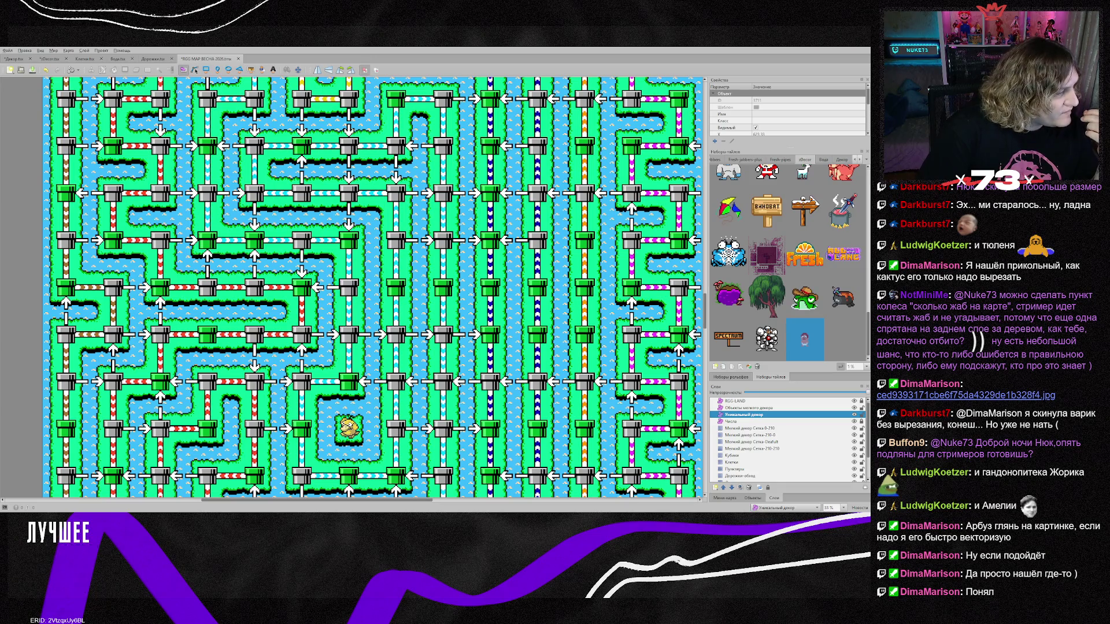
{"action": "key", "text": "alt+Tab"}
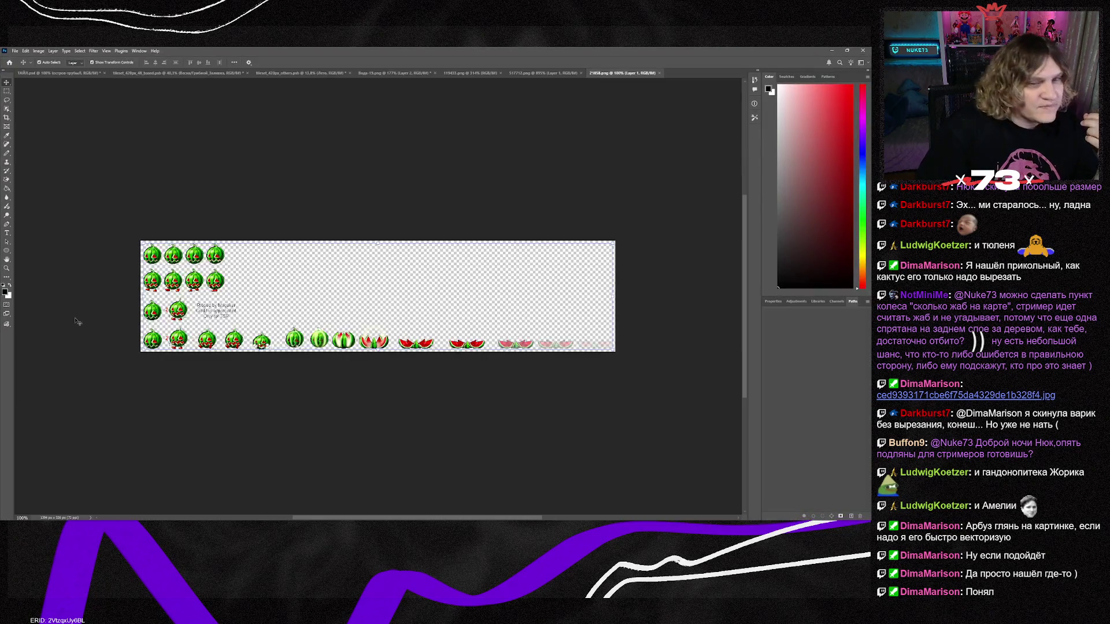
{"action": "scroll", "coordinate": [555, 351], "scroll_direction": "up", "scroll_amount": 5}
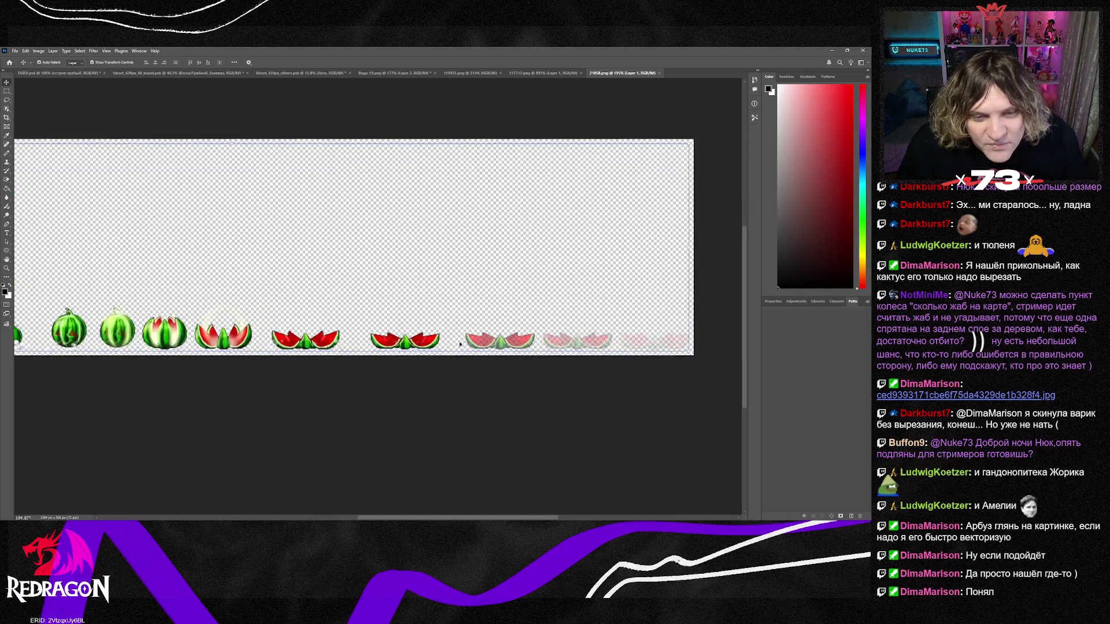
{"action": "scroll", "coordinate": [360, 353], "scroll_direction": "down", "scroll_amount": 5}
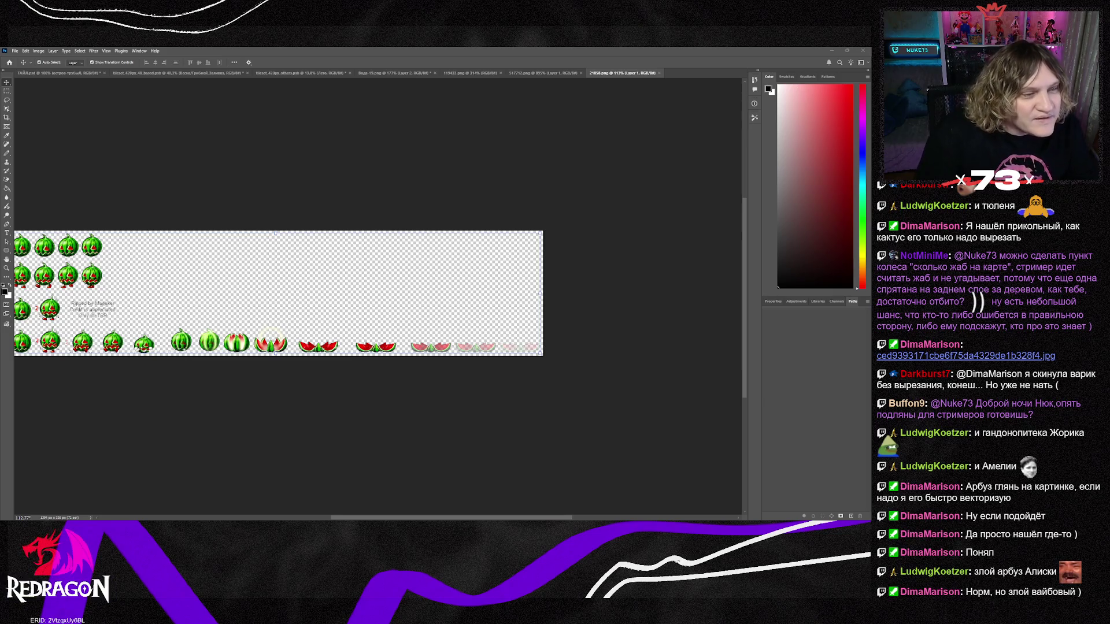
{"action": "scroll", "coordinate": [317, 342], "scroll_direction": "up", "scroll_amount": 8}
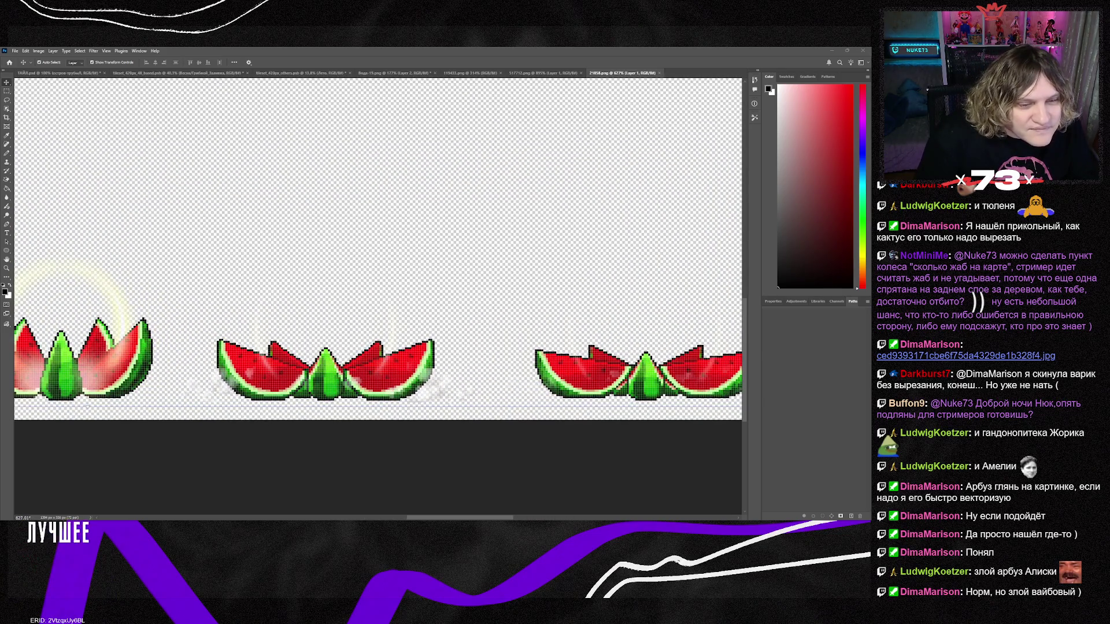
{"action": "scroll", "coordinate": [347, 379], "scroll_direction": "down", "scroll_amount": 5}
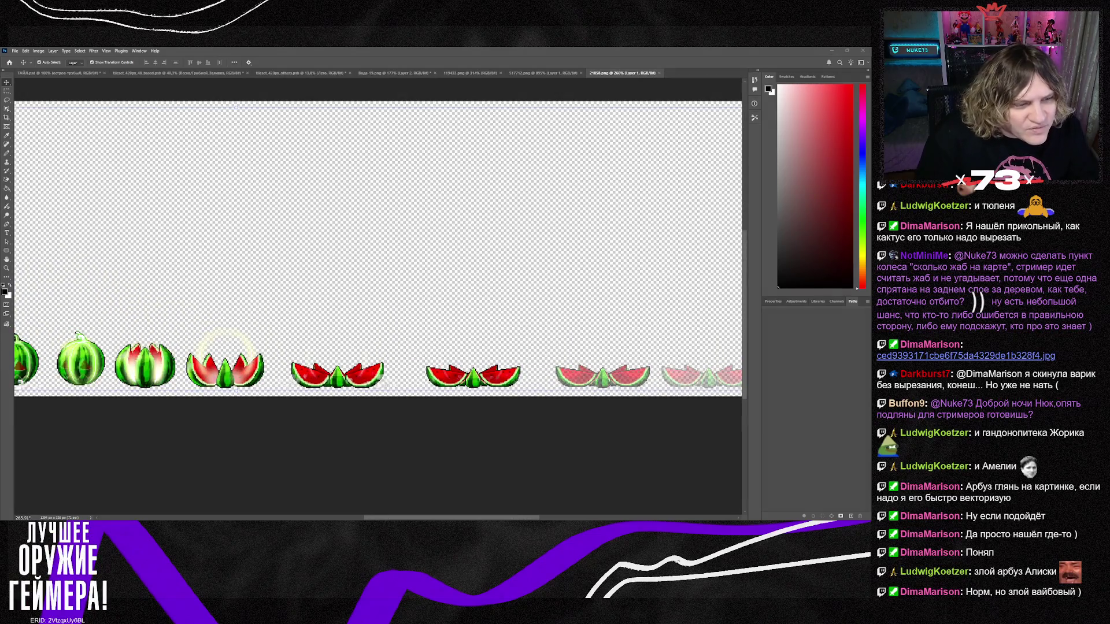
{"action": "scroll", "coordinate": [228, 347], "scroll_direction": "up", "scroll_amount": 4}
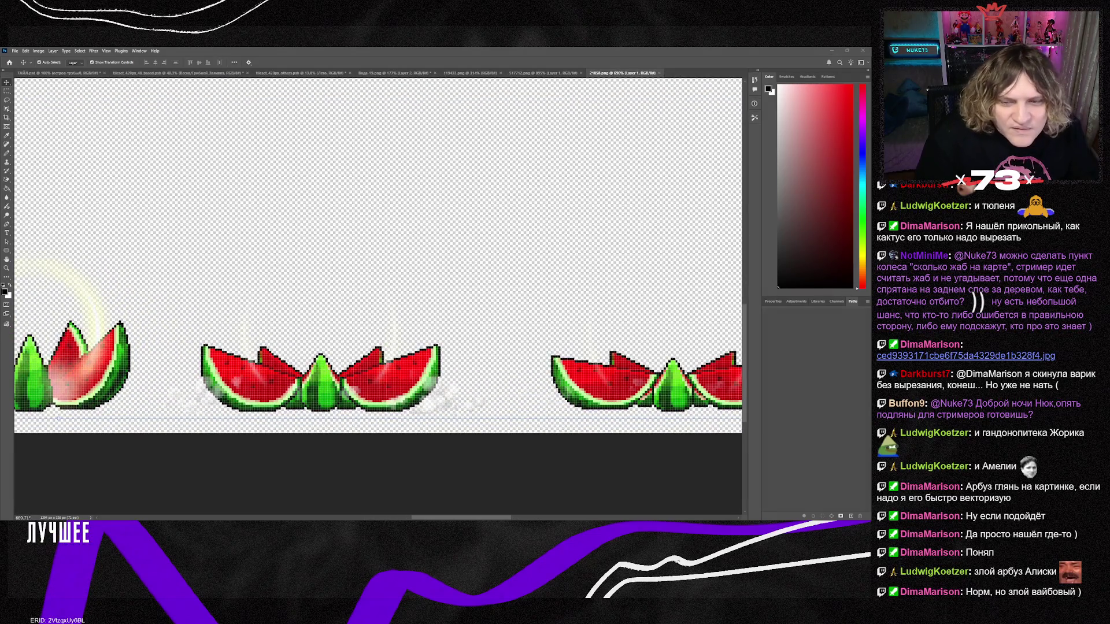
{"action": "scroll", "coordinate": [536, 405], "scroll_direction": "down", "scroll_amount": 3}
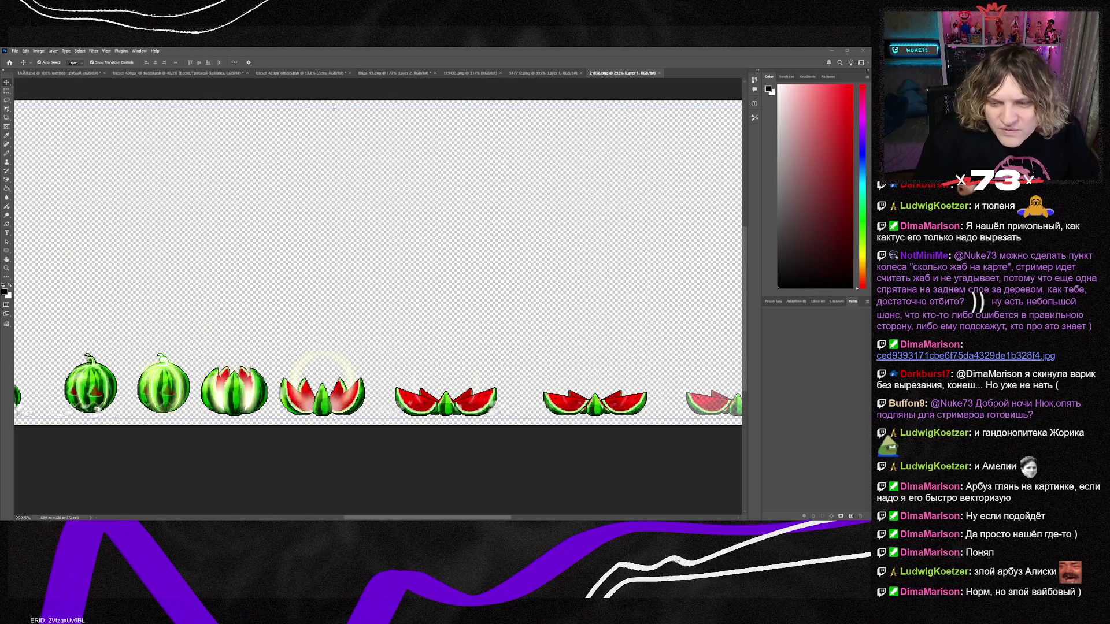
{"action": "mouse_move", "coordinate": [491, 518]}
{"action": "left_mouse_down"}
{"action": "mouse_move", "coordinate": [552, 517]}
{"action": "mouse_move", "coordinate": [363, 519]}
{"action": "mouse_move", "coordinate": [503, 518]}
{"action": "left_mouse_up"}
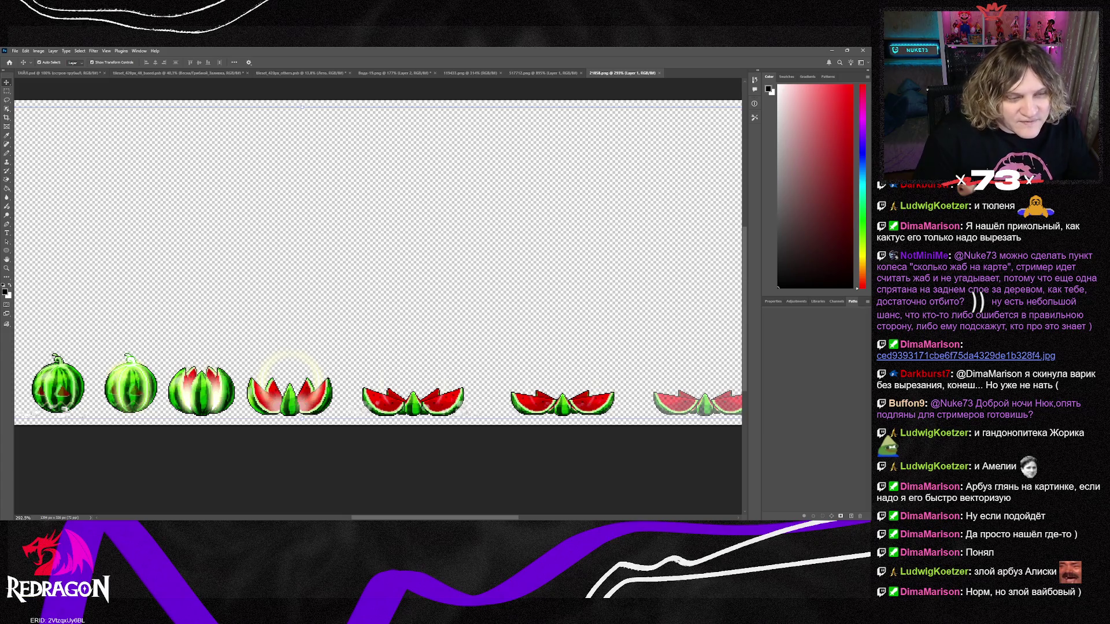
{"action": "left_click_drag", "start_coordinate": [412, 519], "coordinate": [286, 519]}
{"action": "scroll", "coordinate": [277, 433], "scroll_direction": "up", "scroll_amount": 1}
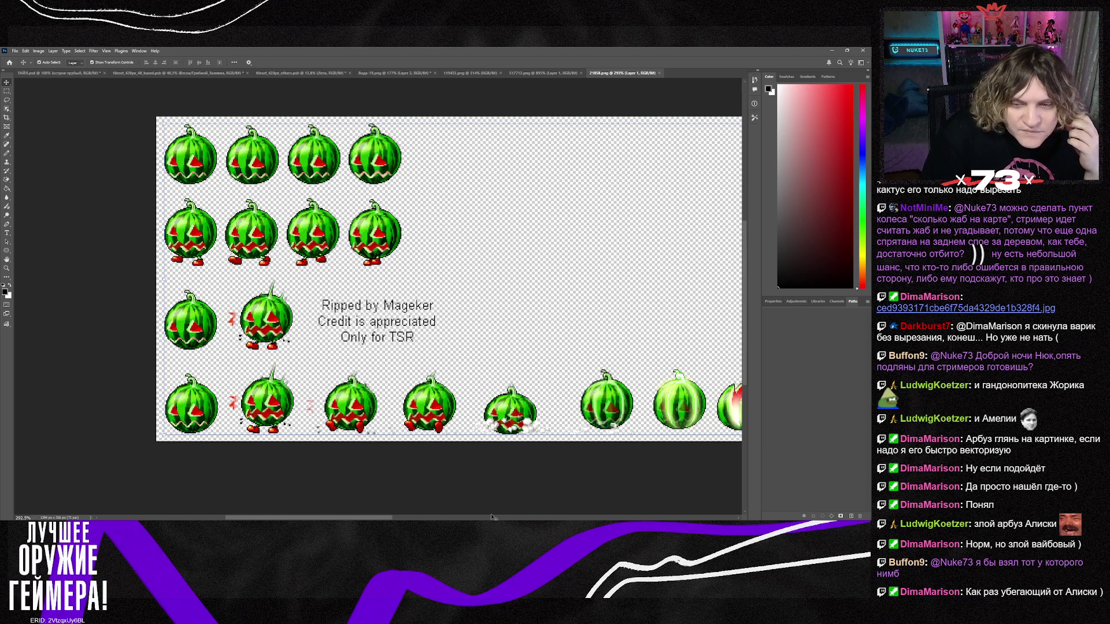
Deselect the current layer on the watermelon sprite sheet.
{"action": "mouse_move", "coordinate": [376, 519]}
{"action": "left_mouse_down"}
{"action": "mouse_move", "coordinate": [561, 519]}
{"action": "mouse_move", "coordinate": [377, 517]}
{"action": "mouse_move", "coordinate": [521, 518]}
{"action": "mouse_move", "coordinate": [487, 518]}
{"action": "left_mouse_up"}
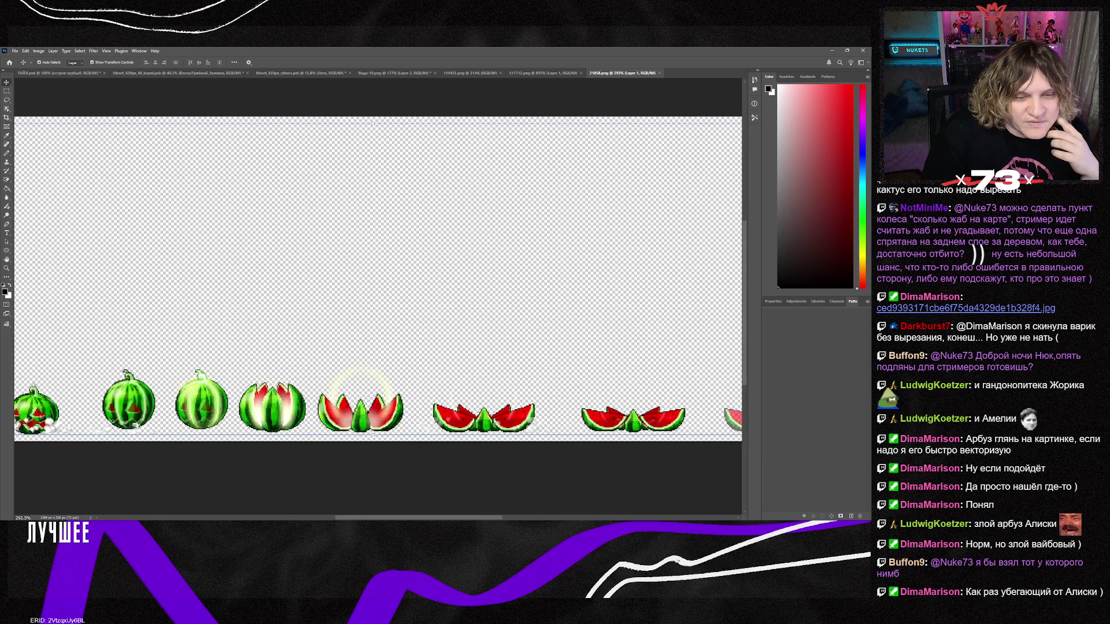
{"action": "left_click", "coordinate": [398, 465]}
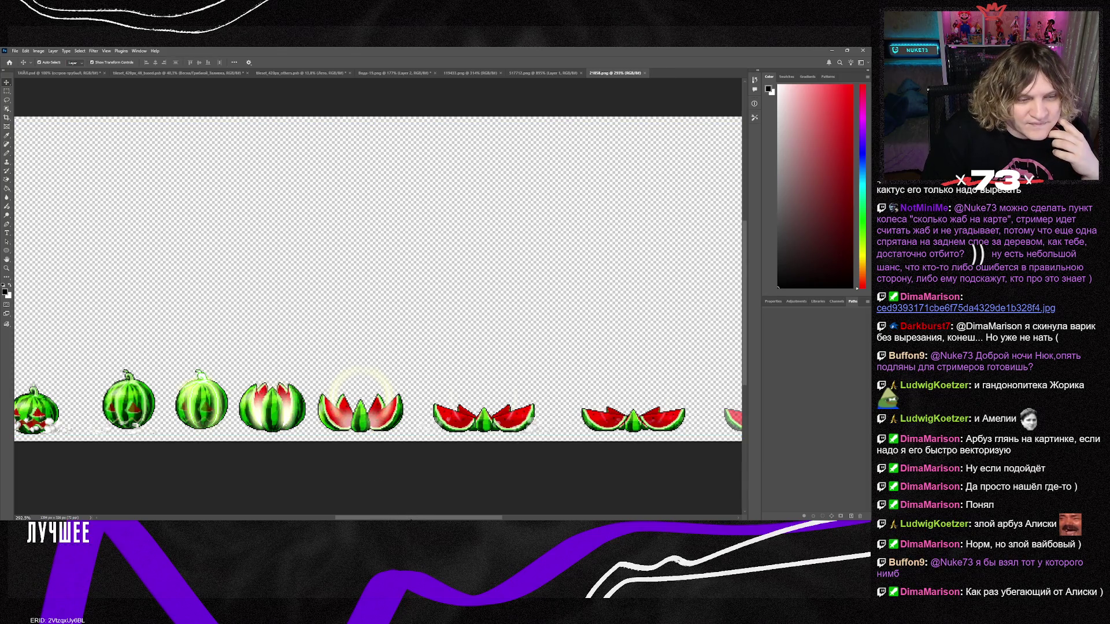
{"action": "left_click_drag", "start_coordinate": [411, 519], "coordinate": [323, 518]}
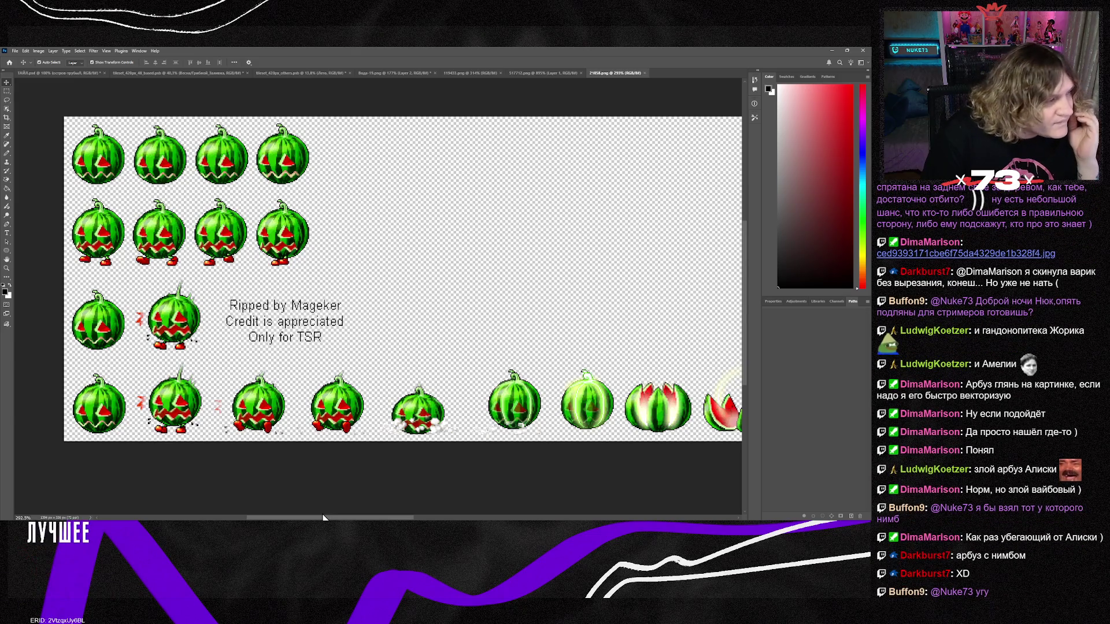
{"action": "mouse_move", "coordinate": [323, 518]}
{"action": "left_mouse_down"}
{"action": "mouse_move", "coordinate": [536, 518]}
{"action": "mouse_move", "coordinate": [323, 510]}
{"action": "left_mouse_up"}
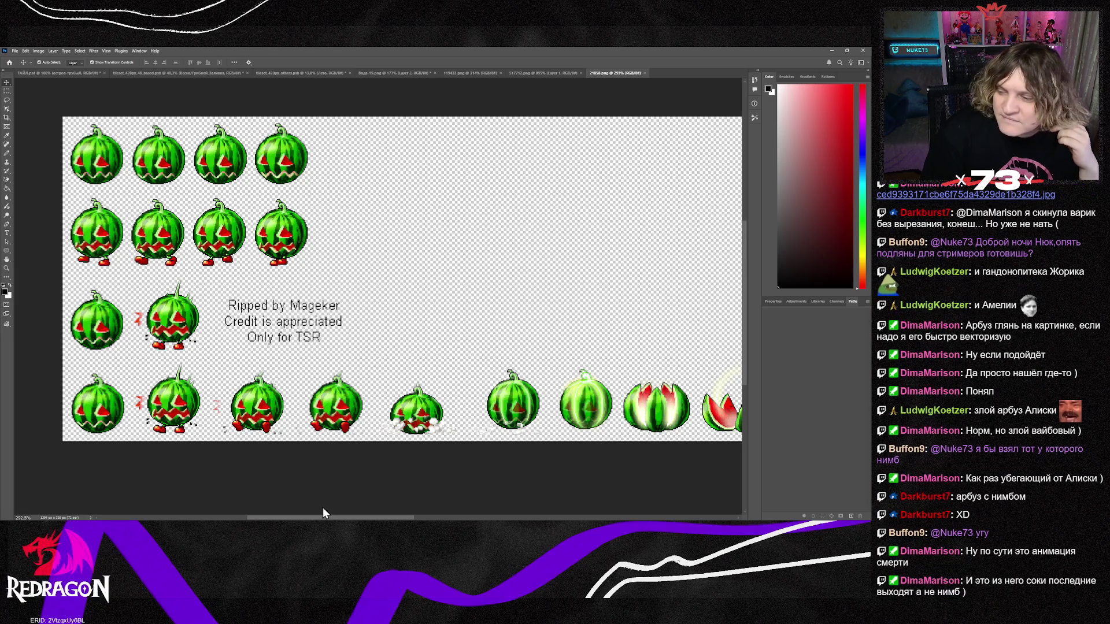
{"action": "mouse_move", "coordinate": [393, 519]}
{"action": "left_mouse_down"}
{"action": "mouse_move", "coordinate": [536, 519]}
{"action": "mouse_move", "coordinate": [382, 518]}
{"action": "left_mouse_up"}
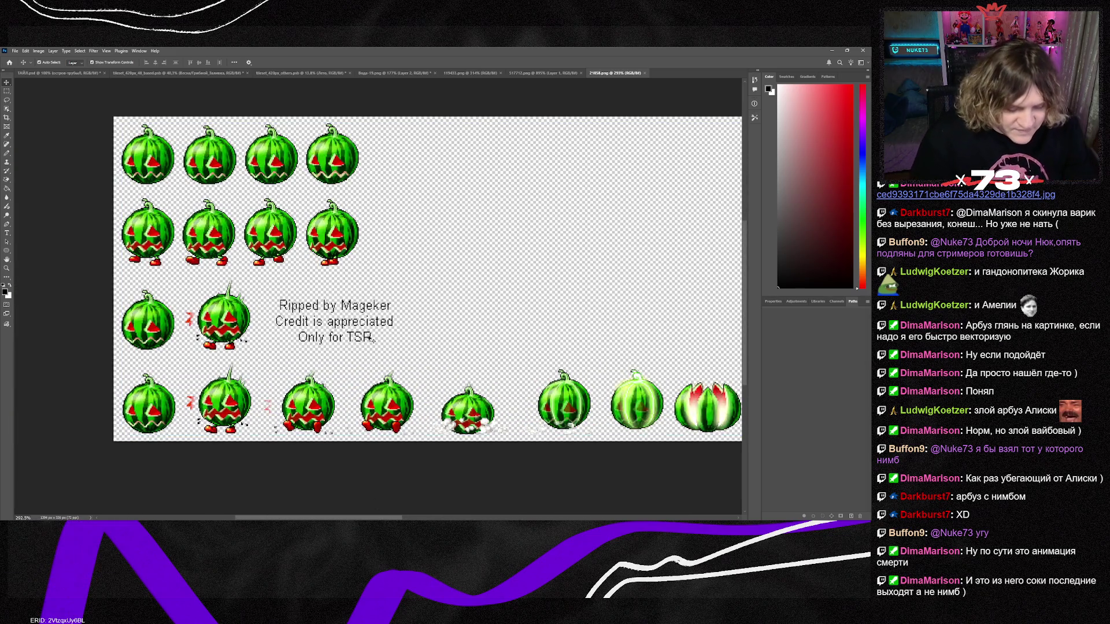
Marquee-select the second walking watermelon in row 2 and switch to Вода-19.png.
{"action": "left_click", "coordinate": [7, 91]}
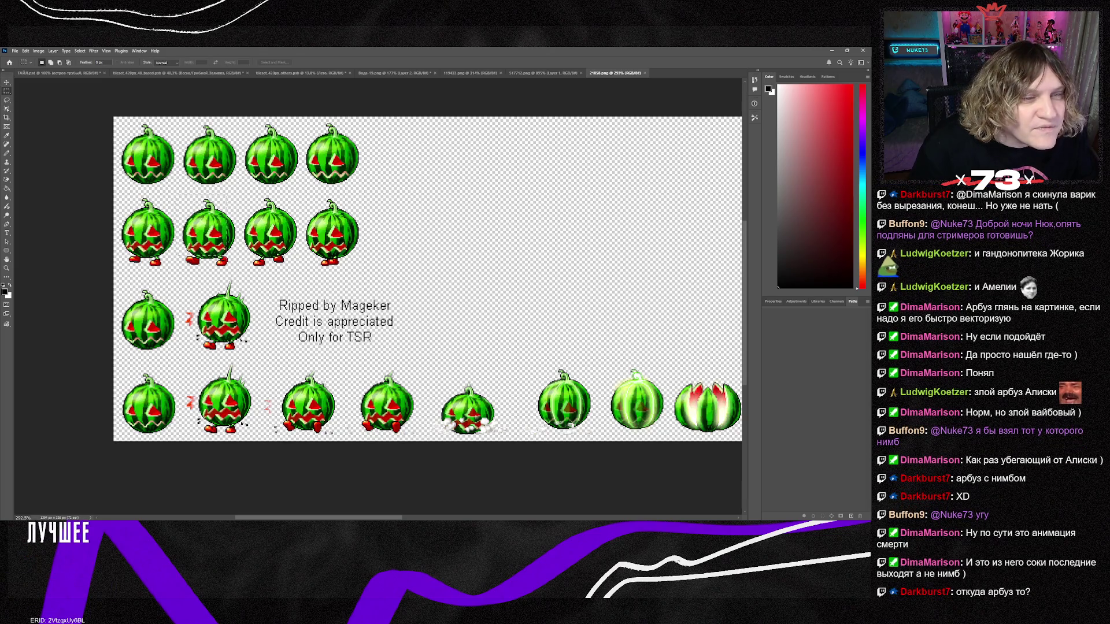
{"action": "left_click_drag", "start_coordinate": [176, 195], "coordinate": [243, 273]}
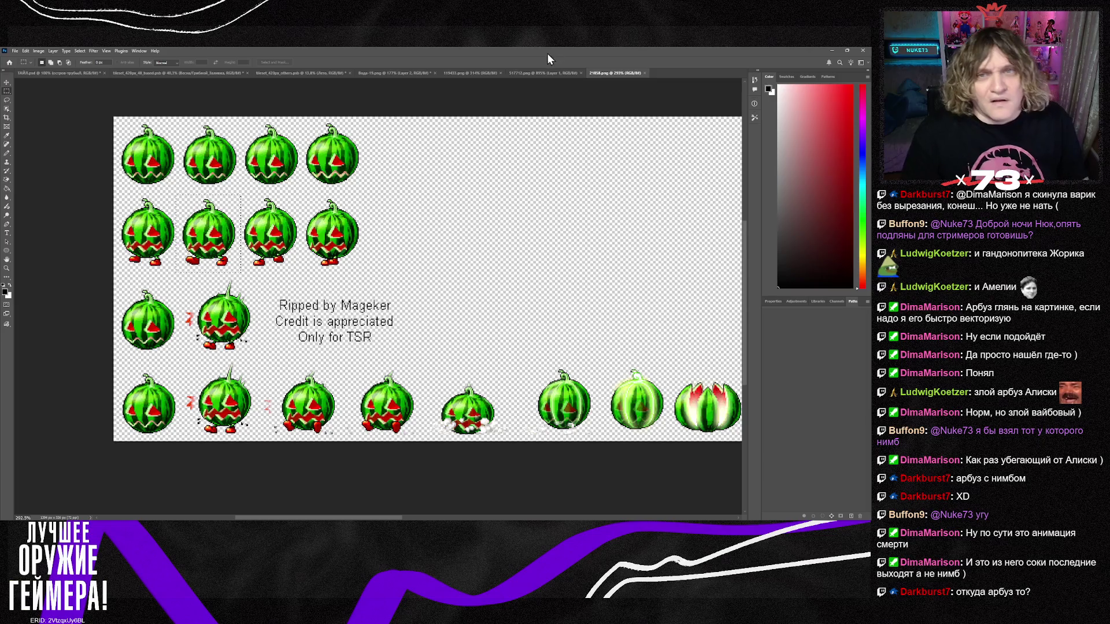
{"action": "left_click", "coordinate": [404, 73]}
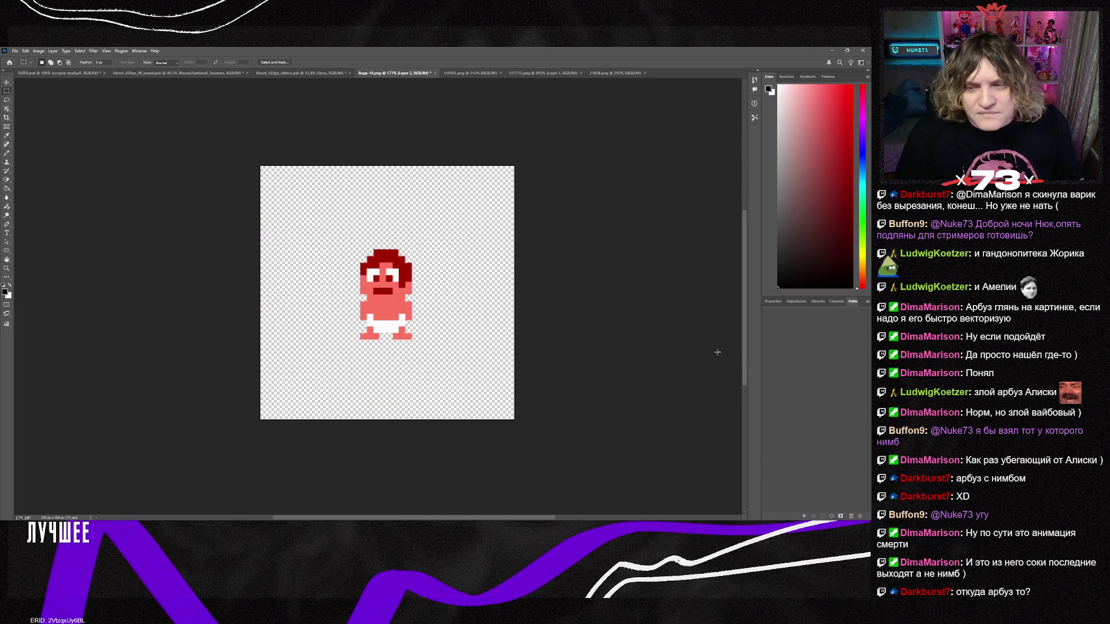
Paste the watermelon into Вода-19.png, scale it to about 270% over the character, then return to Tiled.
{"action": "key", "text": "ctrl+v"}
{"action": "key", "text": "ctrl+t"}
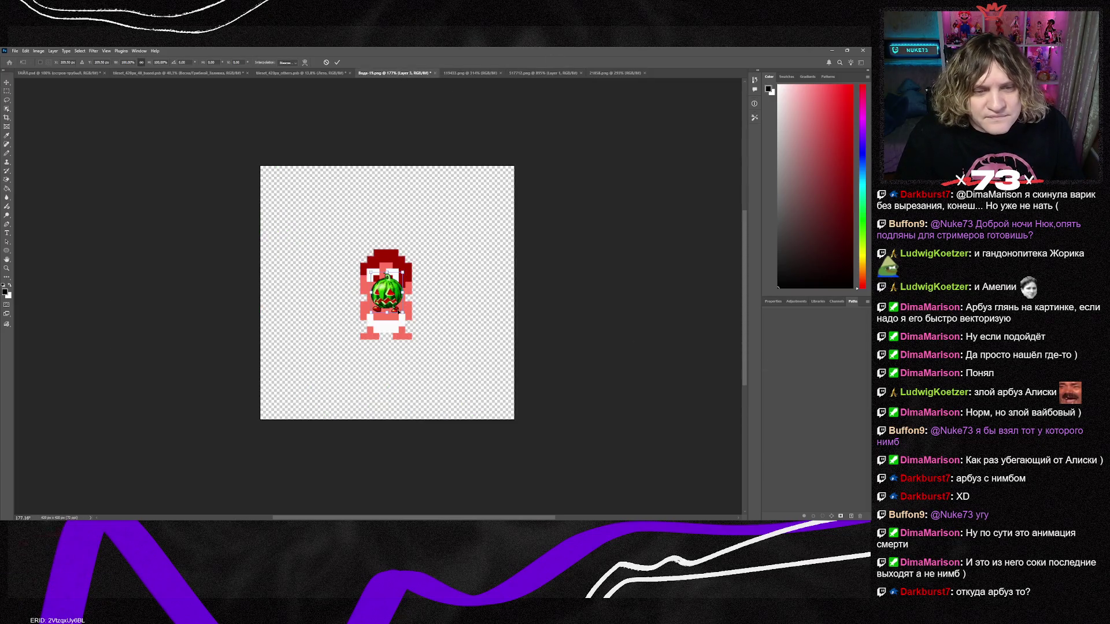
{"action": "left_click_drag", "start_coordinate": [403, 313], "coordinate": [457, 380]}
{"action": "mouse_move", "coordinate": [366, 330]}
{"action": "left_mouse_down"}
{"action": "mouse_move", "coordinate": [361, 288]}
{"action": "mouse_move", "coordinate": [340, 287]}
{"action": "left_mouse_up"}
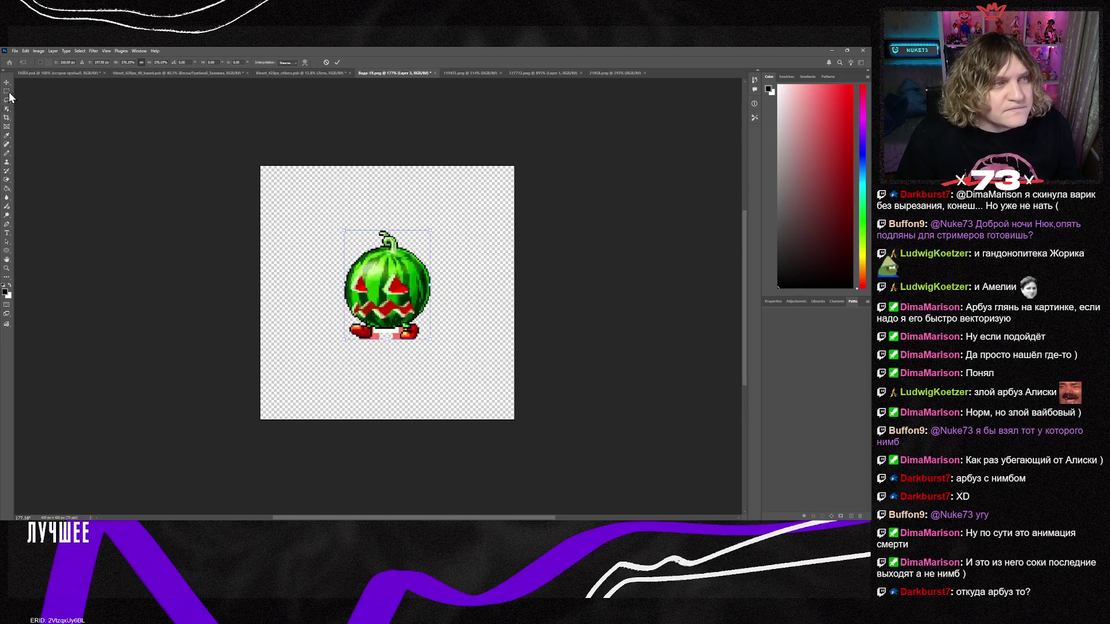
{"action": "key", "text": "Return"}
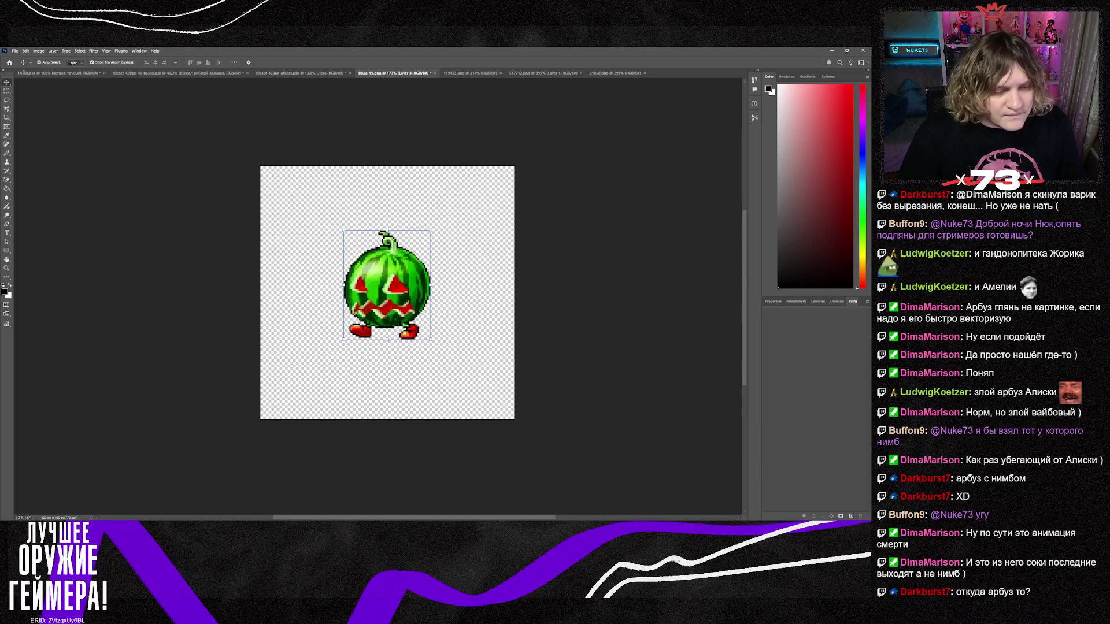
{"action": "key", "text": "alt+Tab"}
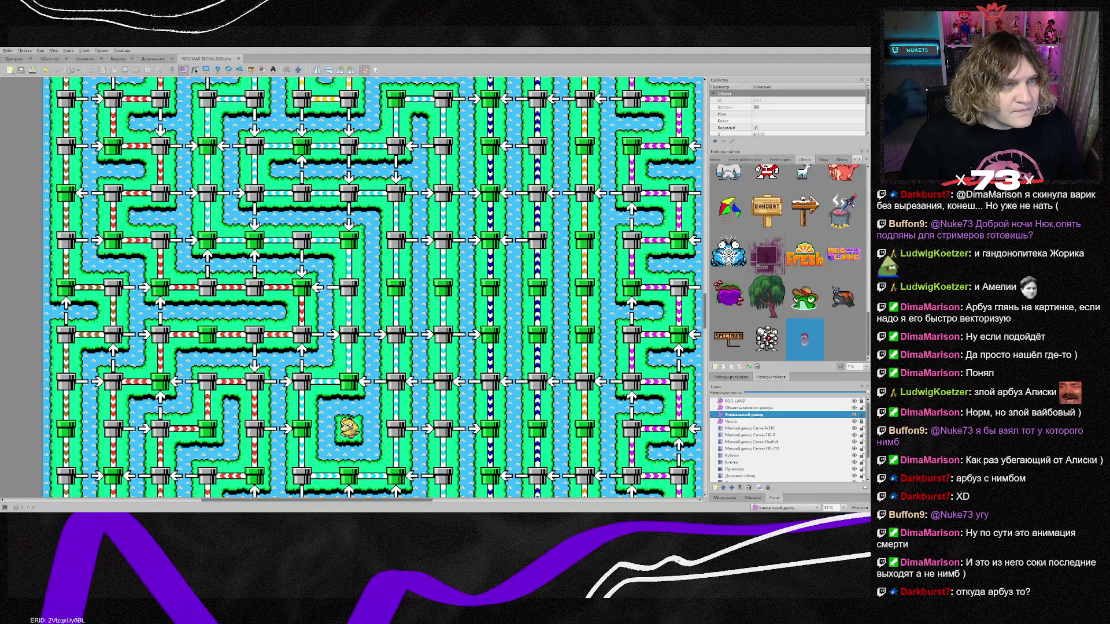
Pick the green watermelon tile from zDecor and stamp it in the desert cactus field left of node 197.
{"action": "left_click", "coordinate": [49, 59]}
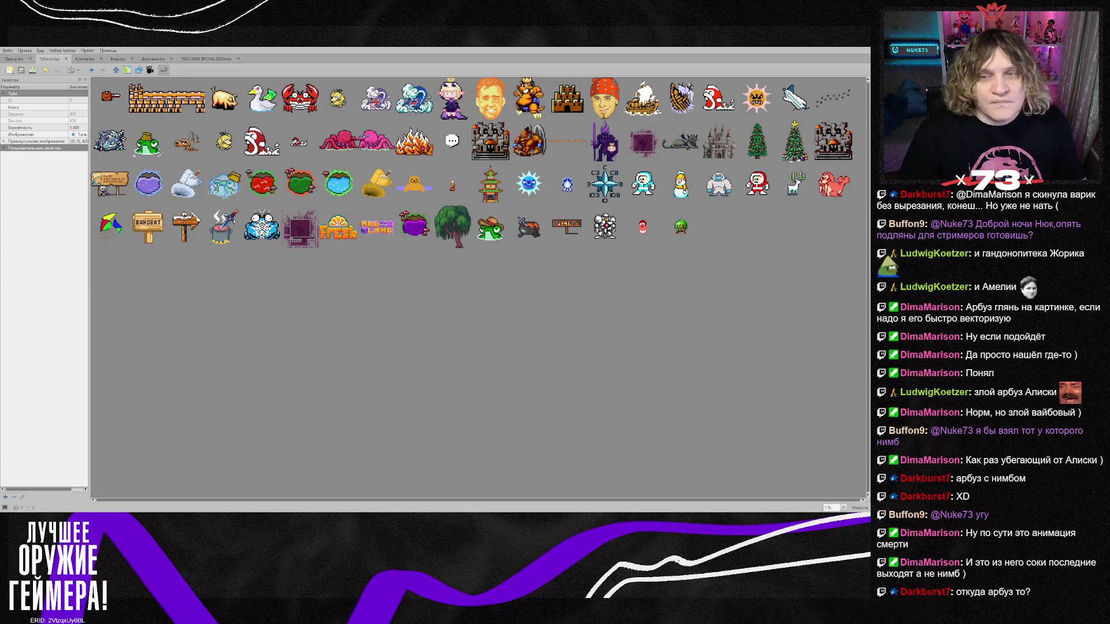
{"action": "left_click", "coordinate": [205, 58]}
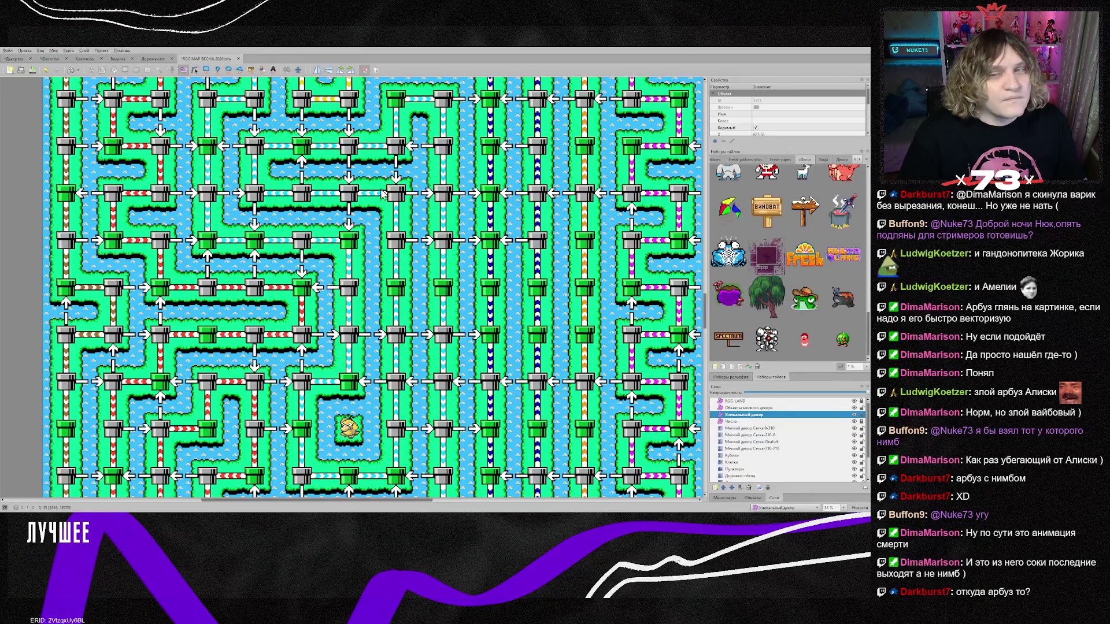
{"action": "left_click", "coordinate": [843, 349]}
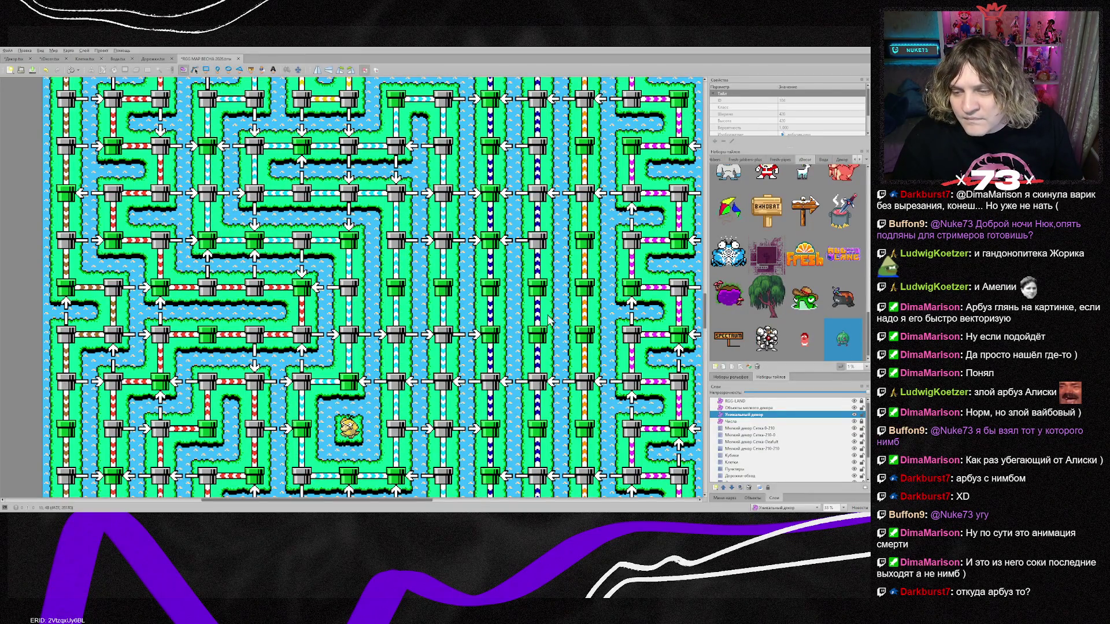
{"action": "scroll", "coordinate": [498, 309], "scroll_direction": "up", "scroll_amount": 10}
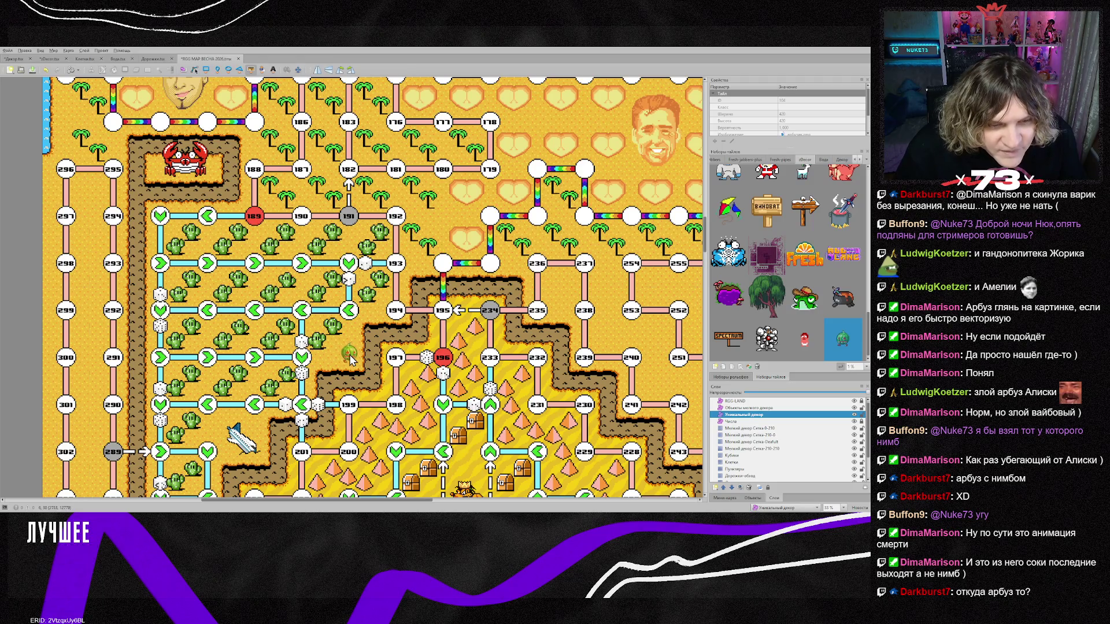
{"action": "left_click", "coordinate": [349, 359]}
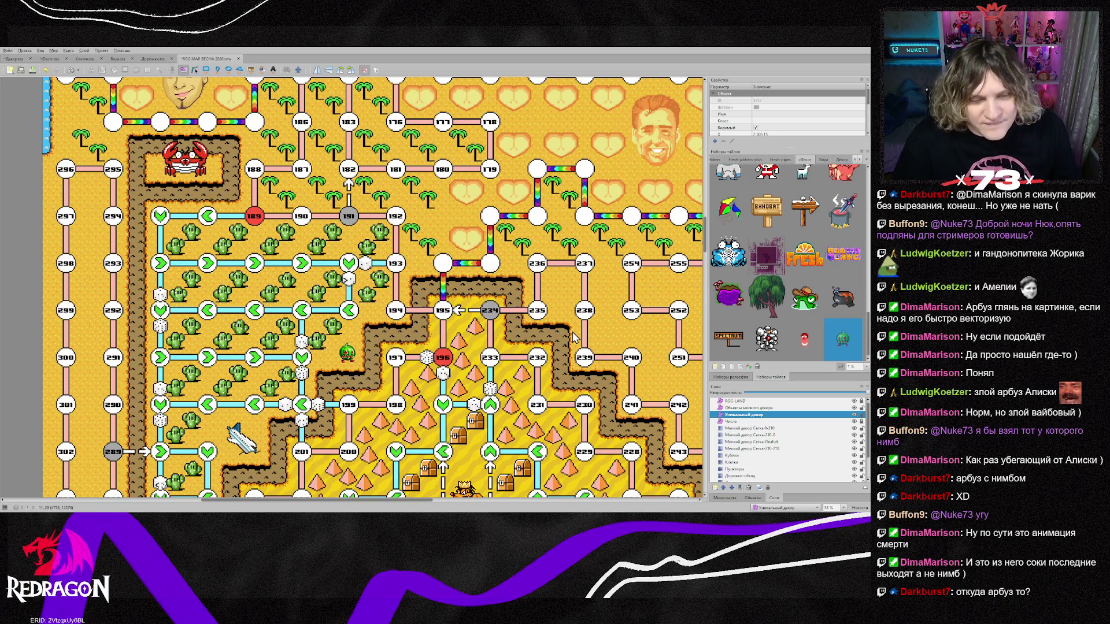
{"action": "scroll", "coordinate": [376, 349], "scroll_direction": "up", "scroll_amount": 1}
{"action": "scroll", "coordinate": [376, 348], "scroll_direction": "up", "scroll_amount": 1}
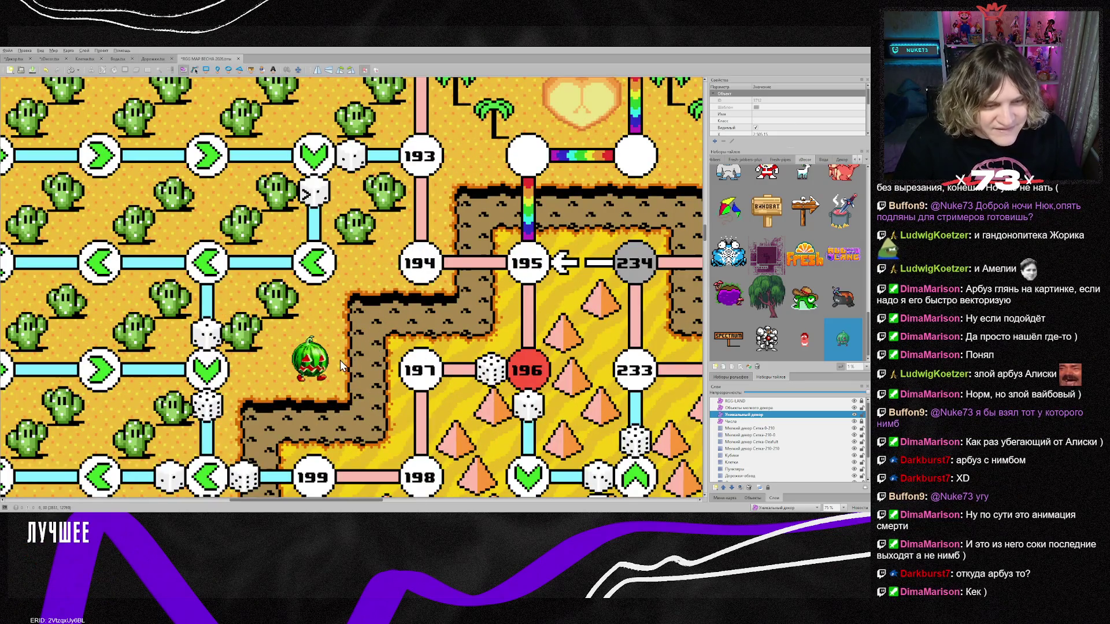
{"action": "left_click", "coordinate": [301, 333]}
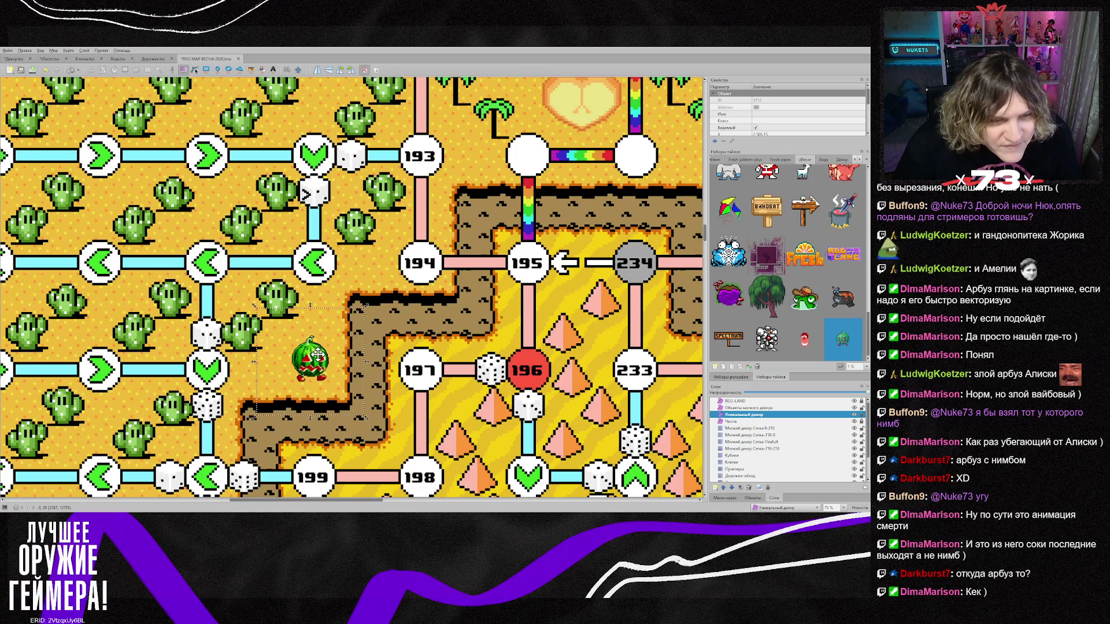